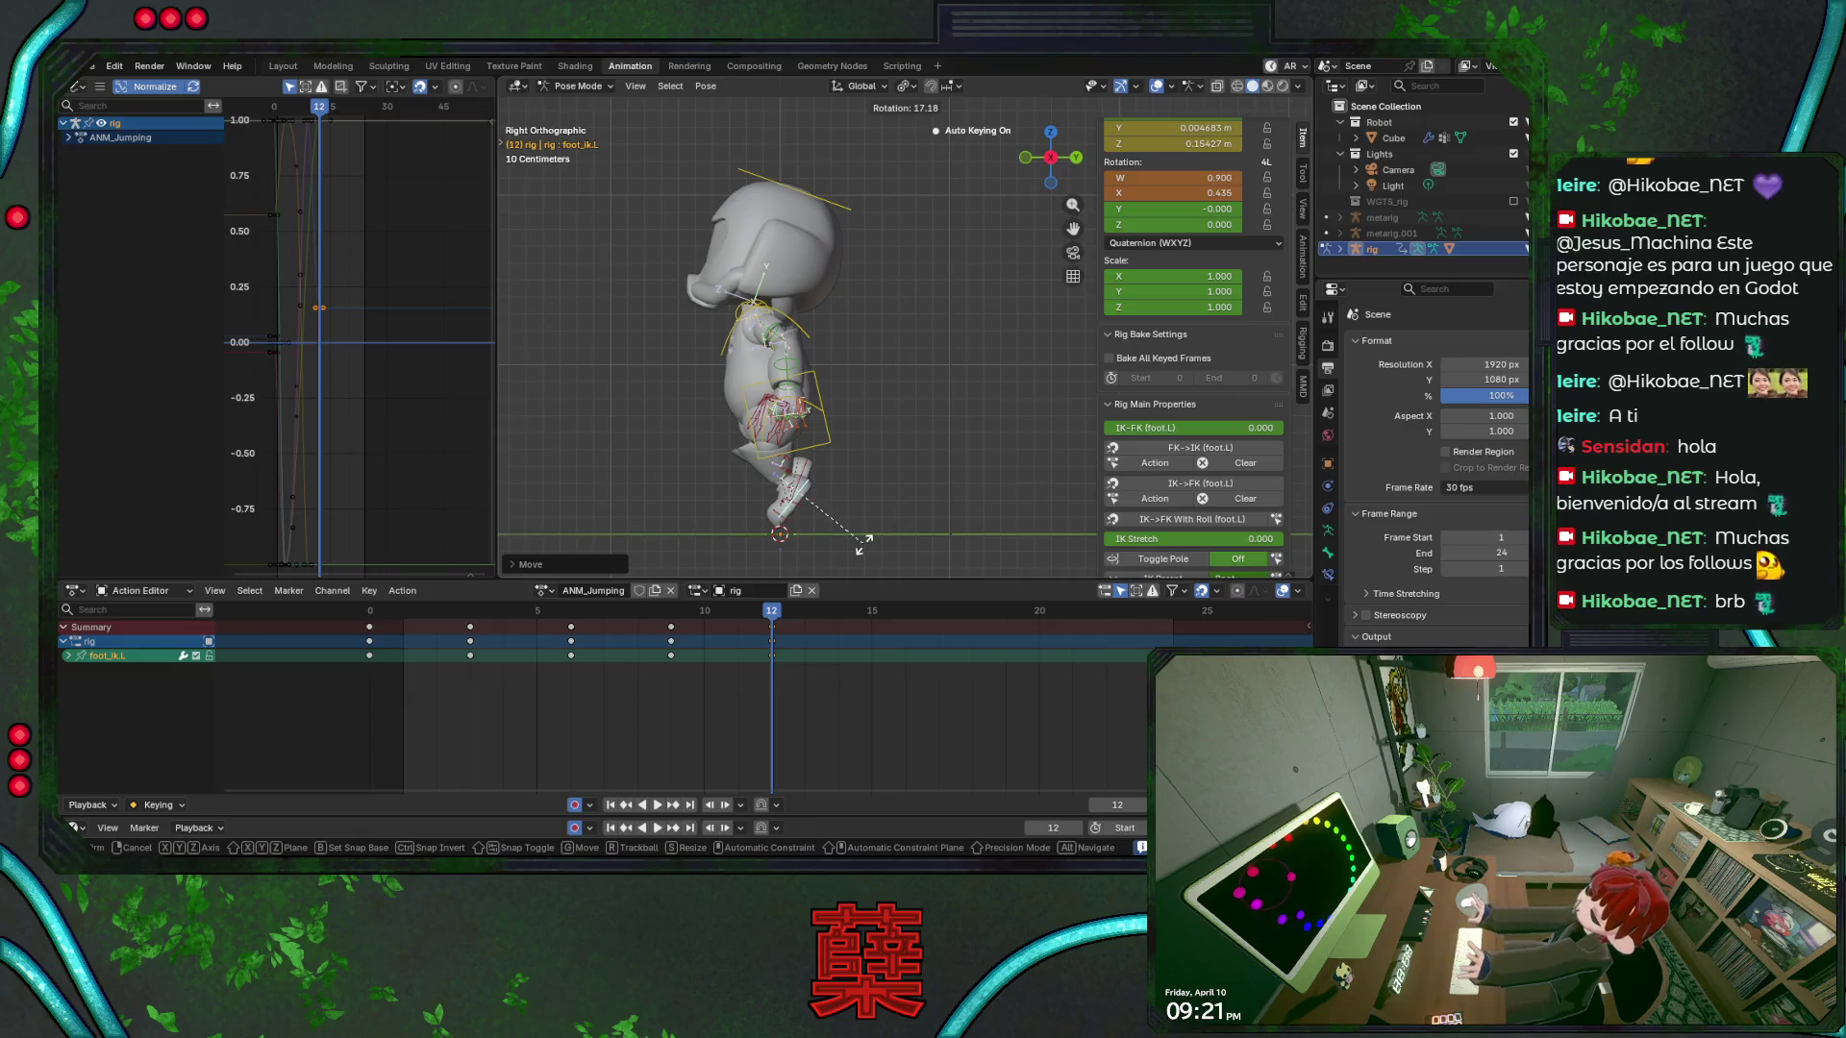
Lock in the left foot rotation, save BaseRobot.blend, and play the jump to frame 12
{"action": "left_click", "coordinate": [863, 550]}
{"action": "key", "text": "ctrl+s"}
{"action": "key", "text": "KP_1"}
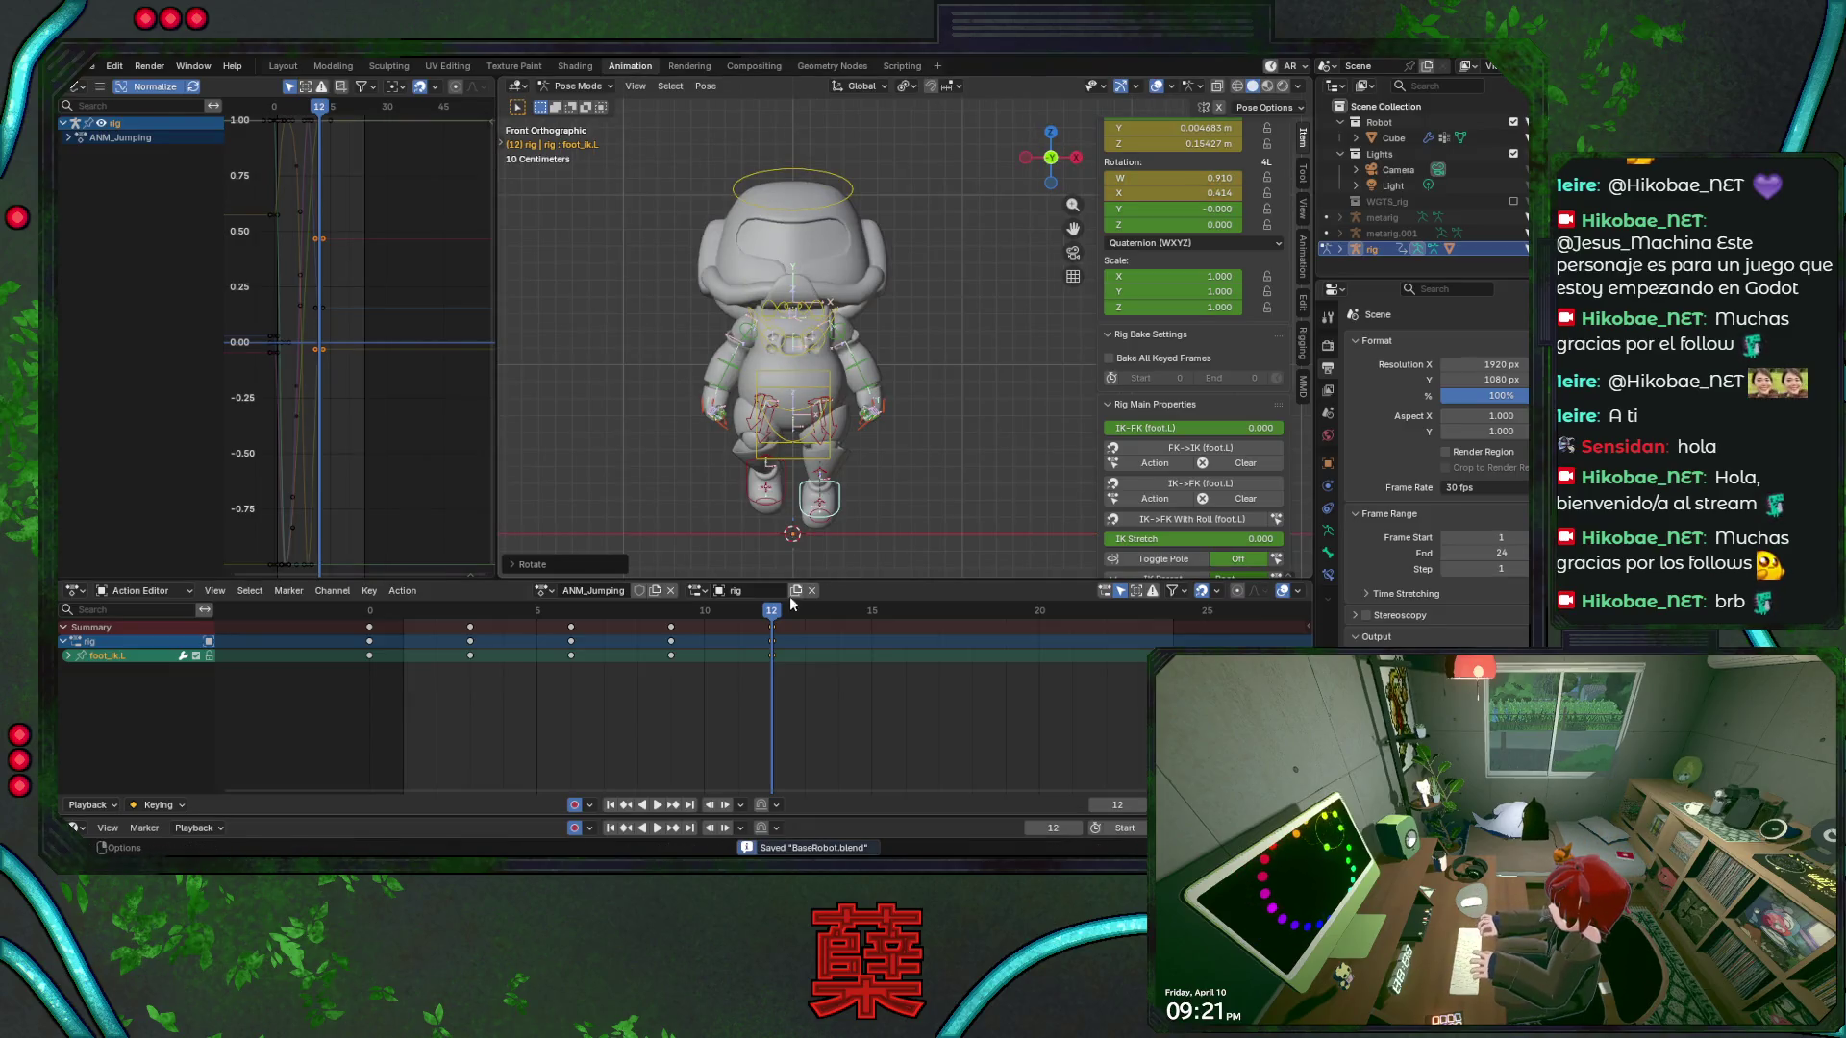
{"action": "key", "text": "space"}
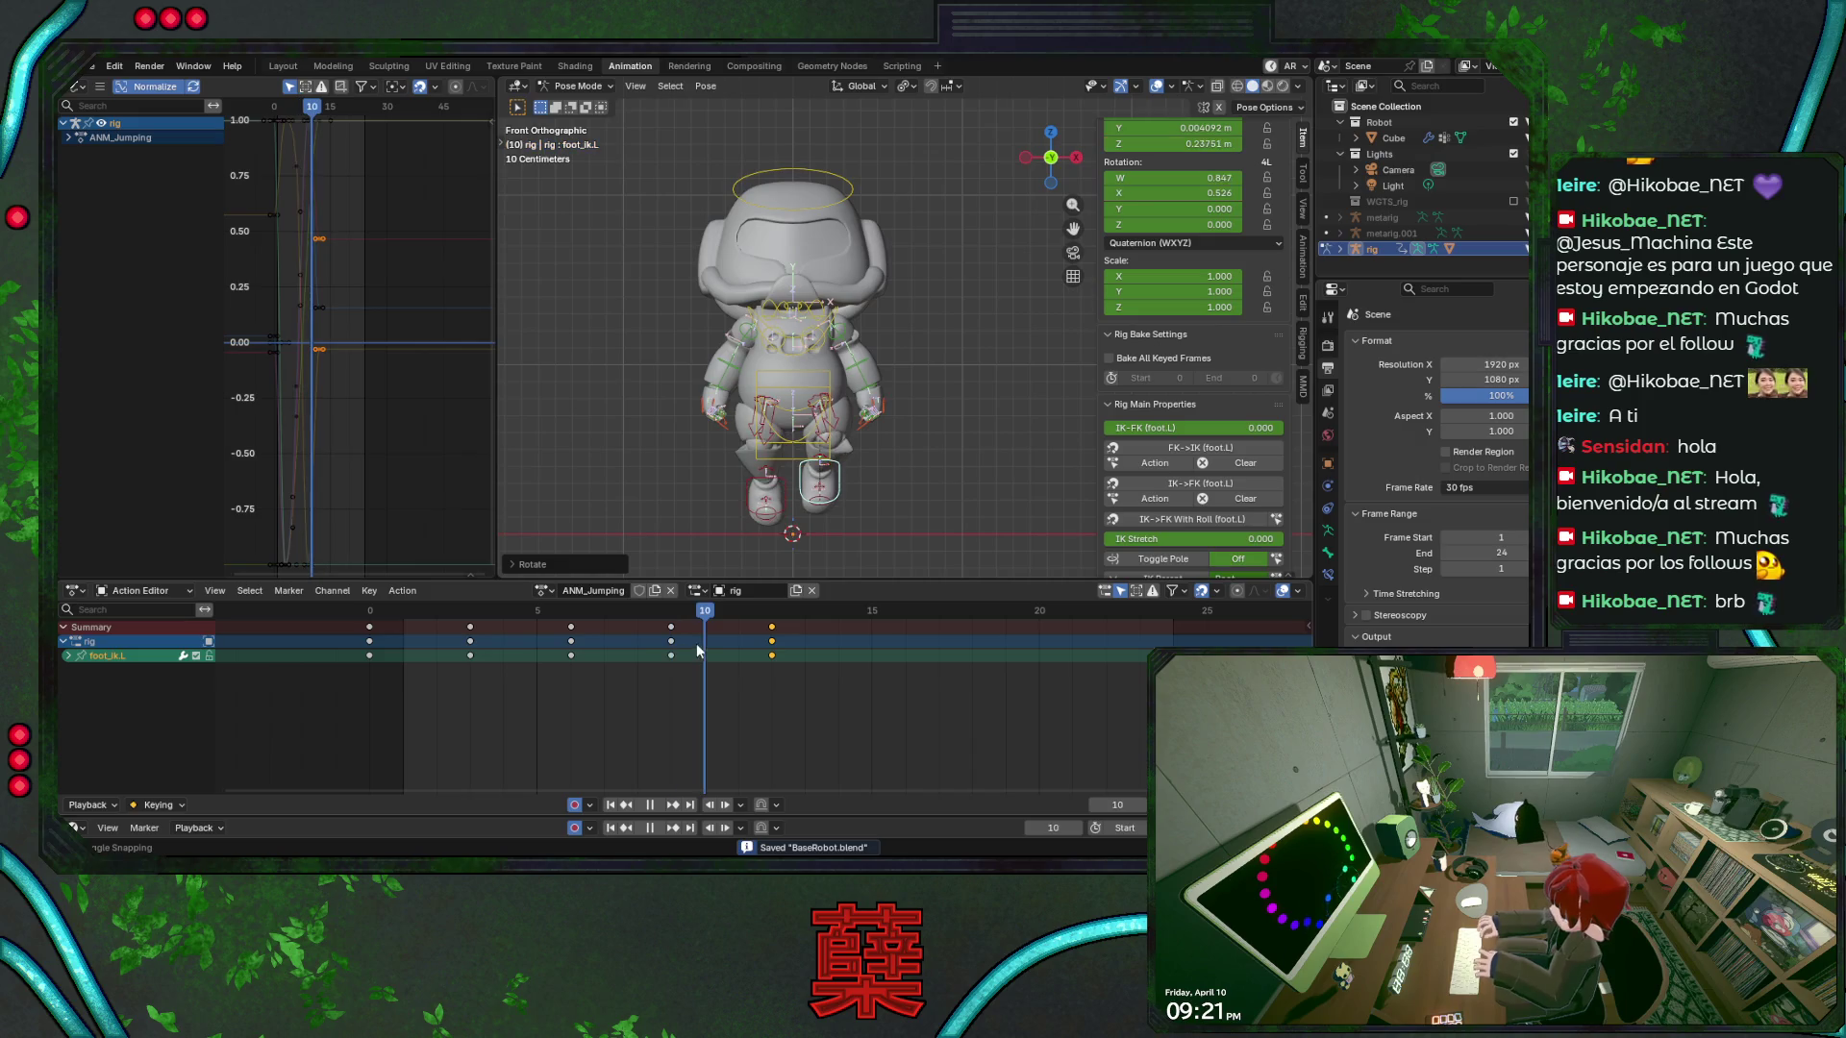
{"action": "key", "text": "space"}
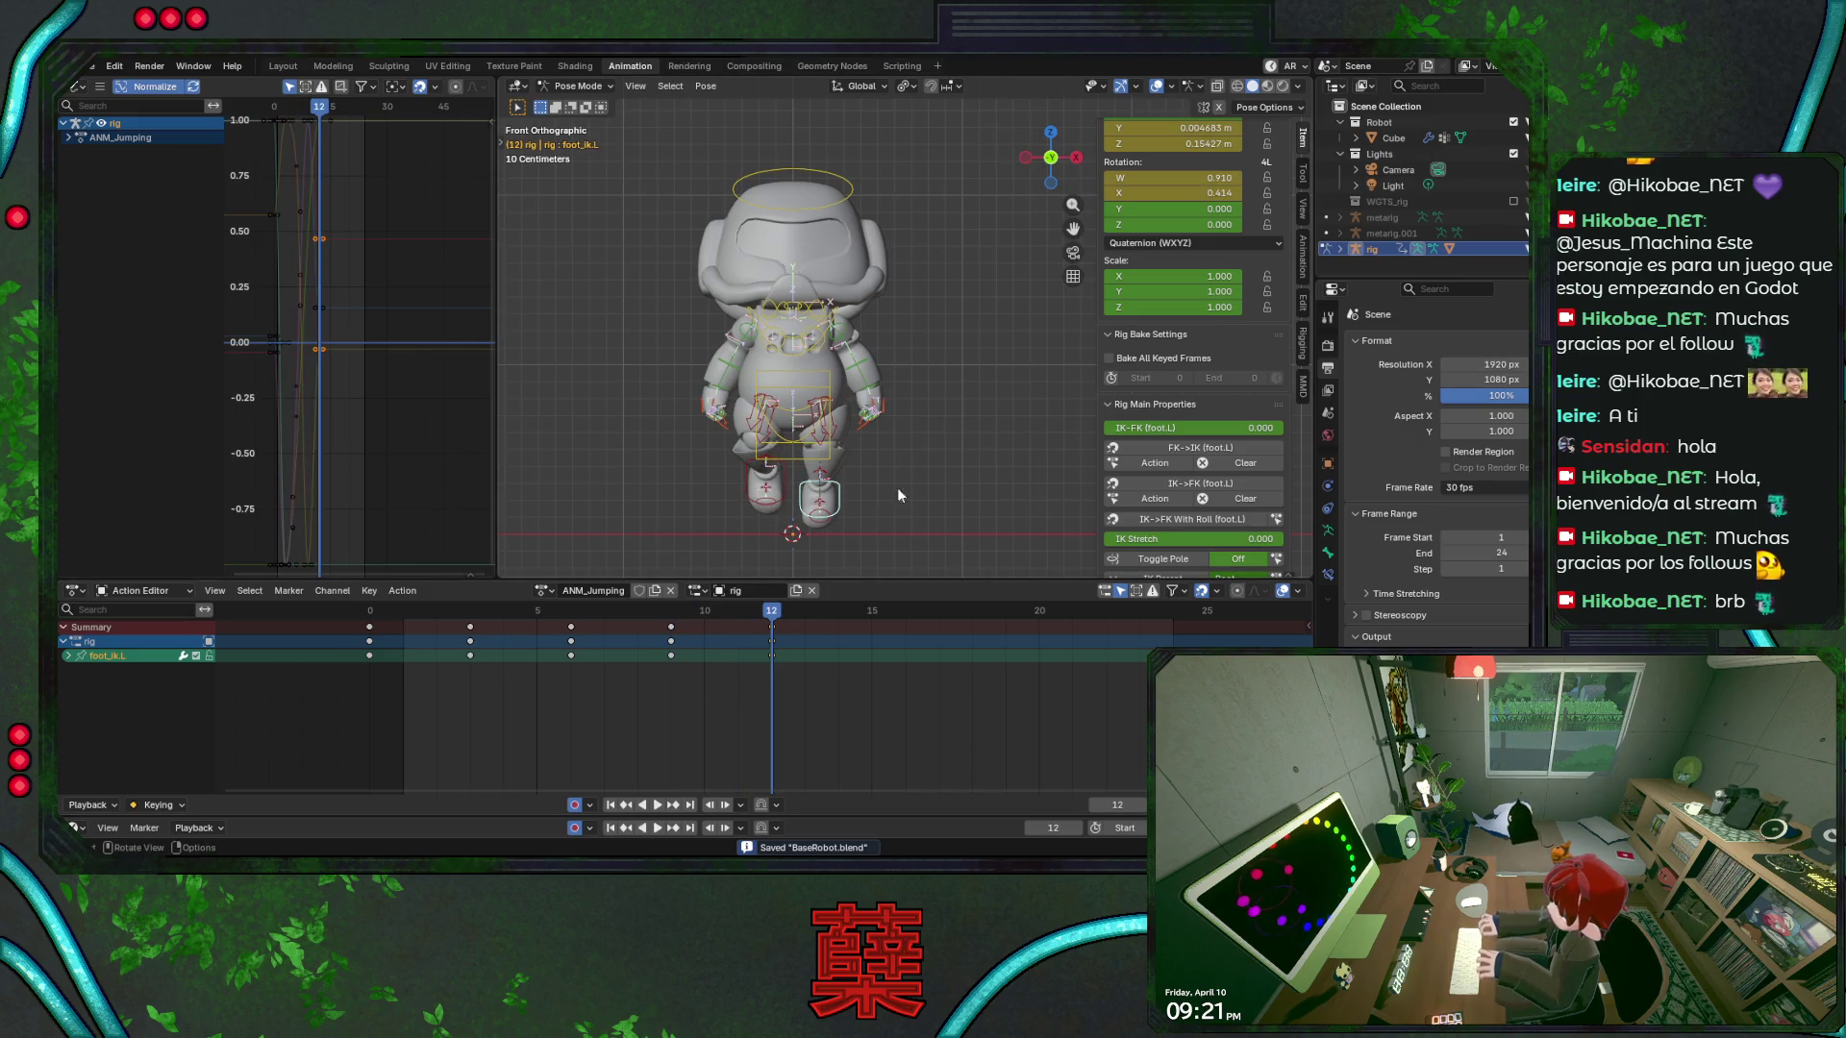
Rotate upper_arm_fk.L twice about its local Z axis at frame 12, saving in between
{"action": "left_click", "coordinate": [859, 344]}
{"action": "key", "text": "r"}
{"action": "key", "text": "z"}
{"action": "key", "text": "z"}
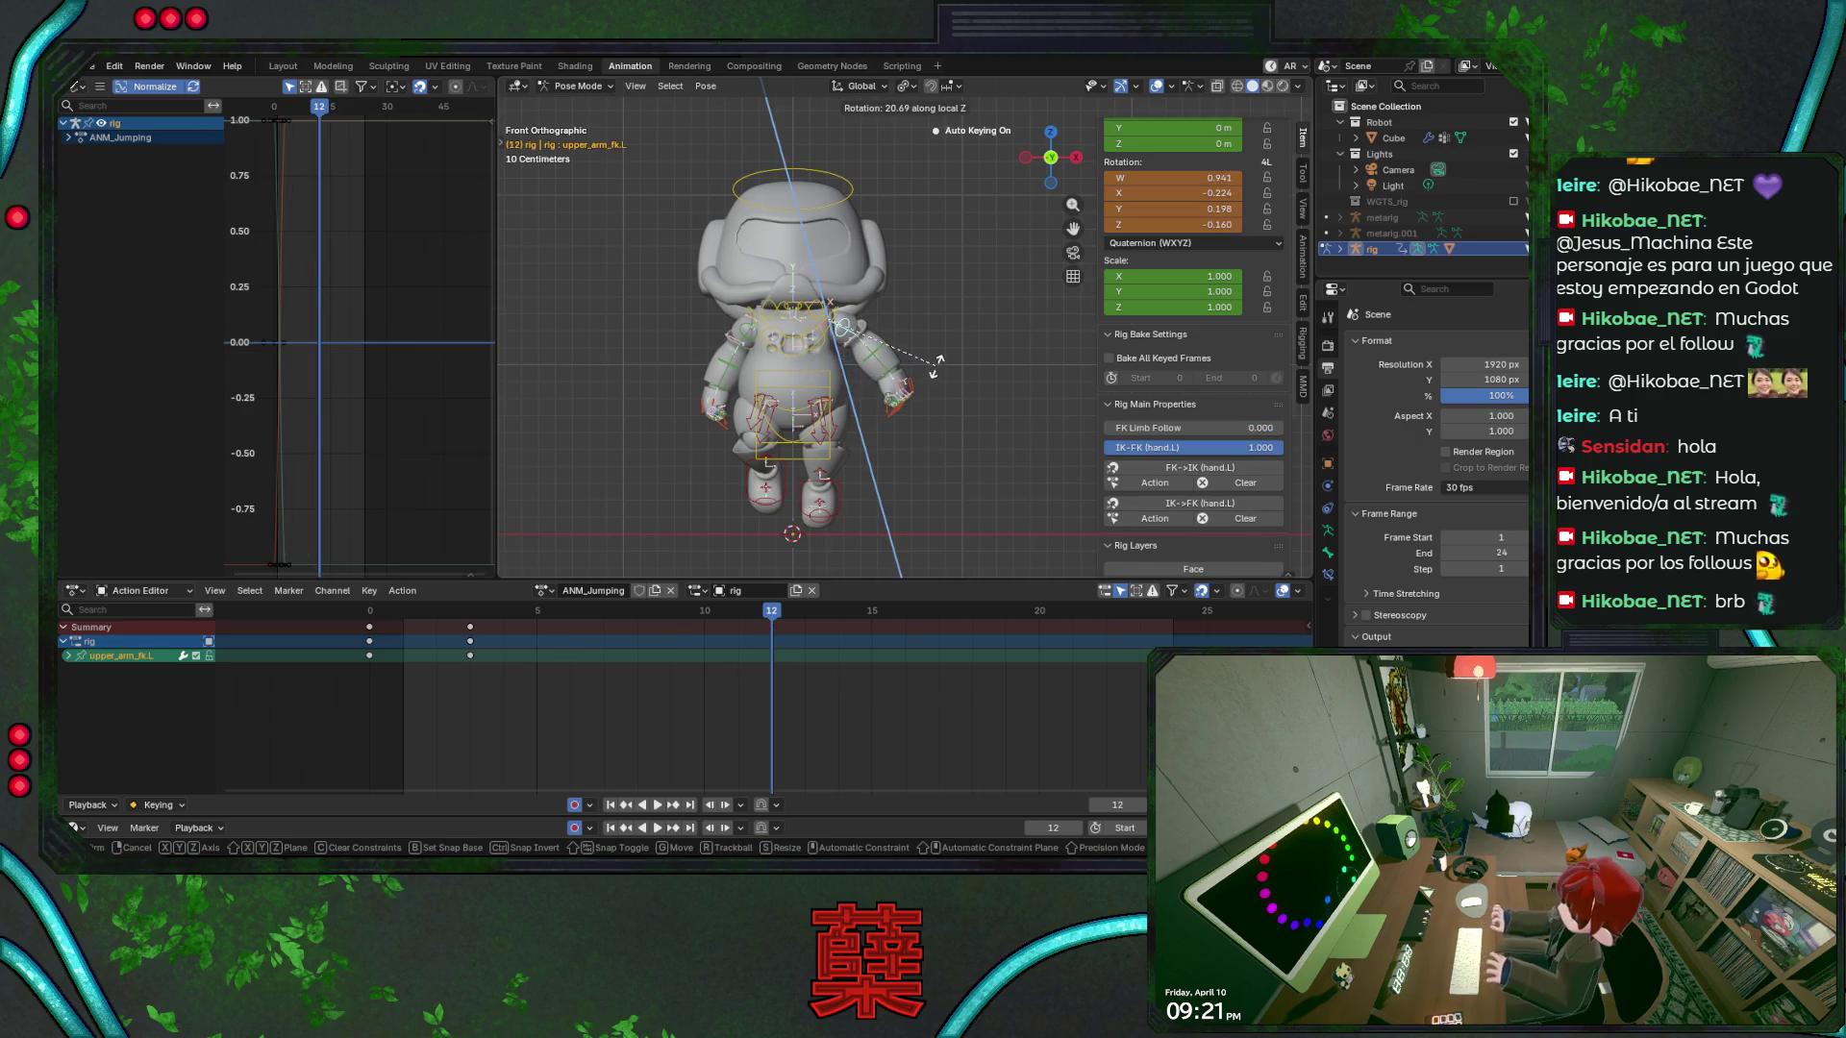
{"action": "left_click", "coordinate": [939, 371]}
{"action": "key", "text": "ctrl+s"}
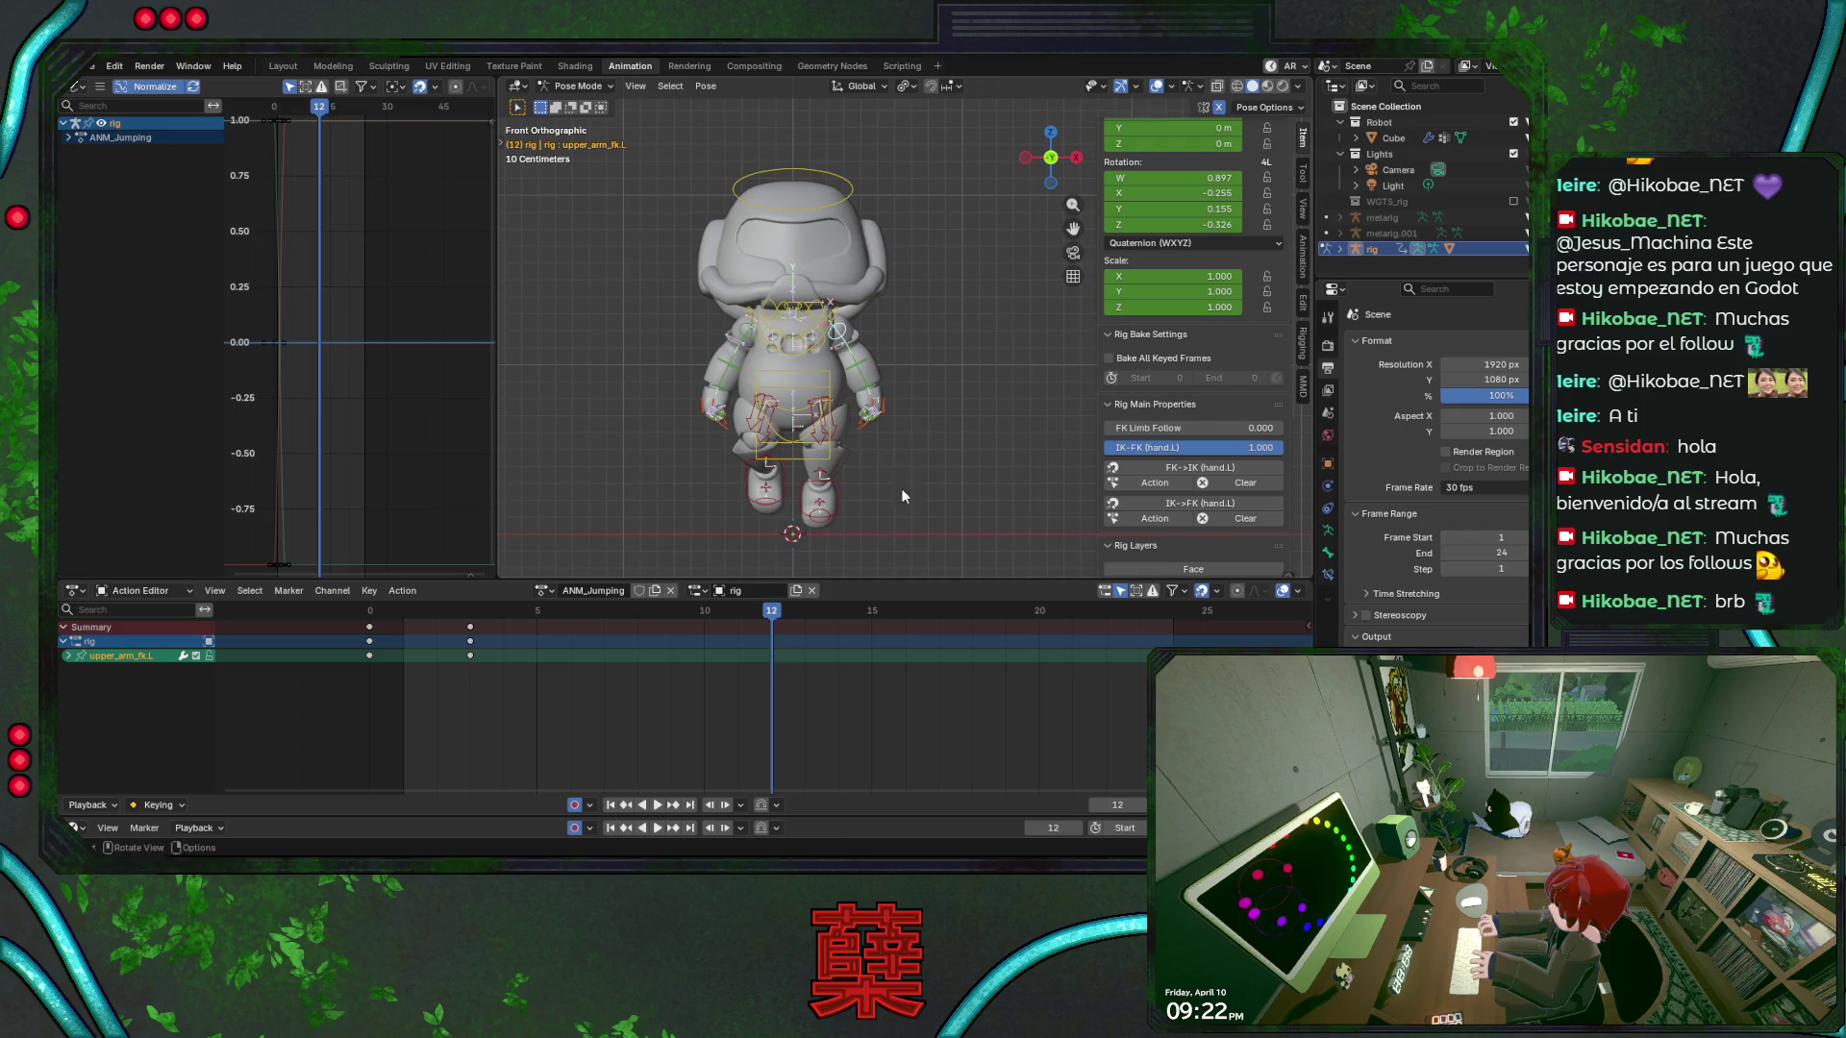
{"action": "key", "text": "r"}
{"action": "key", "text": "z"}
{"action": "key", "text": "z"}
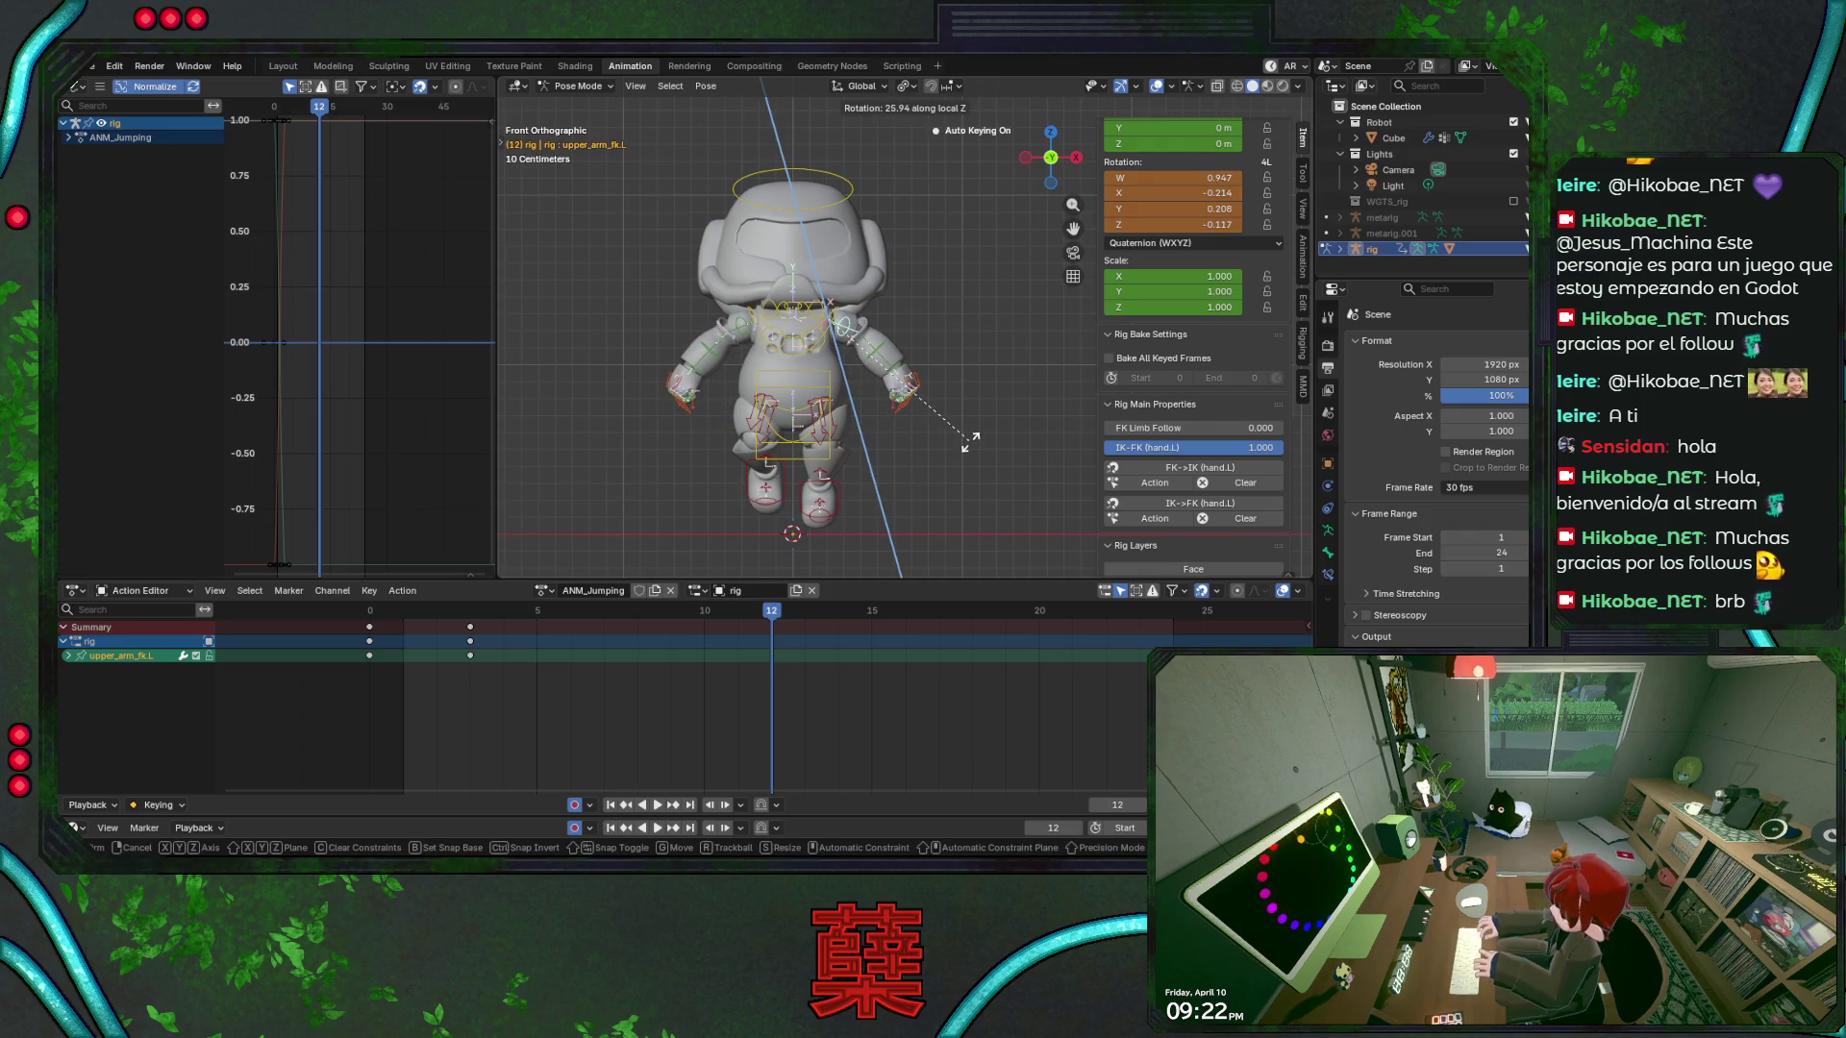
{"action": "left_click", "coordinate": [969, 445]}
Select the left forearm, clear its rotation, and check it from side and front views
{"action": "left_click", "coordinate": [911, 385]}
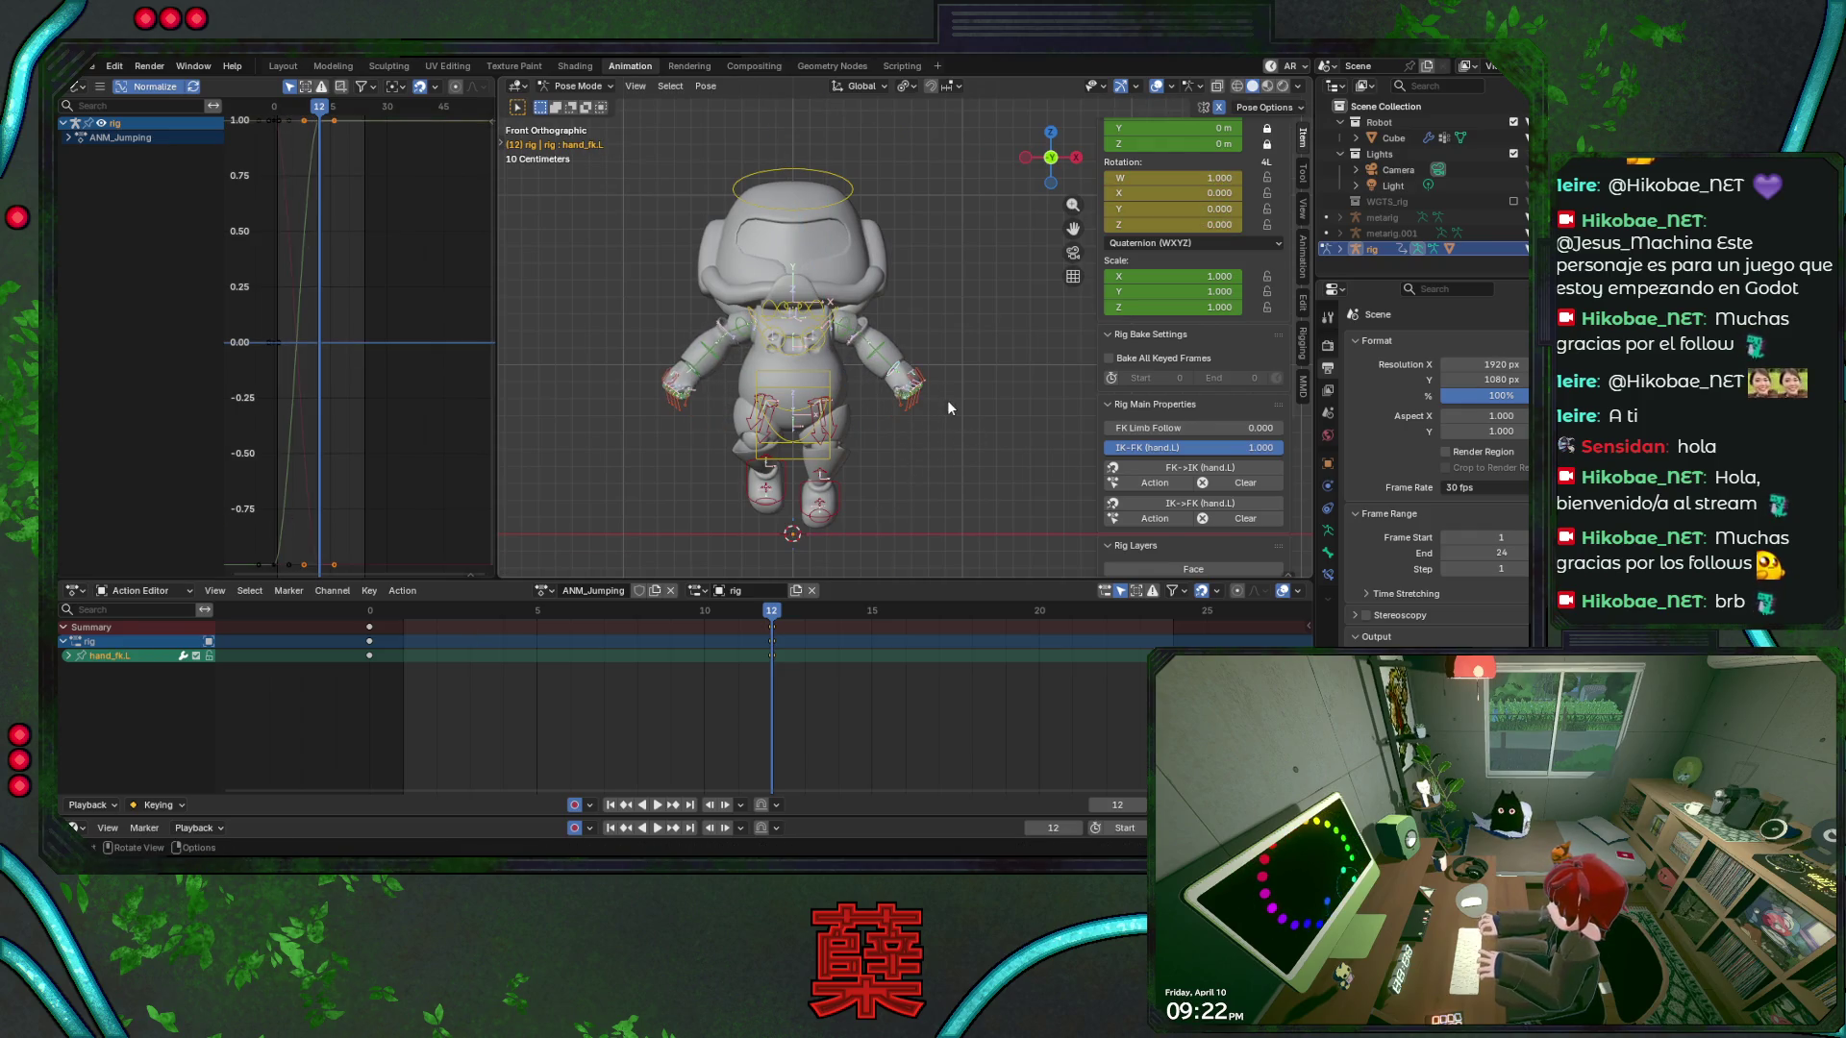
{"action": "left_click", "coordinate": [904, 363]}
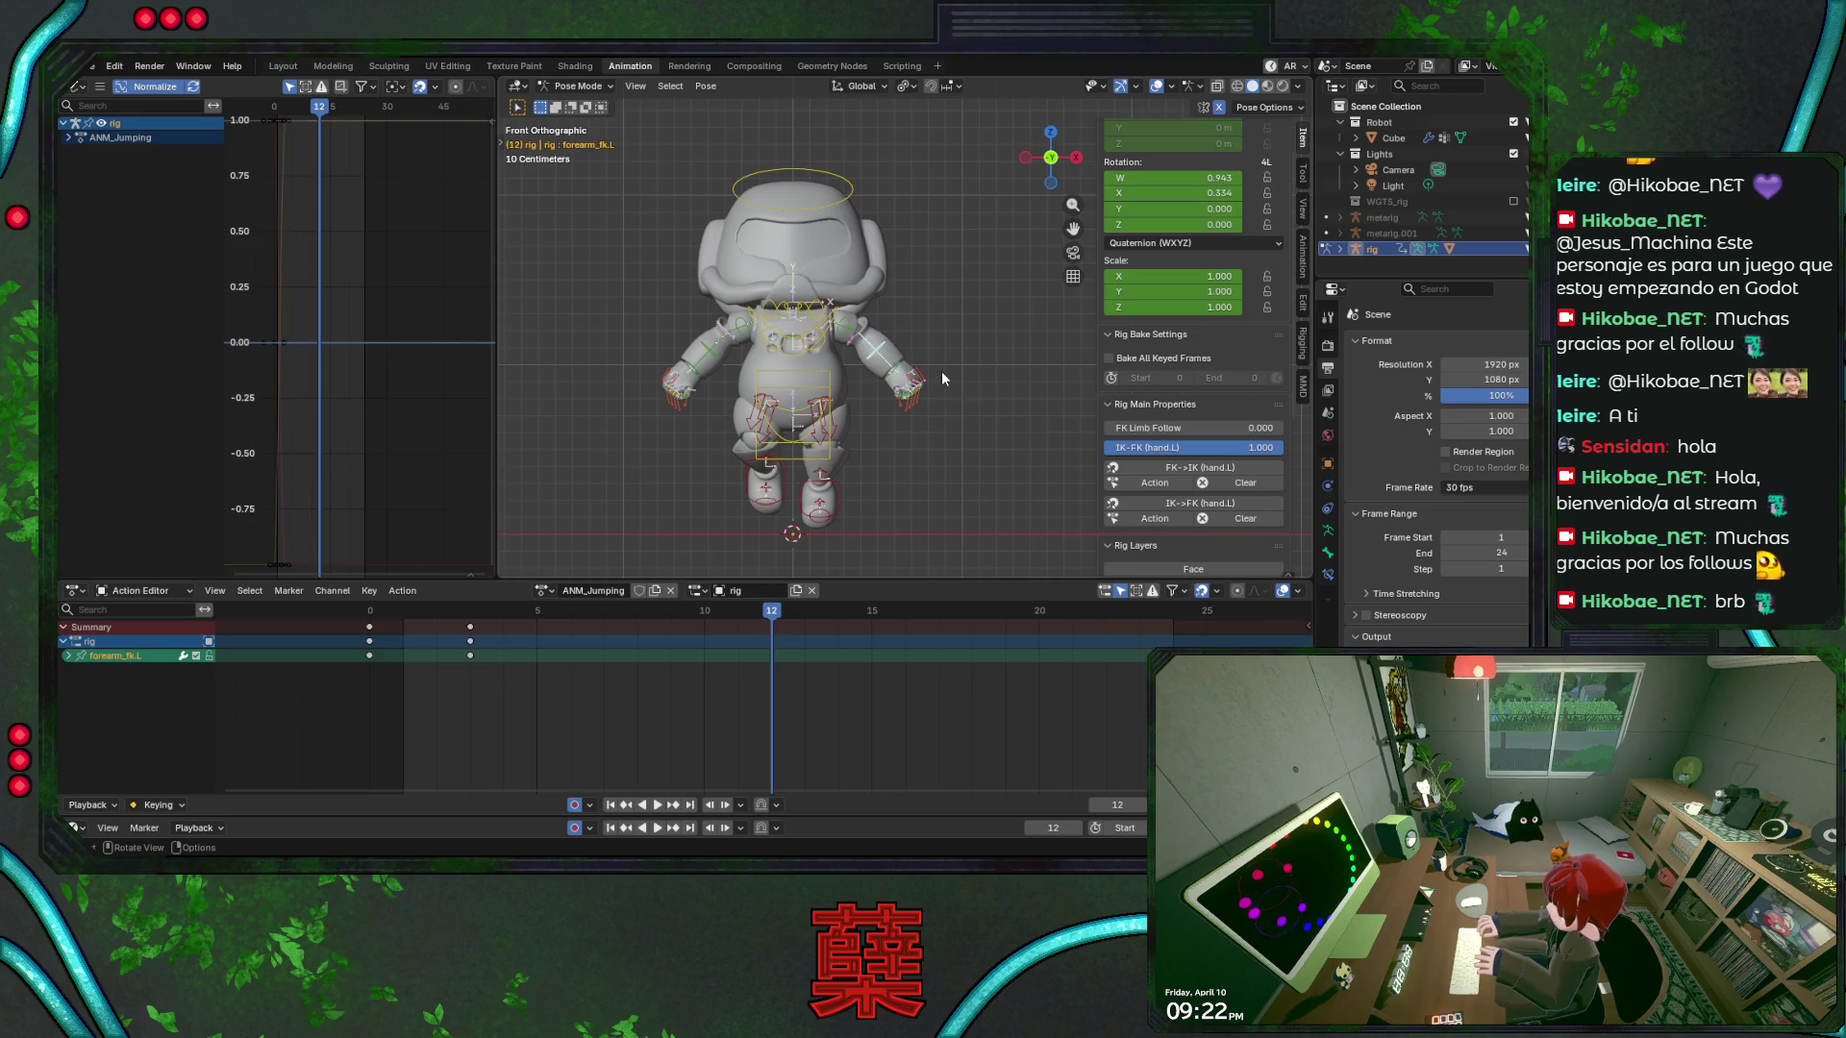
{"action": "key", "text": "alt+r"}
{"action": "key", "text": "KP_3"}
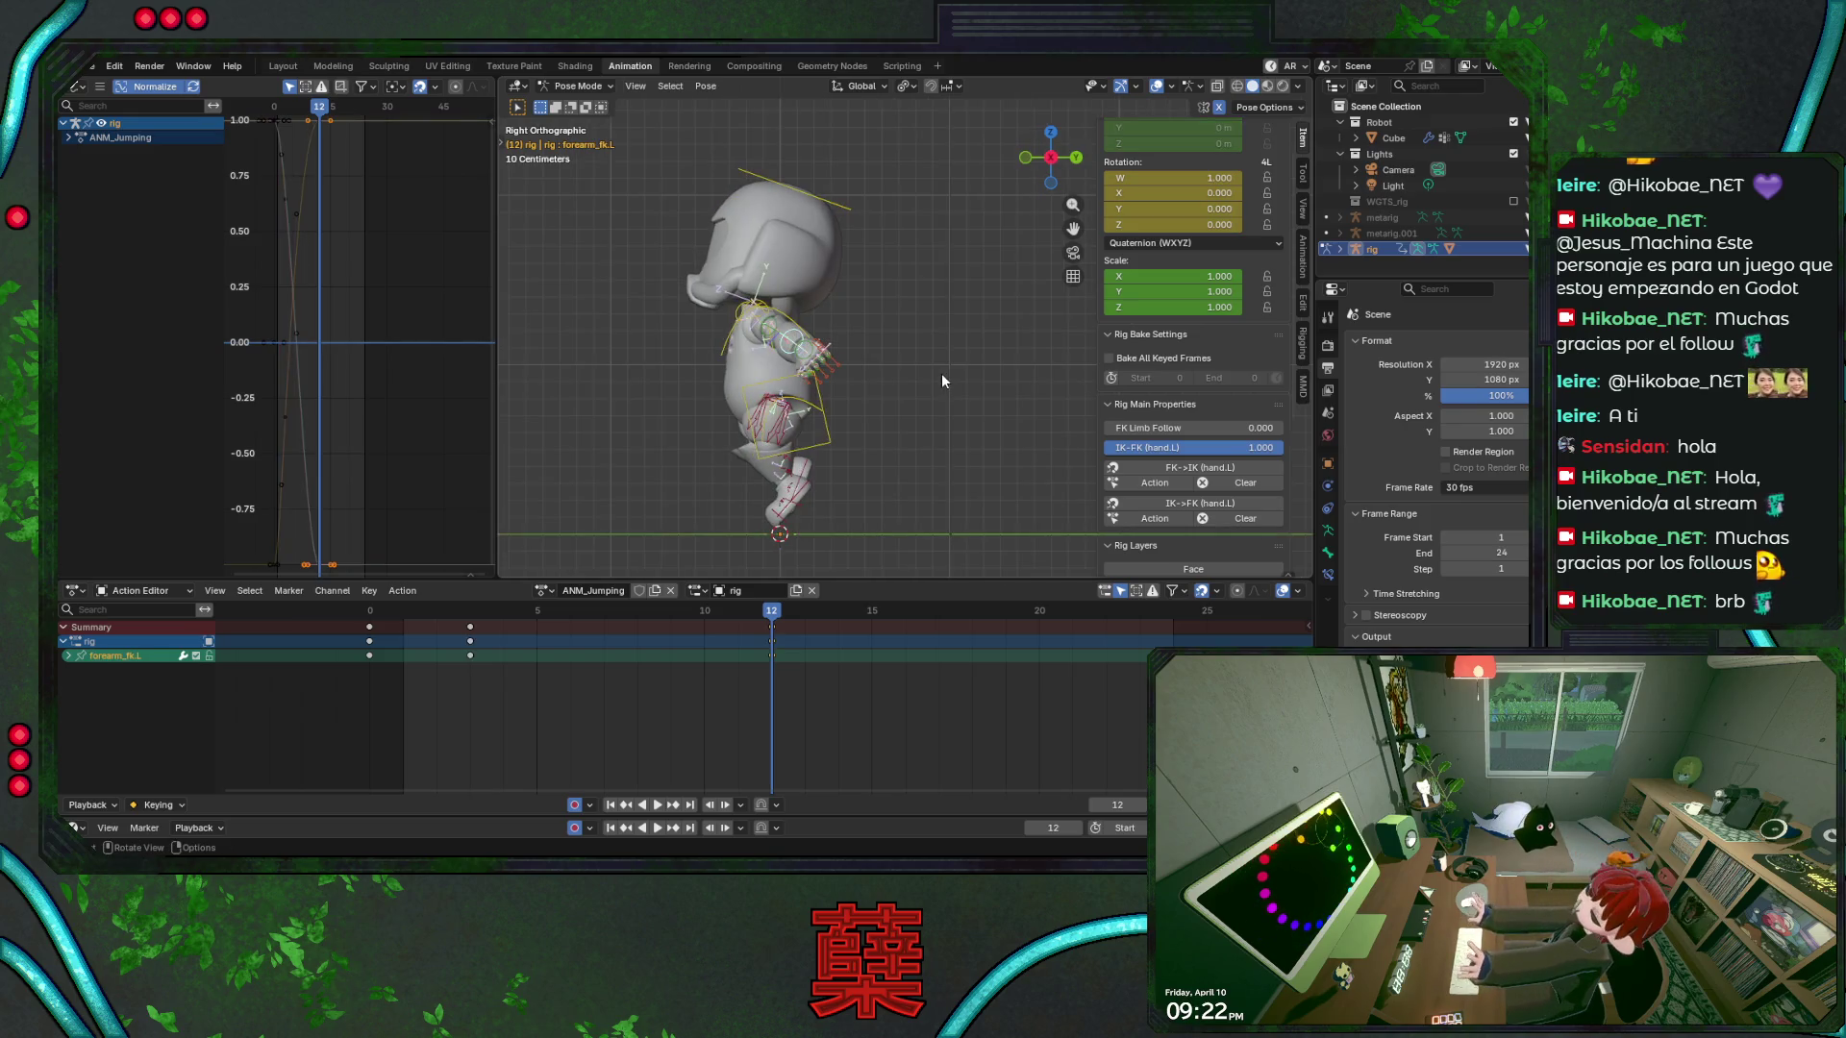
{"action": "key", "text": "KP_1"}
Rotate forearm_fk.L about its local X axis, save, and play the jump
{"action": "key", "text": "r"}
{"action": "key", "text": "x"}
{"action": "key", "text": "x"}
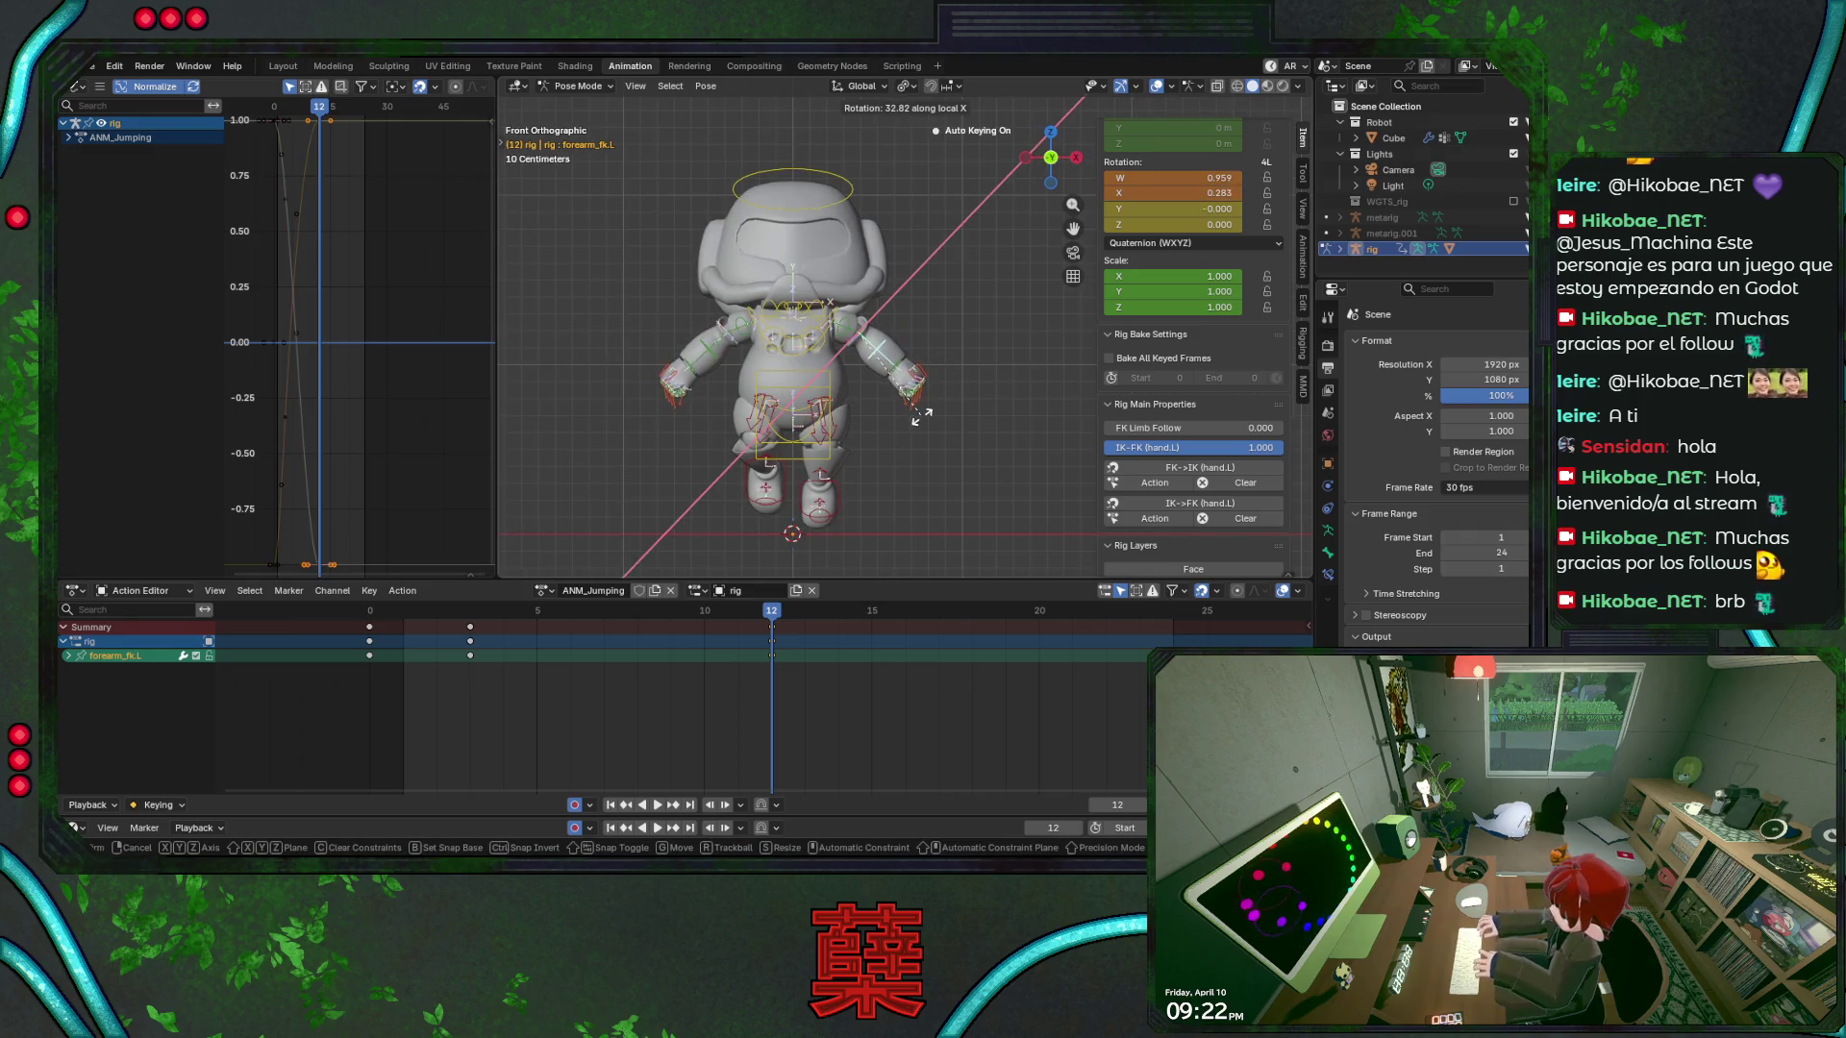
{"action": "left_click", "coordinate": [921, 415]}
{"action": "key", "text": "ctrl+s"}
{"action": "key", "text": "space"}
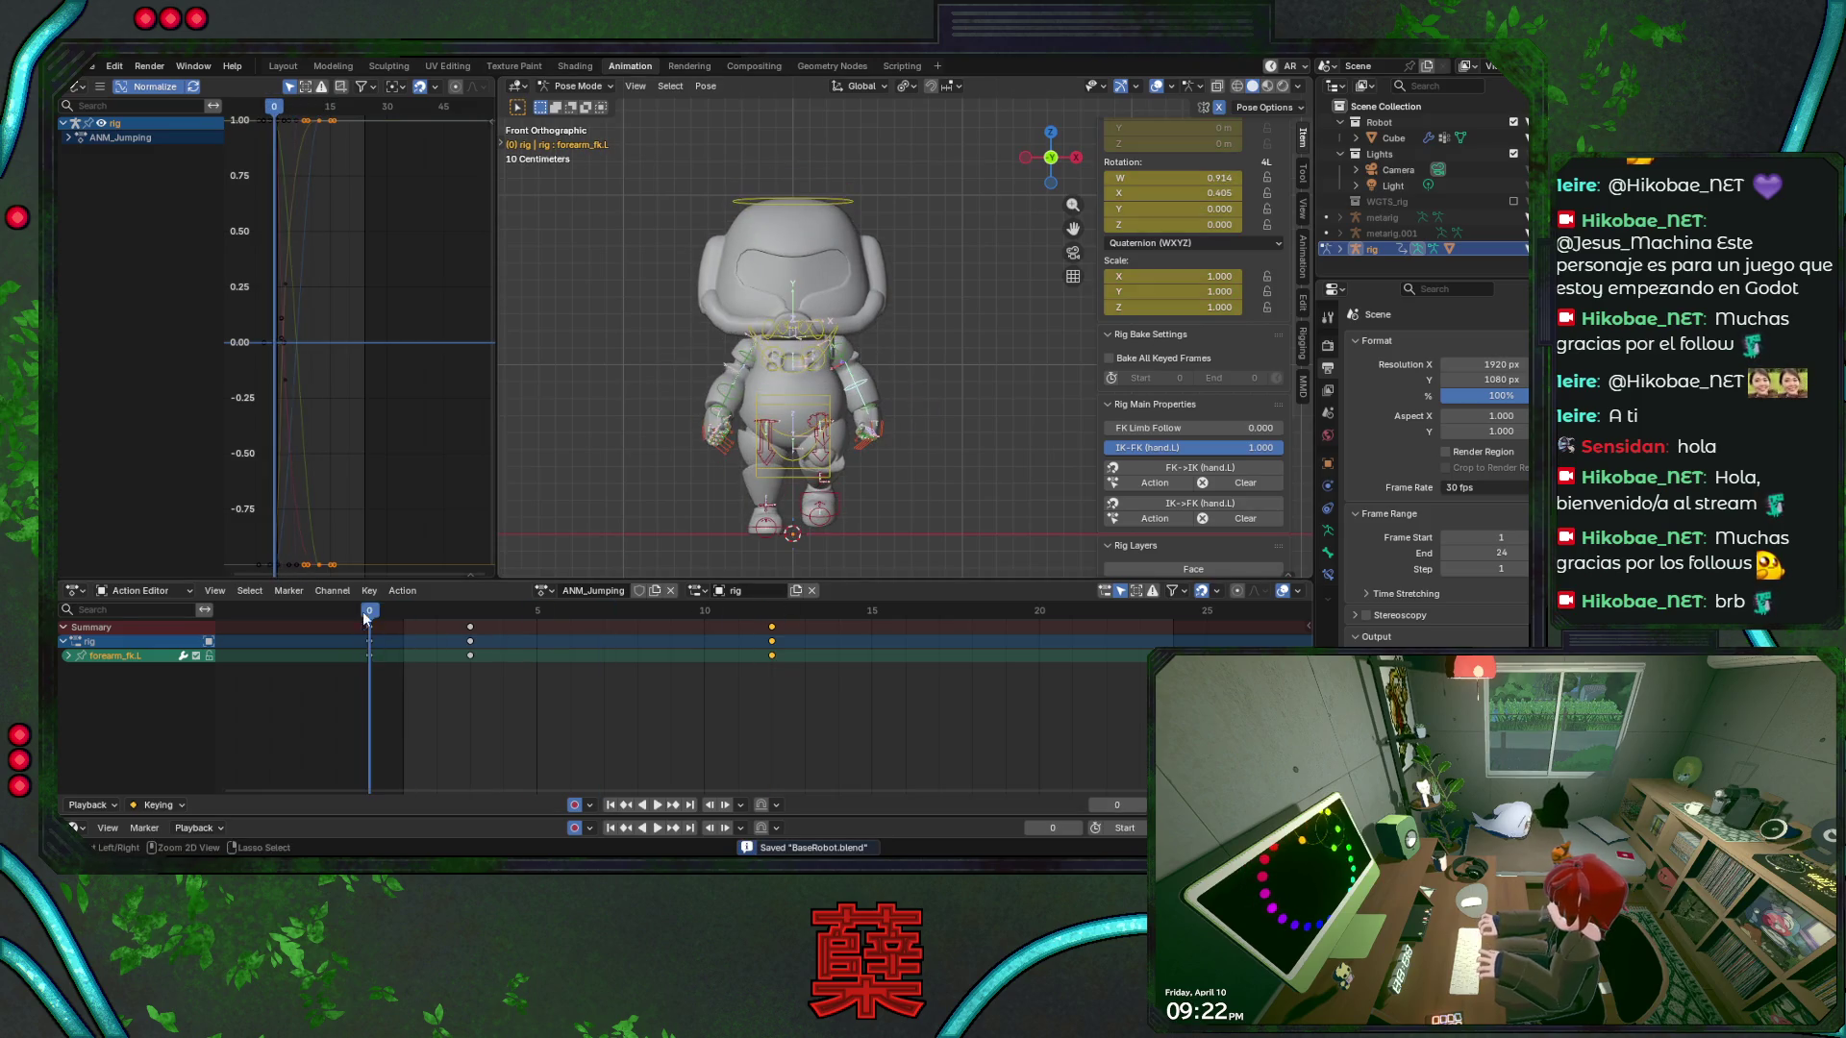
Select both upper-arm controls and insert keys for them at frame 3
{"action": "left_click_drag", "start_coordinate": [563, 622], "coordinate": [679, 619]}
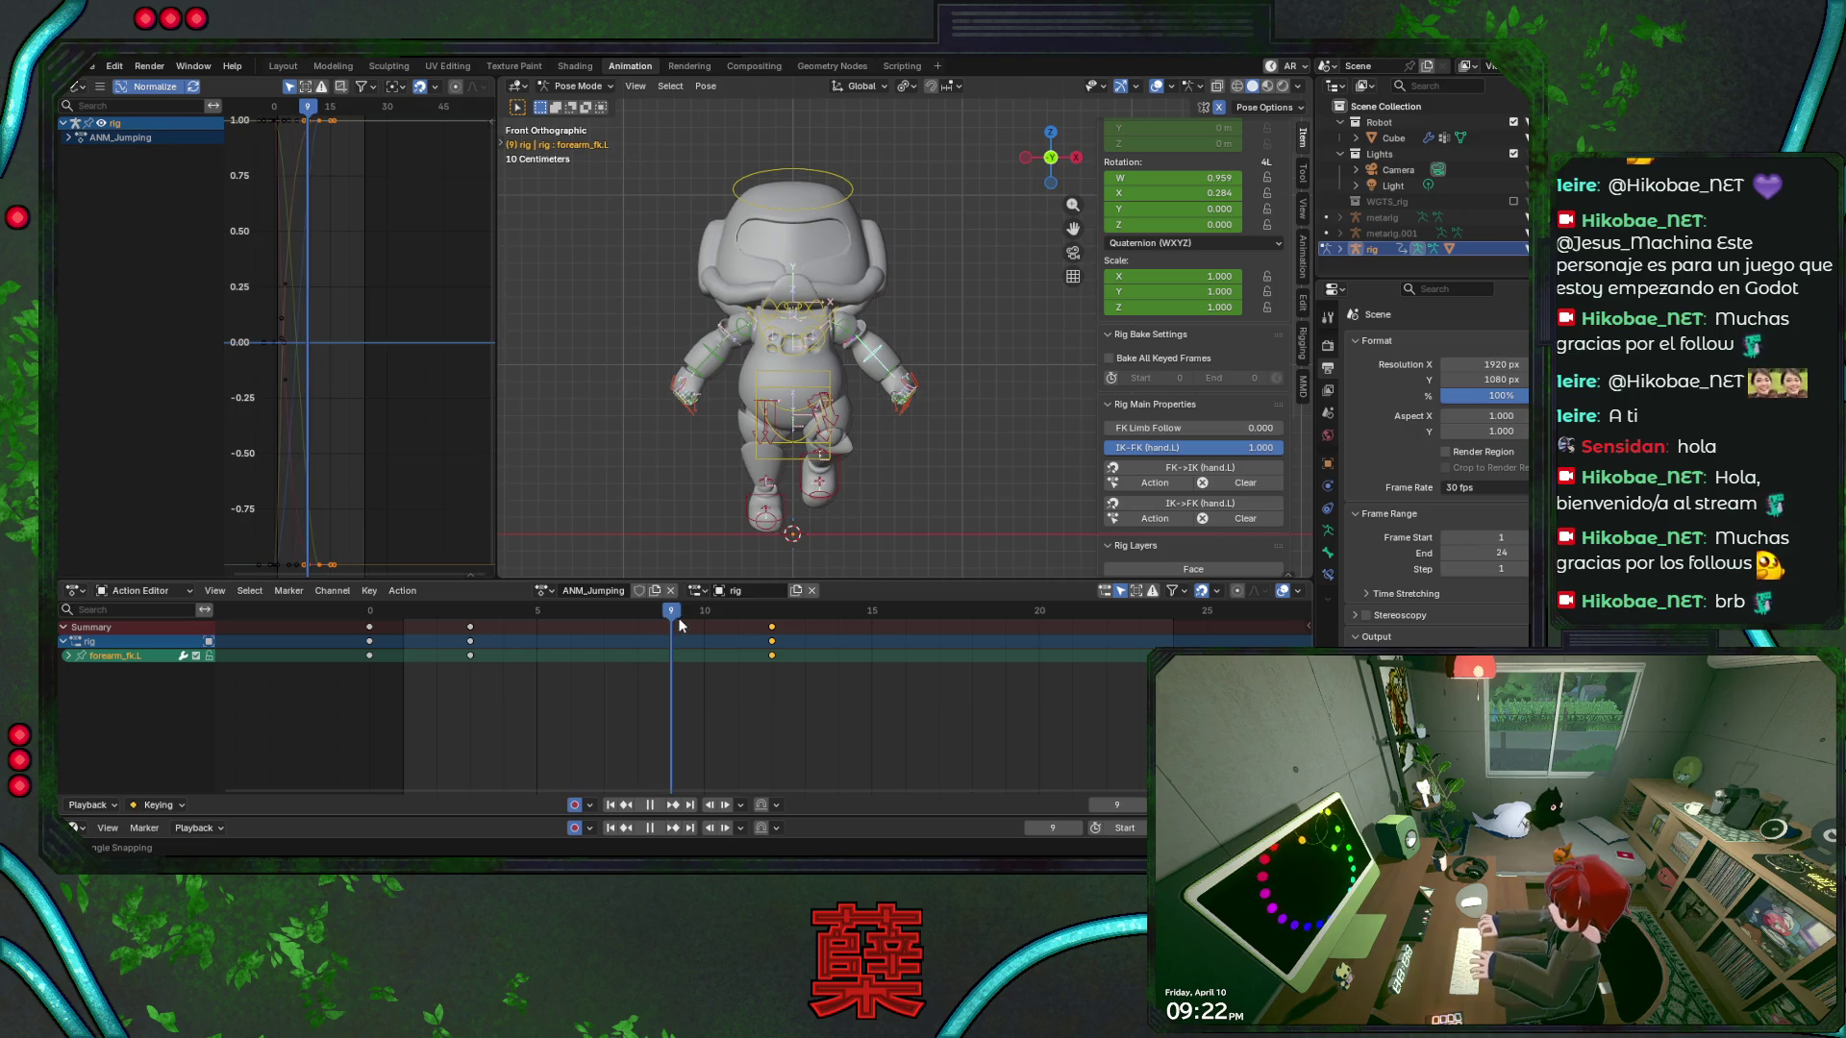
{"action": "left_click_drag", "start_coordinate": [679, 625], "coordinate": [471, 627]}
{"action": "left_click", "coordinate": [836, 381]}
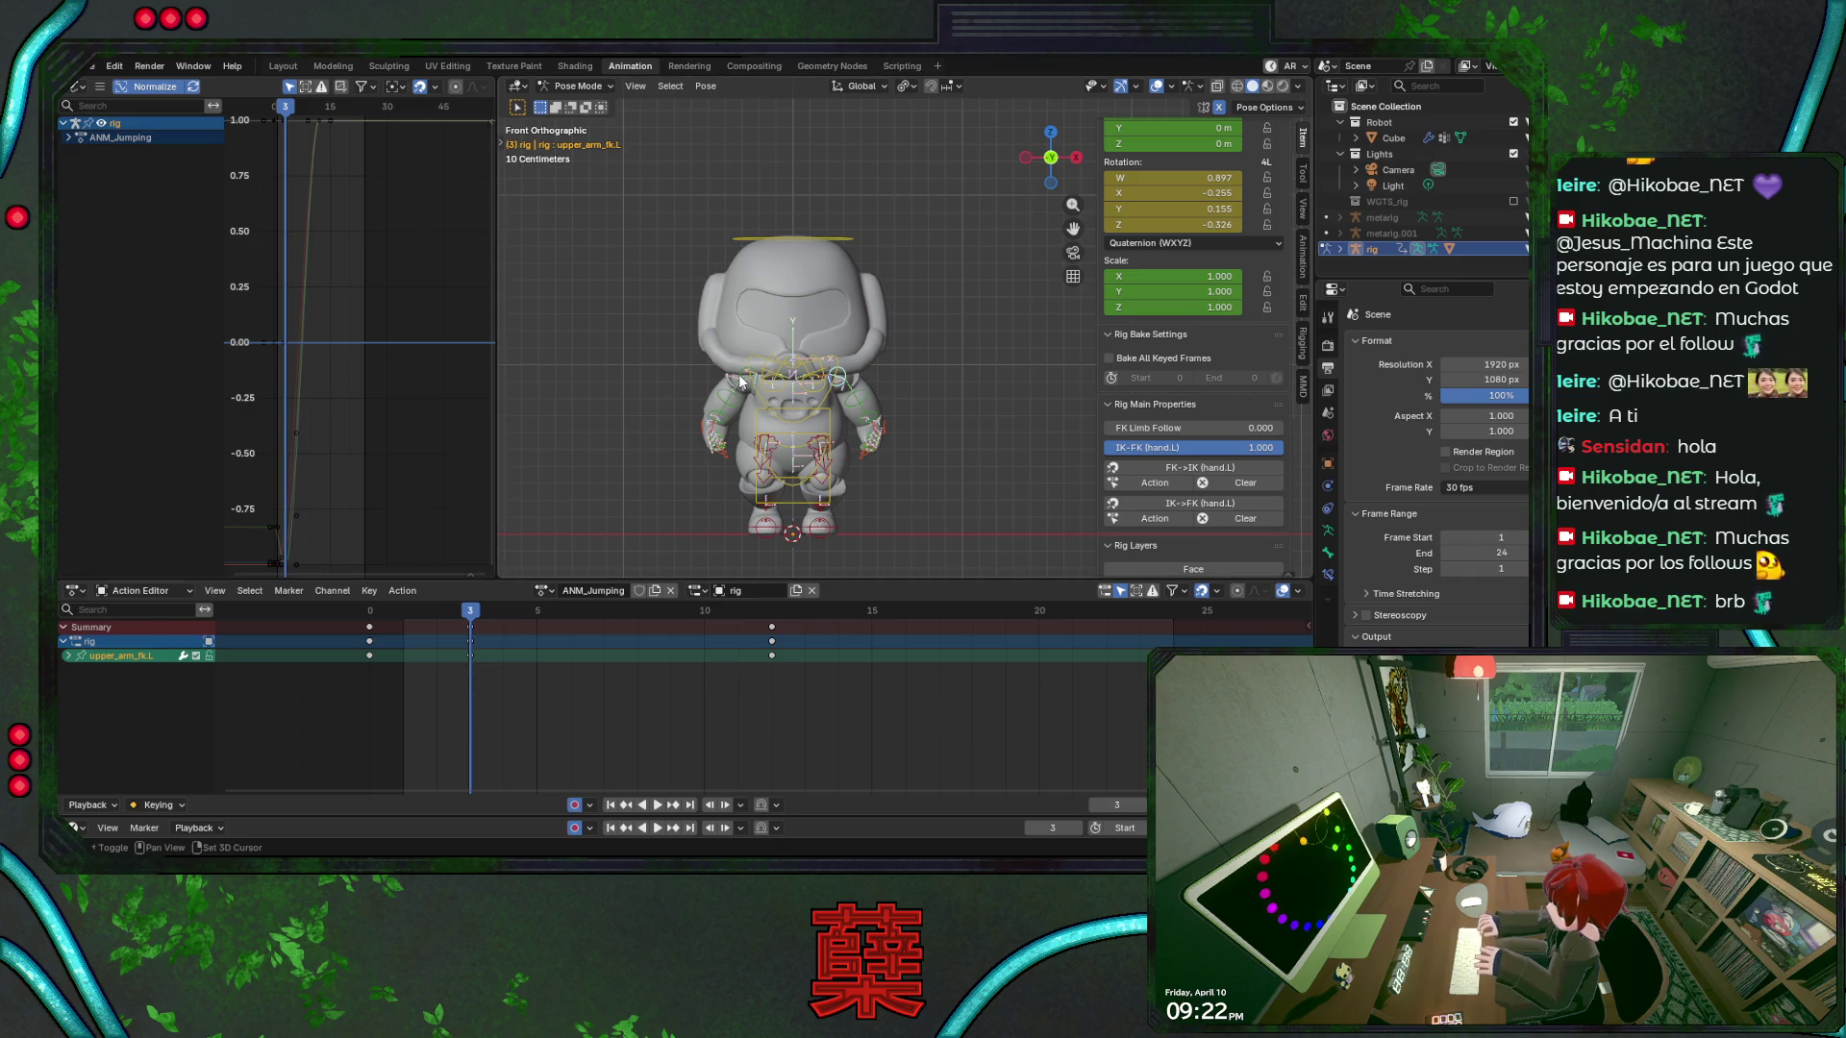
{"action": "left_click", "coordinate": [746, 373], "text": "shift"}
{"action": "key", "text": "i"}
Paste the upper-arm keys at frame 9, save, and scrub ahead to frame 11
{"action": "key", "text": "space"}
{"action": "key", "text": "space"}
{"action": "left_click", "coordinate": [656, 615]}
{"action": "key", "text": "ctrl+v"}
{"action": "key", "text": "ctrl+s"}
{"action": "key", "text": "space"}
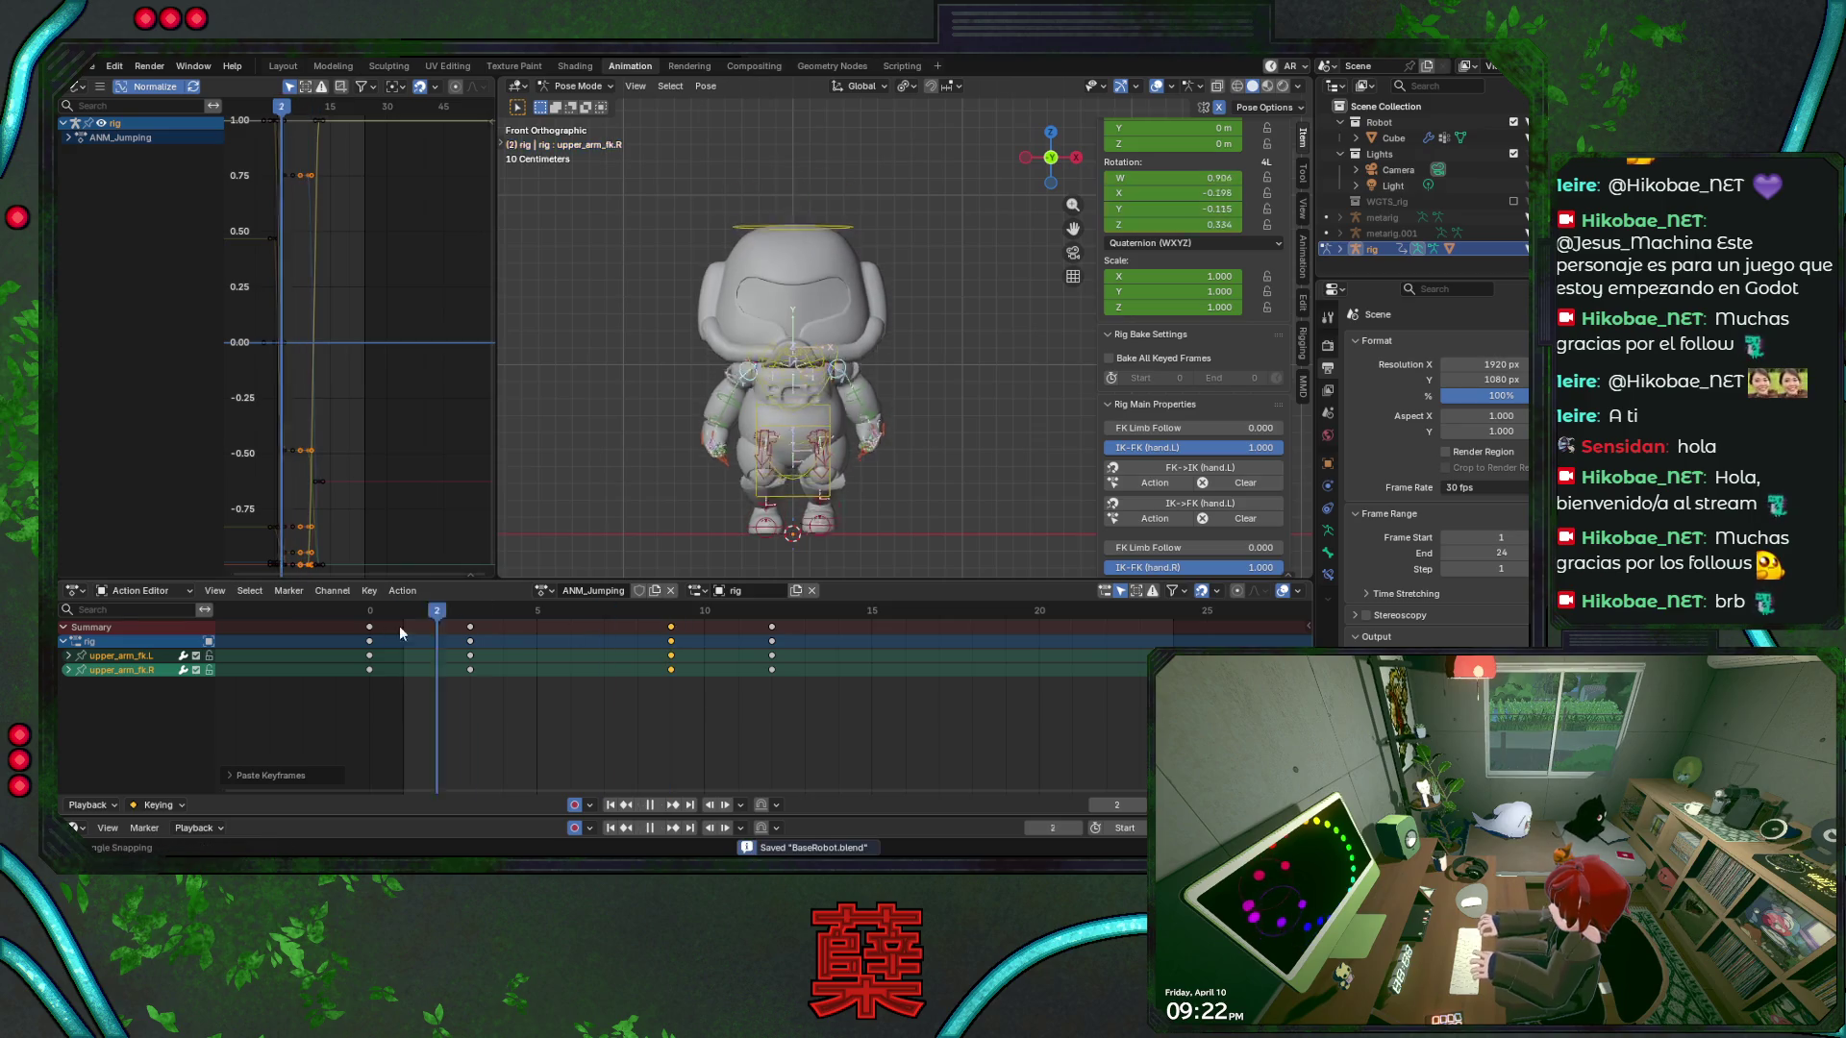
{"action": "mouse_move", "coordinate": [551, 629]}
{"action": "left_mouse_down"}
{"action": "mouse_move", "coordinate": [770, 631]}
{"action": "mouse_move", "coordinate": [381, 629]}
{"action": "mouse_move", "coordinate": [772, 629]}
{"action": "left_mouse_up"}
Save, then at frame 15 in side view rotate the head control to tilt it
{"action": "key", "text": "ctrl+s"}
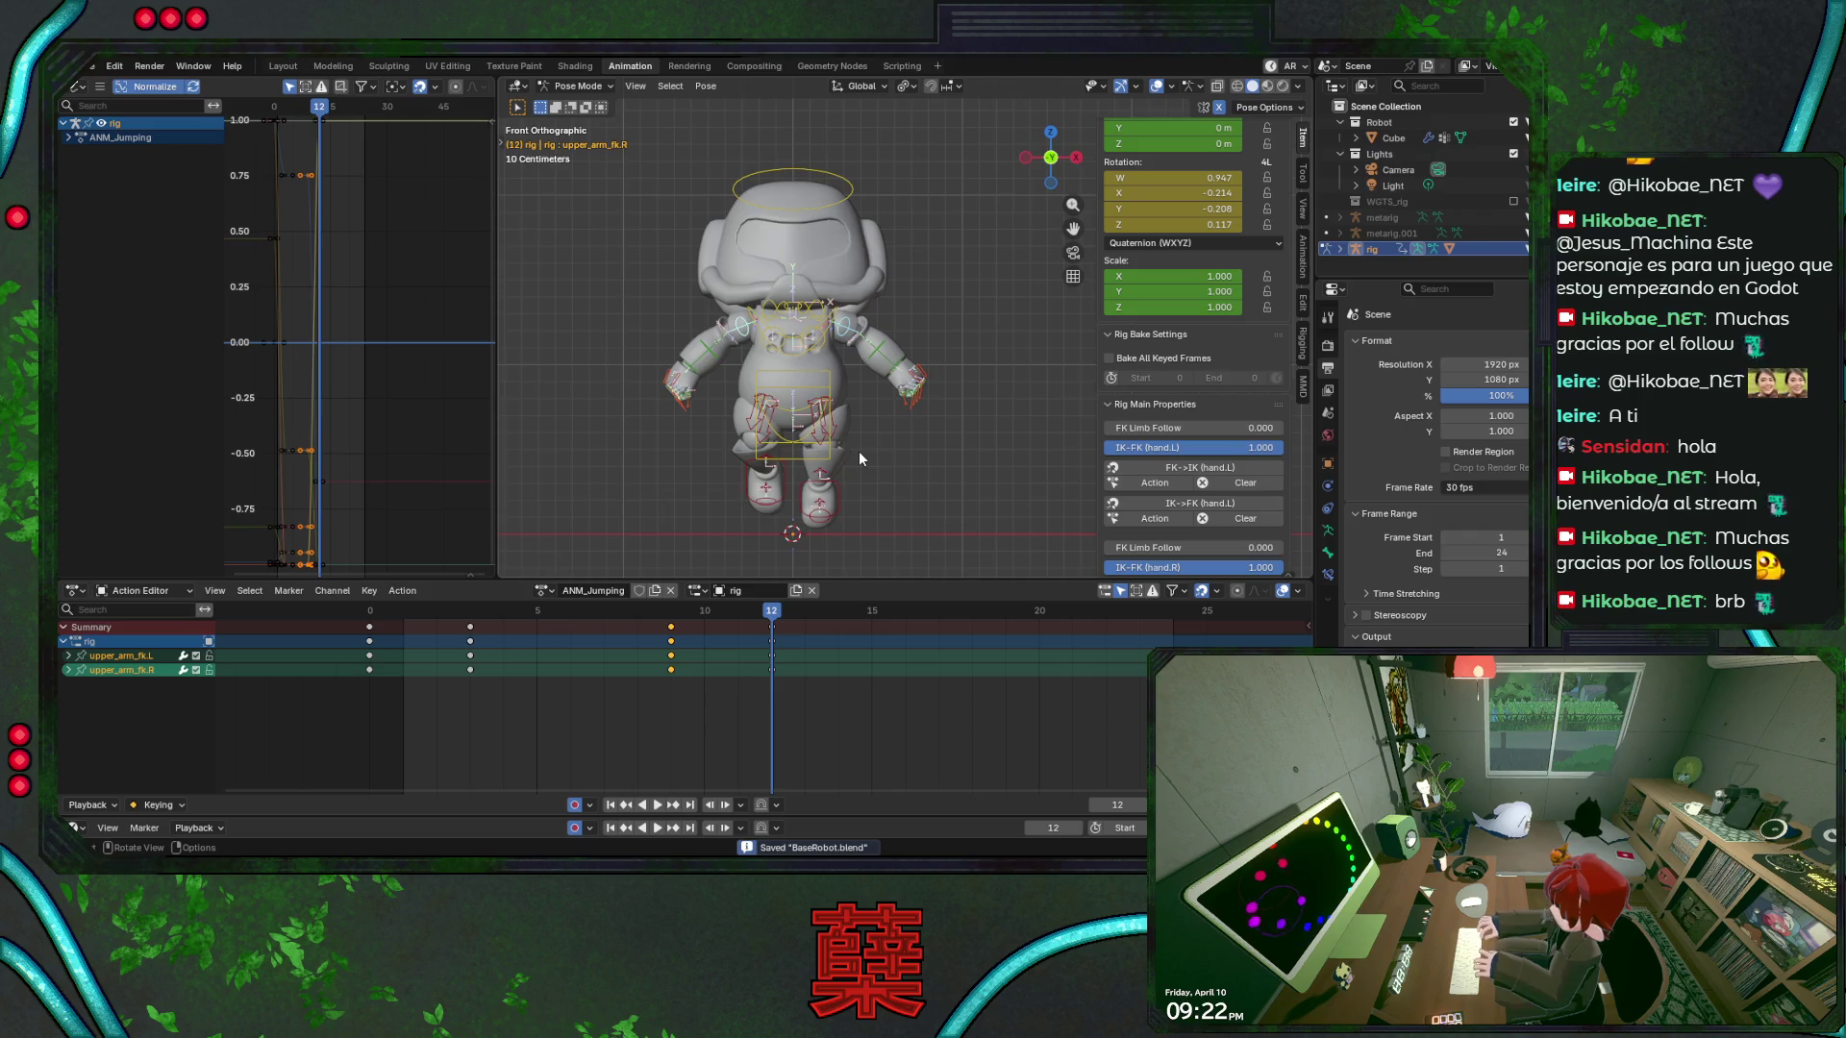
{"action": "key", "text": "KP_3"}
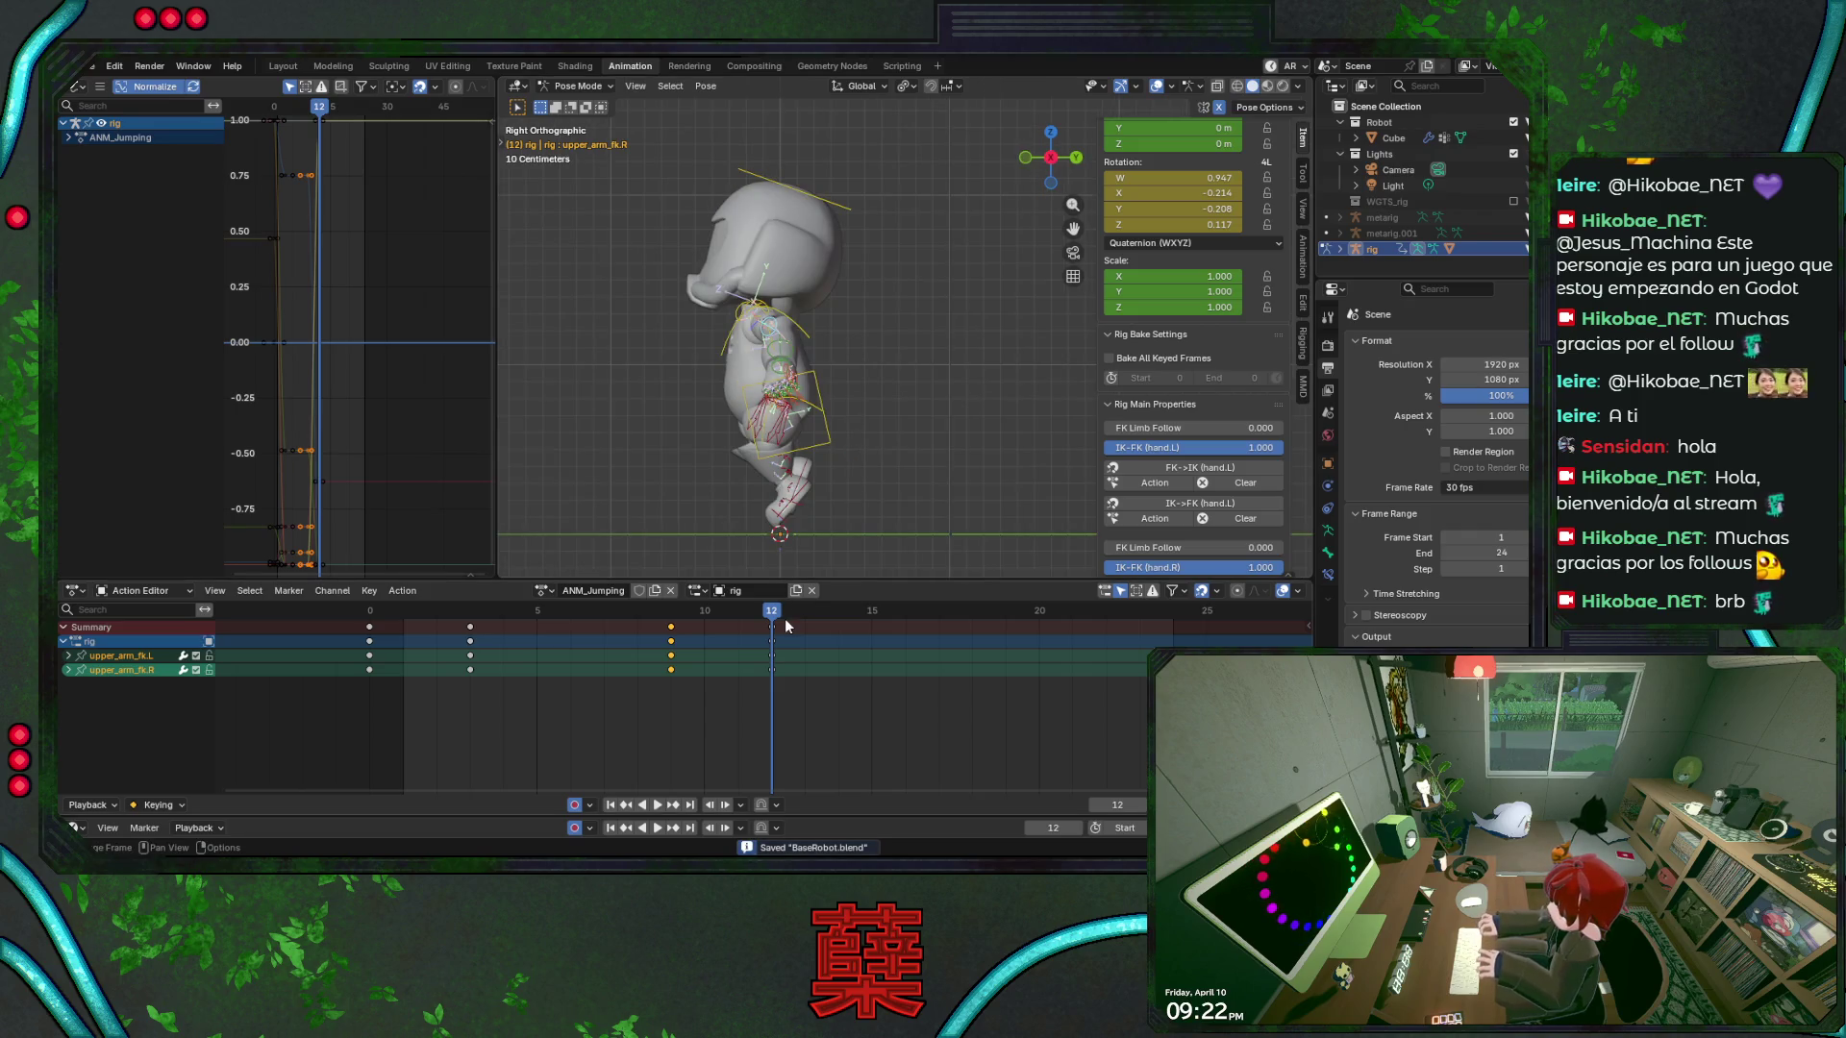
{"action": "key", "text": "space"}
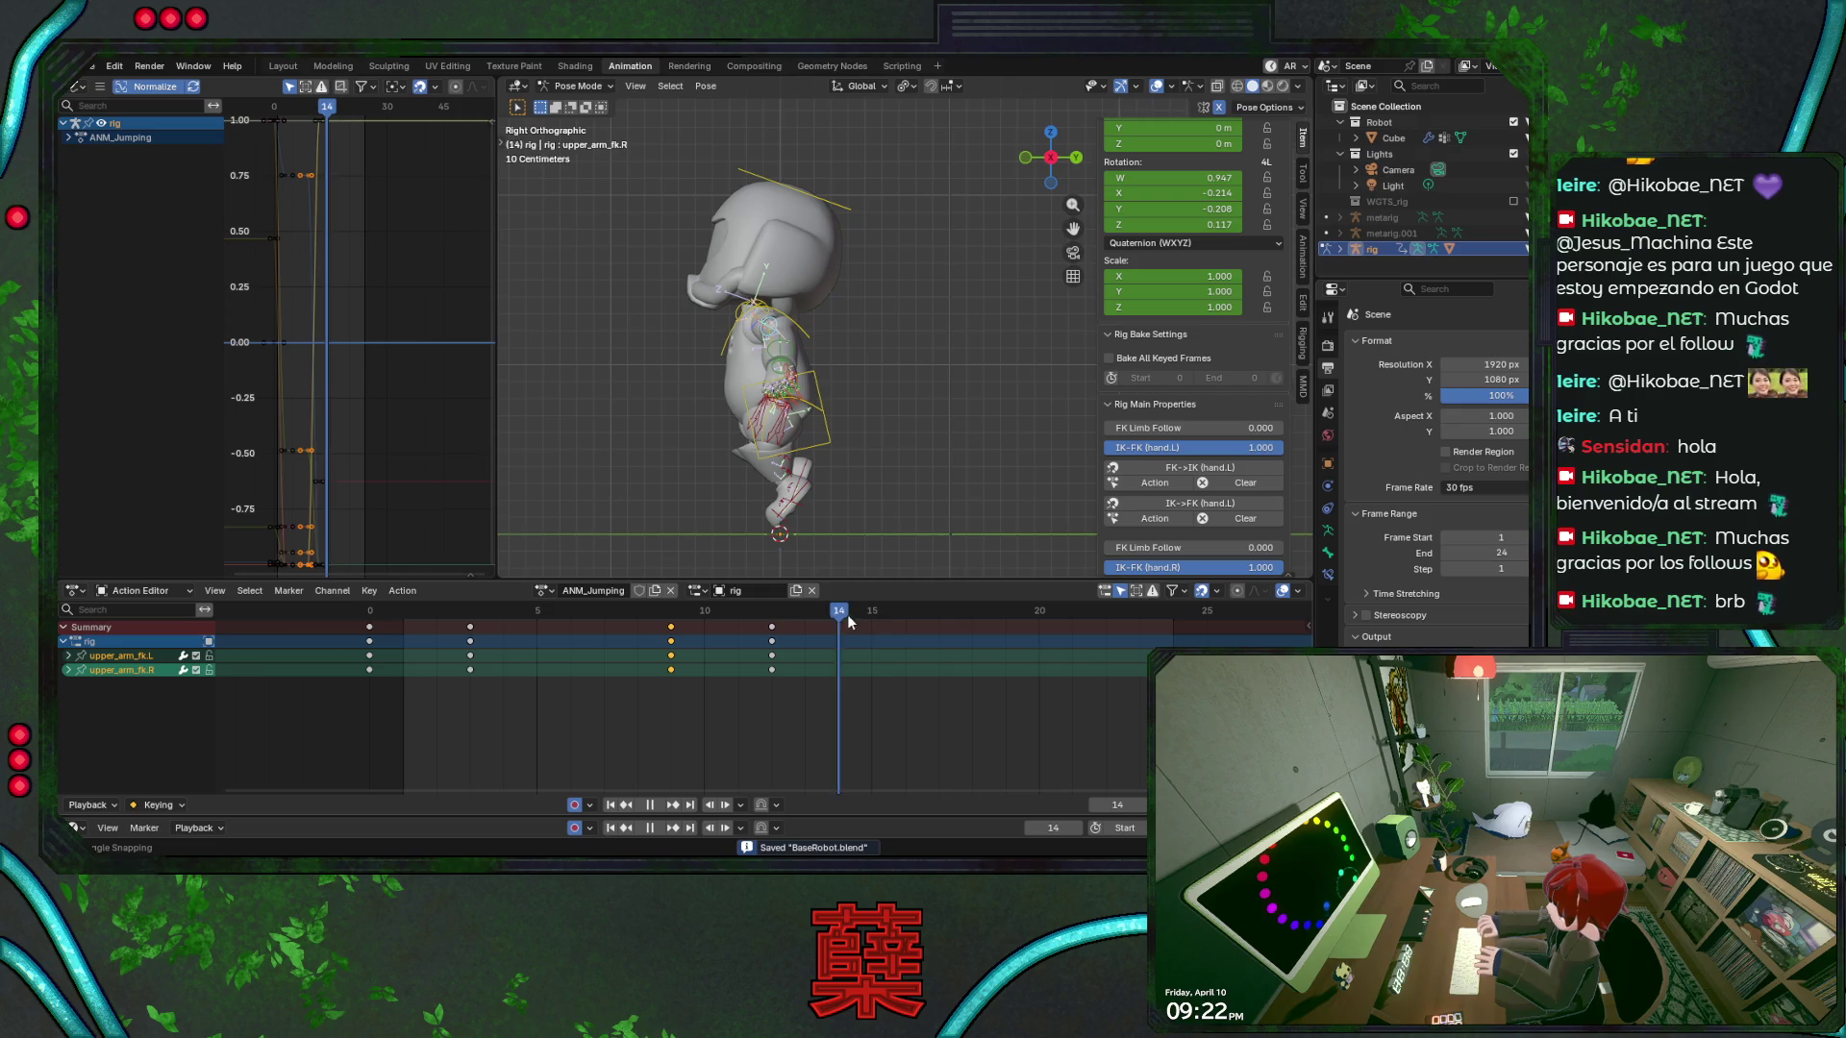
{"action": "key", "text": "space"}
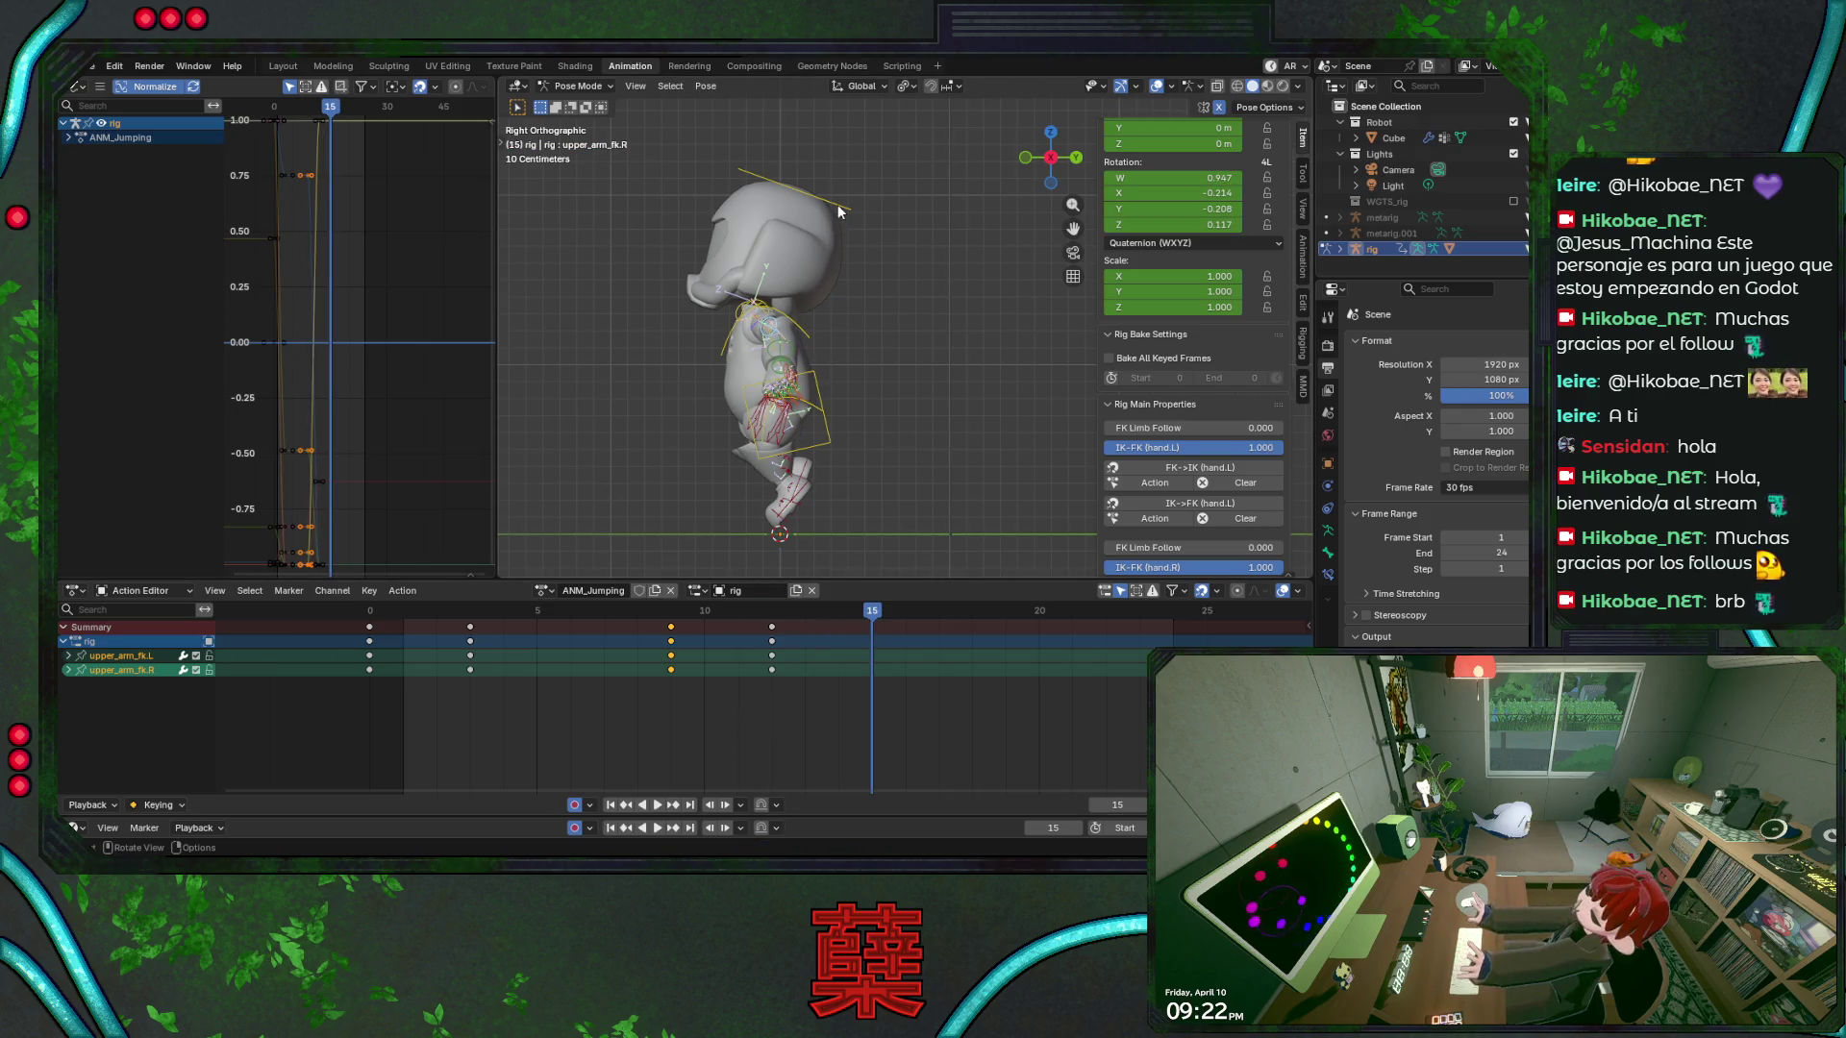
{"action": "left_click", "coordinate": [827, 201]}
{"action": "key", "text": "r"}
{"action": "left_click", "coordinate": [894, 285]}
Tilt the head further and rotate the chest control at frame 15
{"action": "key", "text": "r"}
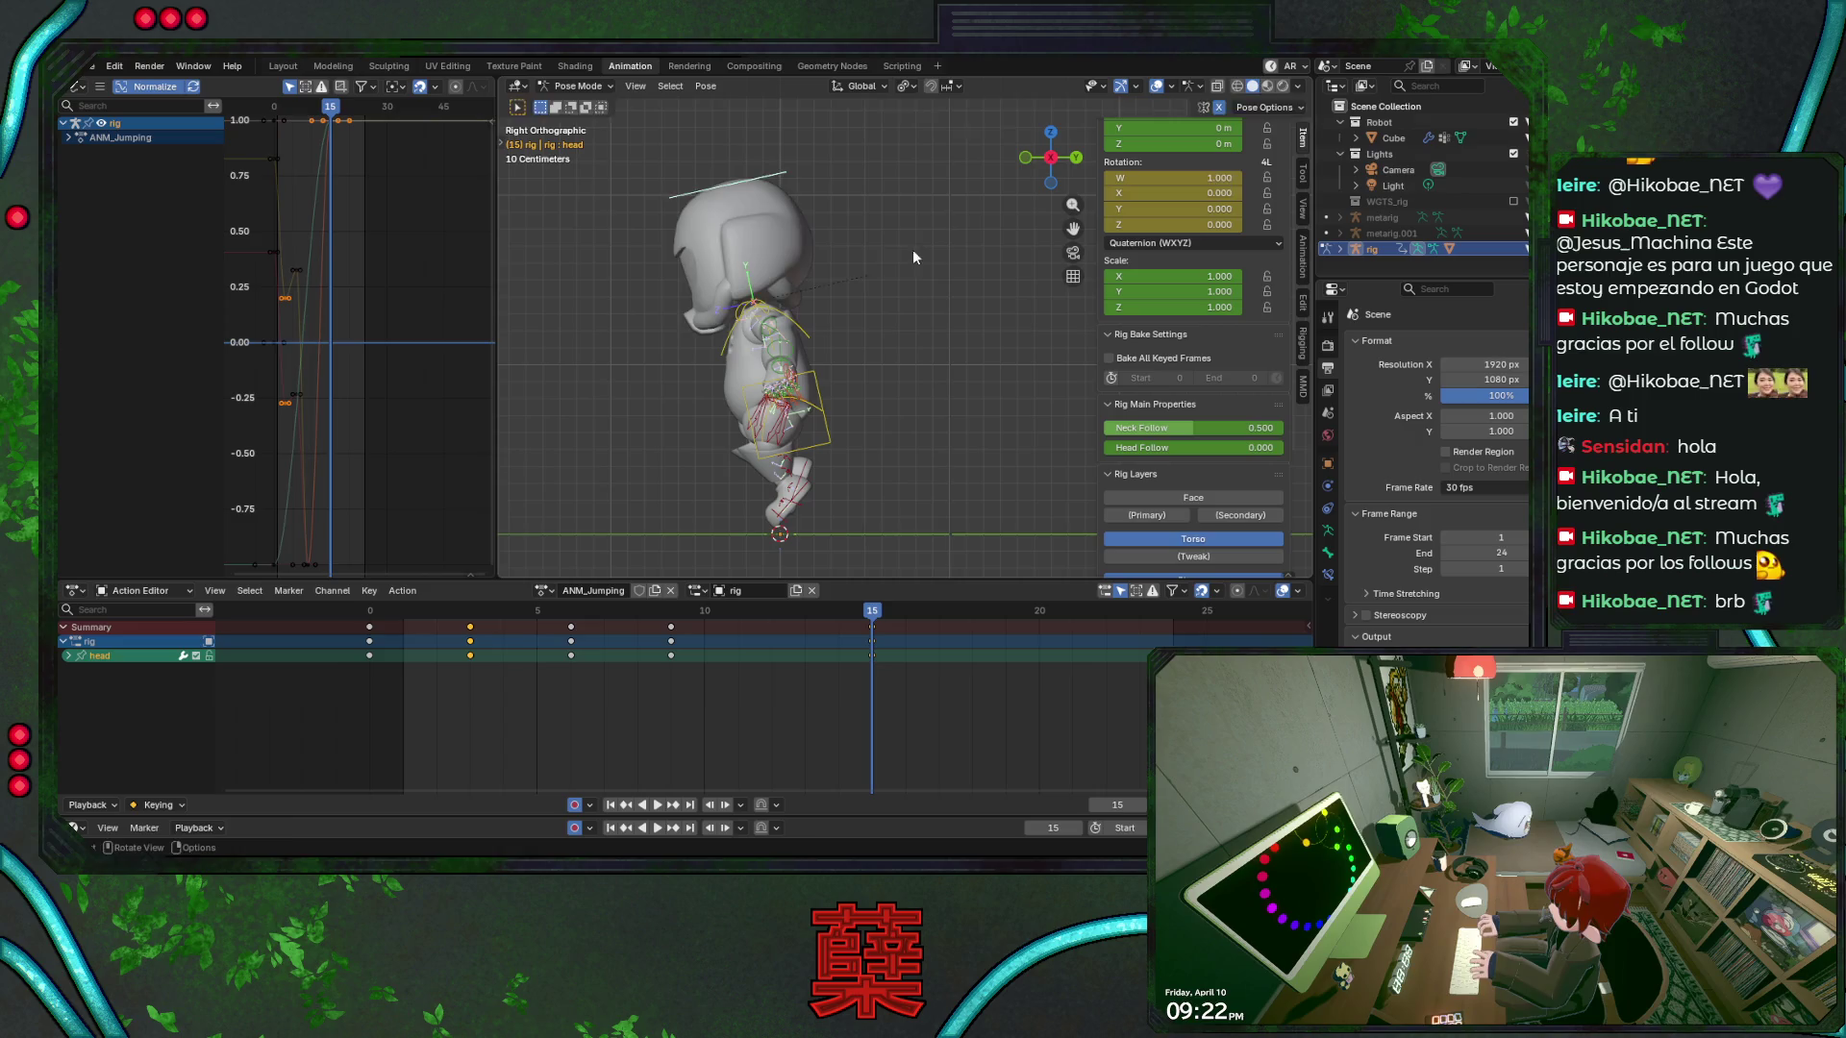
{"action": "left_click", "coordinate": [913, 298]}
{"action": "left_click", "coordinate": [811, 339]}
{"action": "key", "text": "r"}
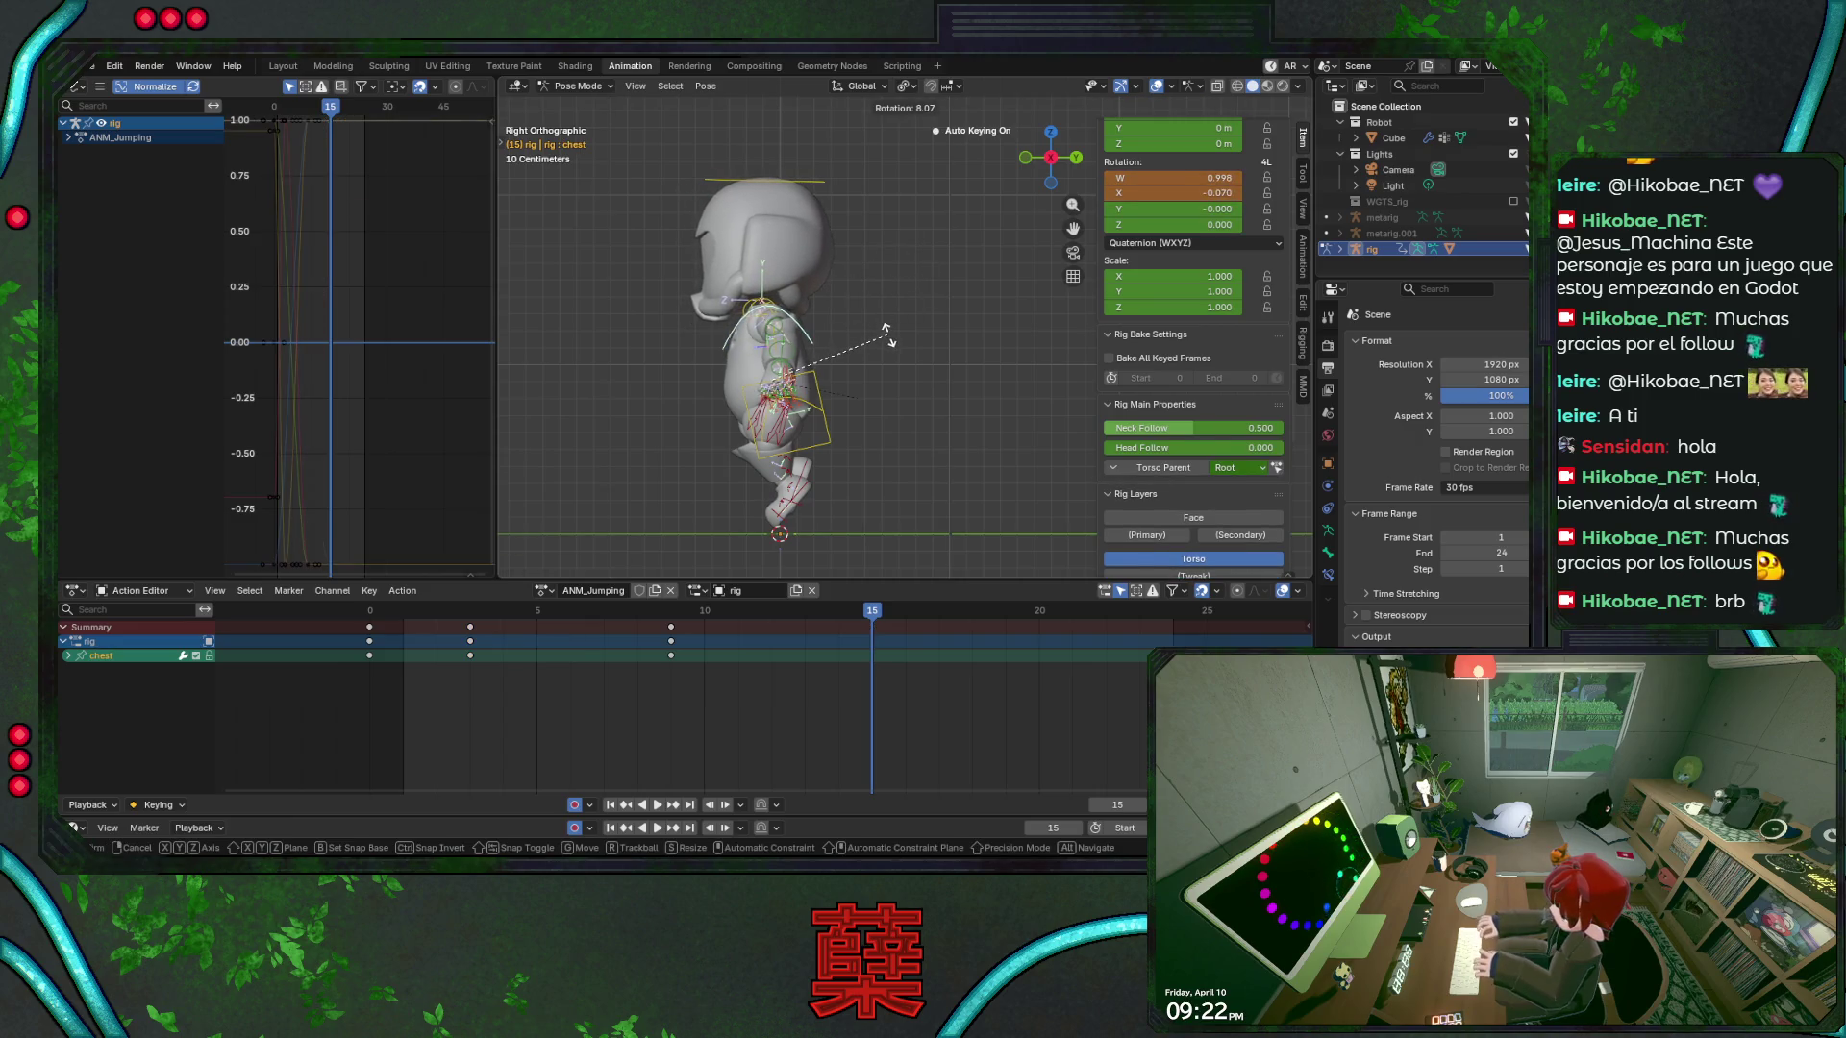
{"action": "left_click", "coordinate": [889, 334]}
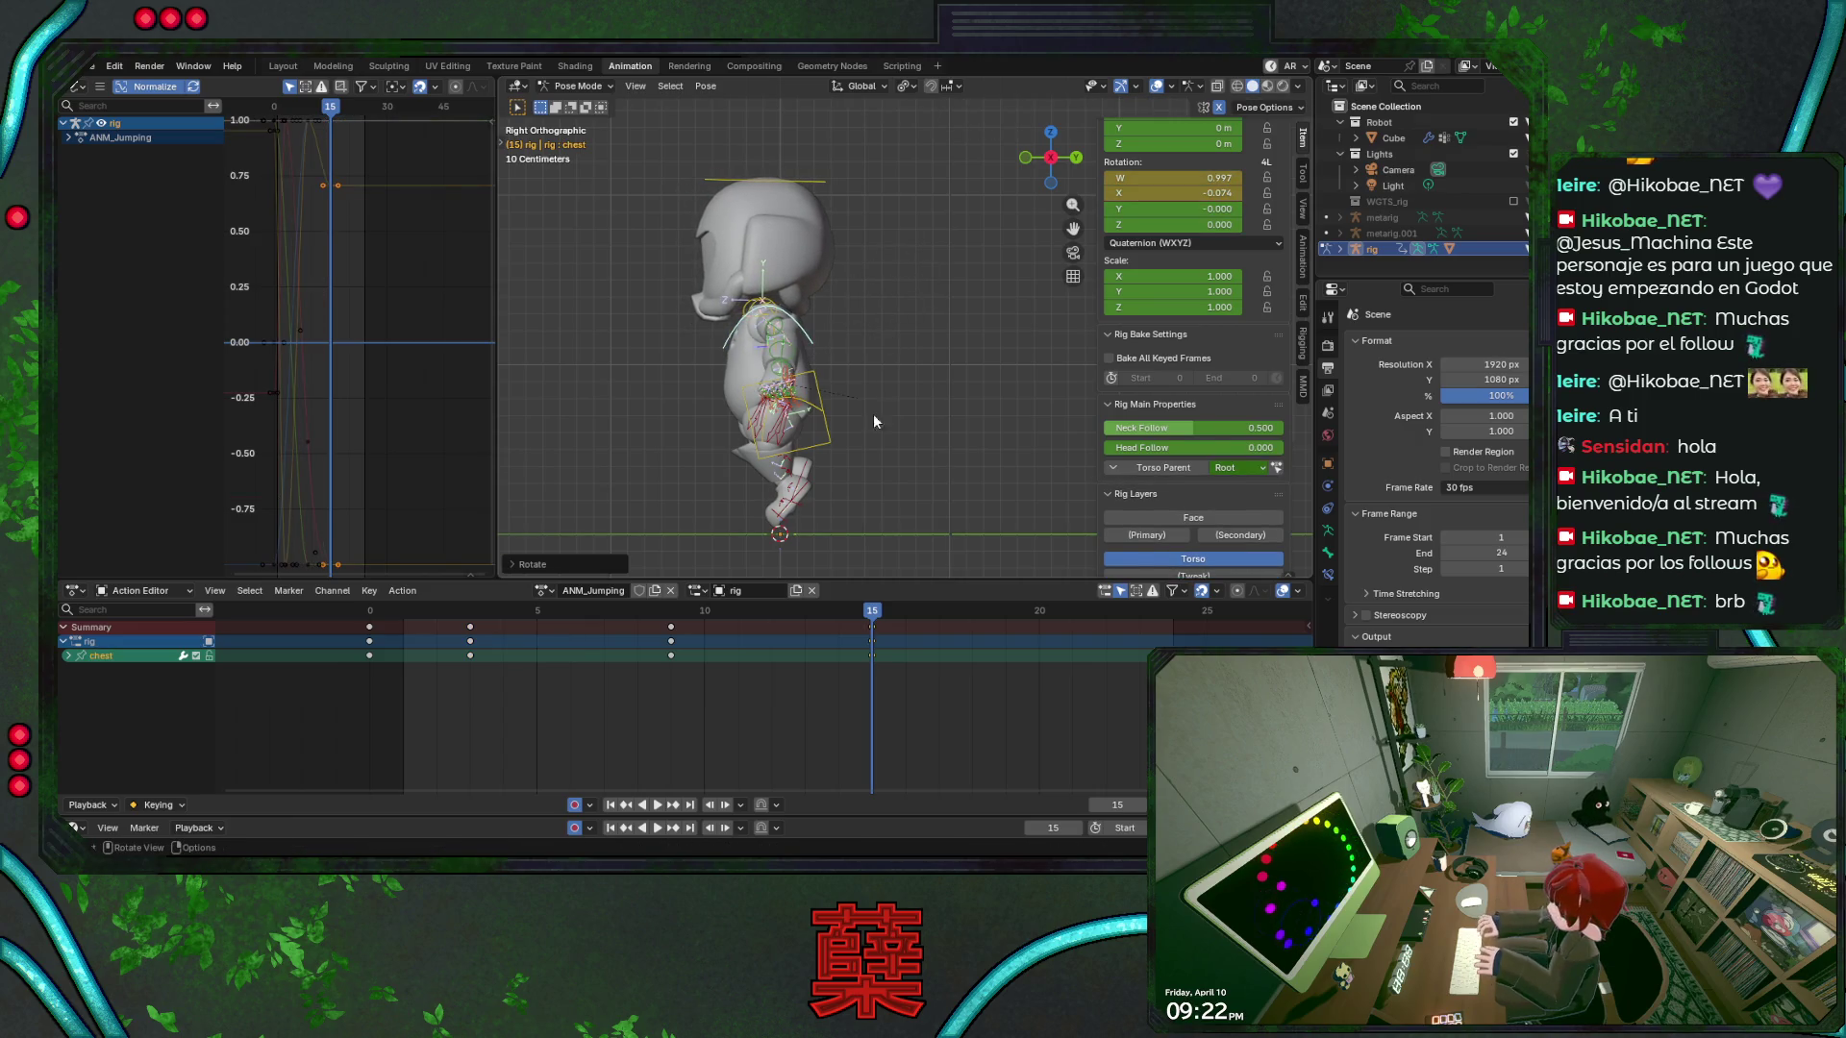
Rotate foot_ik.L, lift foot_ik.R straight up along Z, and save BaseRobot.blend
{"action": "left_click", "coordinate": [803, 493]}
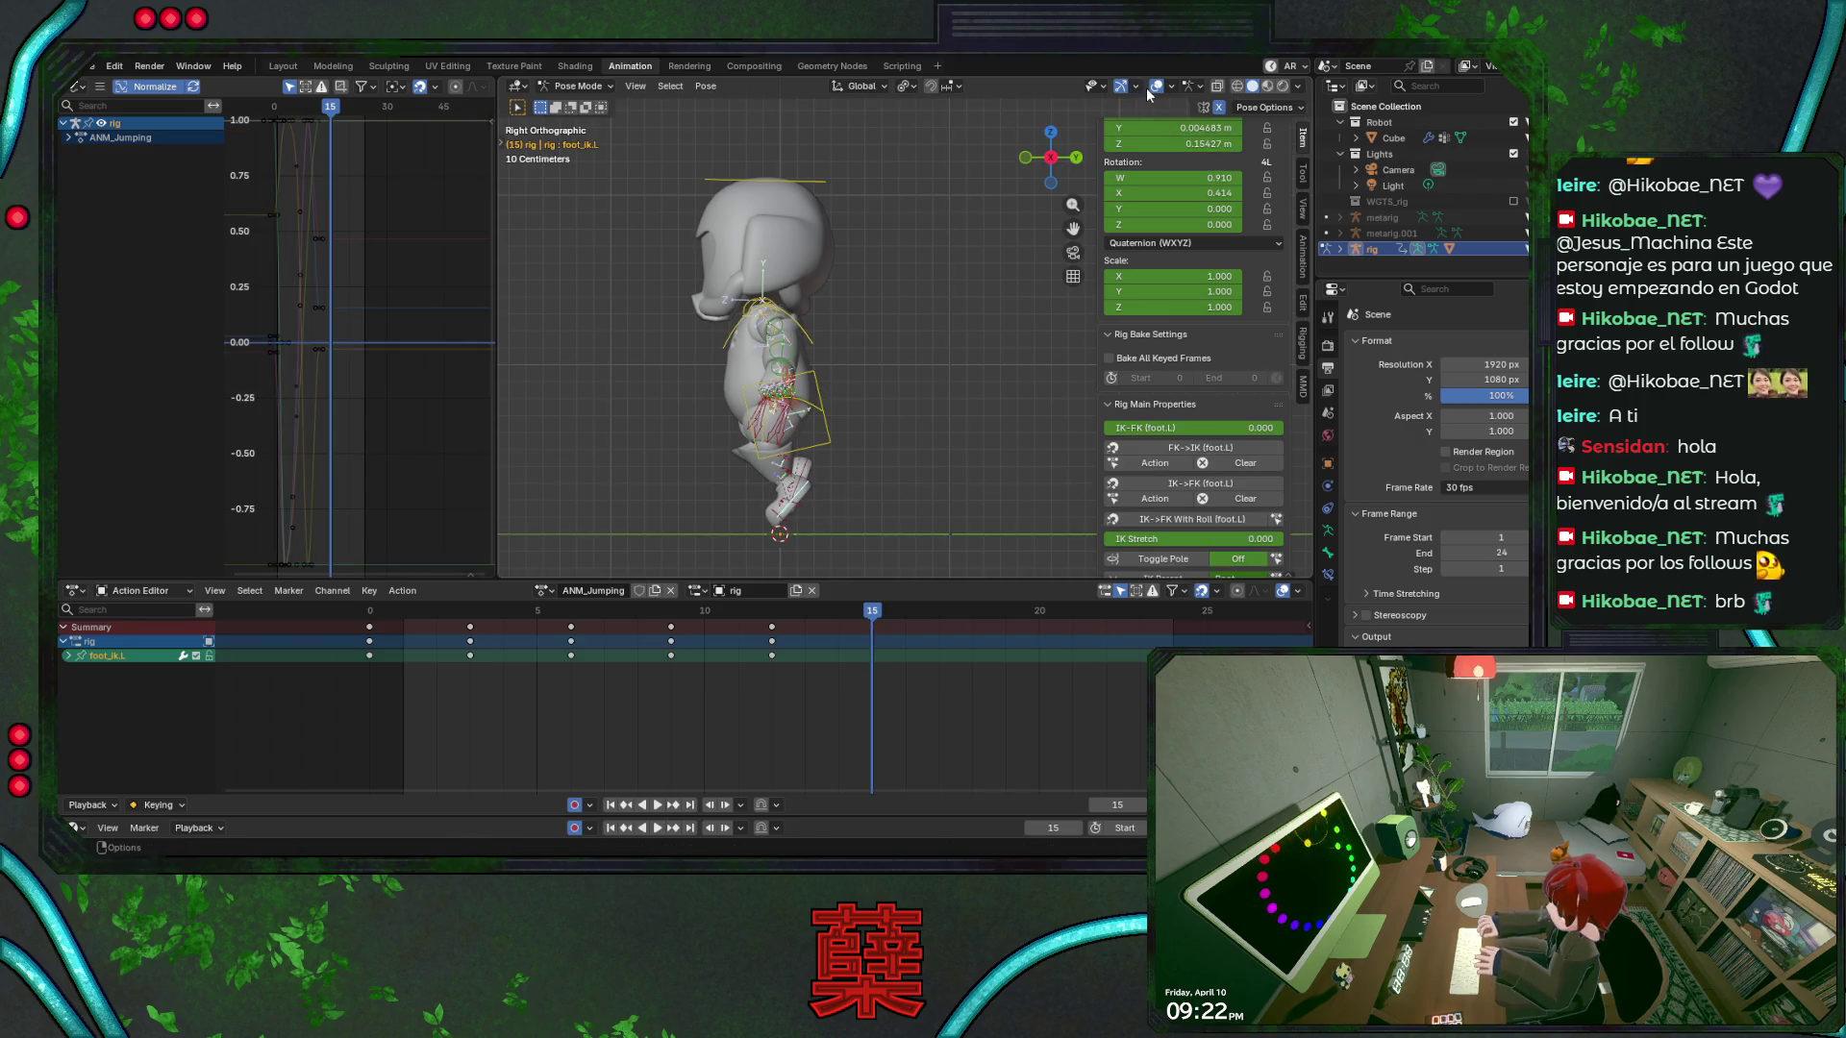
{"action": "key", "text": "r"}
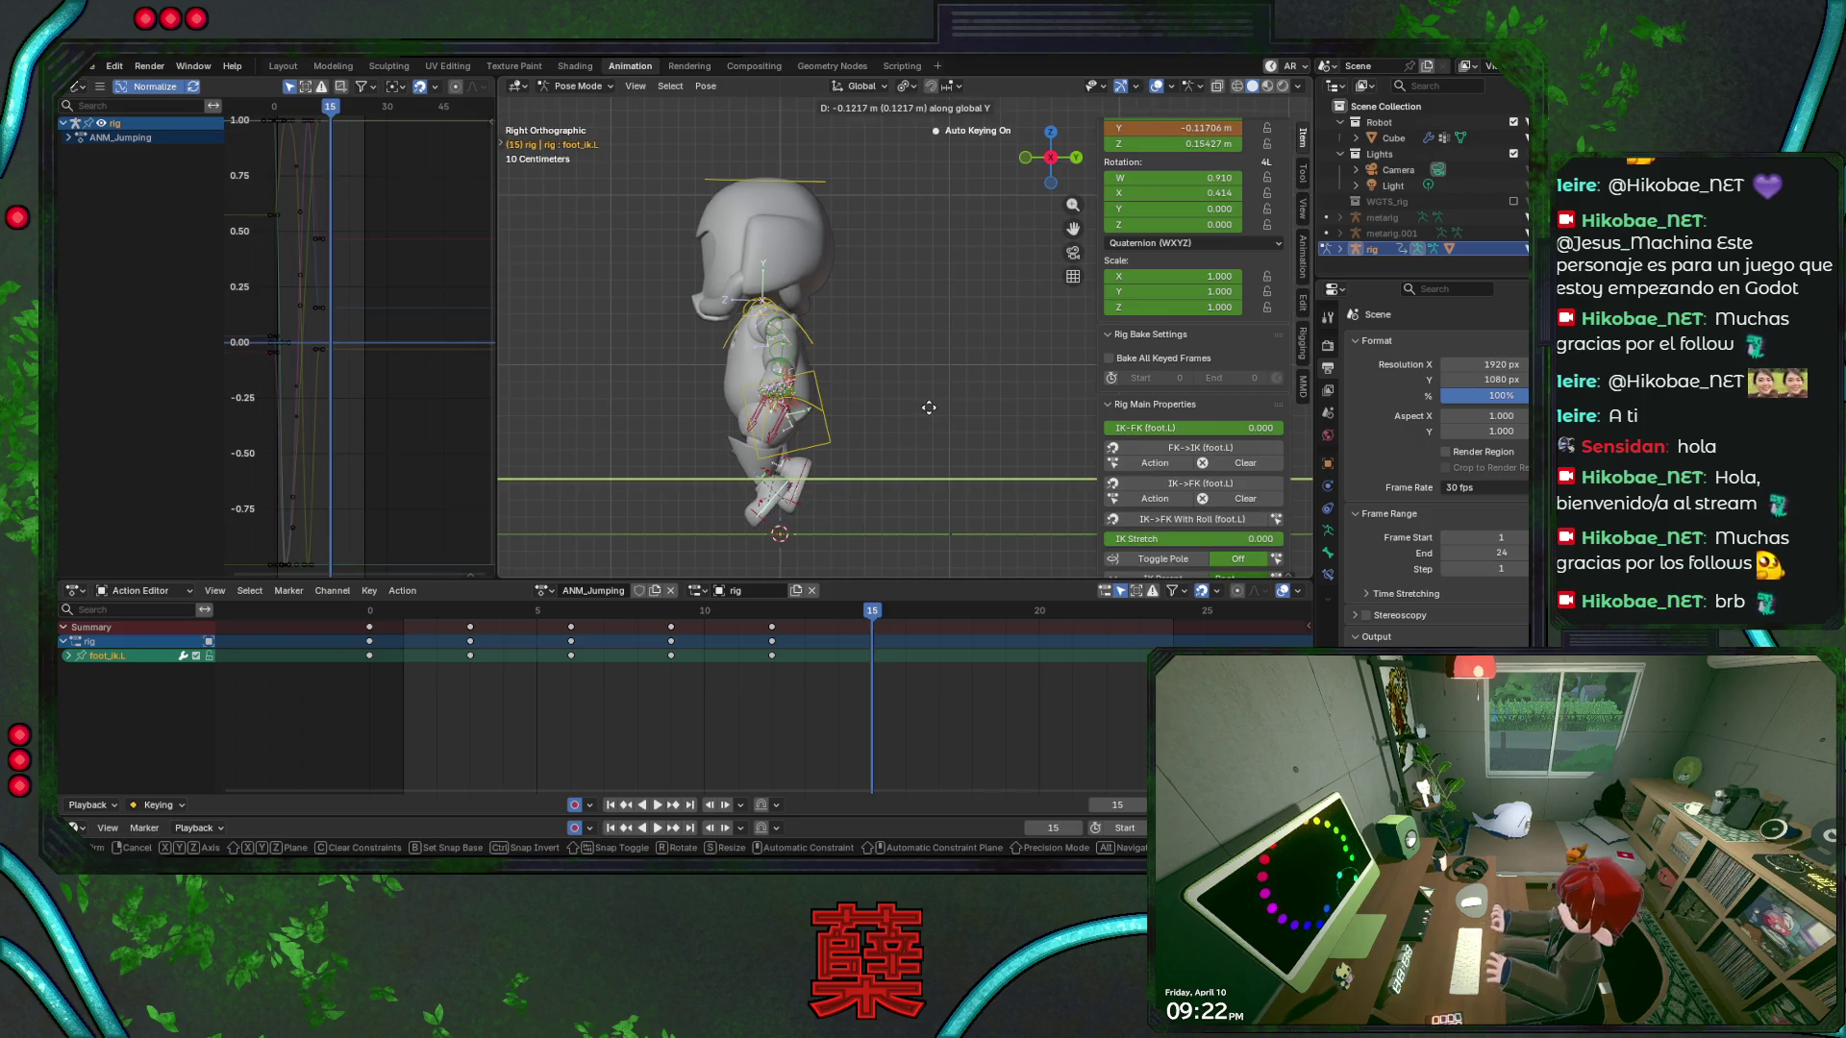
{"action": "left_click", "coordinate": [909, 505]}
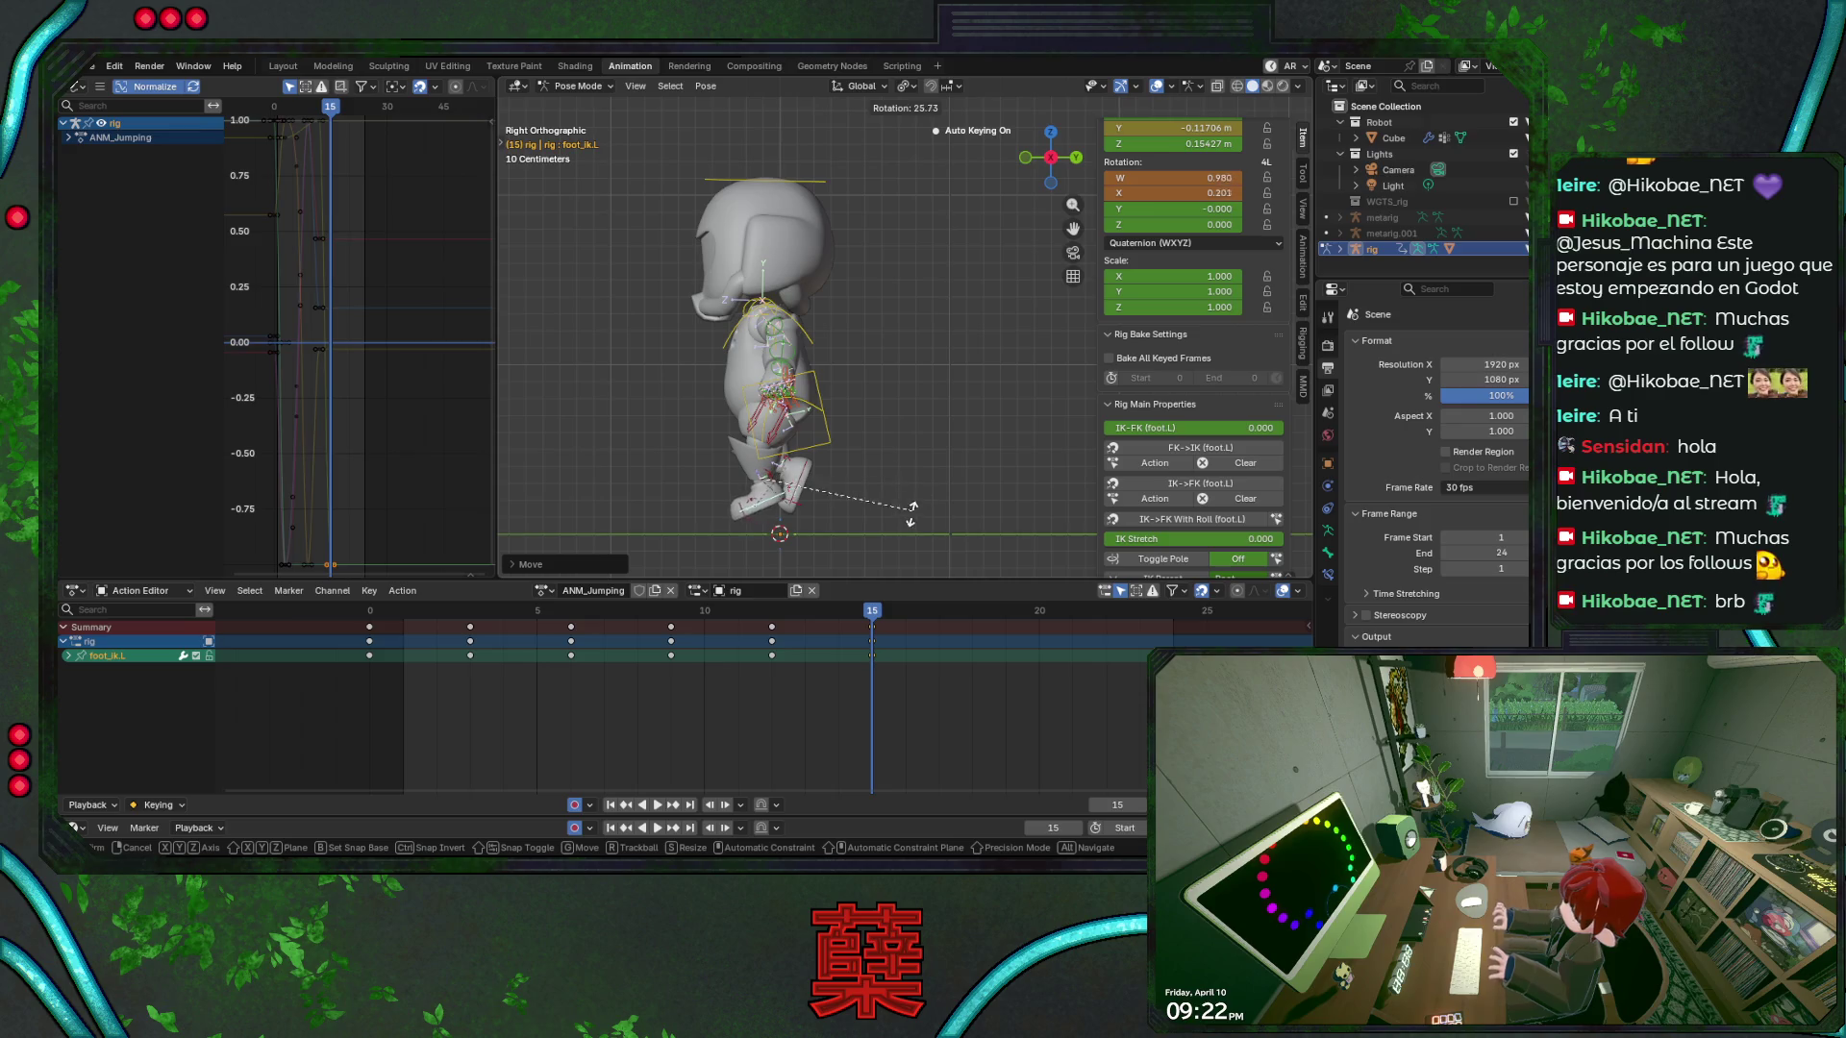
{"action": "left_click", "coordinate": [814, 482]}
{"action": "key", "text": "g"}
{"action": "key", "text": "z"}
{"action": "left_click", "coordinate": [834, 479]}
{"action": "key", "text": "ctrl+s"}
{"action": "key", "text": "KP_1"}
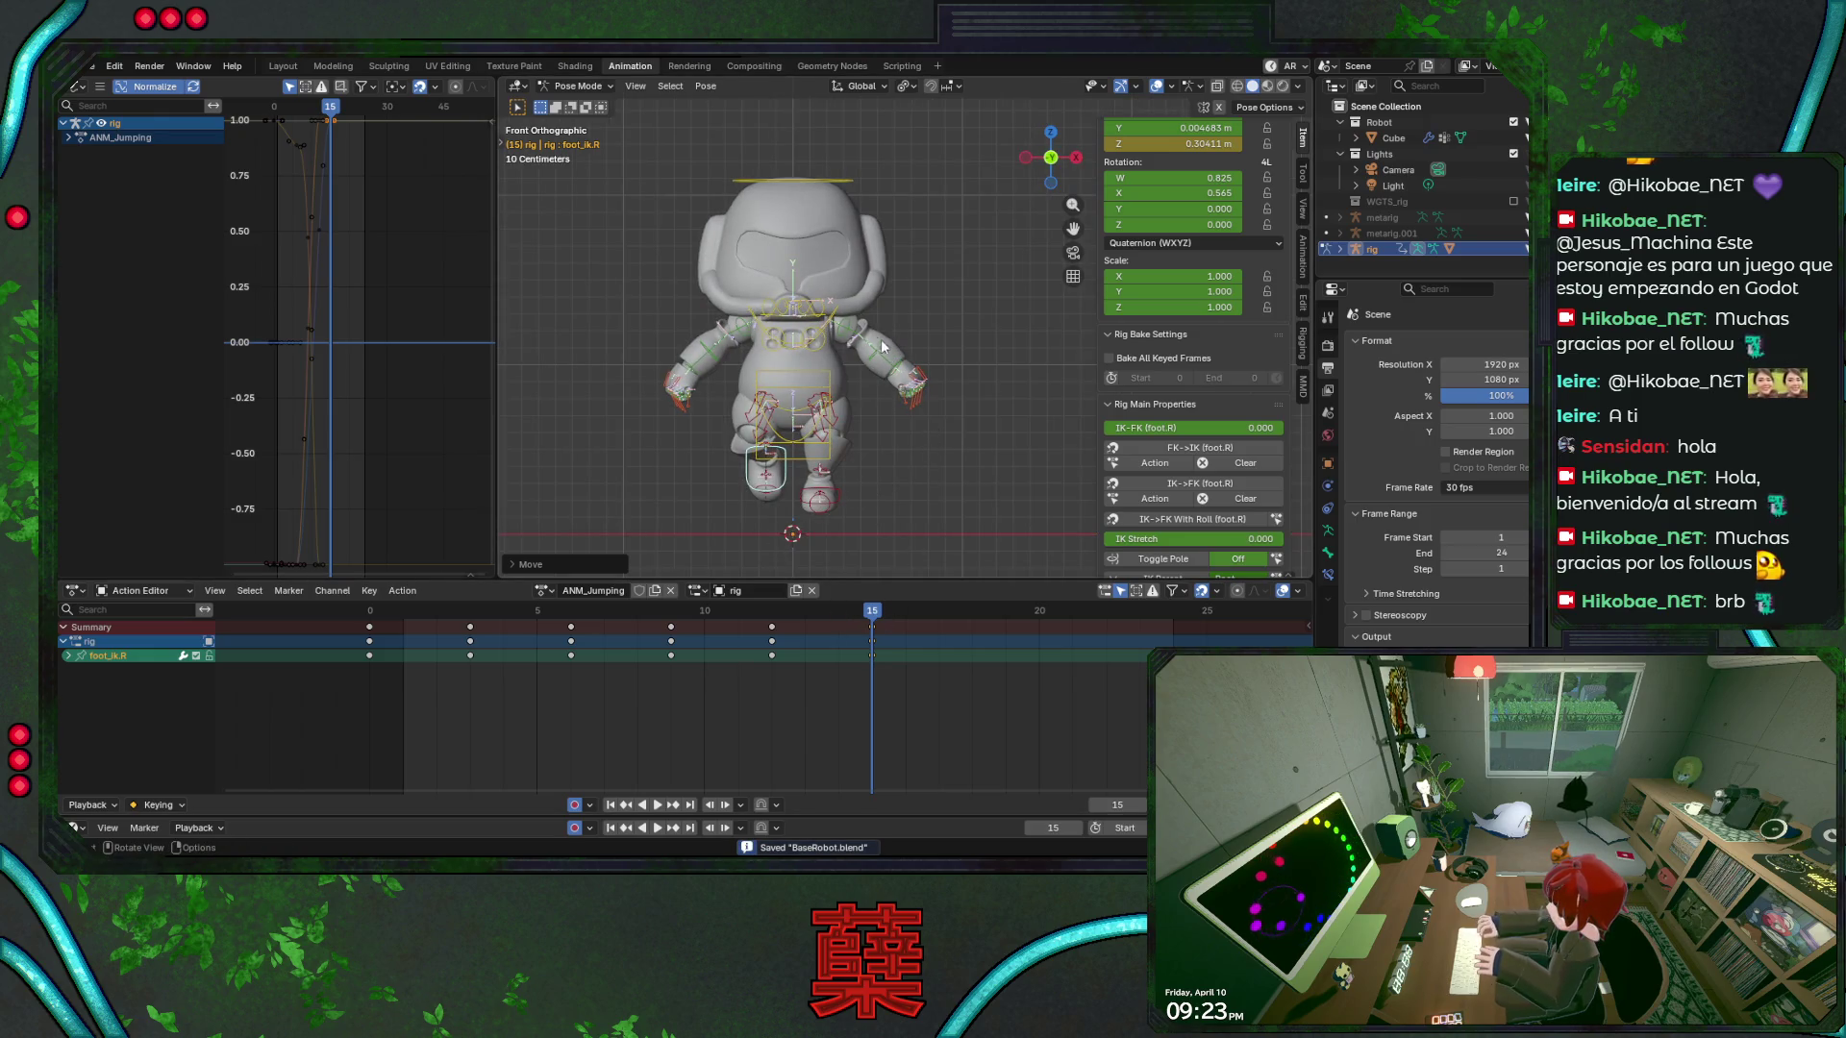
Swing upper_arm_fk.L outward at frame 15, save, and rewind the timeline to the start
{"action": "left_click", "coordinate": [886, 350]}
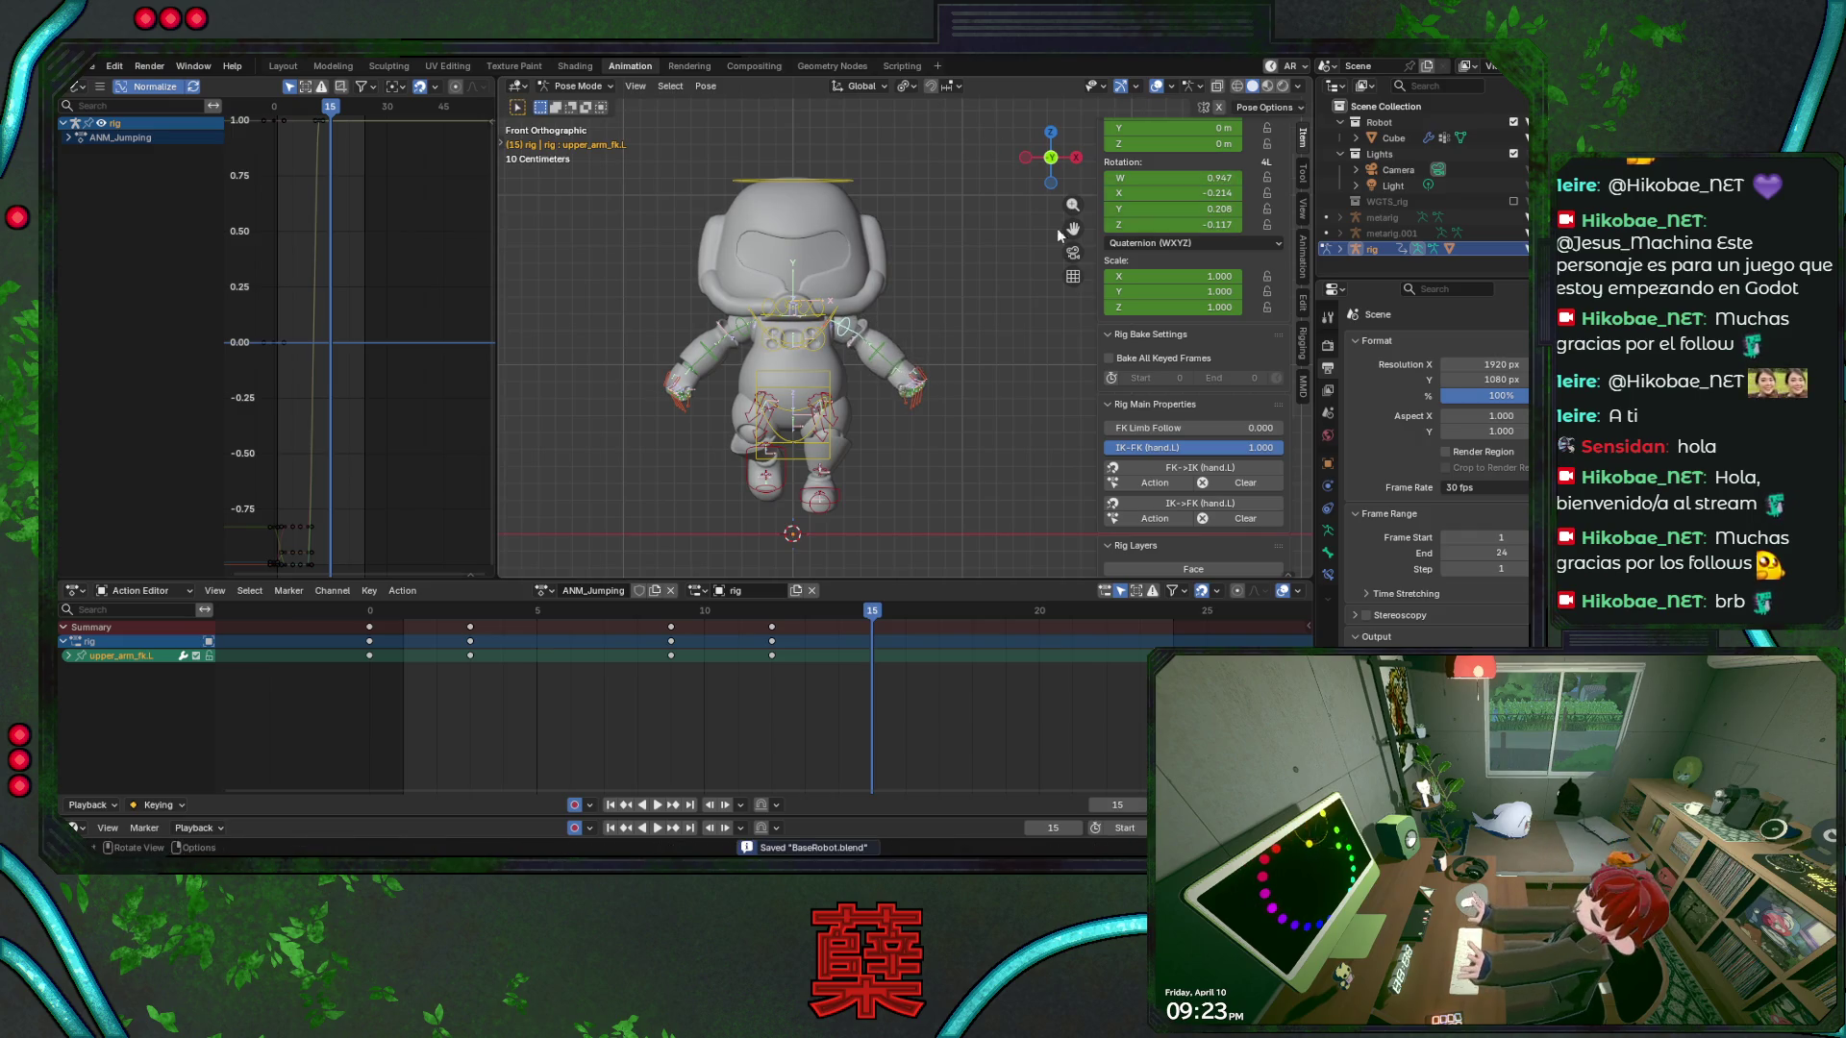
{"action": "key", "text": "space"}
{"action": "key", "text": "space"}
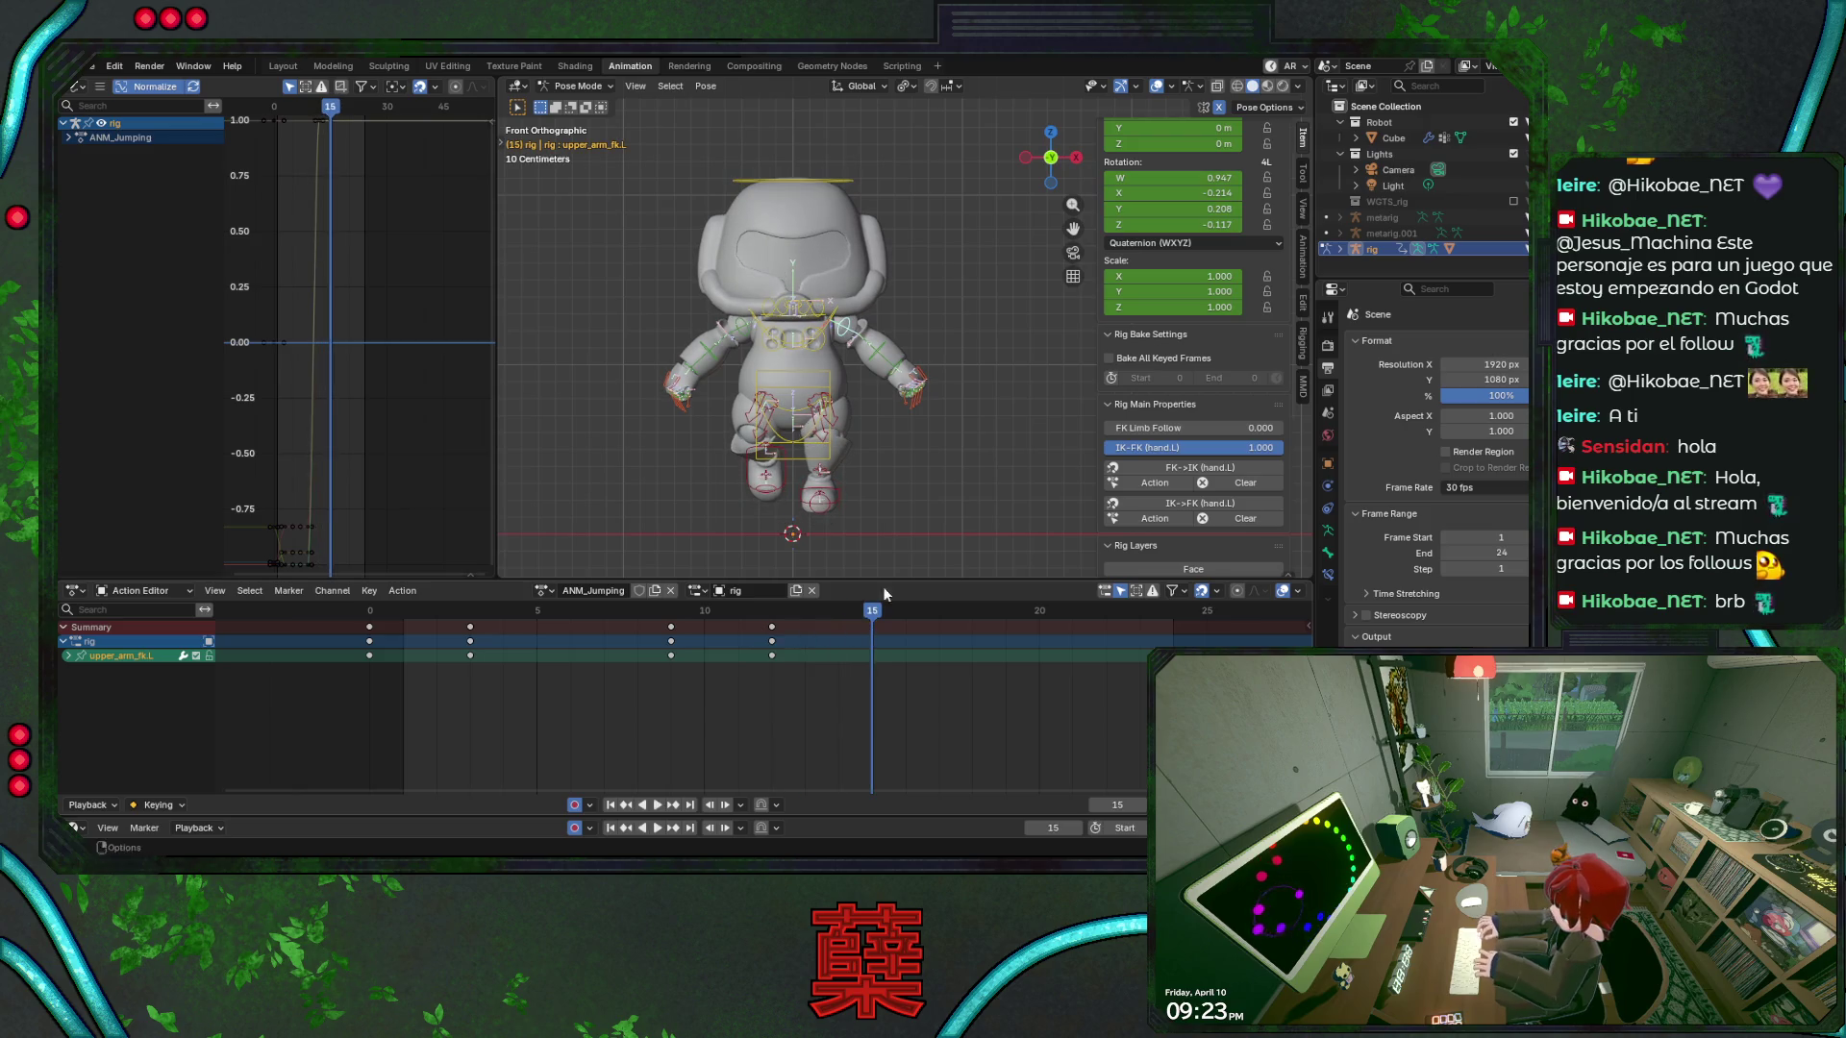
{"action": "key", "text": "r"}
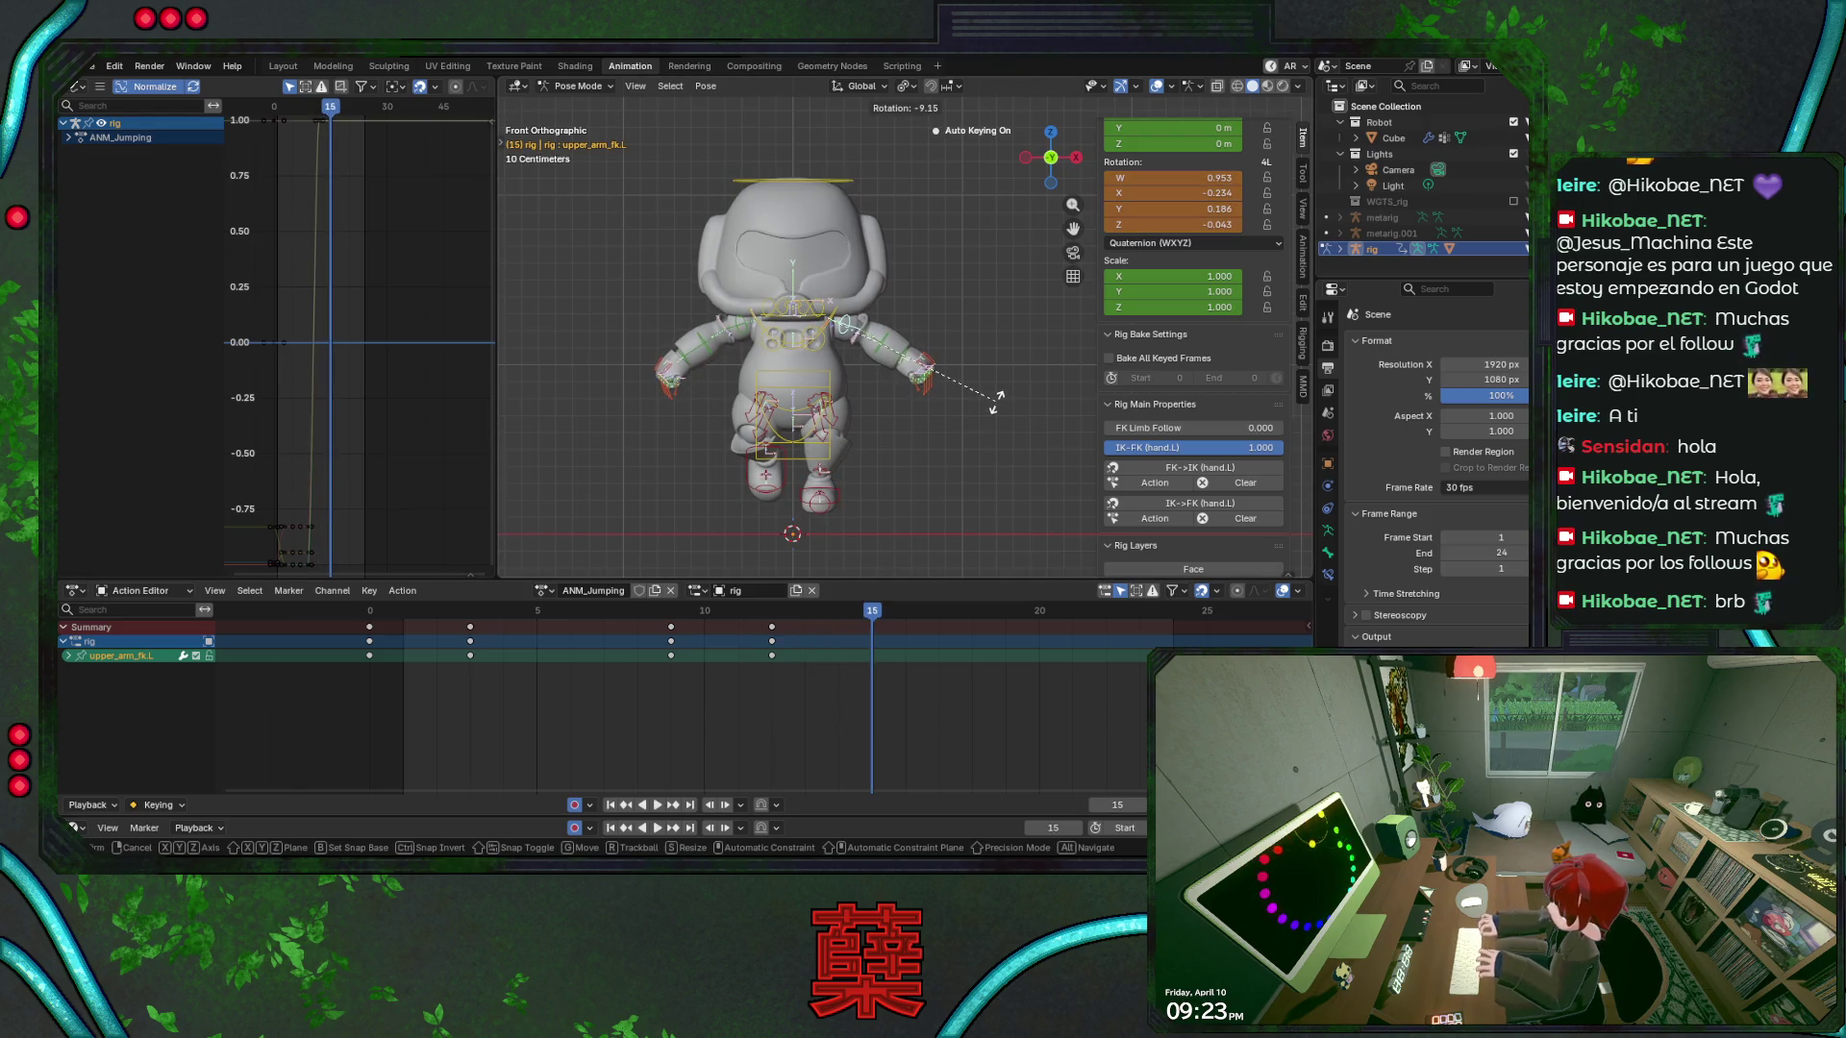
{"action": "left_click", "coordinate": [997, 397]}
{"action": "key", "text": "ctrl+s"}
{"action": "key", "text": "KP_6"}
{"action": "key", "text": "KP_6"}
{"action": "key", "text": "KP_6"}
{"action": "key", "text": "KP_1"}
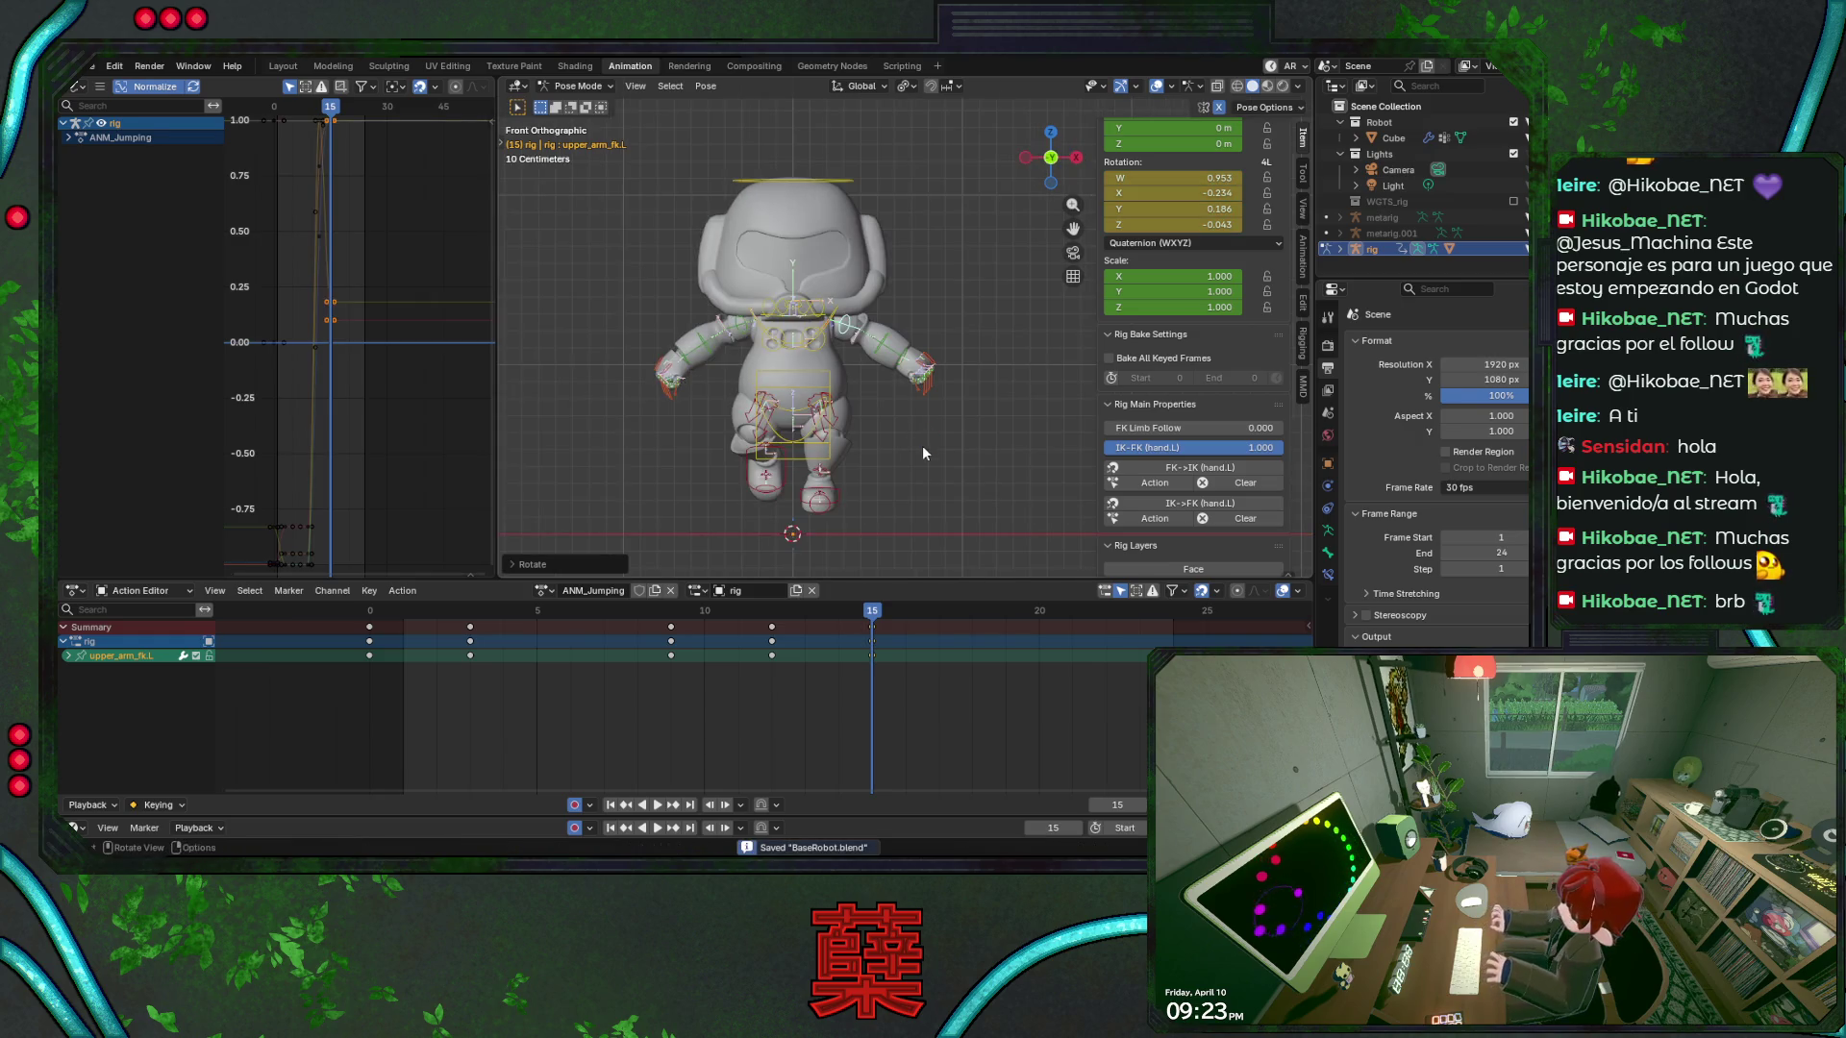
{"action": "mouse_move", "coordinate": [857, 608]}
{"action": "left_mouse_down"}
{"action": "mouse_move", "coordinate": [336, 610]}
{"action": "mouse_move", "coordinate": [572, 630]}
{"action": "mouse_move", "coordinate": [477, 642]}
{"action": "left_mouse_up"}
{"action": "key", "text": "KP_3"}
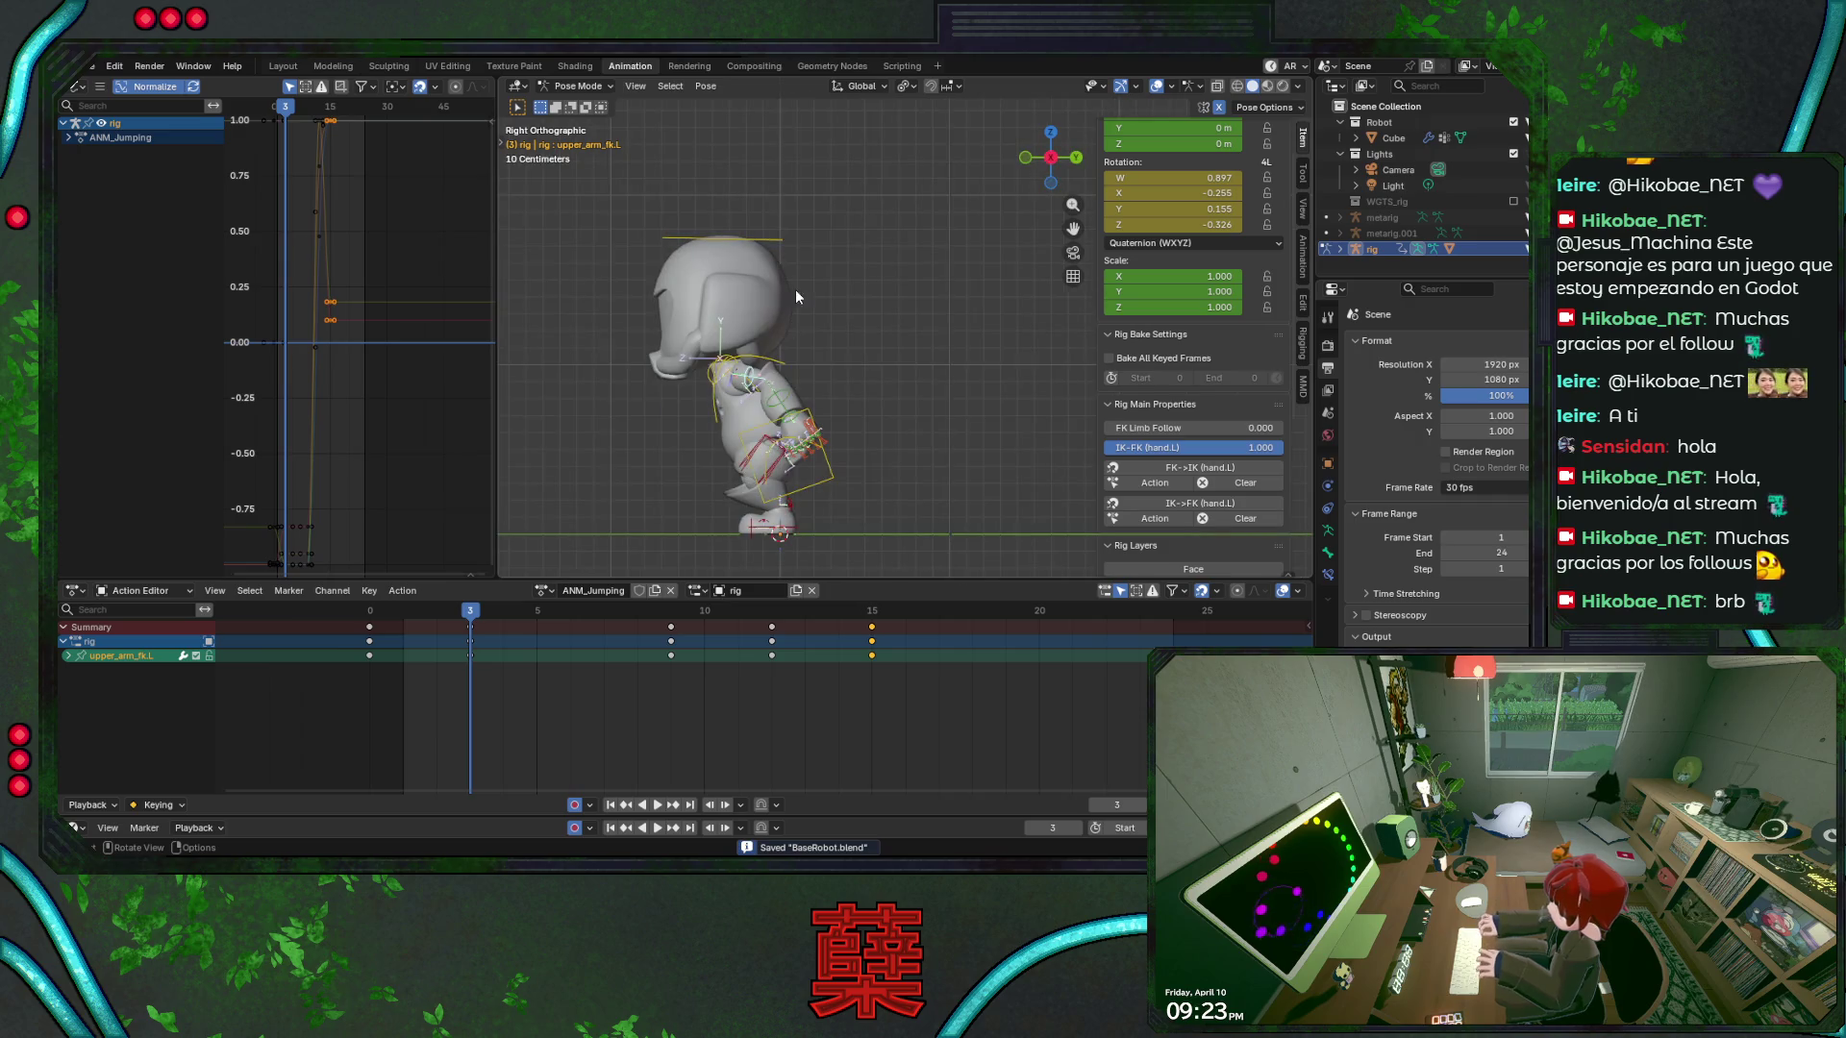
Tilt the head bone at frame 3 and save
{"action": "left_click", "coordinate": [774, 239]}
{"action": "key", "text": "r"}
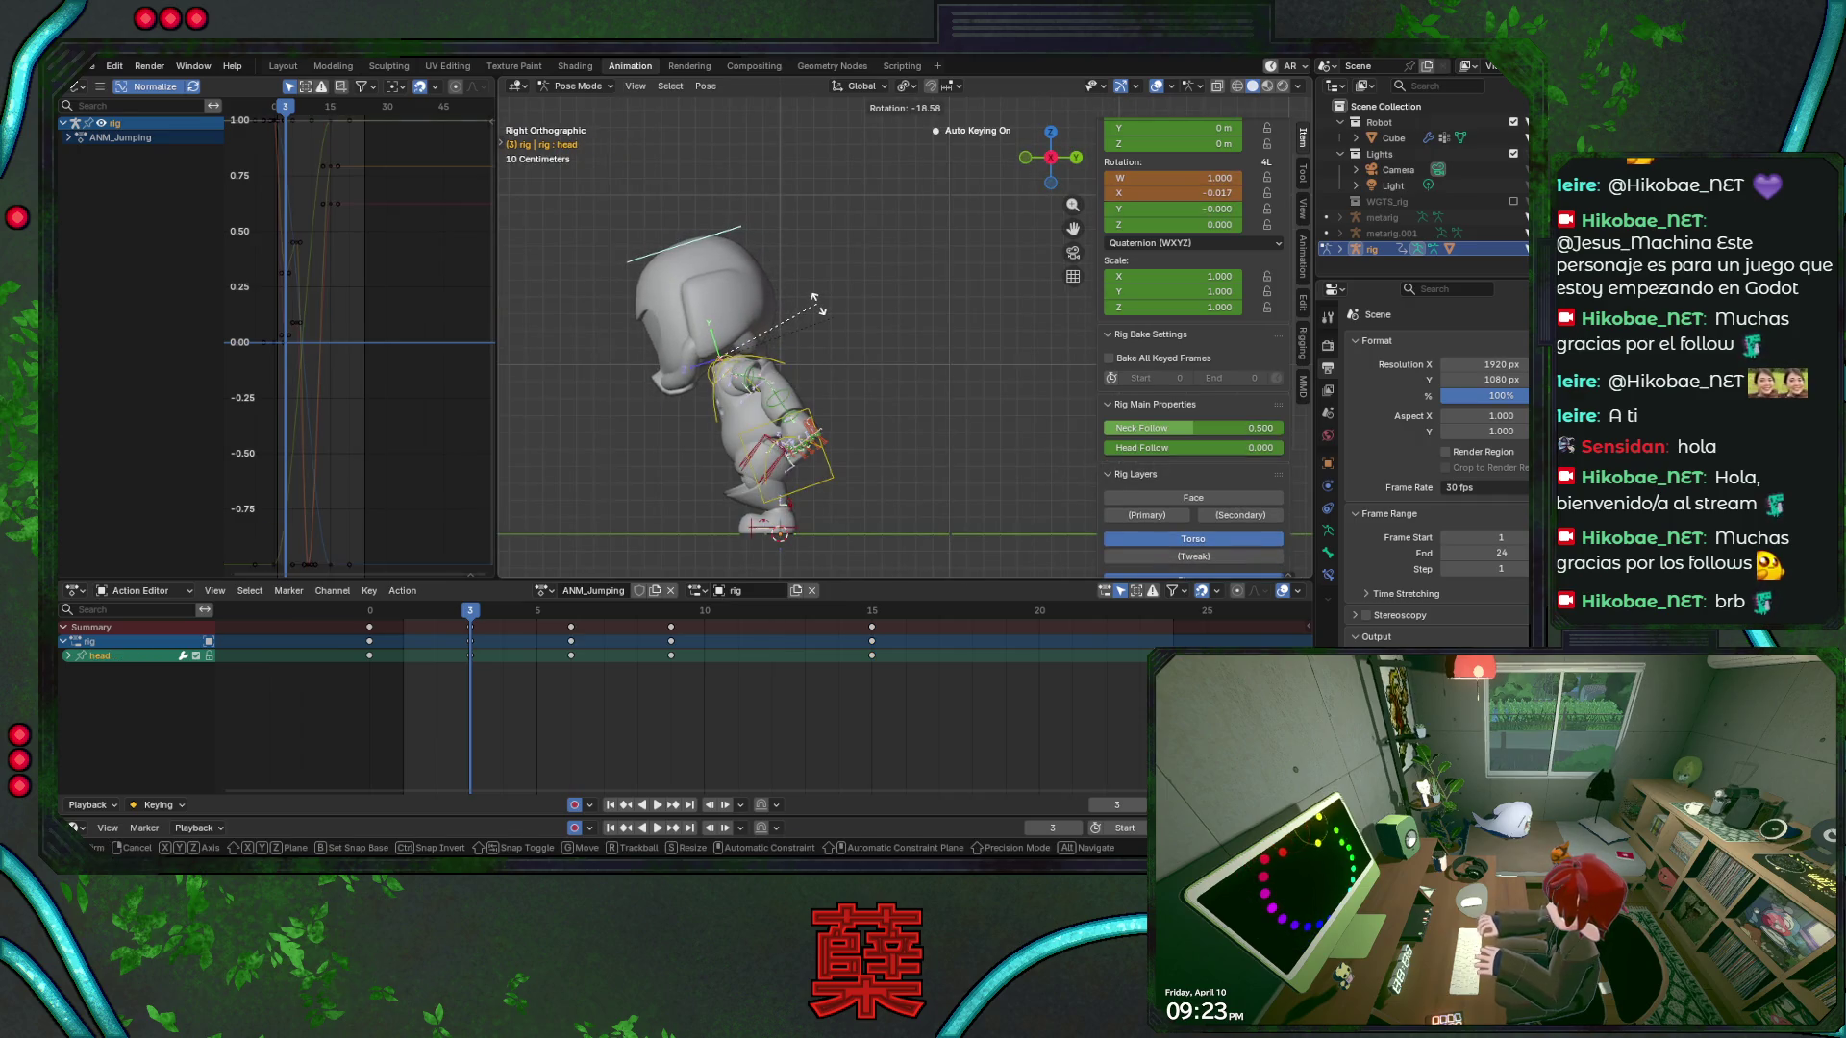
{"action": "left_click", "coordinate": [803, 330]}
{"action": "key", "text": "ctrl+s"}
Tilt the head to a new angle at frame 6, select the chest bone, and save
{"action": "key", "text": "space"}
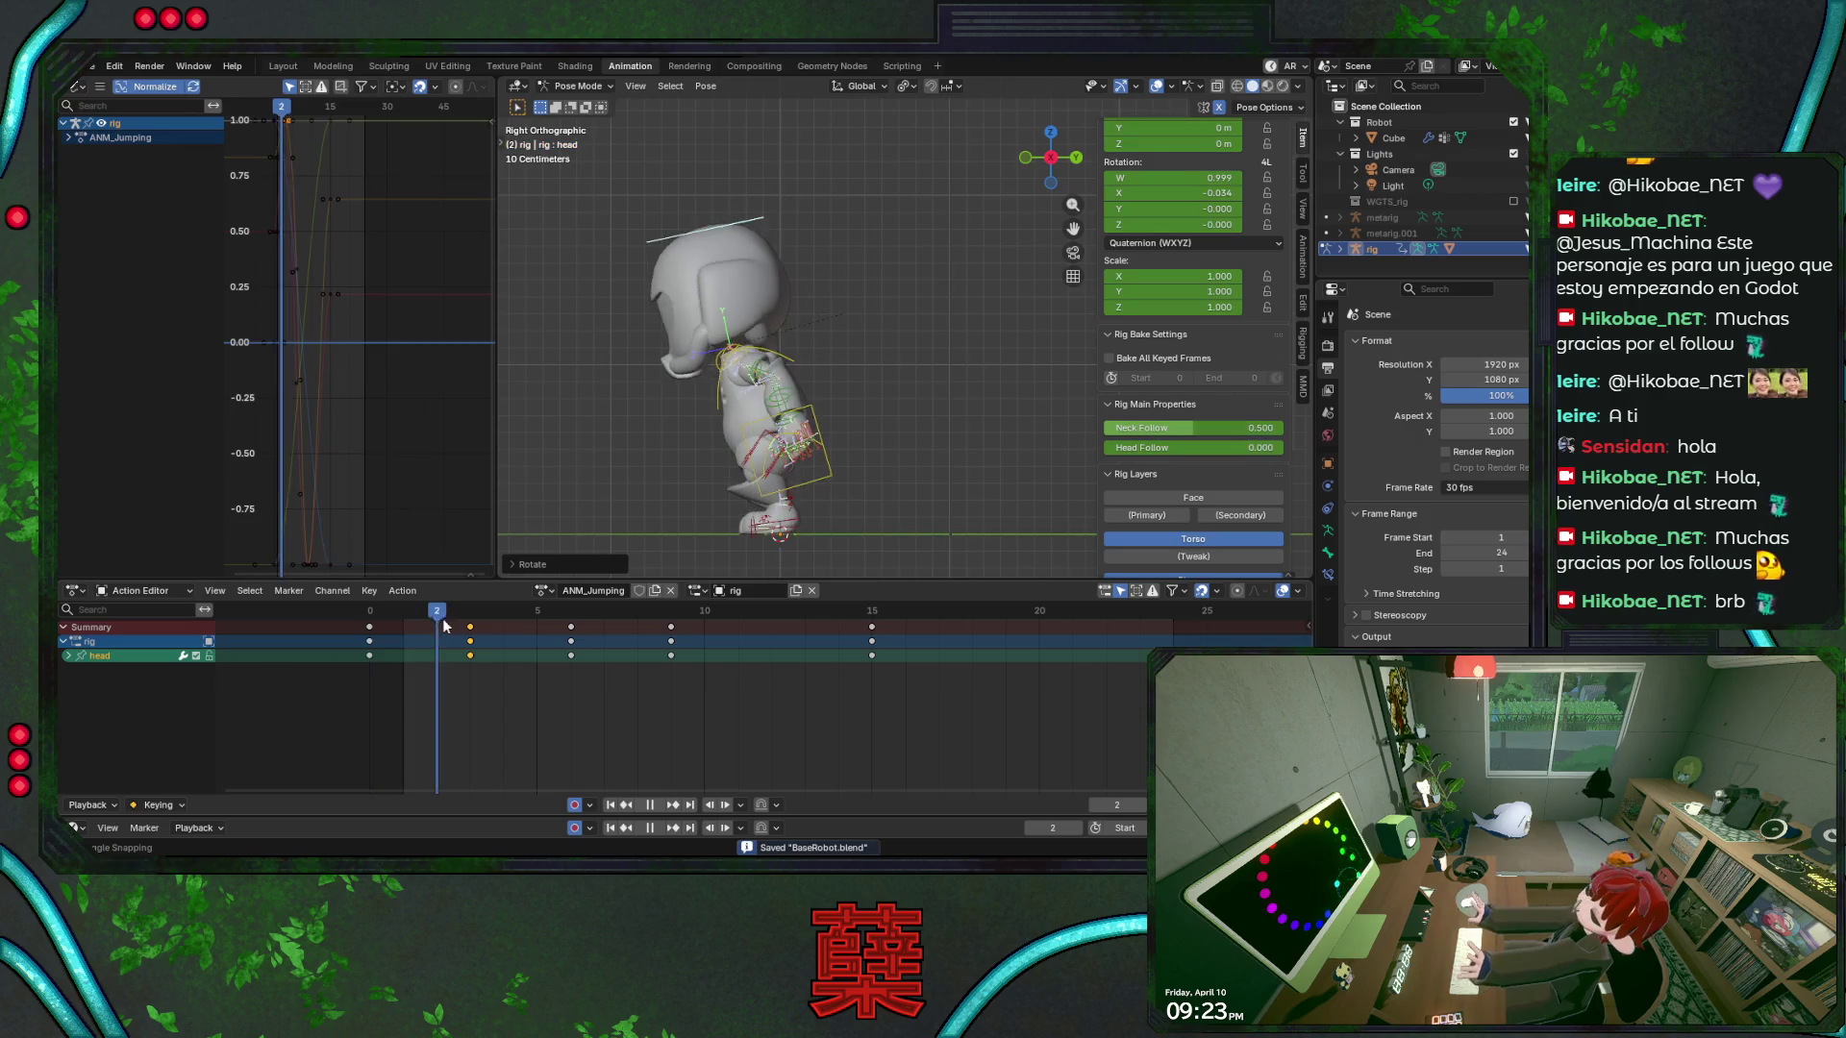
{"action": "key", "text": "space"}
{"action": "key", "text": "r"}
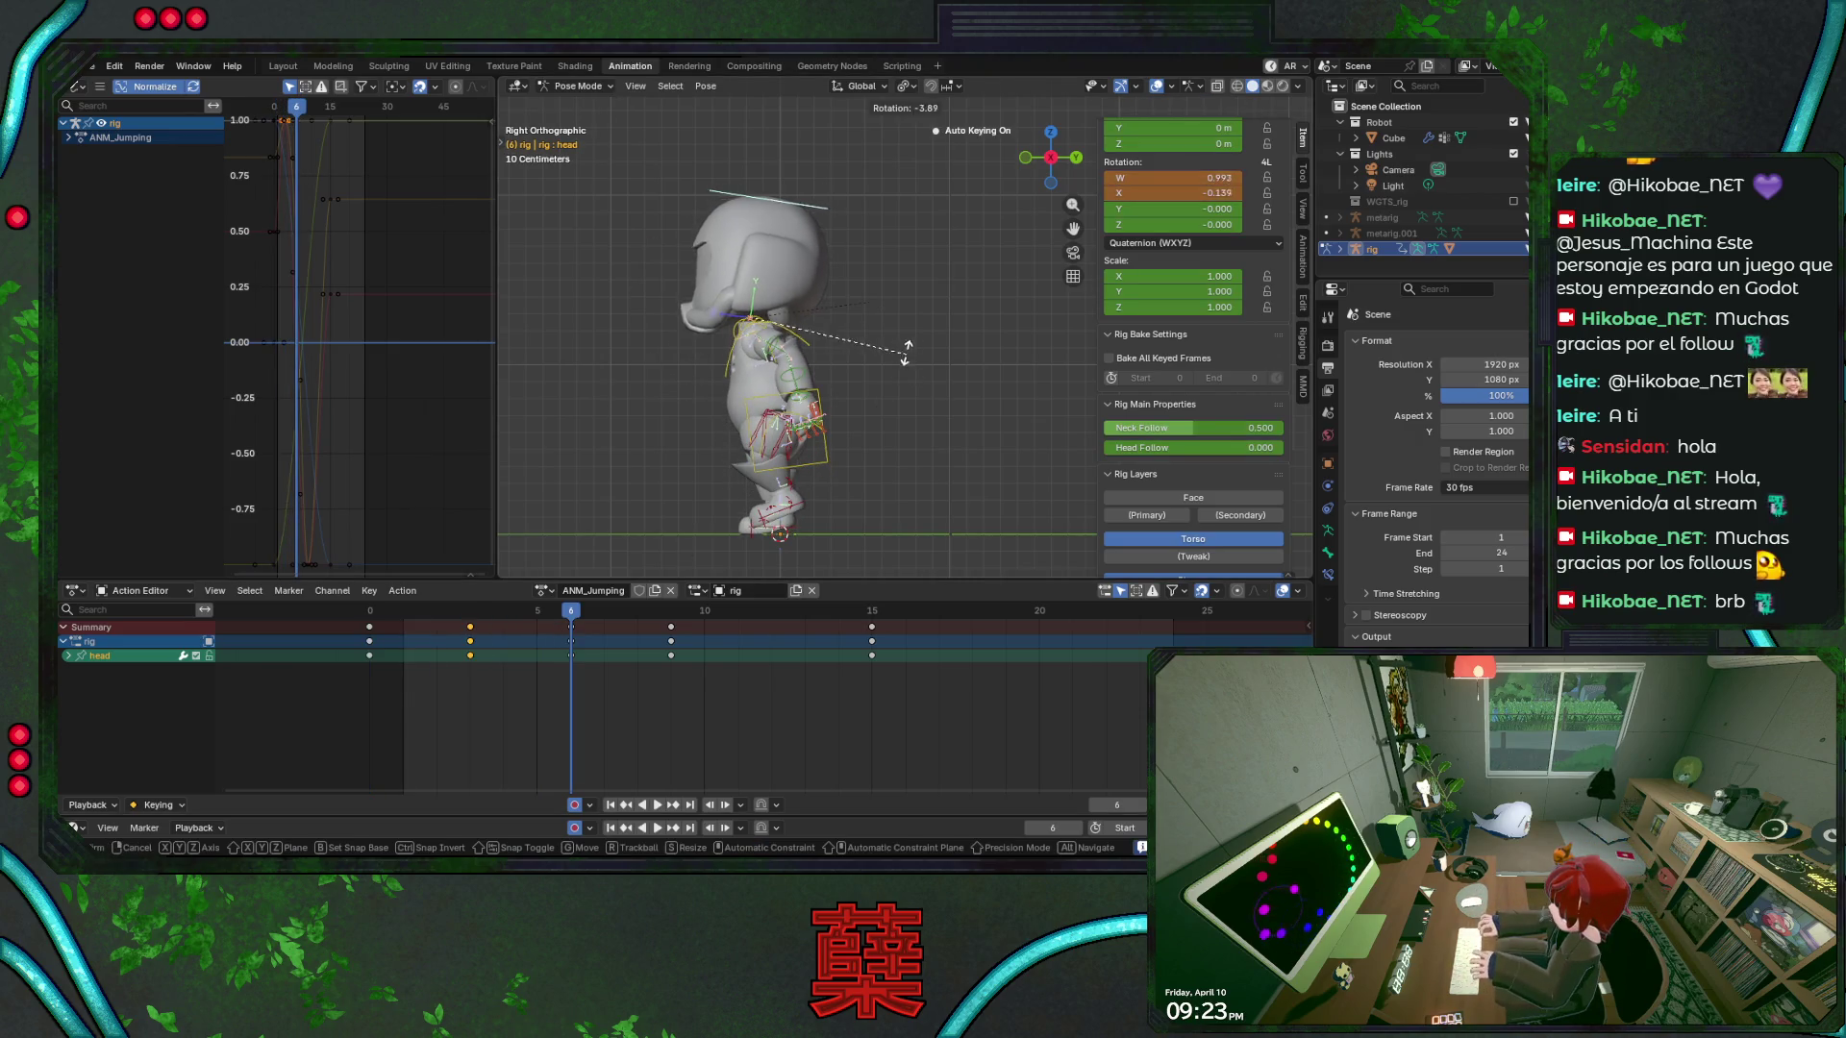
{"action": "left_click", "coordinate": [894, 326]}
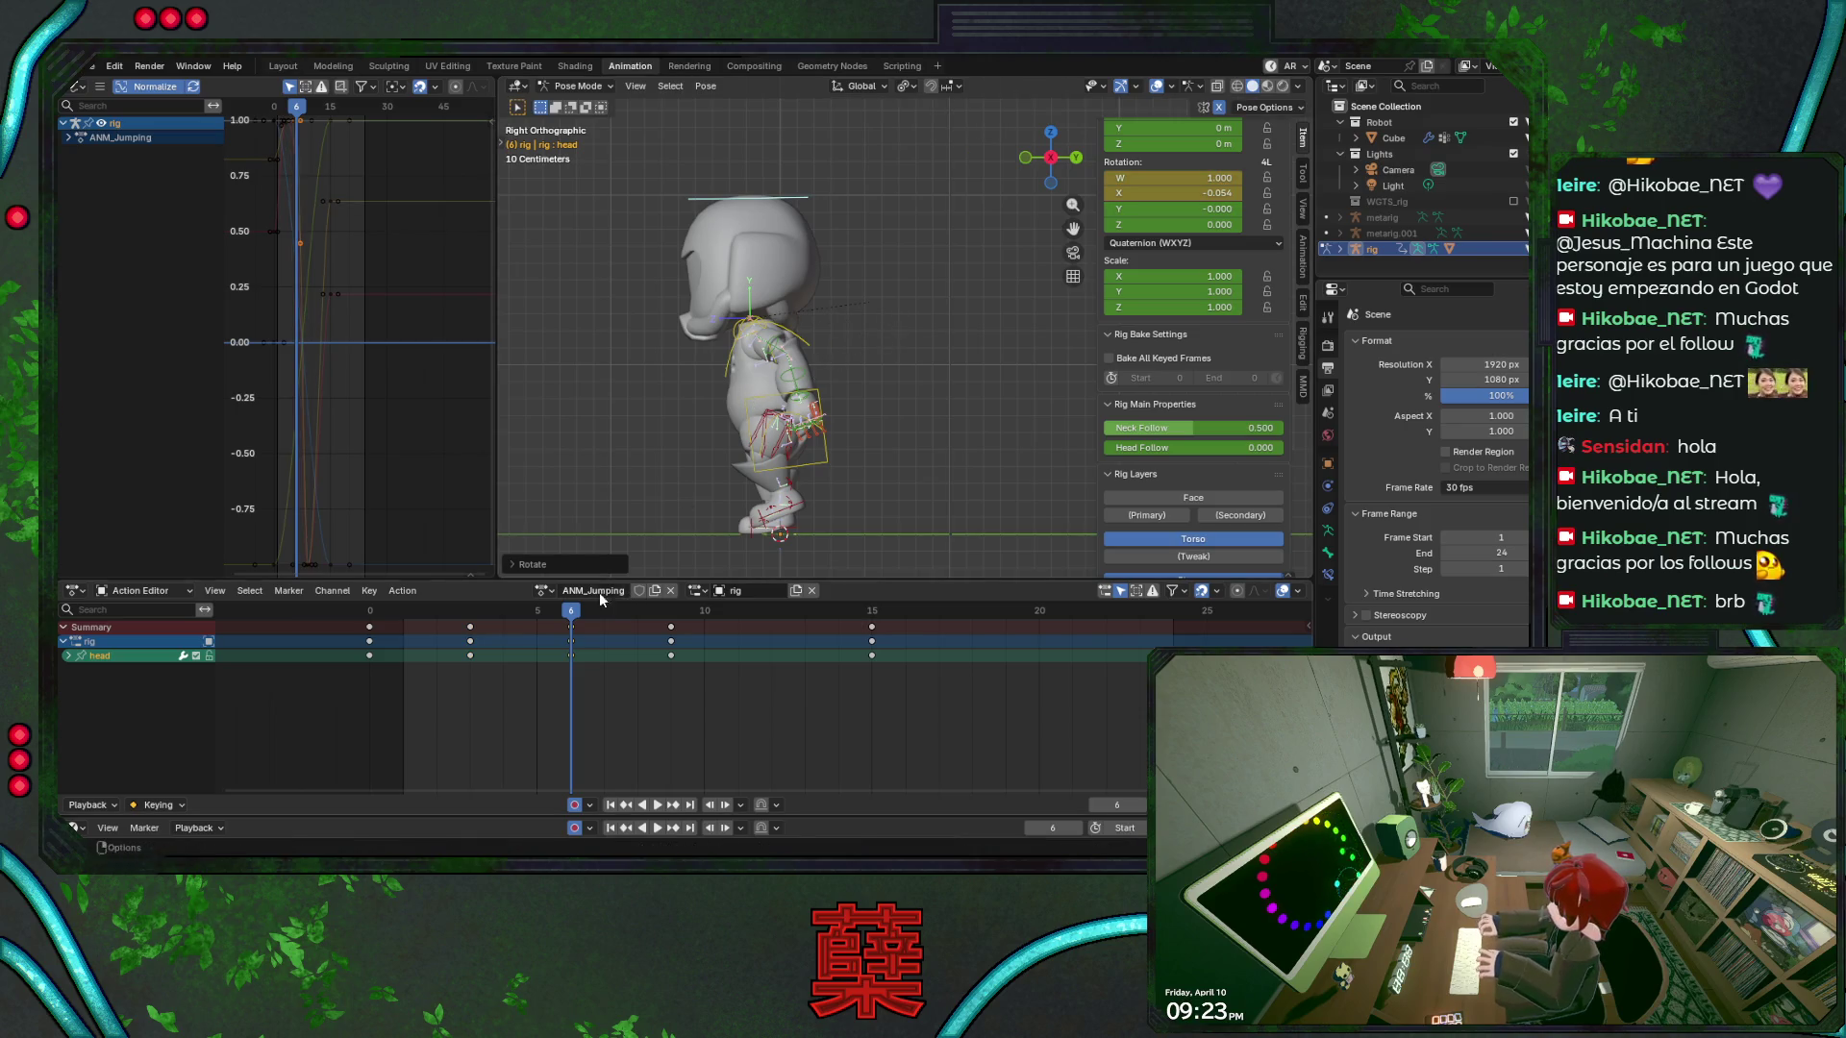
{"action": "left_click", "coordinate": [816, 348]}
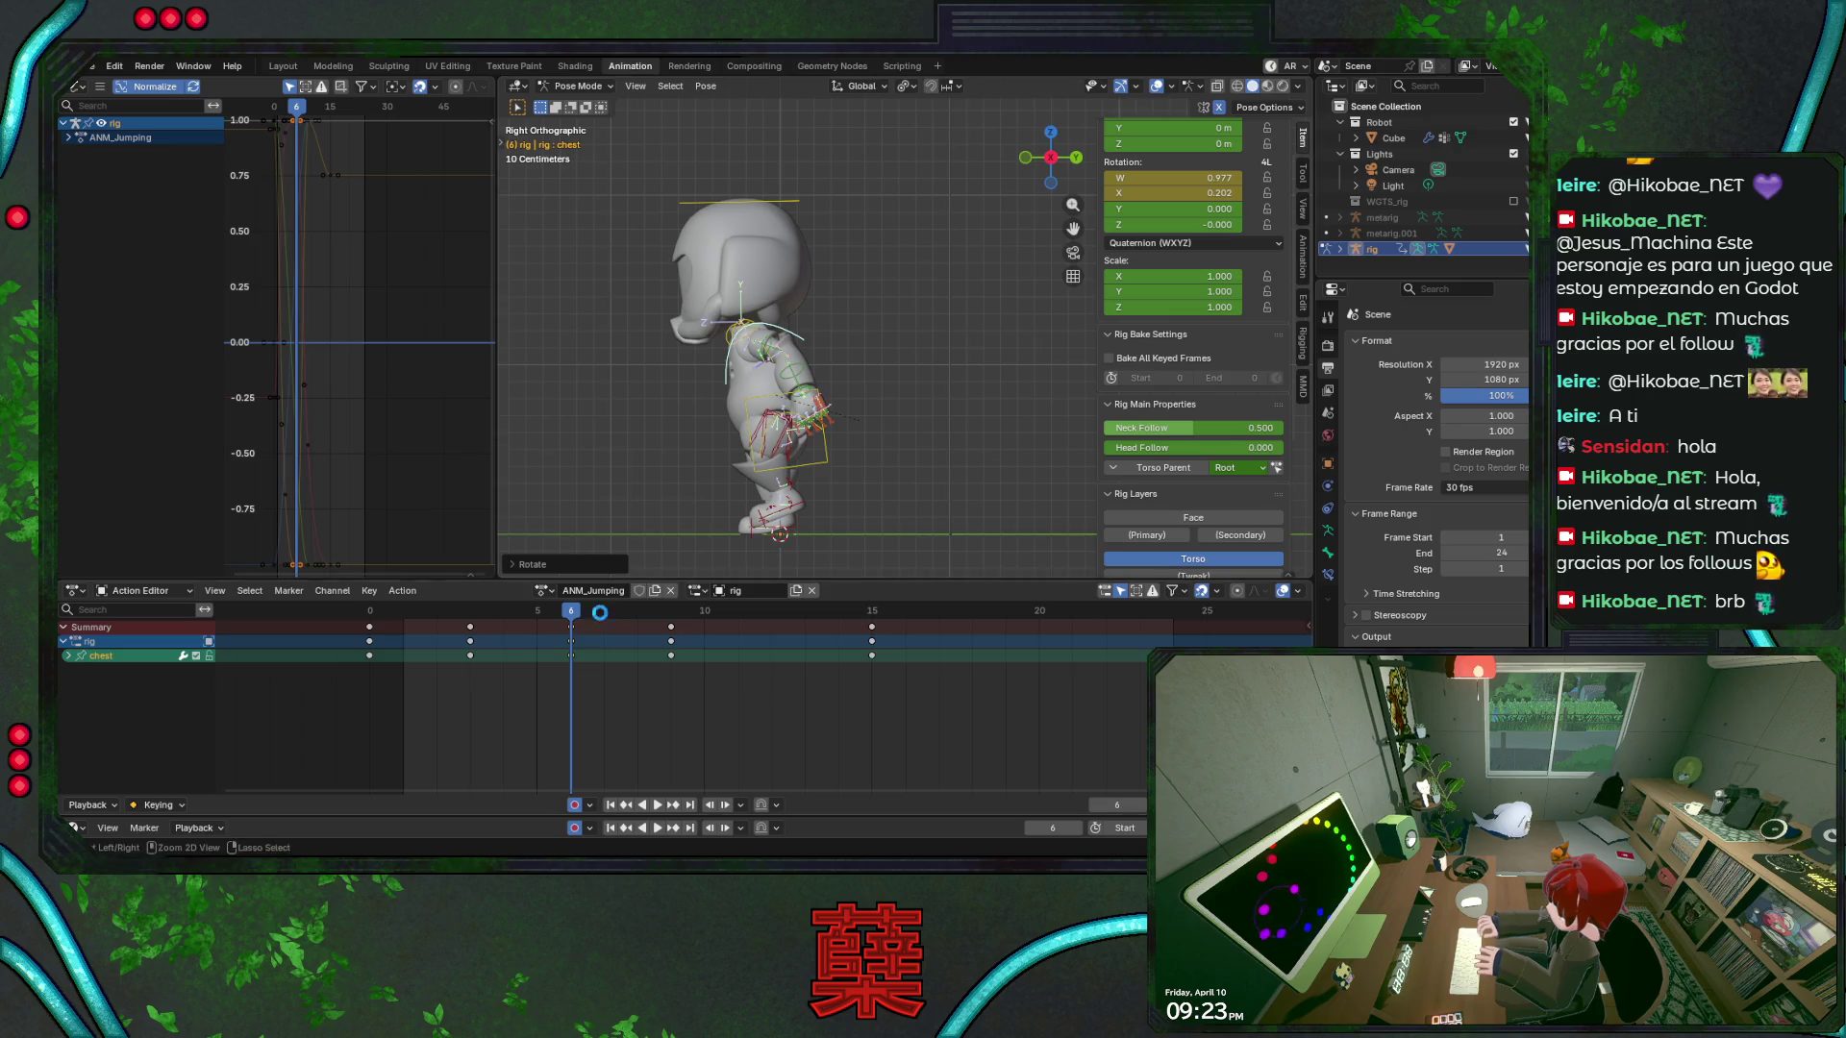
{"action": "key", "text": "ctrl+s"}
Scrub the jump to frame 5, save again, and review from front and side views
{"action": "left_click", "coordinate": [404, 625]}
{"action": "key", "text": "space"}
{"action": "mouse_move", "coordinate": [404, 625]}
{"action": "left_mouse_down"}
{"action": "mouse_move", "coordinate": [375, 630]}
{"action": "mouse_move", "coordinate": [868, 643]}
{"action": "left_mouse_up"}
{"action": "key", "text": "KP_1"}
{"action": "key", "text": "ctrl+s"}
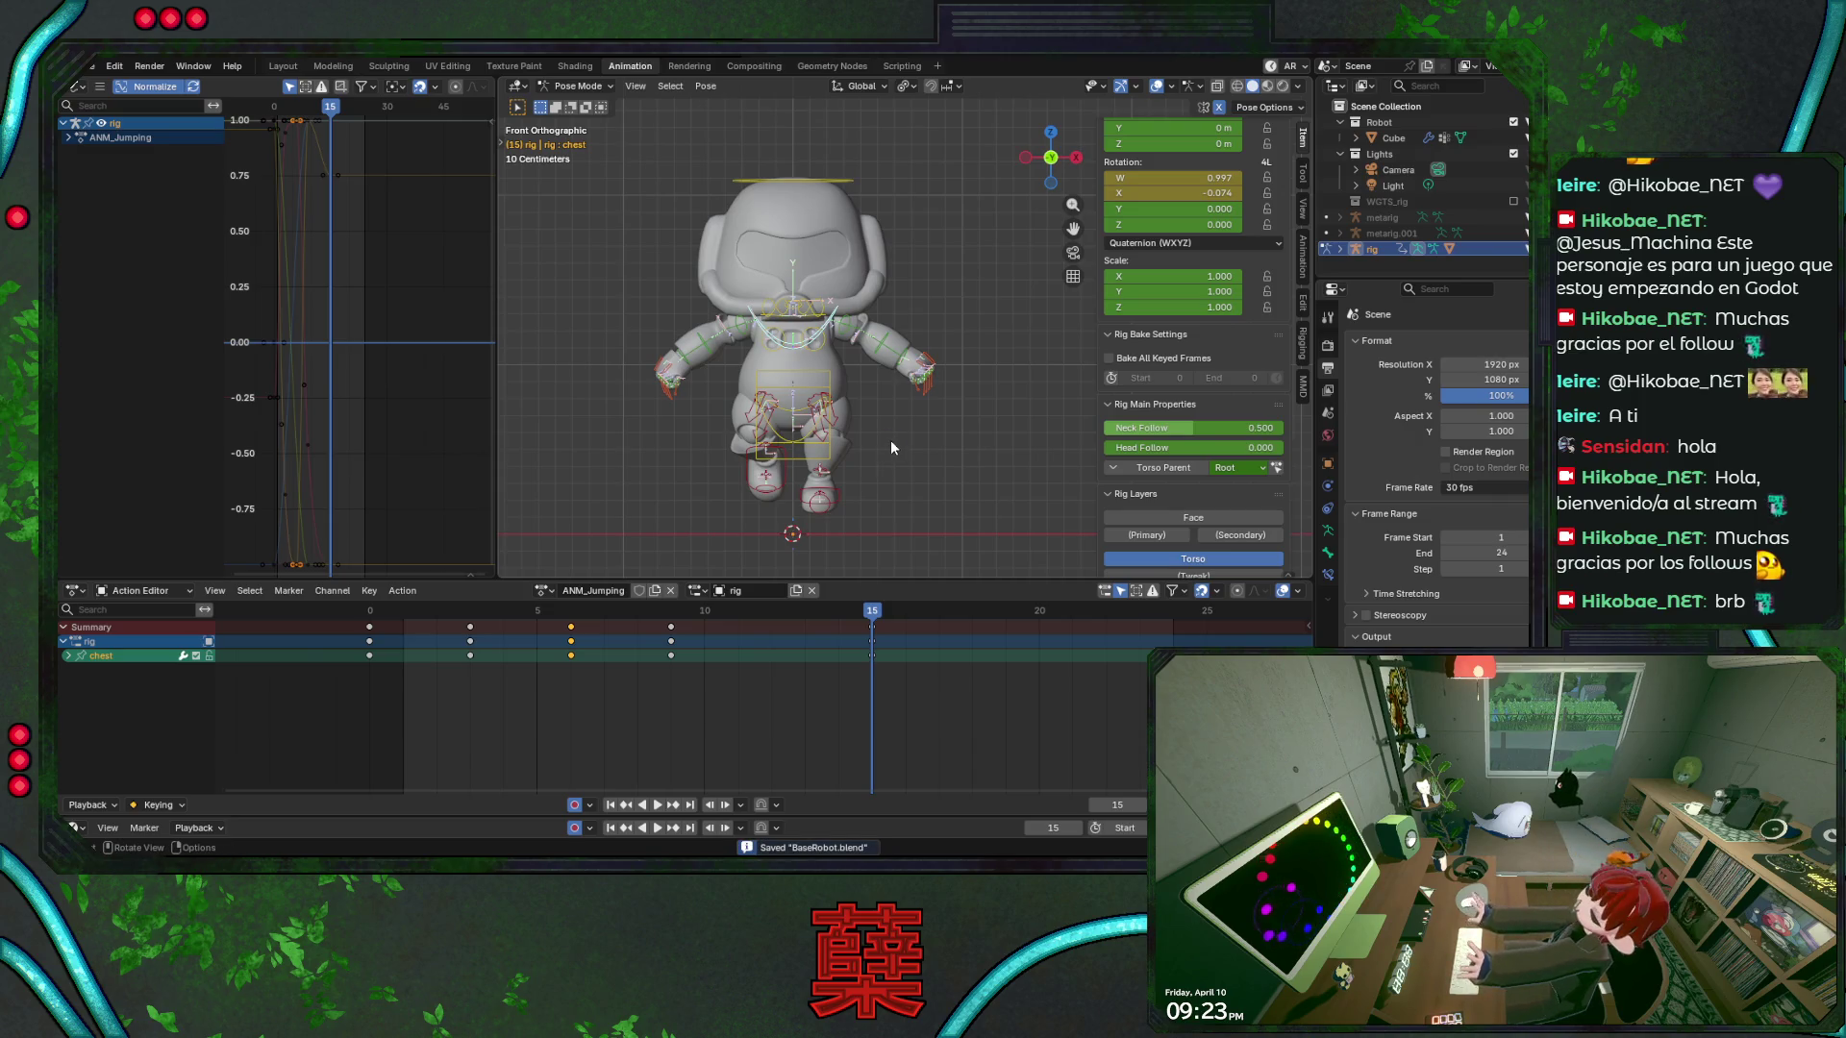
{"action": "key", "text": "KP_3"}
{"action": "left_click_drag", "start_coordinate": [410, 613], "coordinate": [498, 625]}
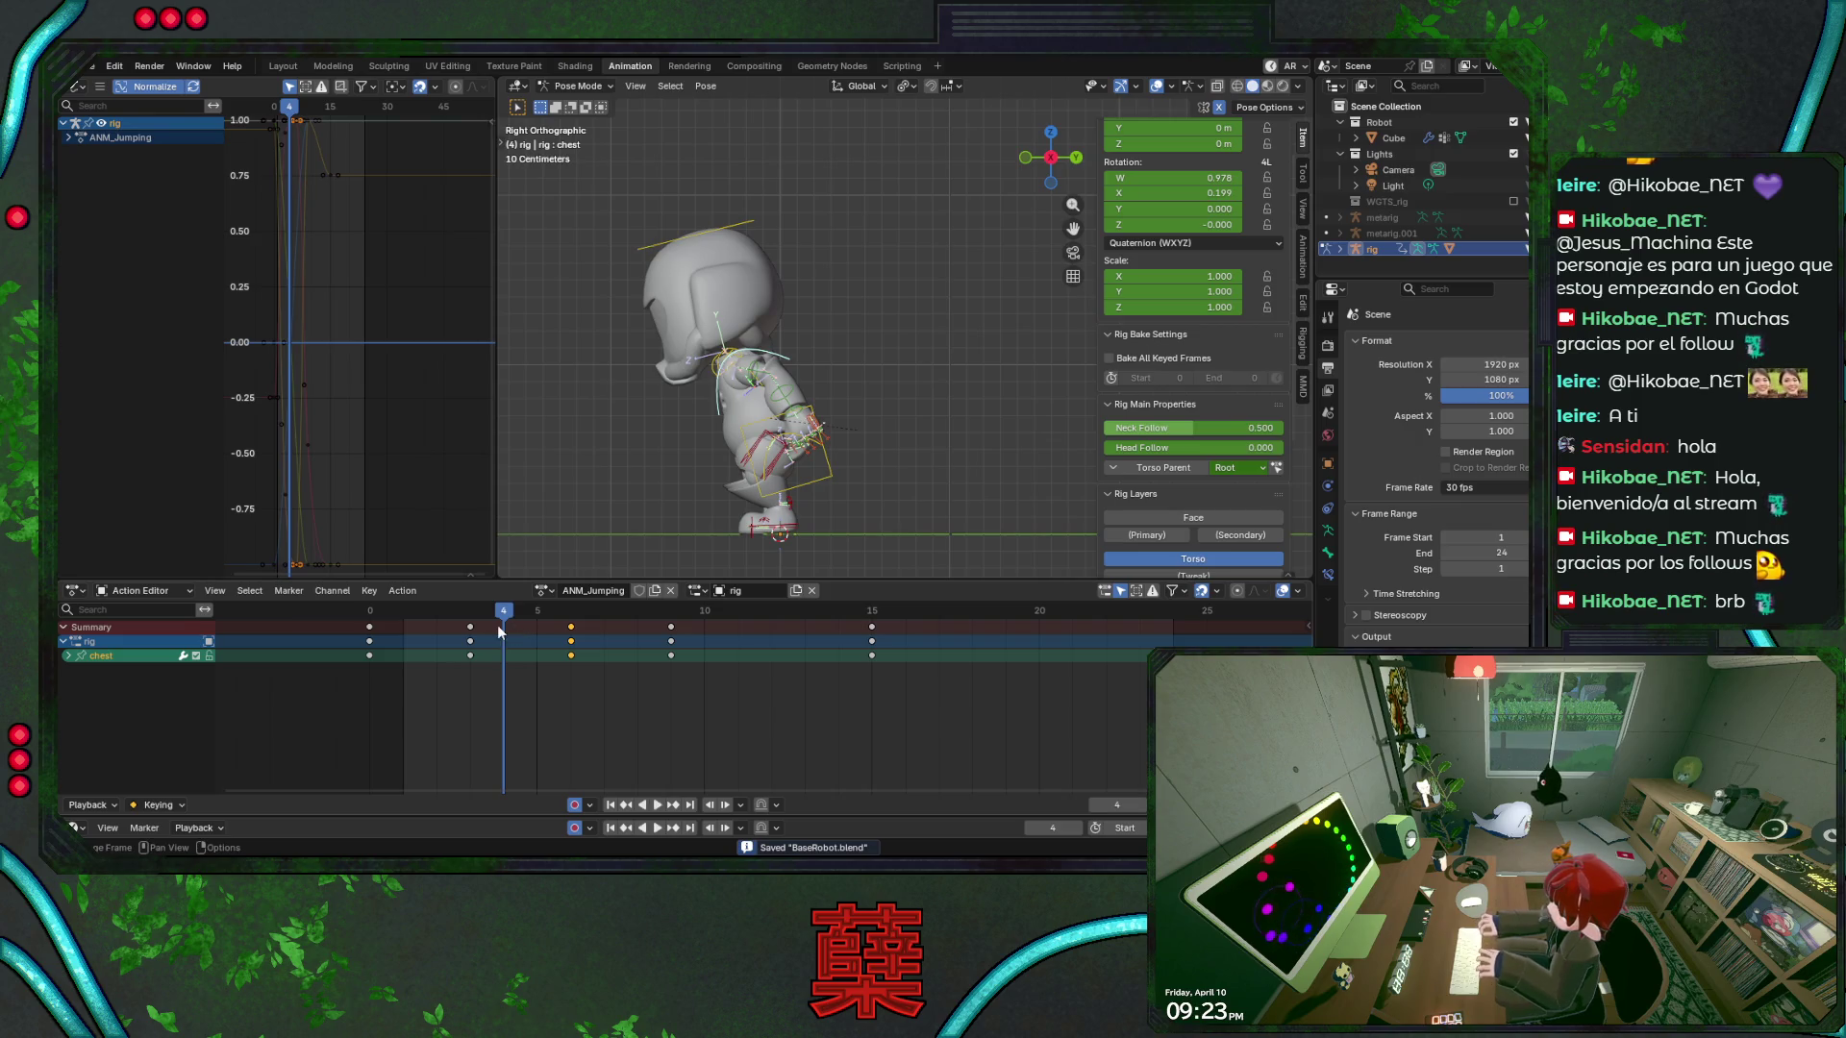
{"action": "key", "text": "KP_1"}
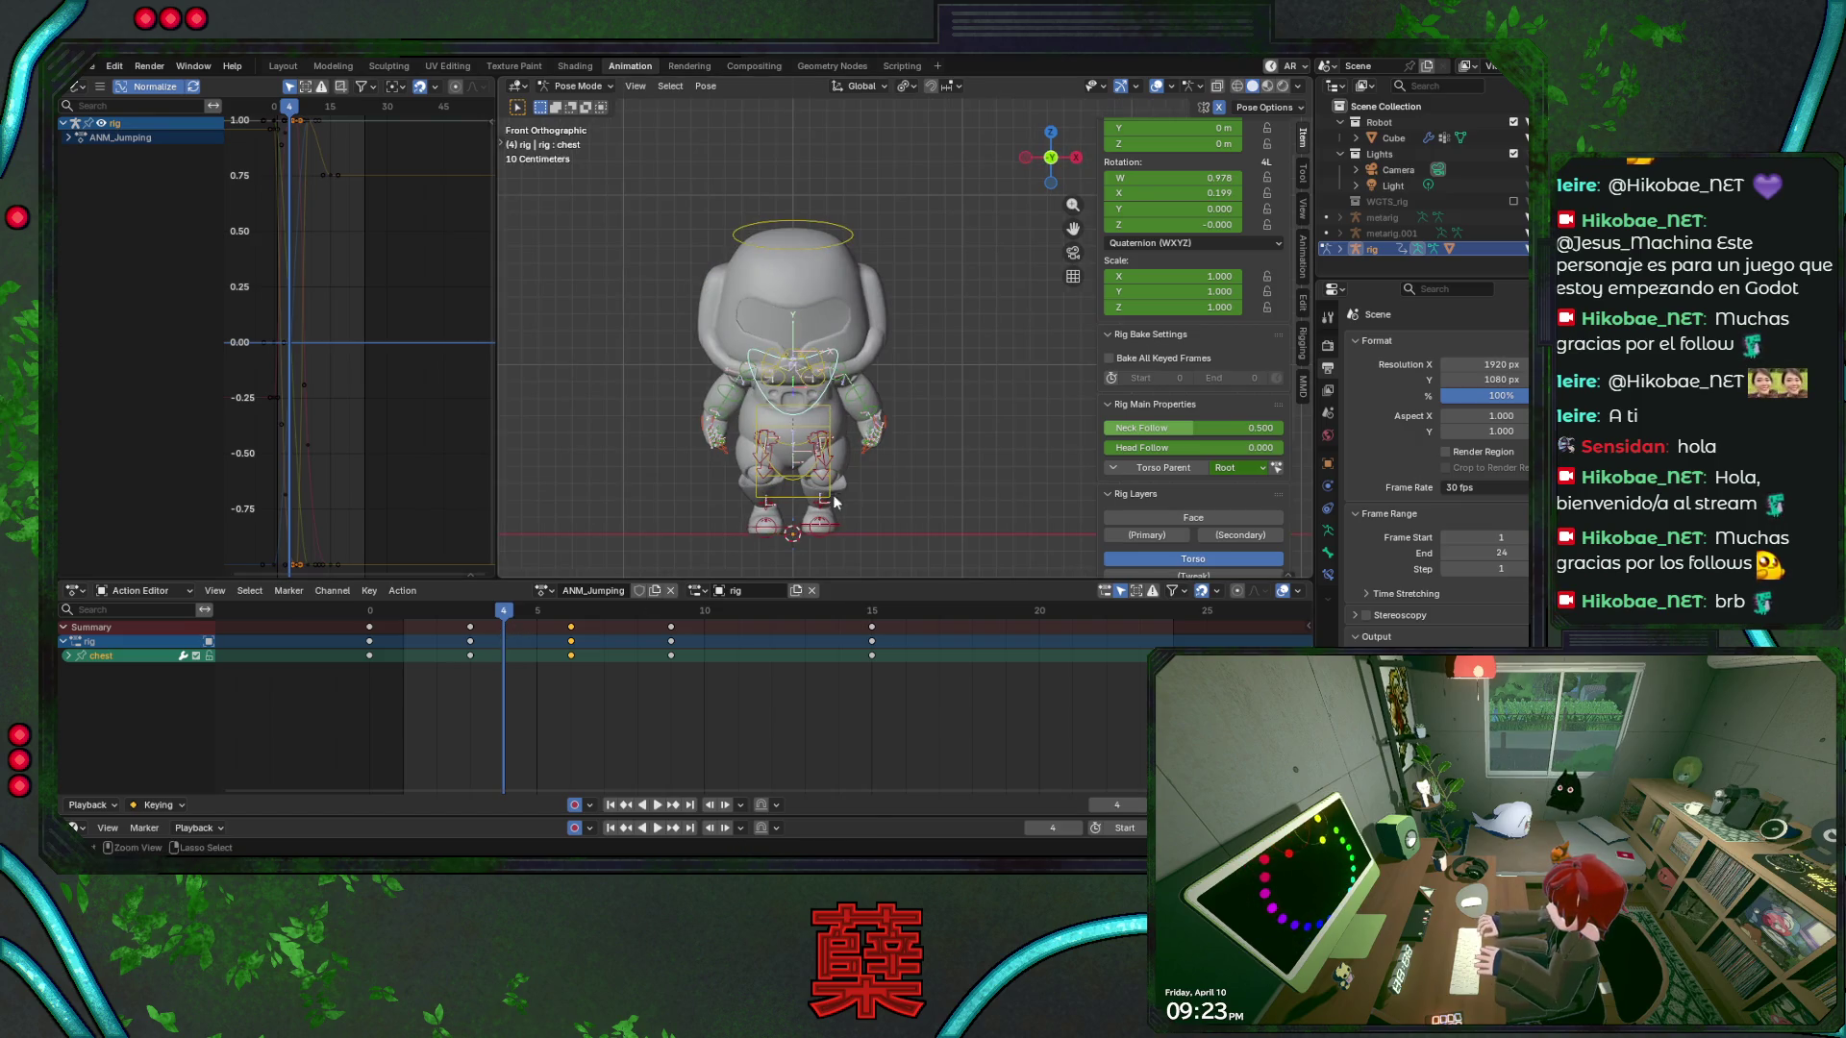
{"action": "mouse_move", "coordinate": [504, 626]}
{"action": "left_mouse_down"}
{"action": "mouse_move", "coordinate": [375, 625]}
{"action": "mouse_move", "coordinate": [580, 626]}
{"action": "mouse_move", "coordinate": [369, 629]}
{"action": "mouse_move", "coordinate": [603, 619]}
{"action": "left_mouse_up"}
{"action": "key", "text": "KP_3"}
{"action": "key", "text": "ctrl+s"}
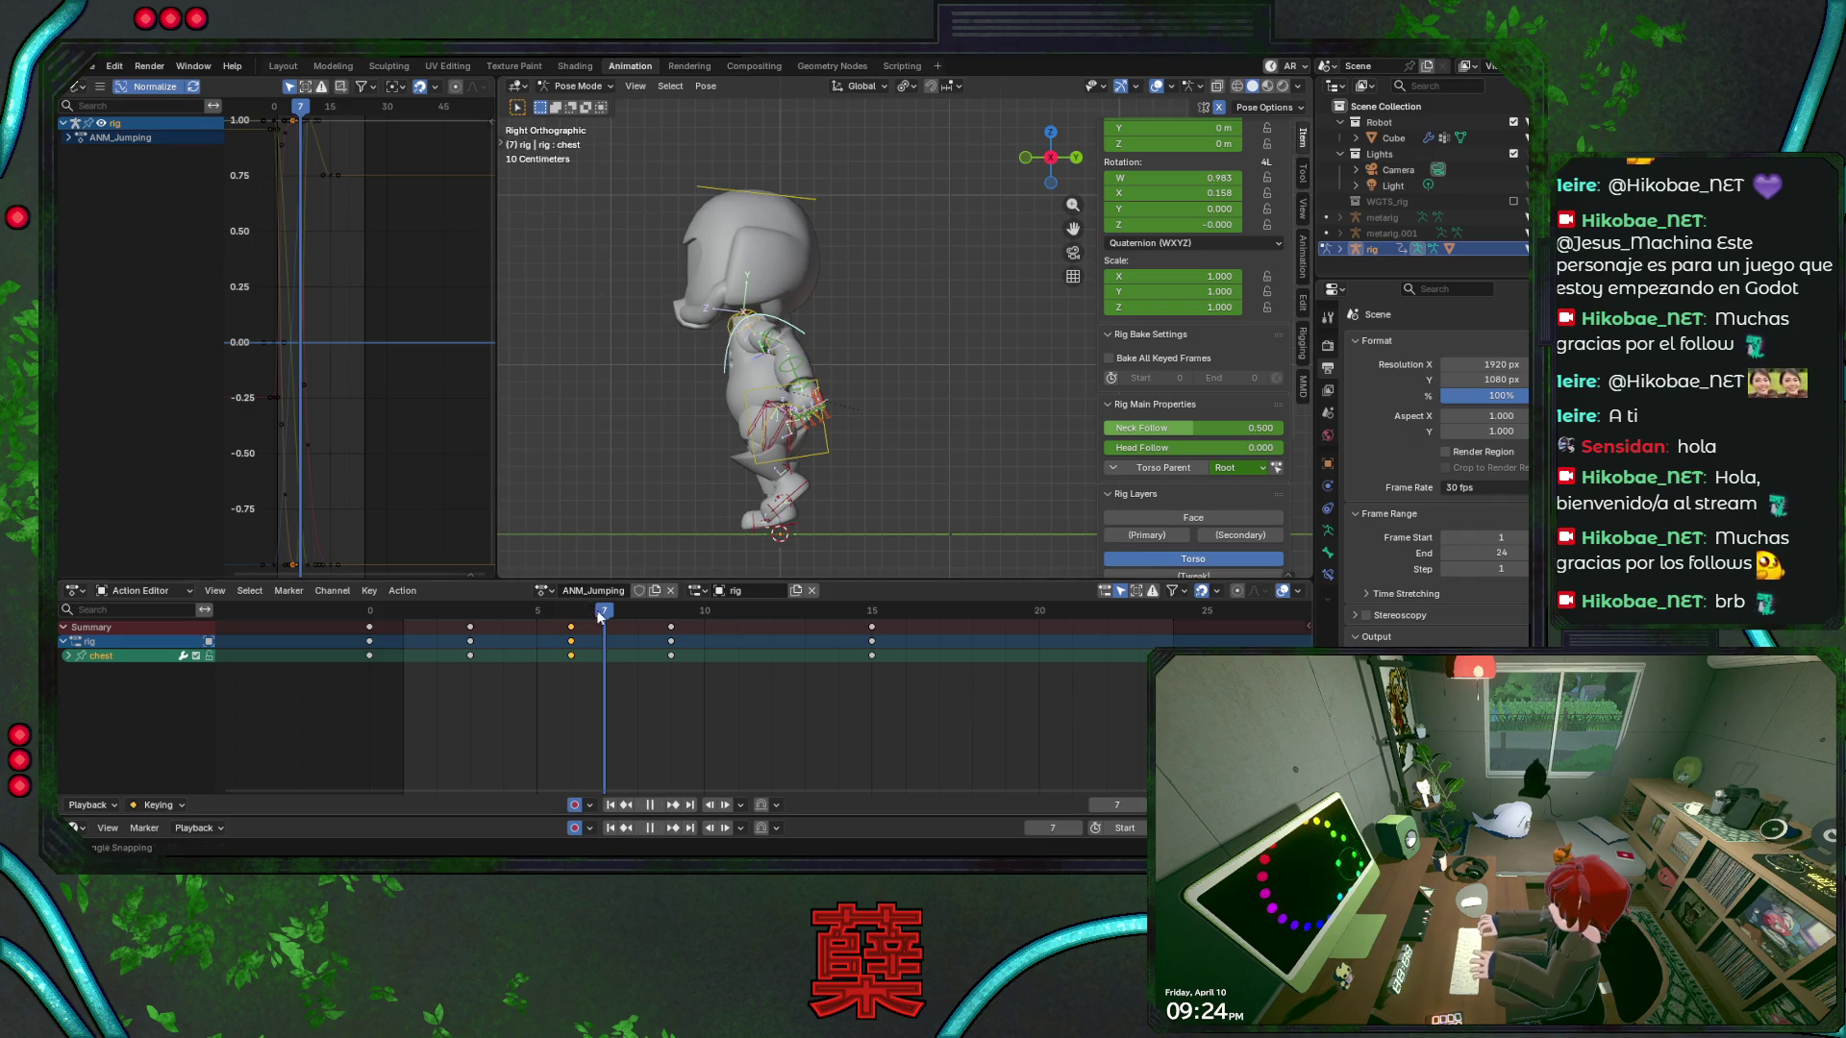
{"action": "key", "text": "Left"}
Start local-X rotations on the left forearm and upper arm, cancelling the first attempt
{"action": "left_click", "coordinate": [802, 377]}
{"action": "scroll", "coordinate": [869, 388], "scroll_direction": "up", "scroll_amount": 2}
{"action": "key", "text": "r"}
{"action": "key", "text": "x"}
{"action": "key", "text": "x"}
{"action": "key", "text": "Escape"}
{"action": "key", "text": "bracketleft"}
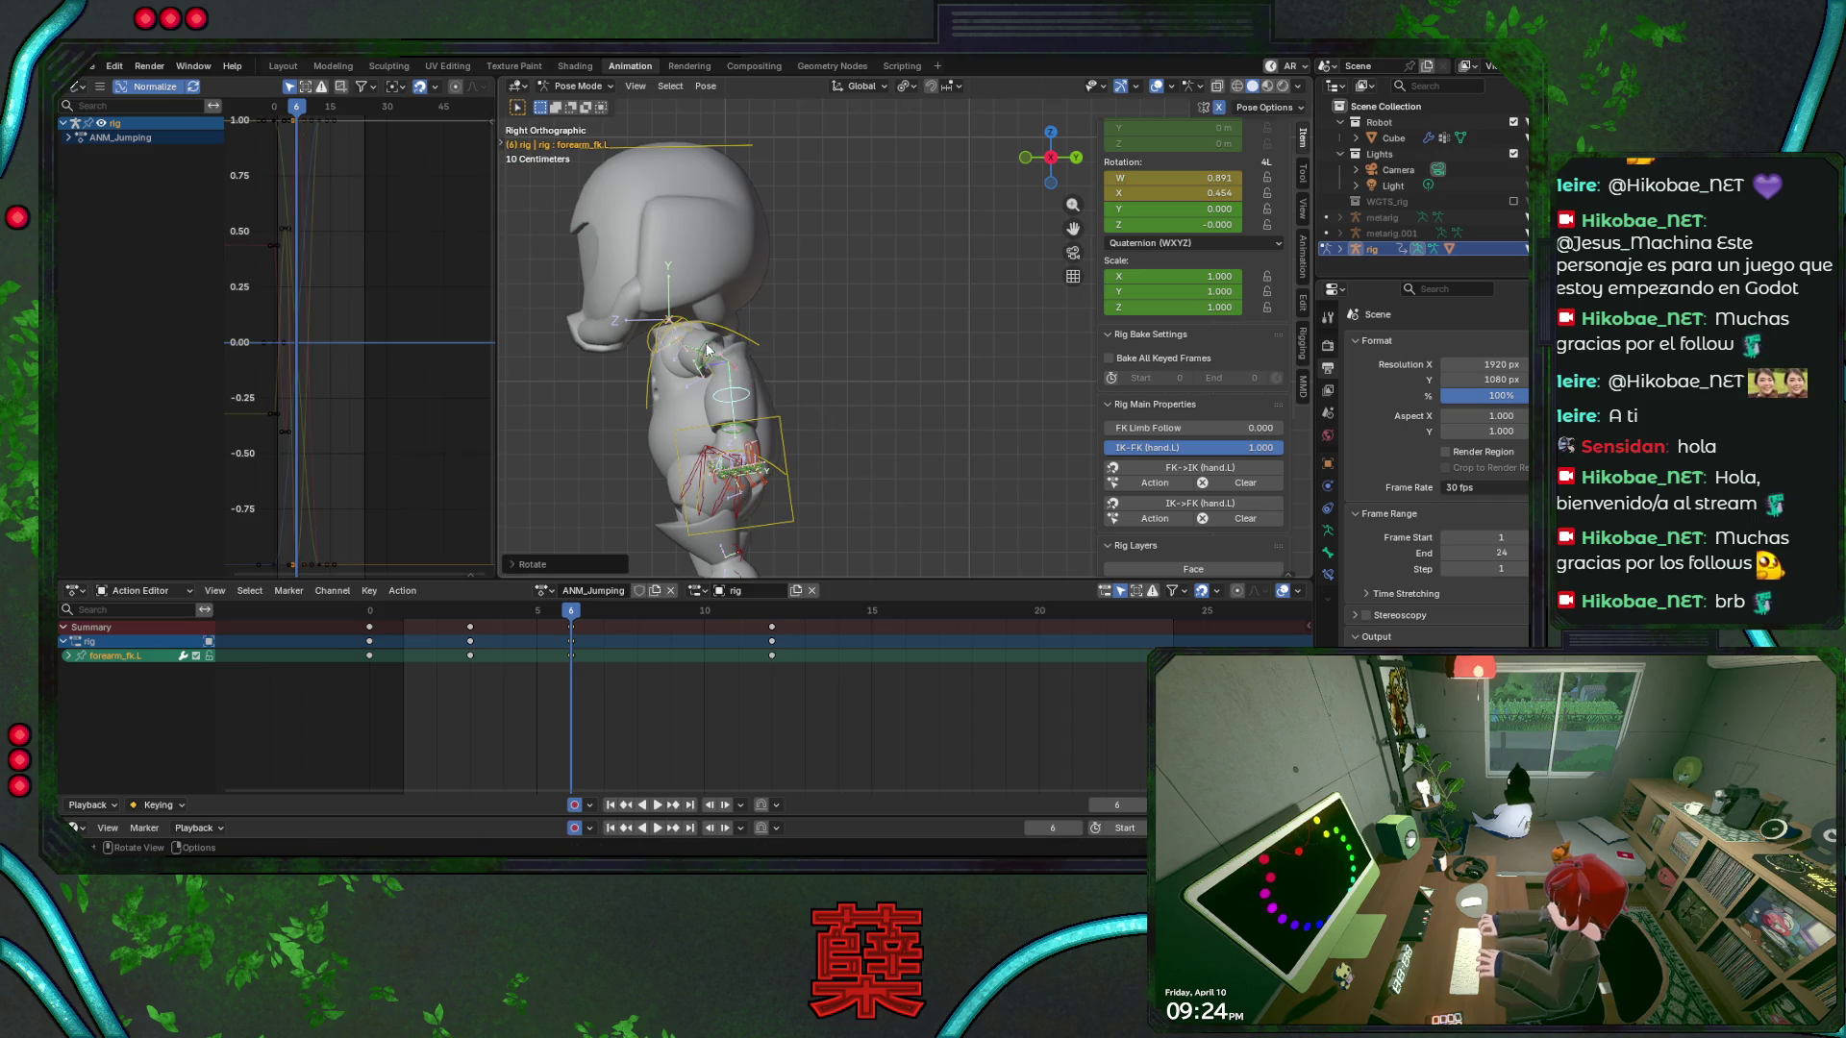
{"action": "key", "text": "r"}
{"action": "key", "text": "x"}
{"action": "key", "text": "x"}
Rotate forearm_fk.L about local X into its frame-6 pose and save
{"action": "left_click", "coordinate": [763, 387]}
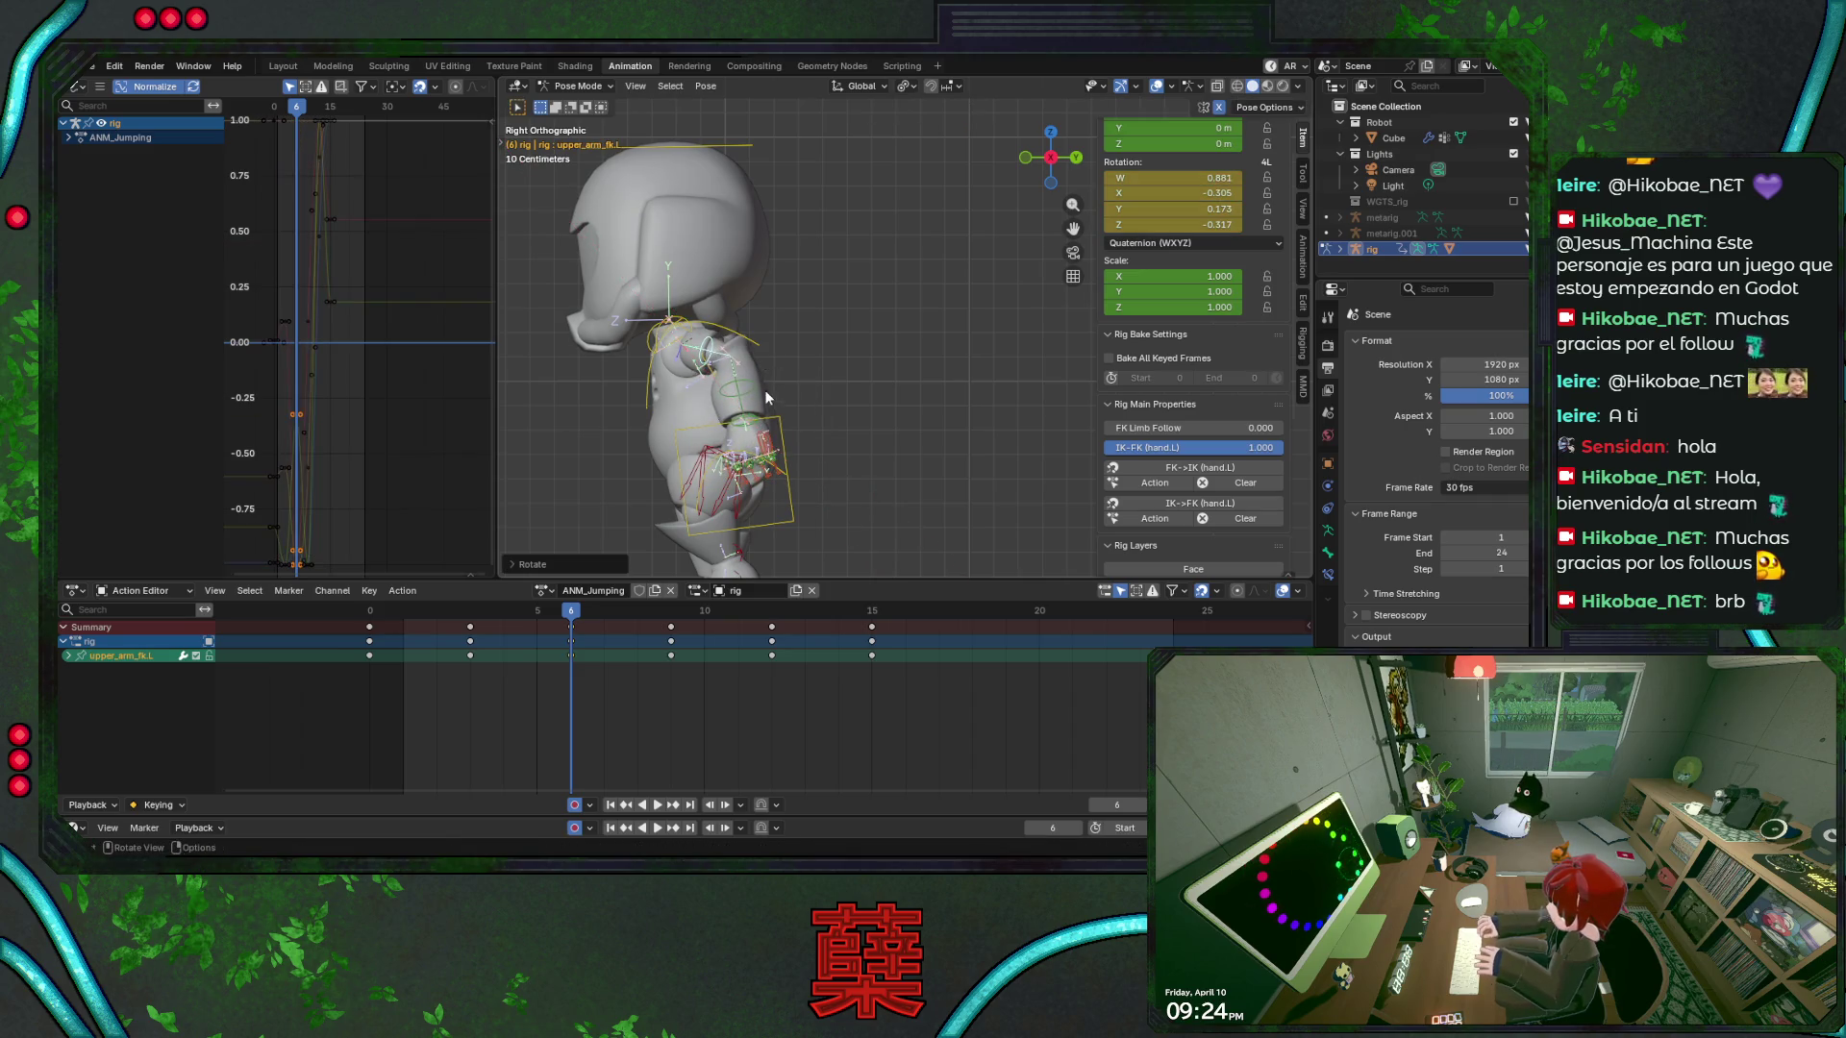
{"action": "key", "text": "bracketright"}
{"action": "key", "text": "r"}
{"action": "key", "text": "x"}
{"action": "key", "text": "x"}
{"action": "left_click", "coordinate": [827, 377]}
{"action": "key", "text": "ctrl+s"}
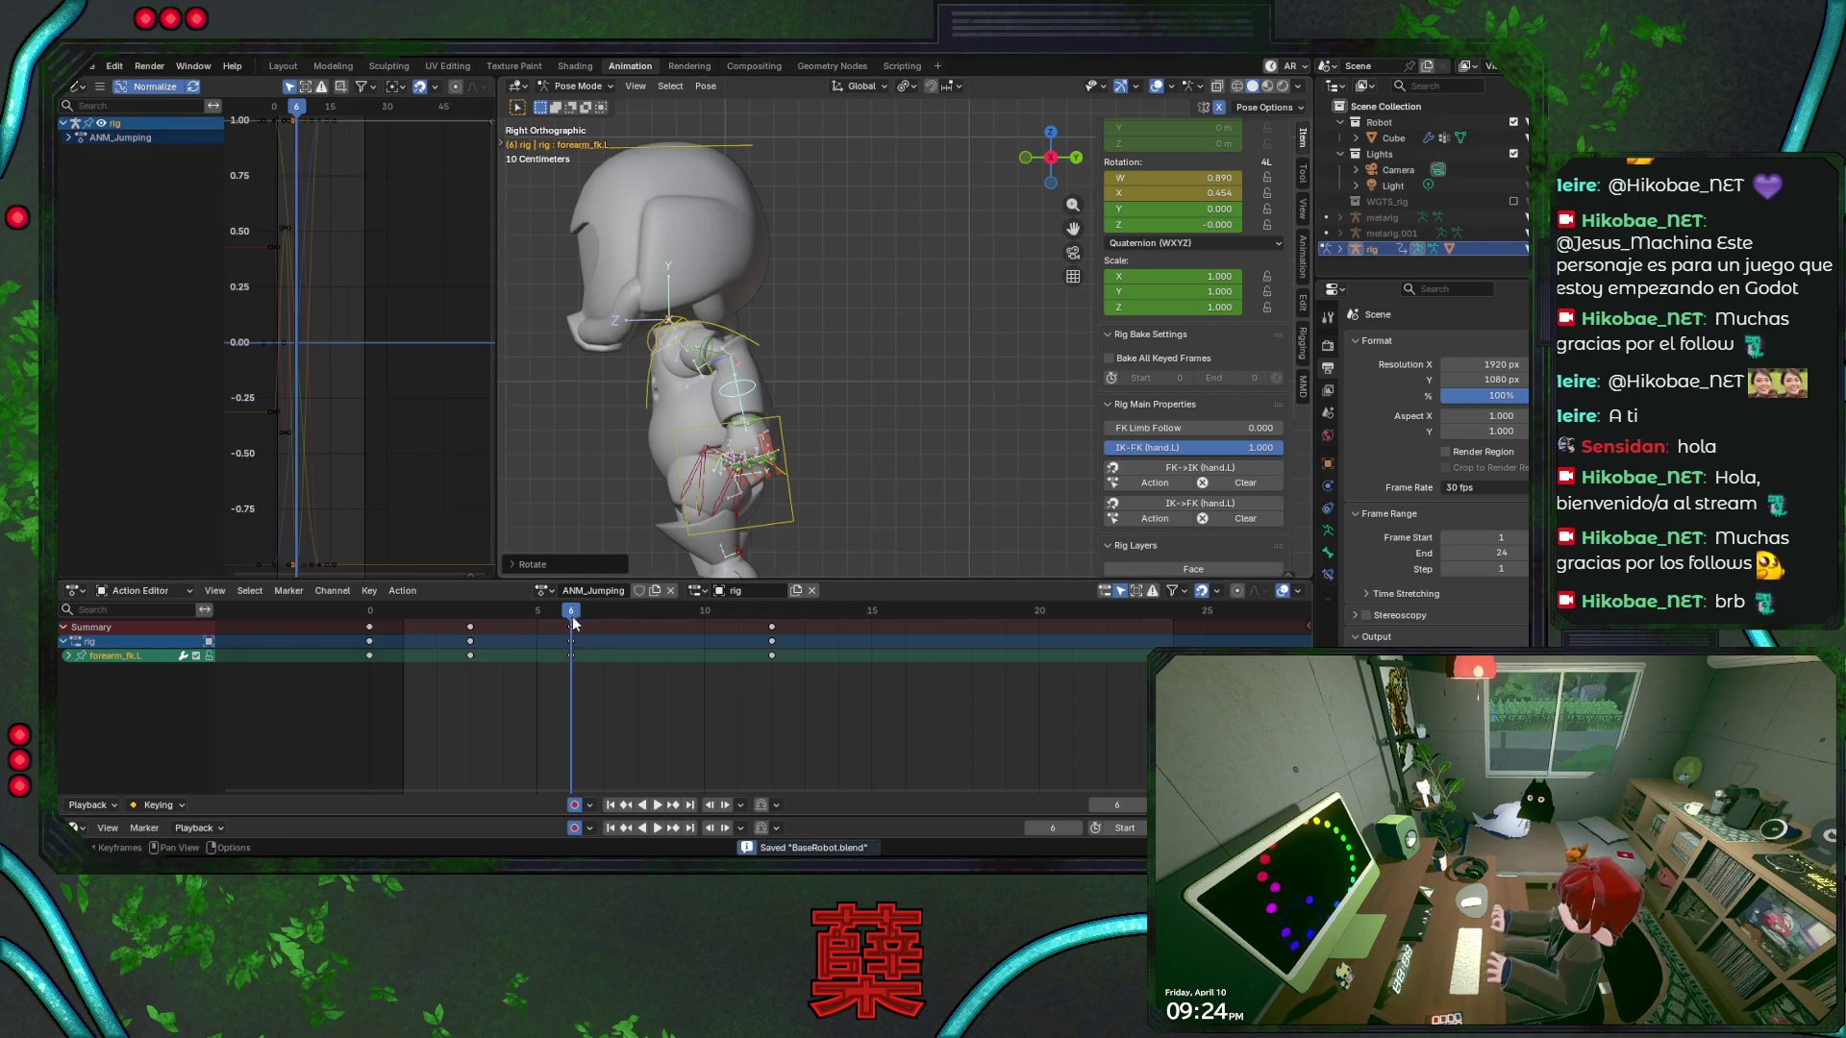
Pose the left forearm about its local X axis at frame 3
{"action": "left_click", "coordinate": [397, 615]}
{"action": "key", "text": "space"}
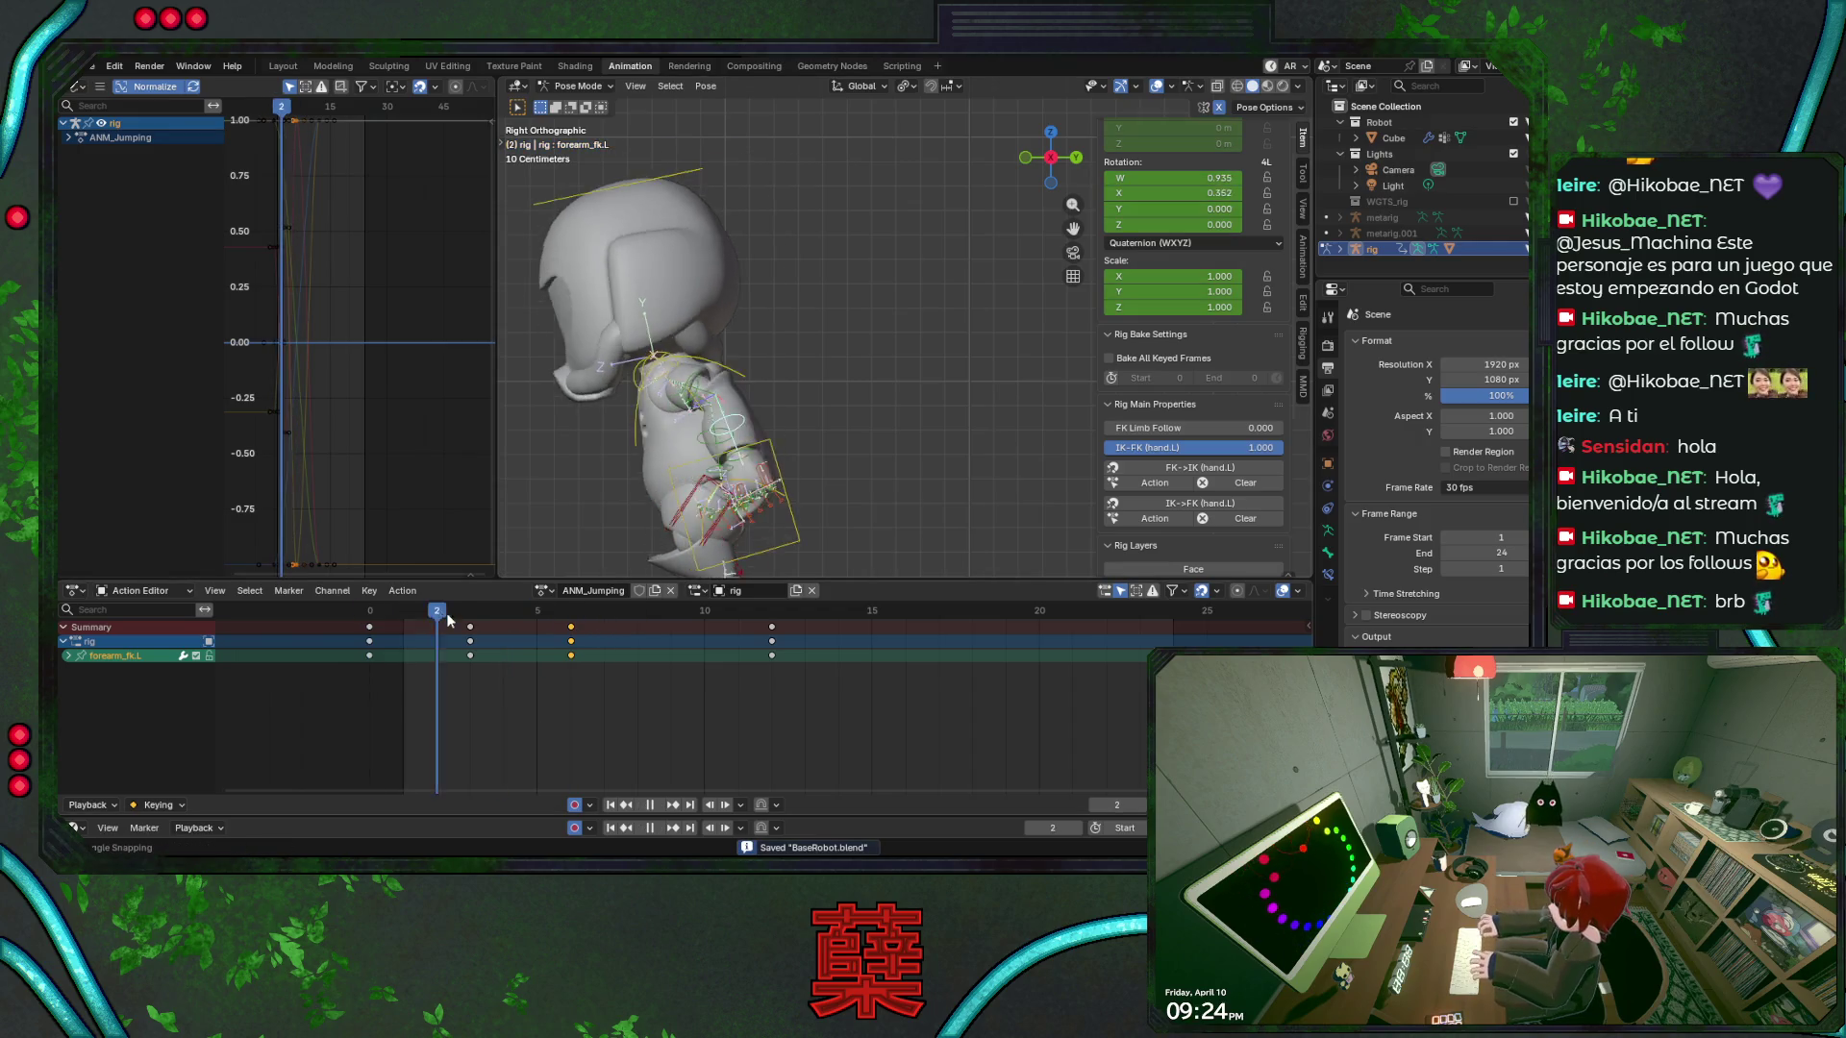
{"action": "key", "text": "space"}
{"action": "key", "text": "Left"}
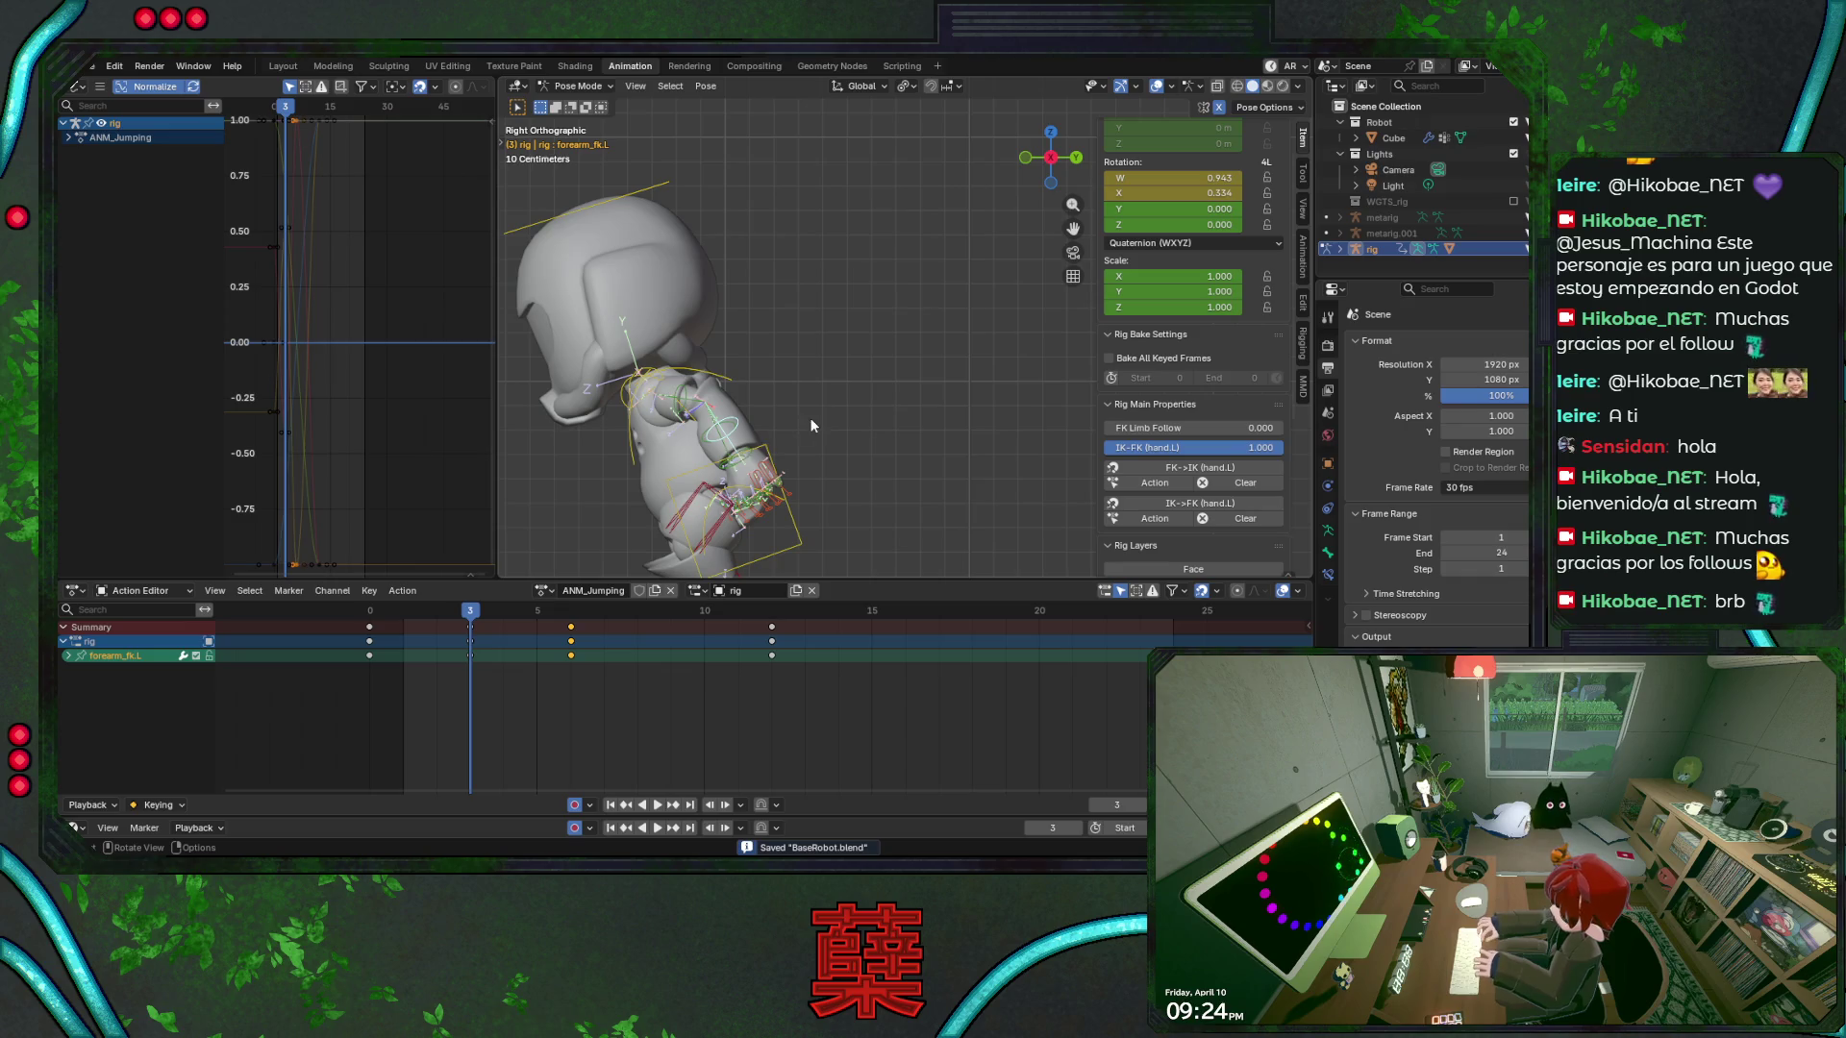
{"action": "key", "text": "r"}
{"action": "key", "text": "x"}
{"action": "key", "text": "x"}
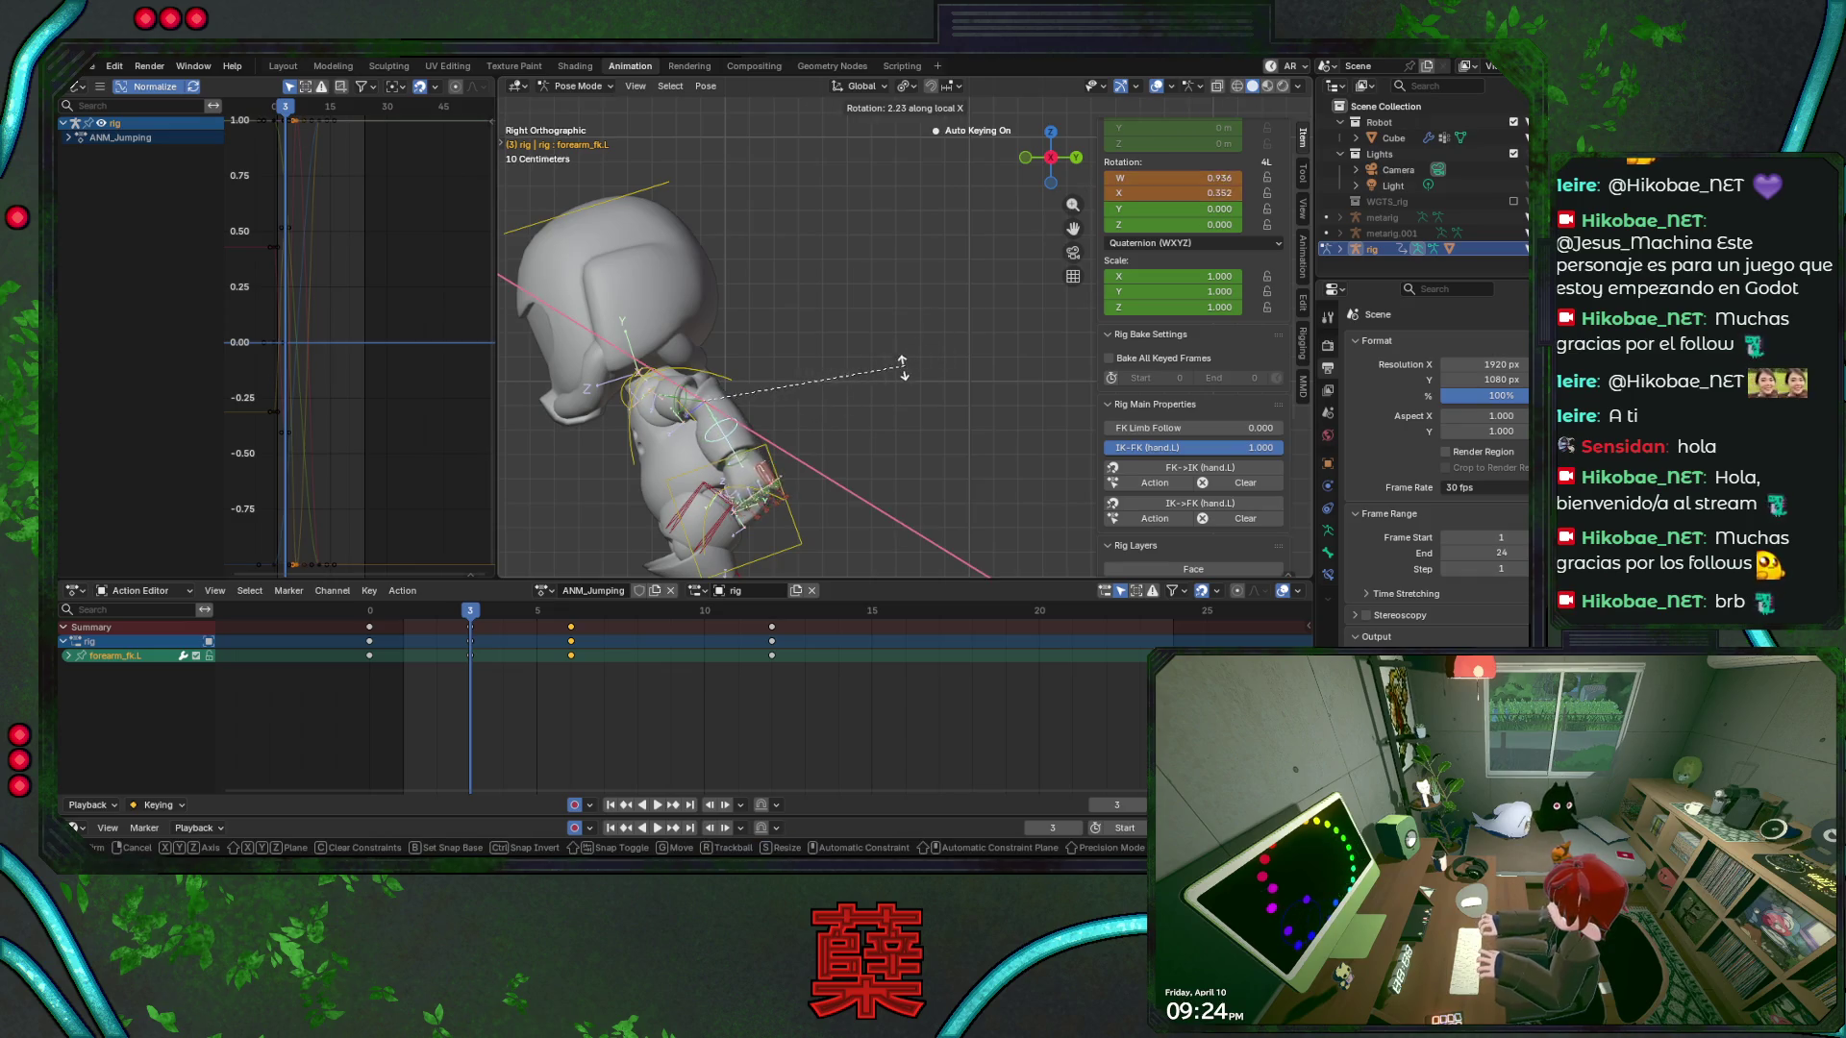
{"action": "left_click", "coordinate": [864, 415]}
Try a local-X rotation on the left upper arm, undo it, and save
{"action": "left_click", "coordinate": [697, 428]}
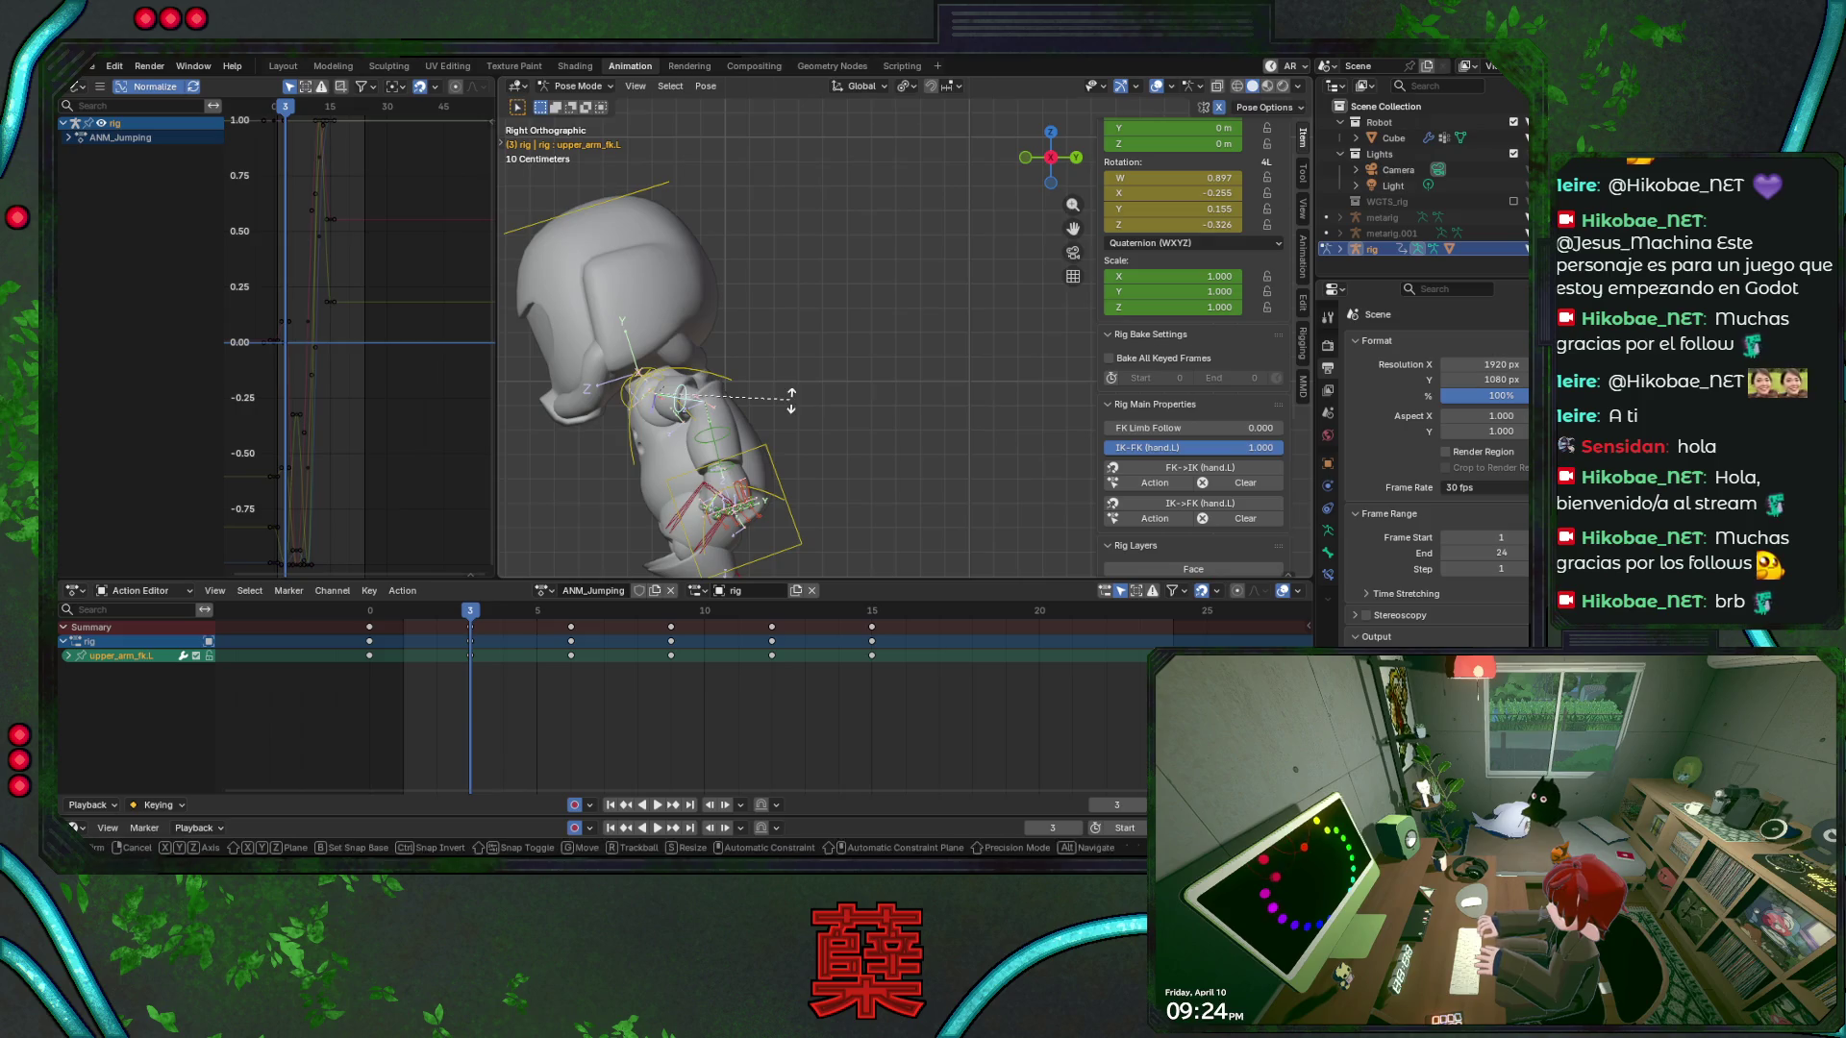
{"action": "key", "text": "r"}
{"action": "key", "text": "x"}
{"action": "key", "text": "x"}
{"action": "left_click", "coordinate": [835, 400]}
{"action": "key", "text": "ctrl+z"}
{"action": "key", "text": "ctrl+z"}
{"action": "key", "text": "ctrl+s"}
Tilt upper_arm_fk.L into its frame-6 pose, save, and play the jump
{"action": "key", "text": "space"}
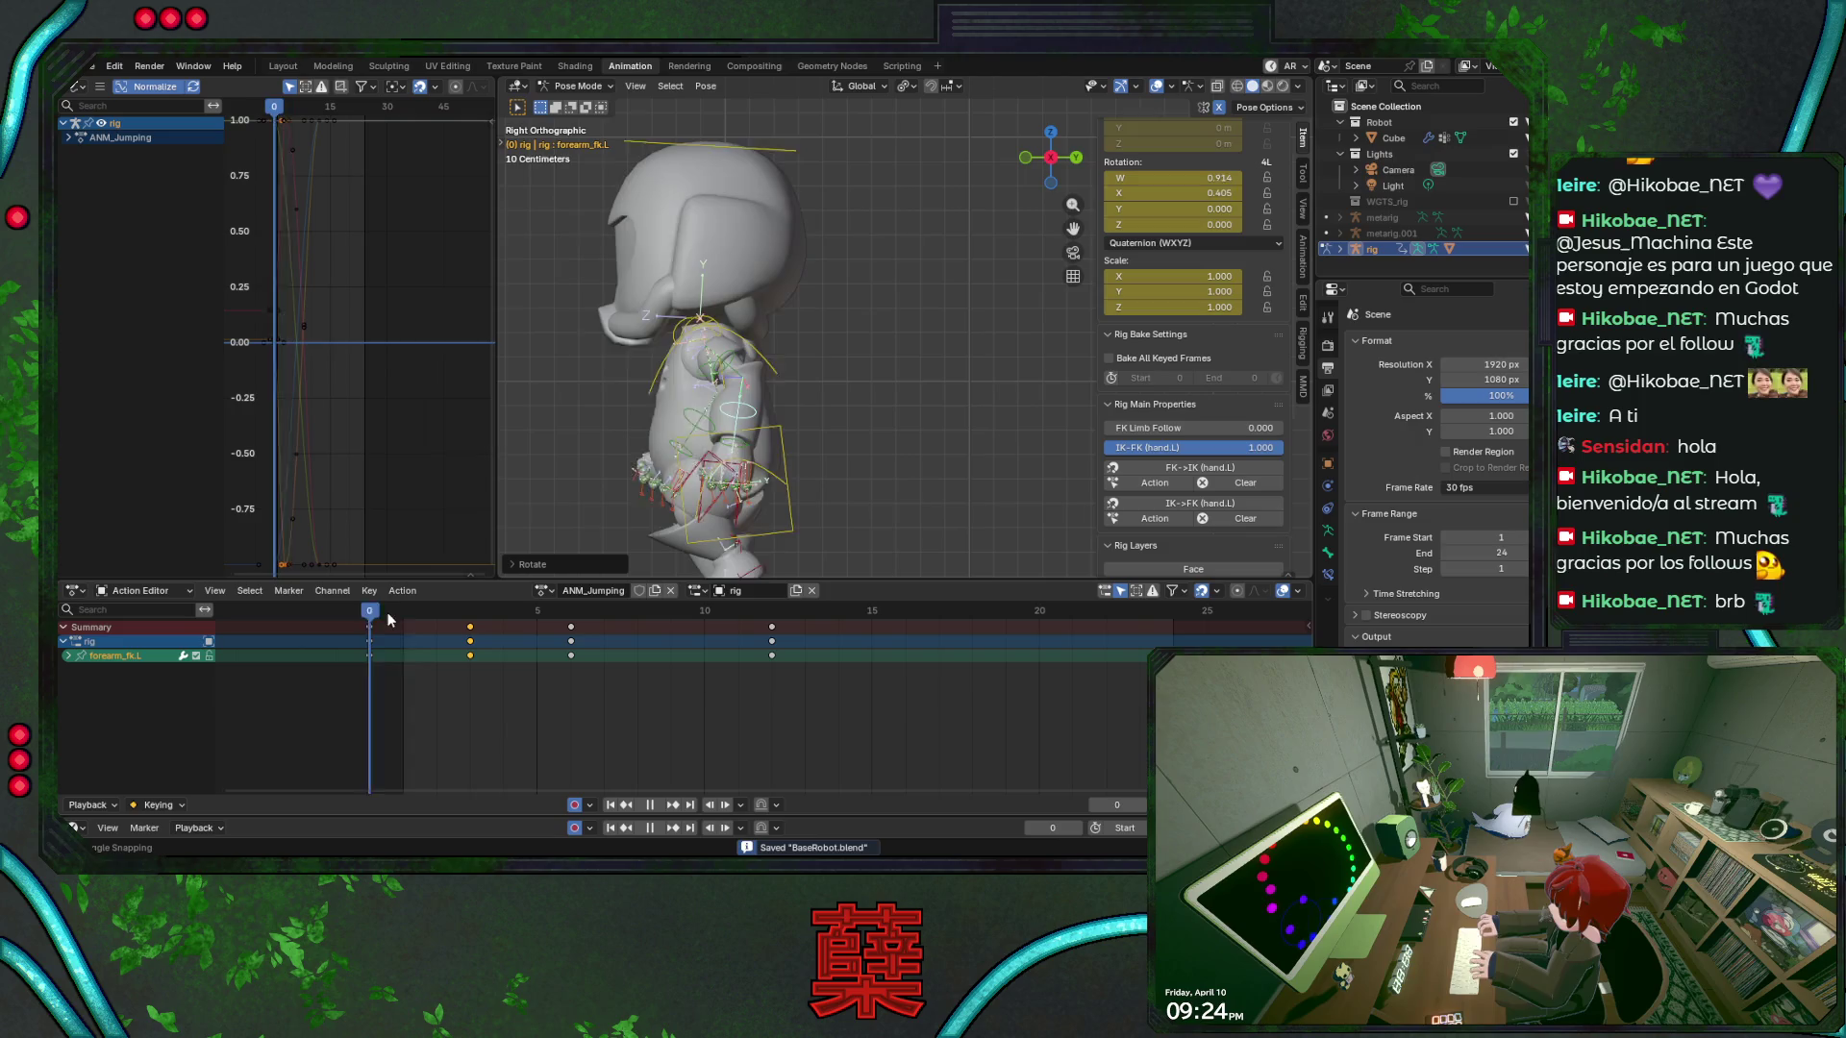
{"action": "left_click_drag", "start_coordinate": [497, 632], "coordinate": [576, 625]}
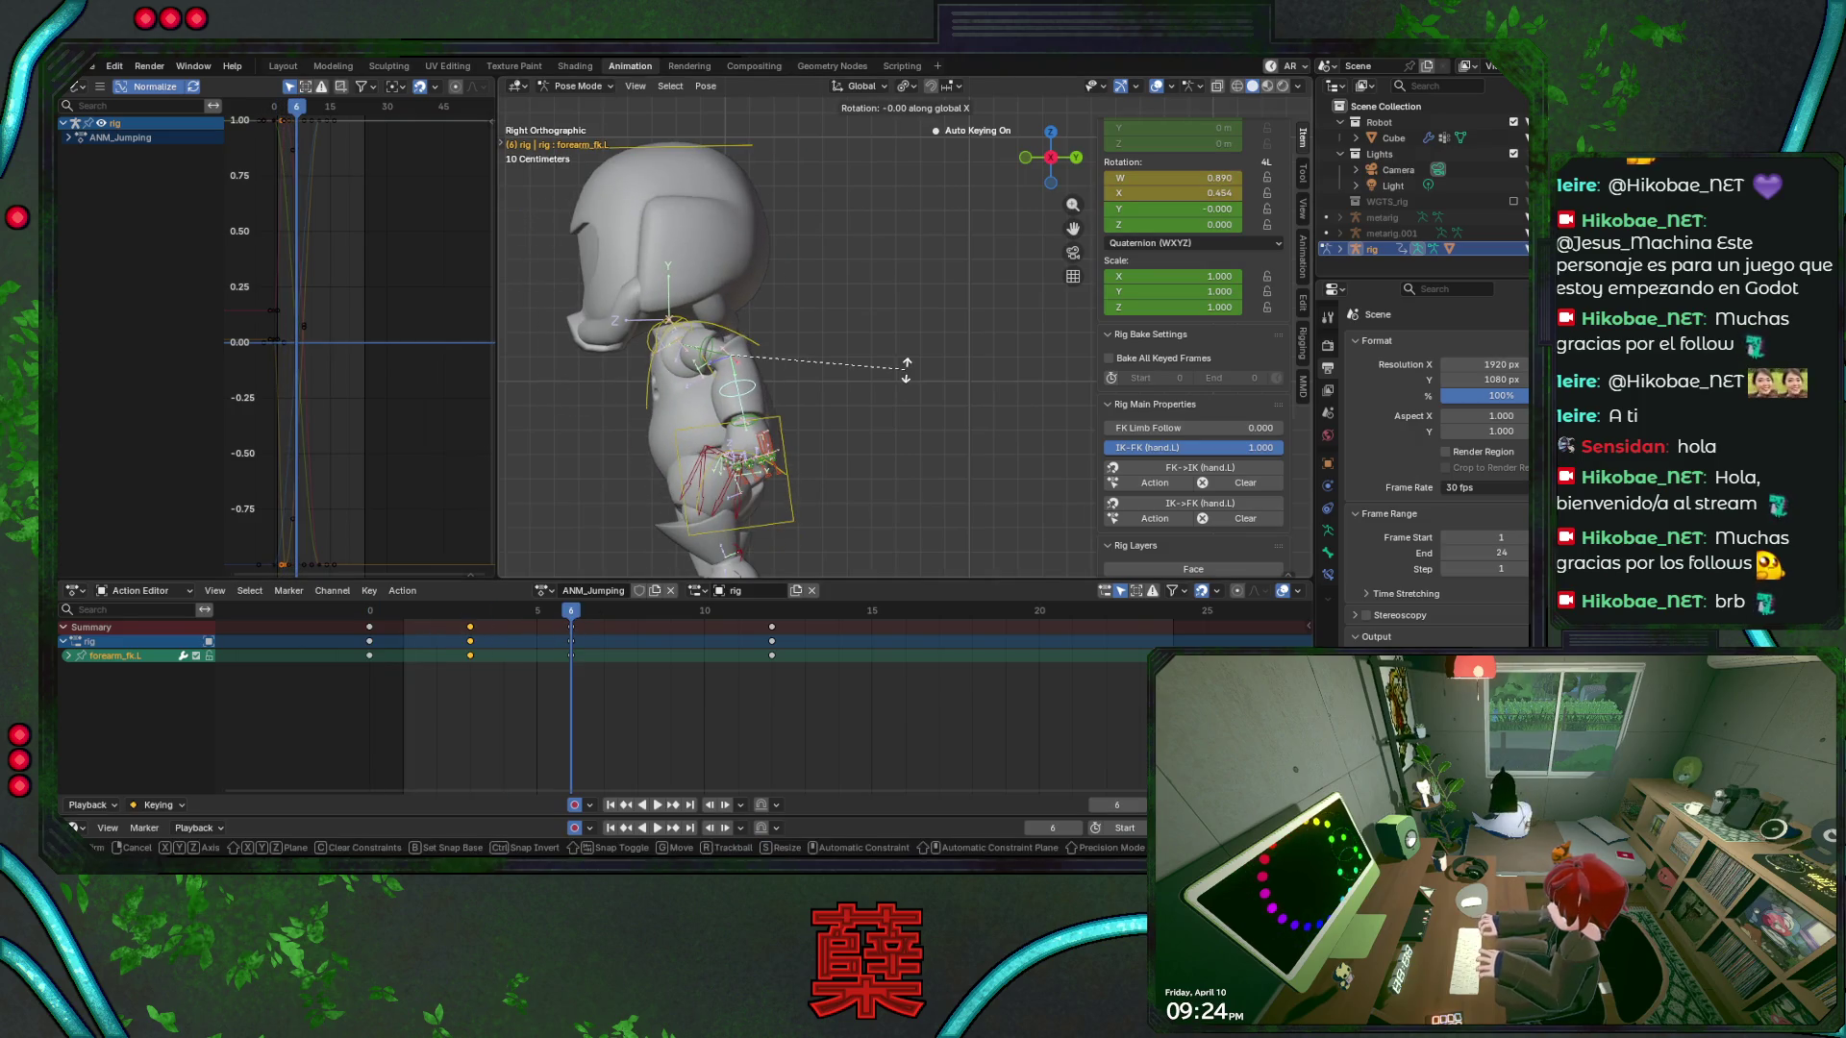
{"action": "left_click", "coordinate": [723, 348]}
{"action": "key", "text": "r"}
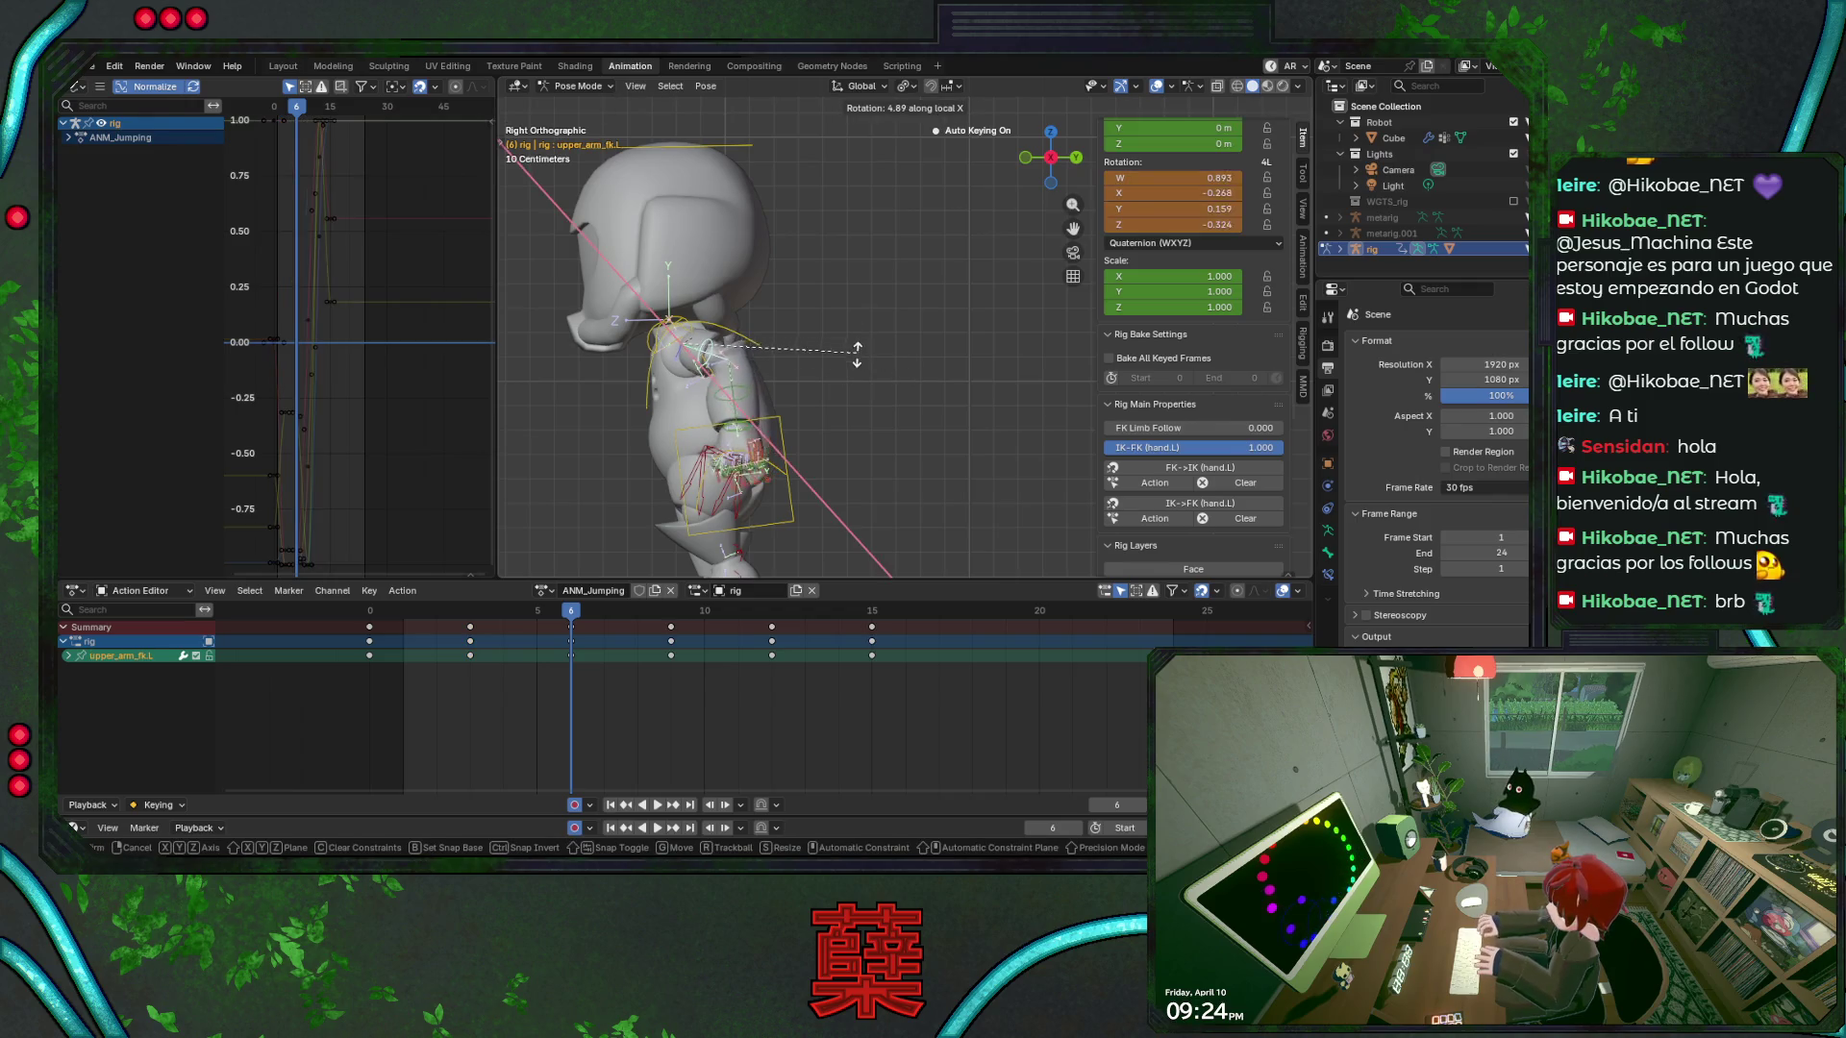
{"action": "left_click", "coordinate": [851, 379]}
{"action": "key", "text": "ctrl+s"}
{"action": "key", "text": "space"}
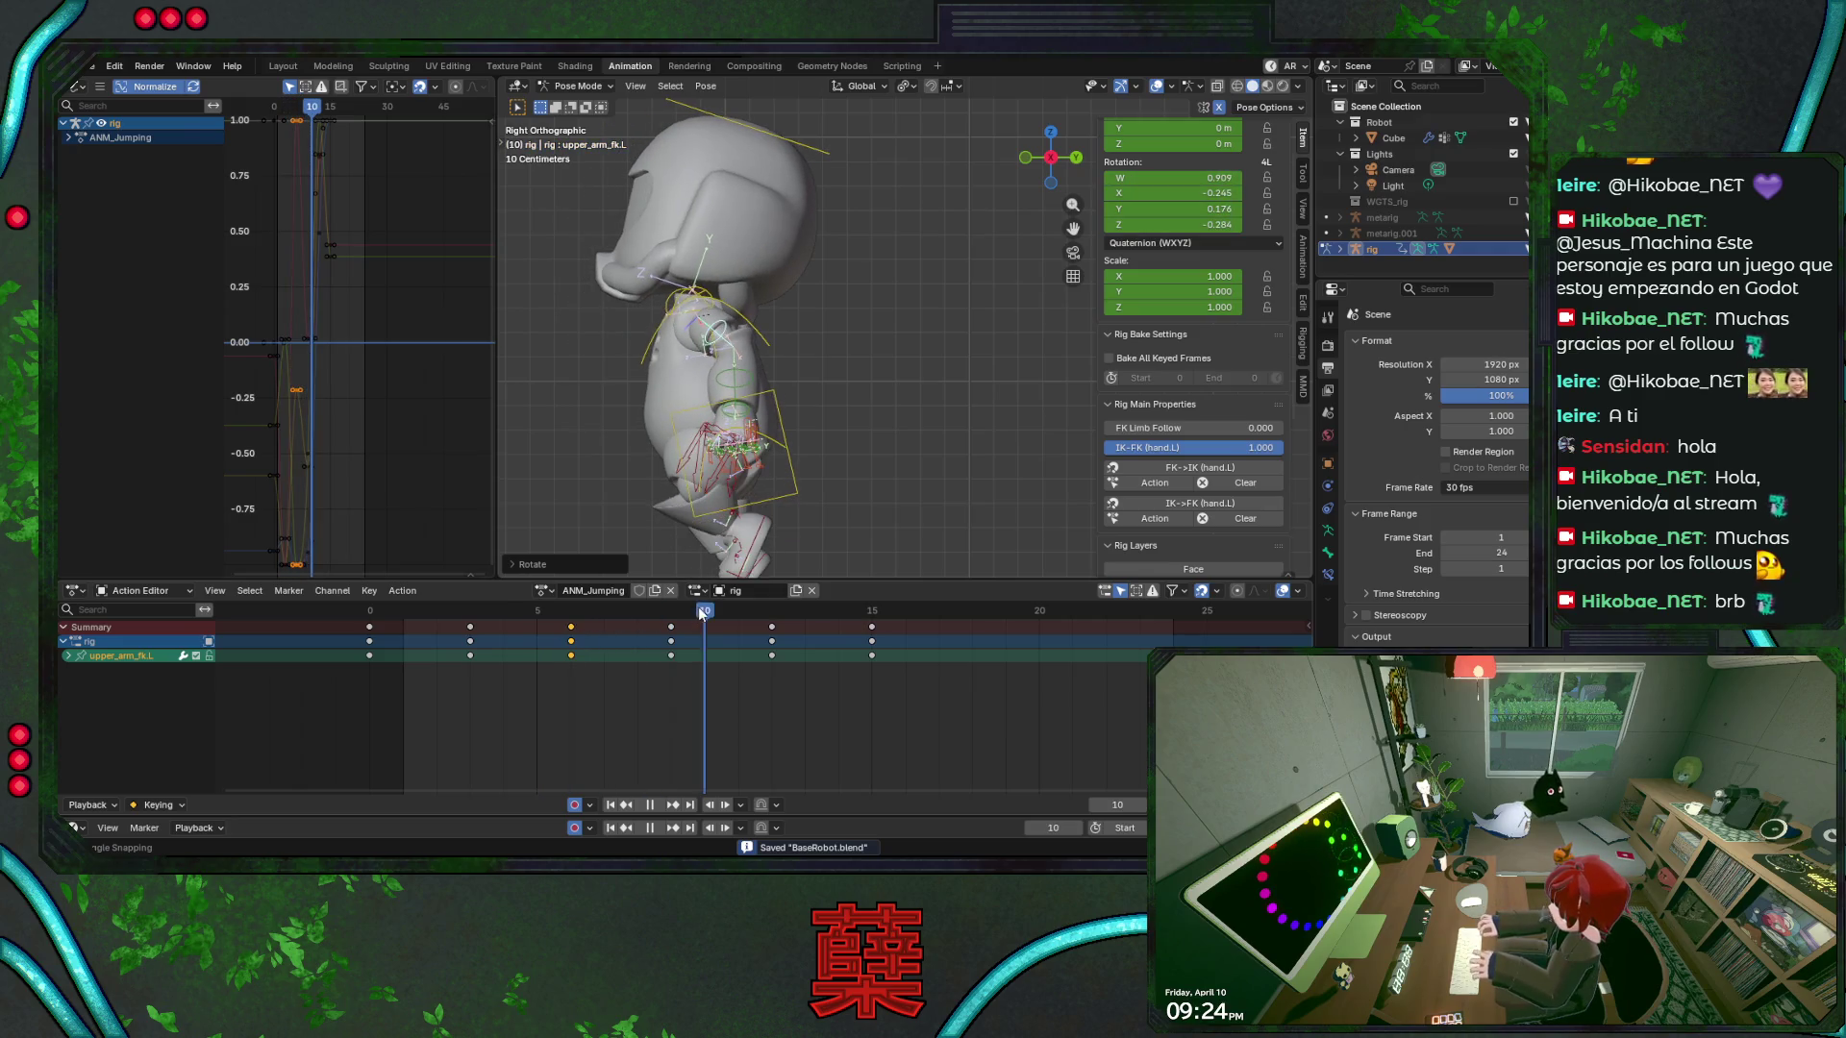
At frame 15, swing the left upper arm about the Z axis in side view
{"action": "mouse_move", "coordinate": [766, 609]}
{"action": "left_mouse_down"}
{"action": "mouse_move", "coordinate": [701, 610]}
{"action": "mouse_move", "coordinate": [876, 609]}
{"action": "left_mouse_up"}
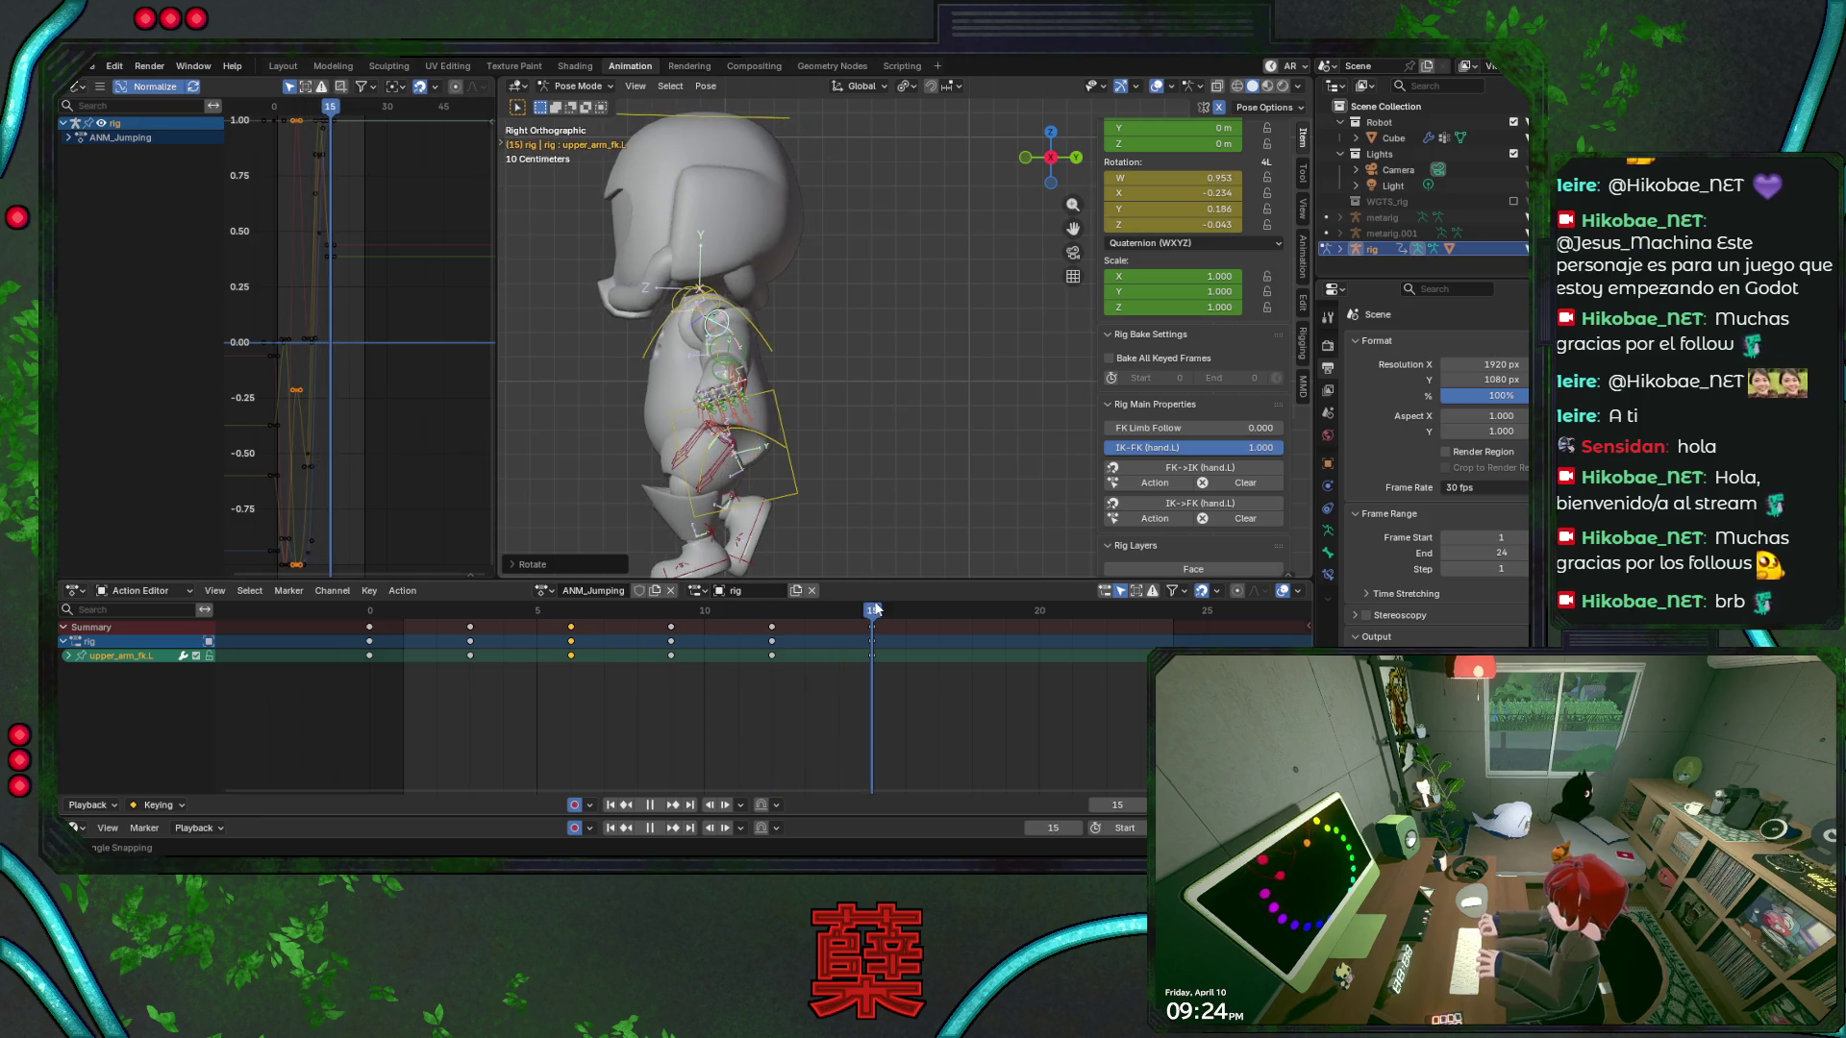
{"action": "key", "text": "space"}
{"action": "key", "text": "KP_1"}
{"action": "key", "text": "ctrl+s"}
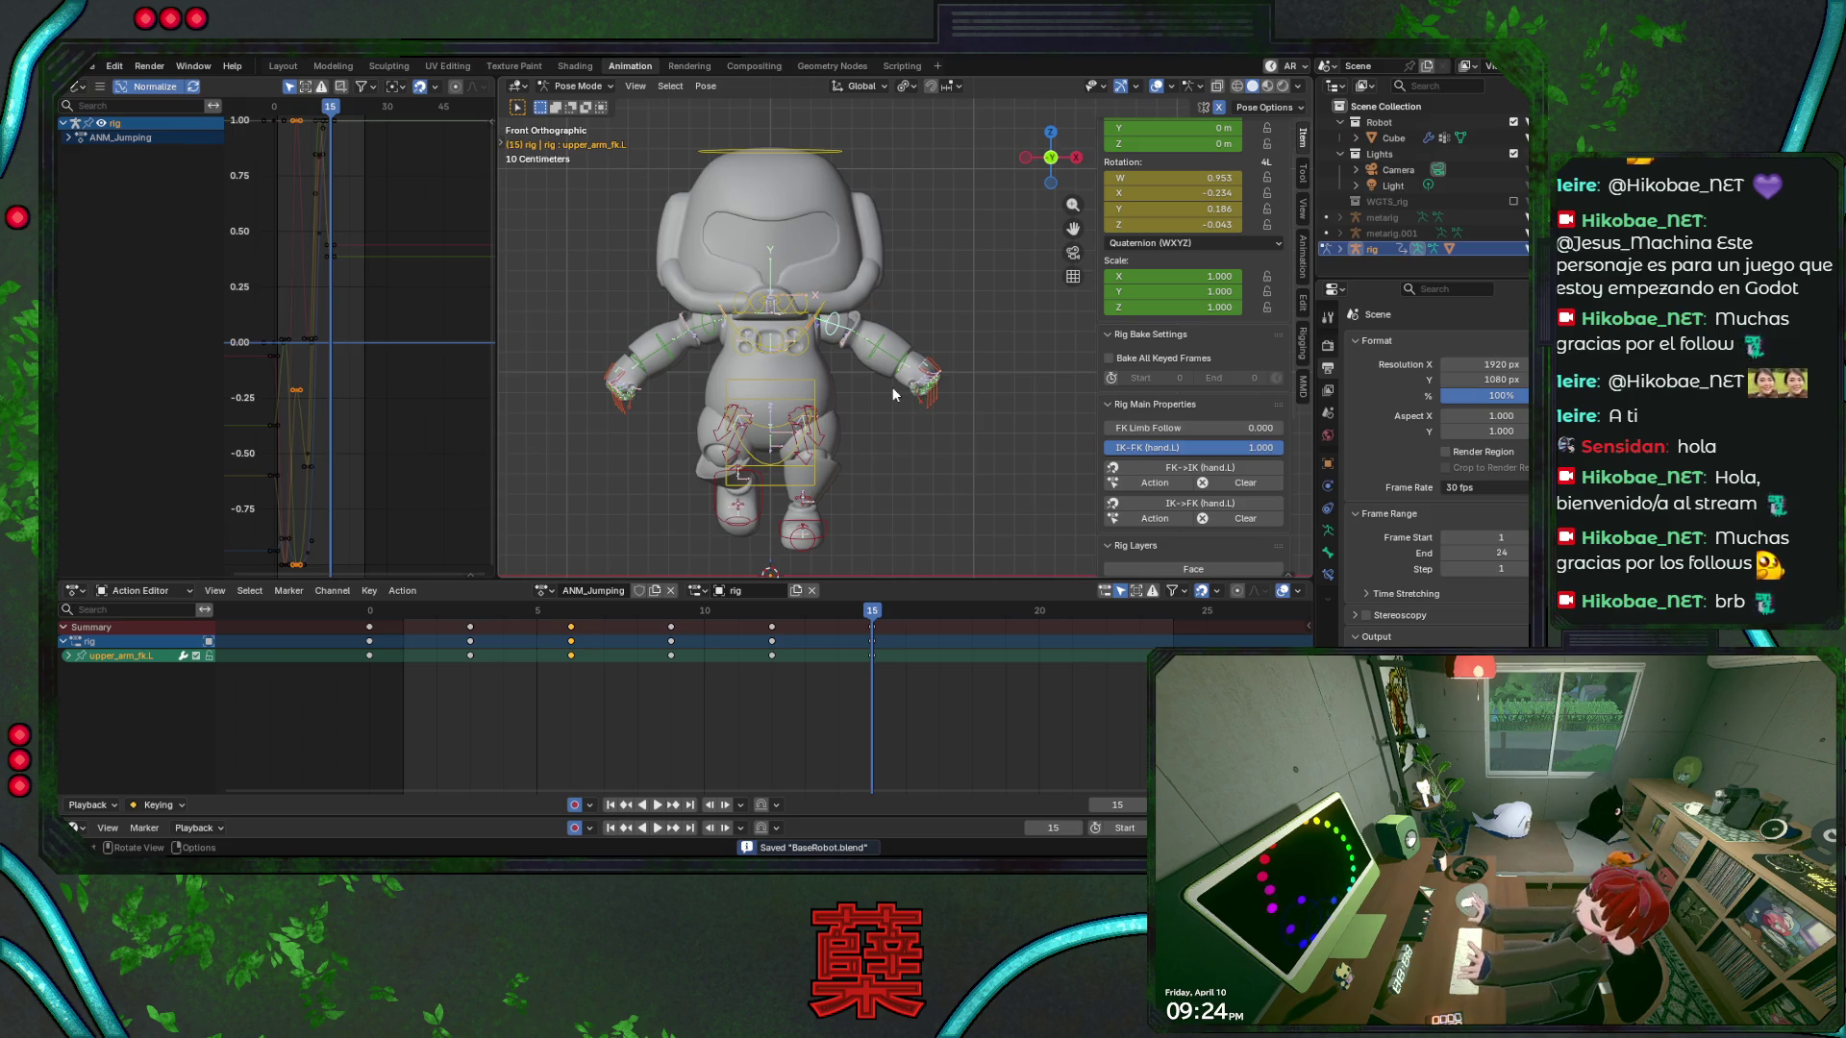
{"action": "key", "text": "KP_3"}
{"action": "key", "text": "r"}
{"action": "key", "text": "z"}
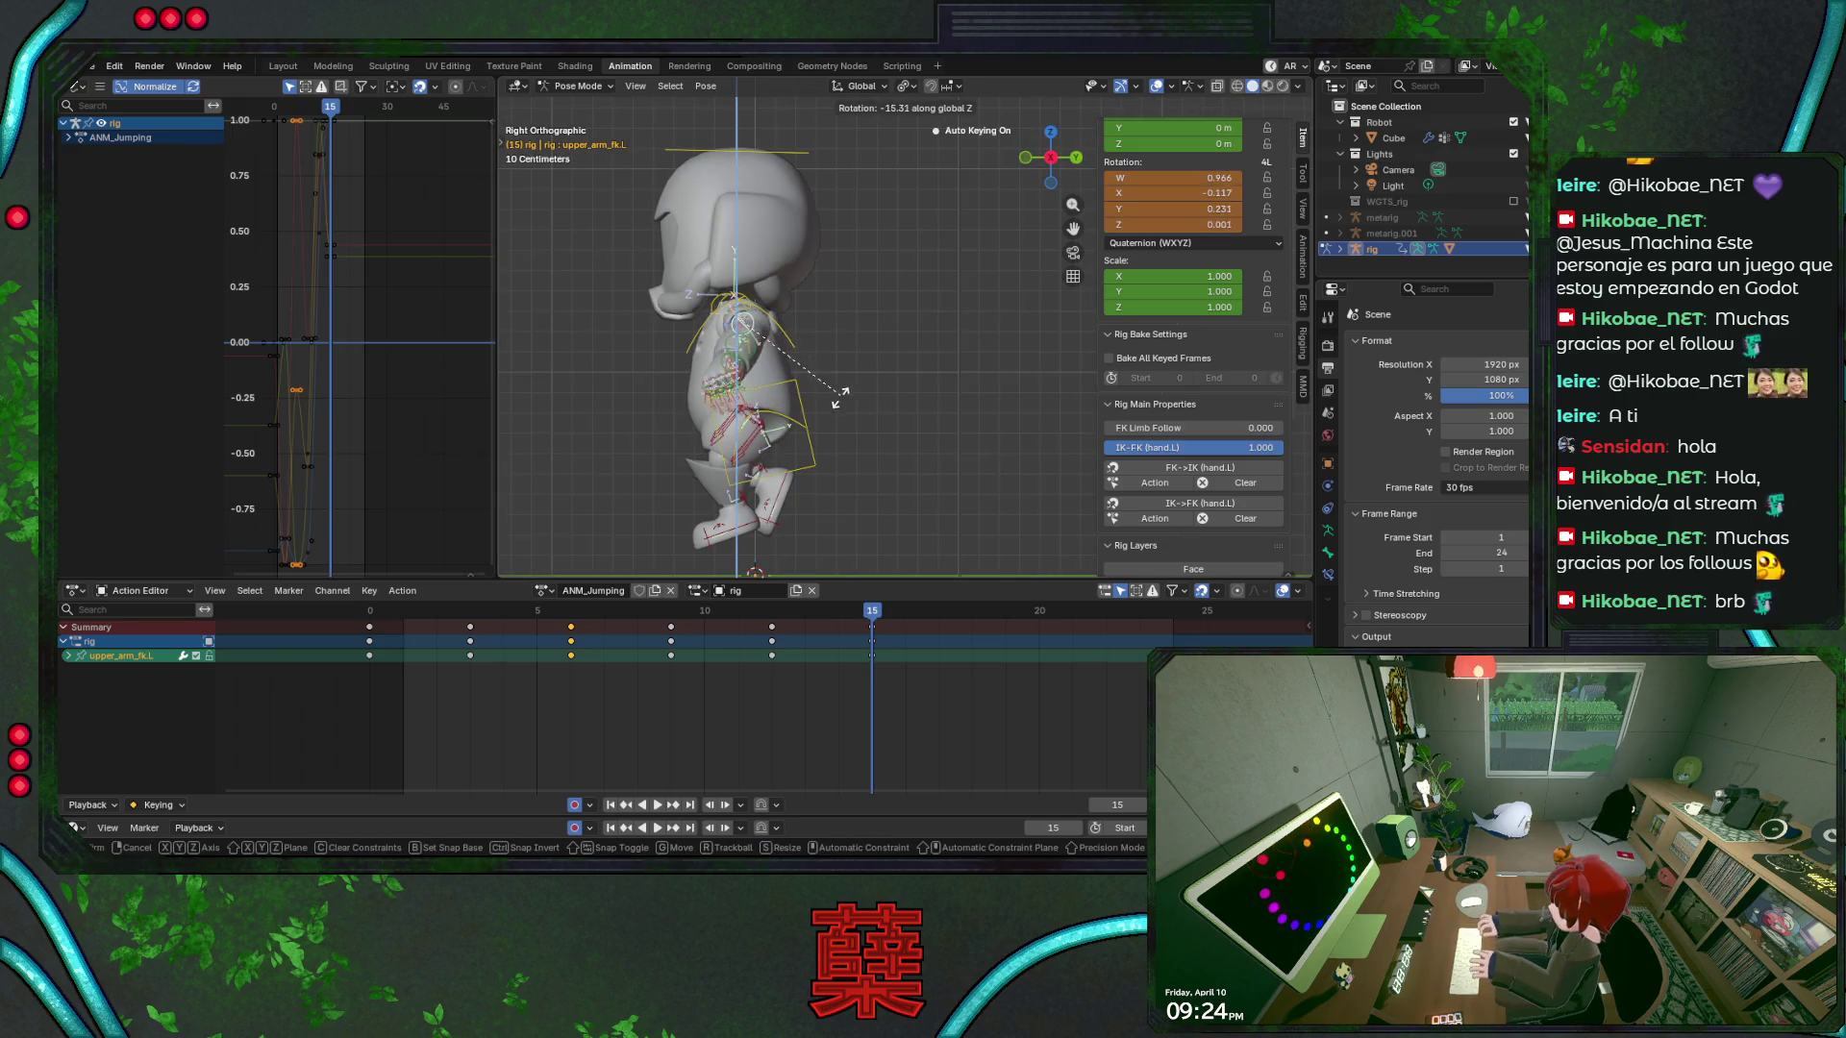
{"action": "left_click", "coordinate": [925, 363]}
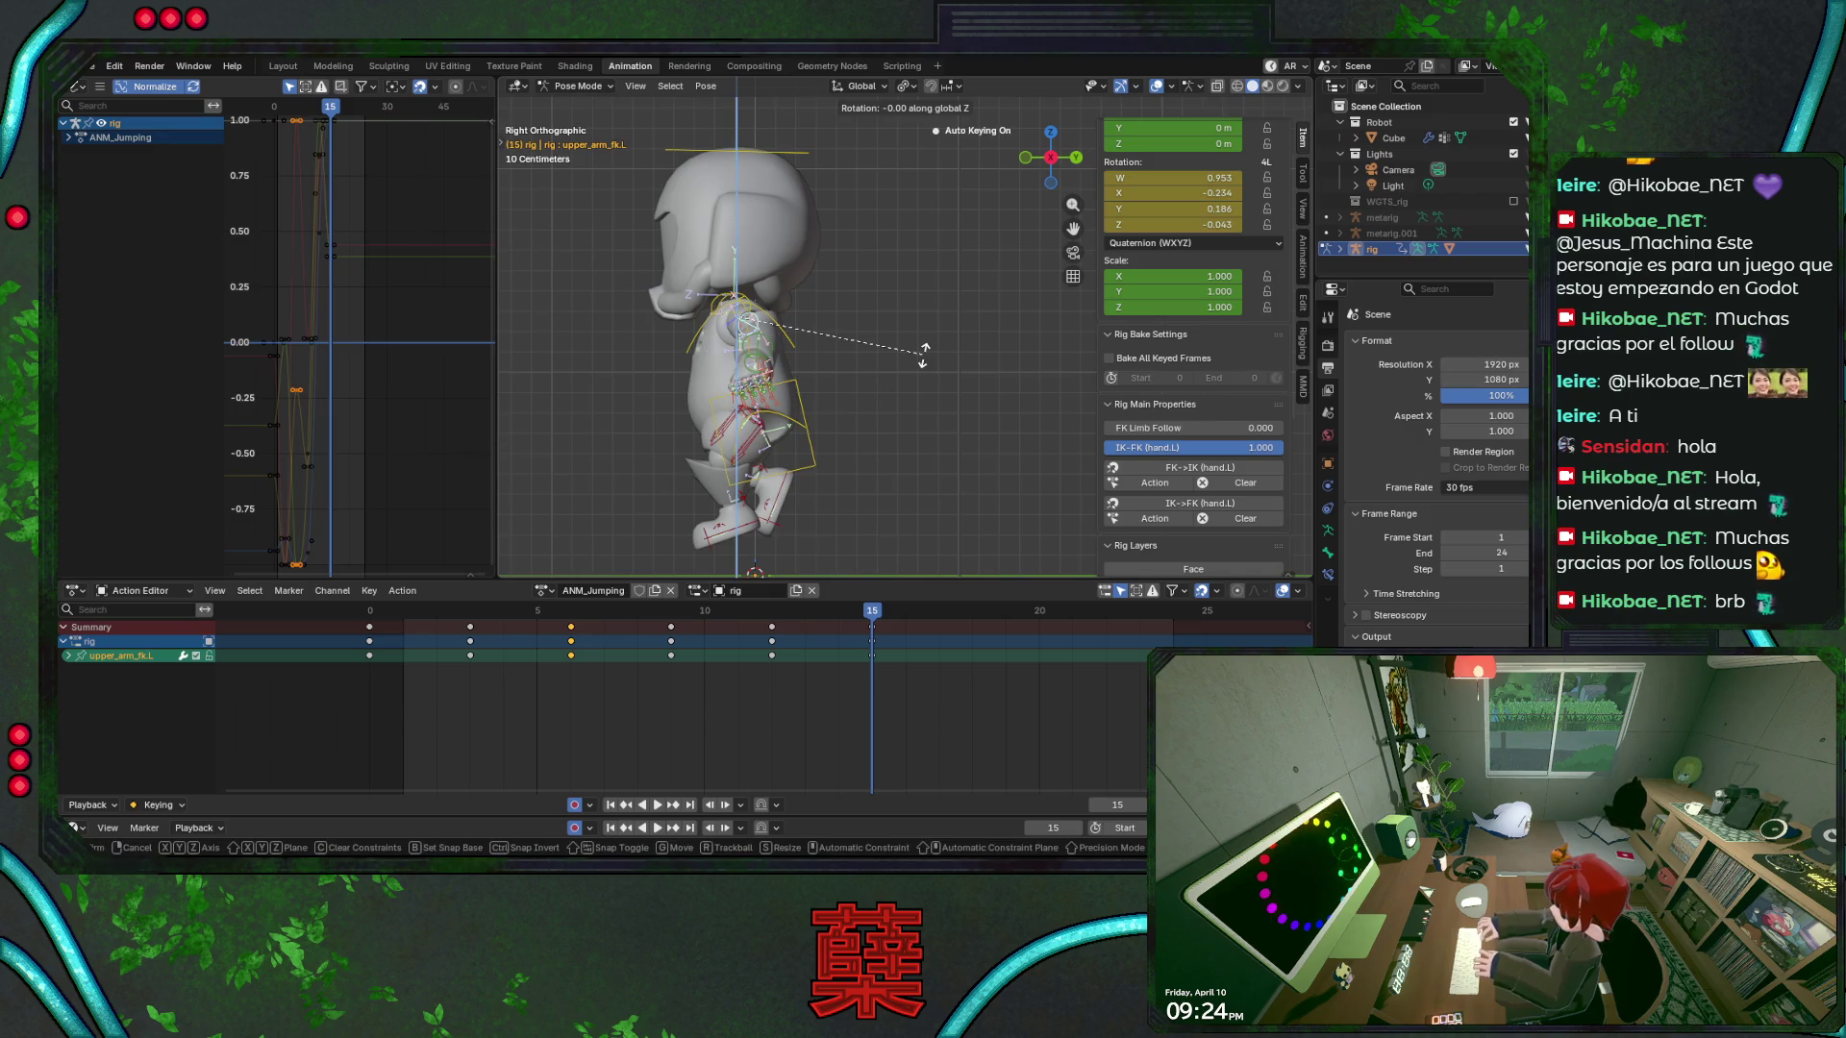
Twist the left upper arm about local Y, then rotate it about local X, and save
{"action": "key", "text": "r"}
{"action": "key", "text": "y"}
{"action": "key", "text": "y"}
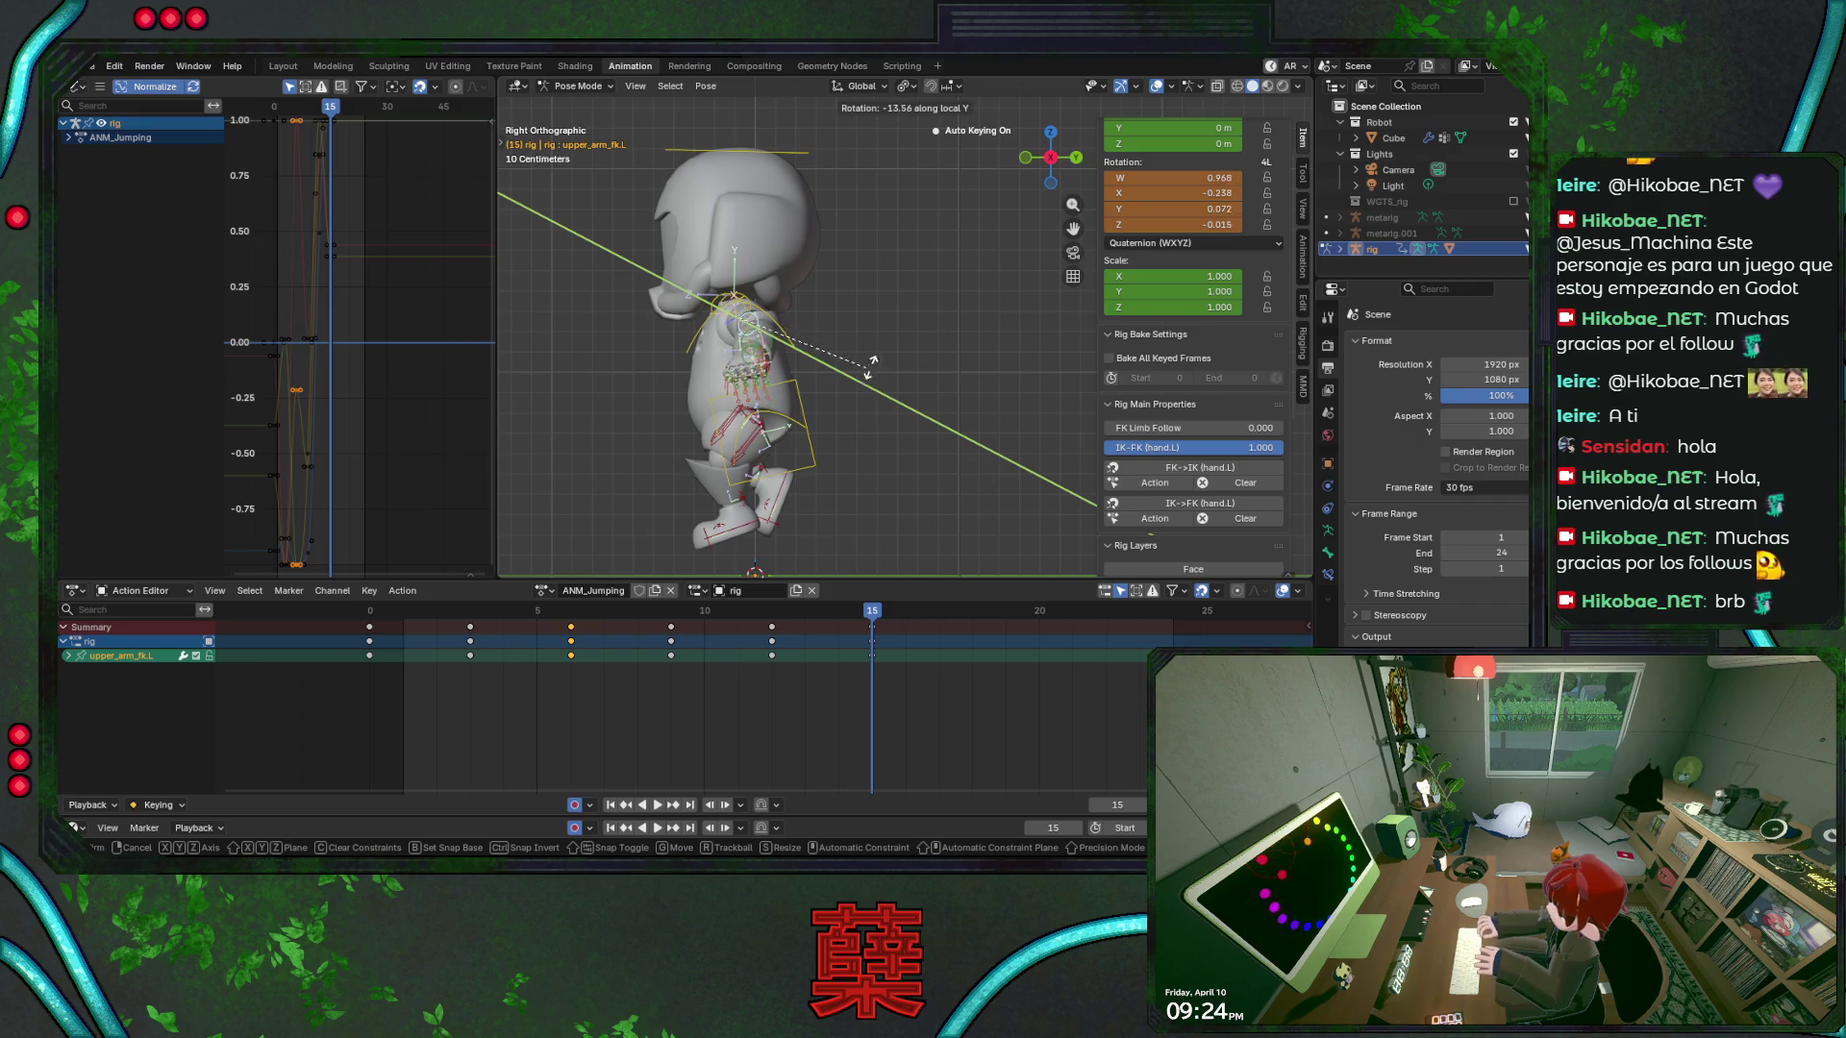
{"action": "left_click", "coordinate": [882, 369]}
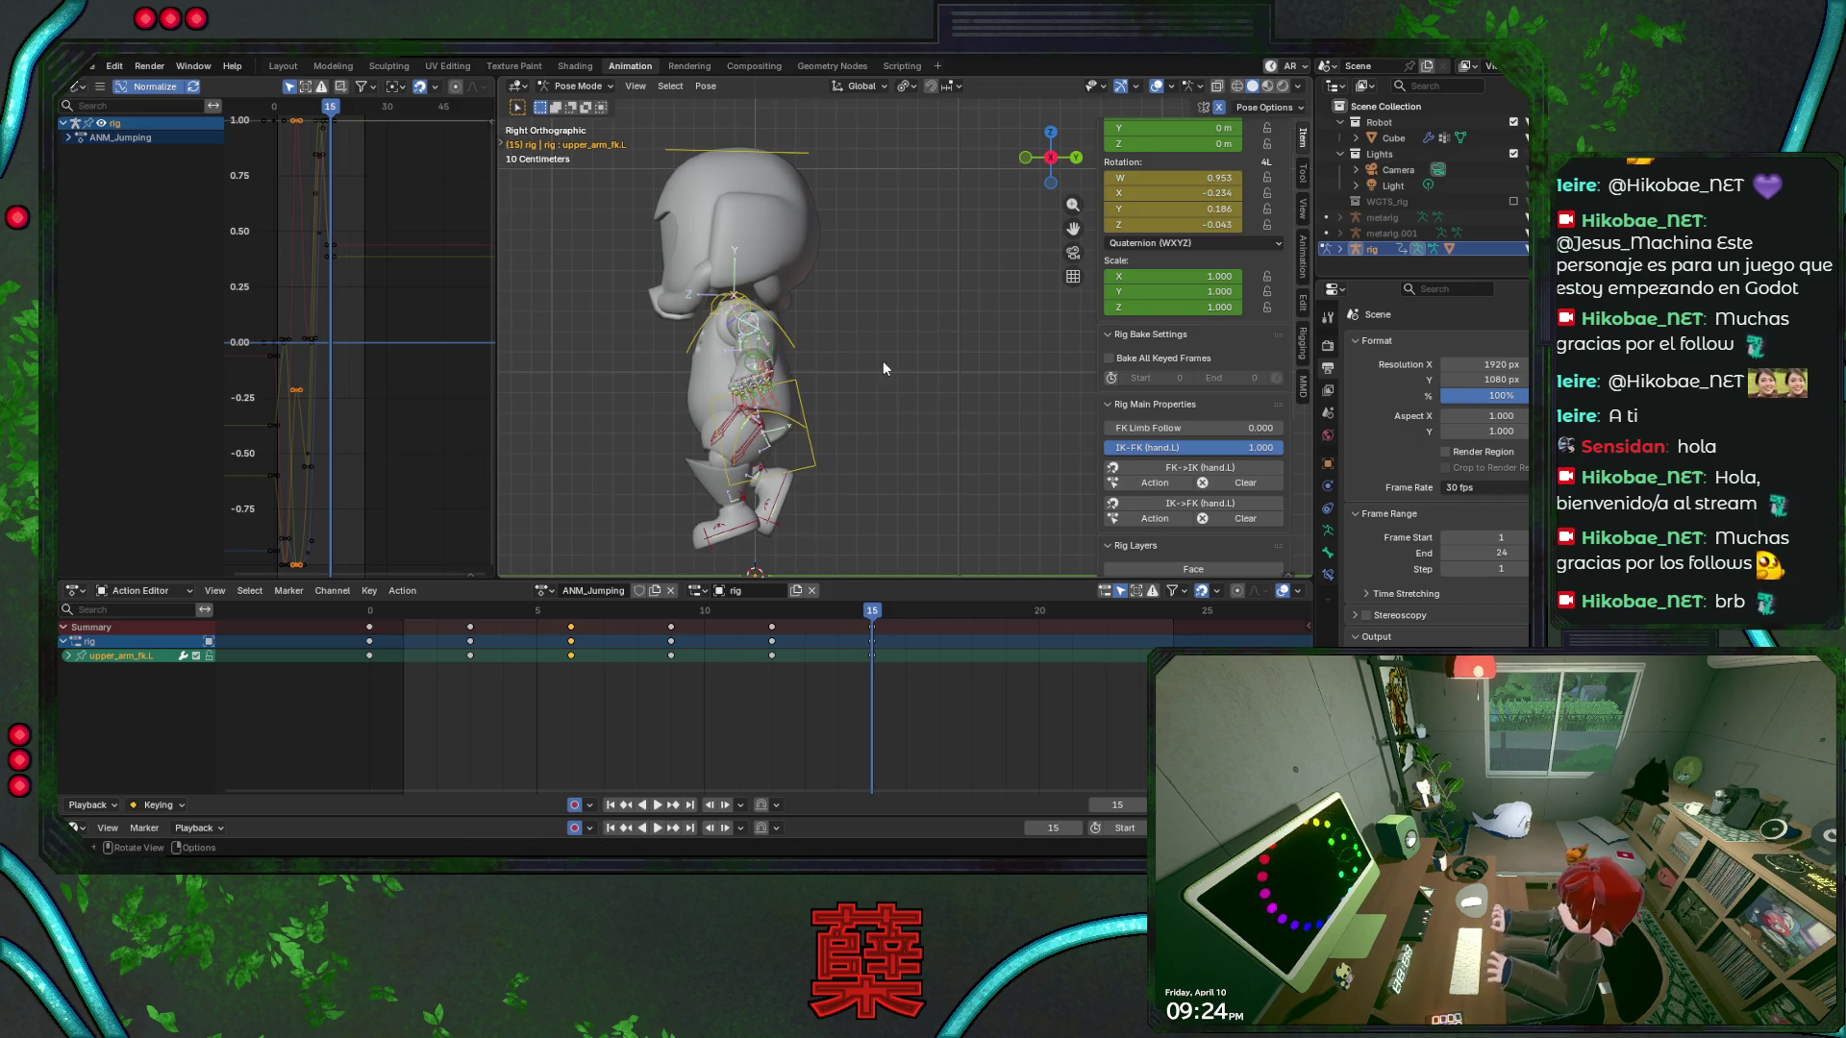
{"action": "key", "text": "r"}
{"action": "key", "text": "x"}
{"action": "key", "text": "x"}
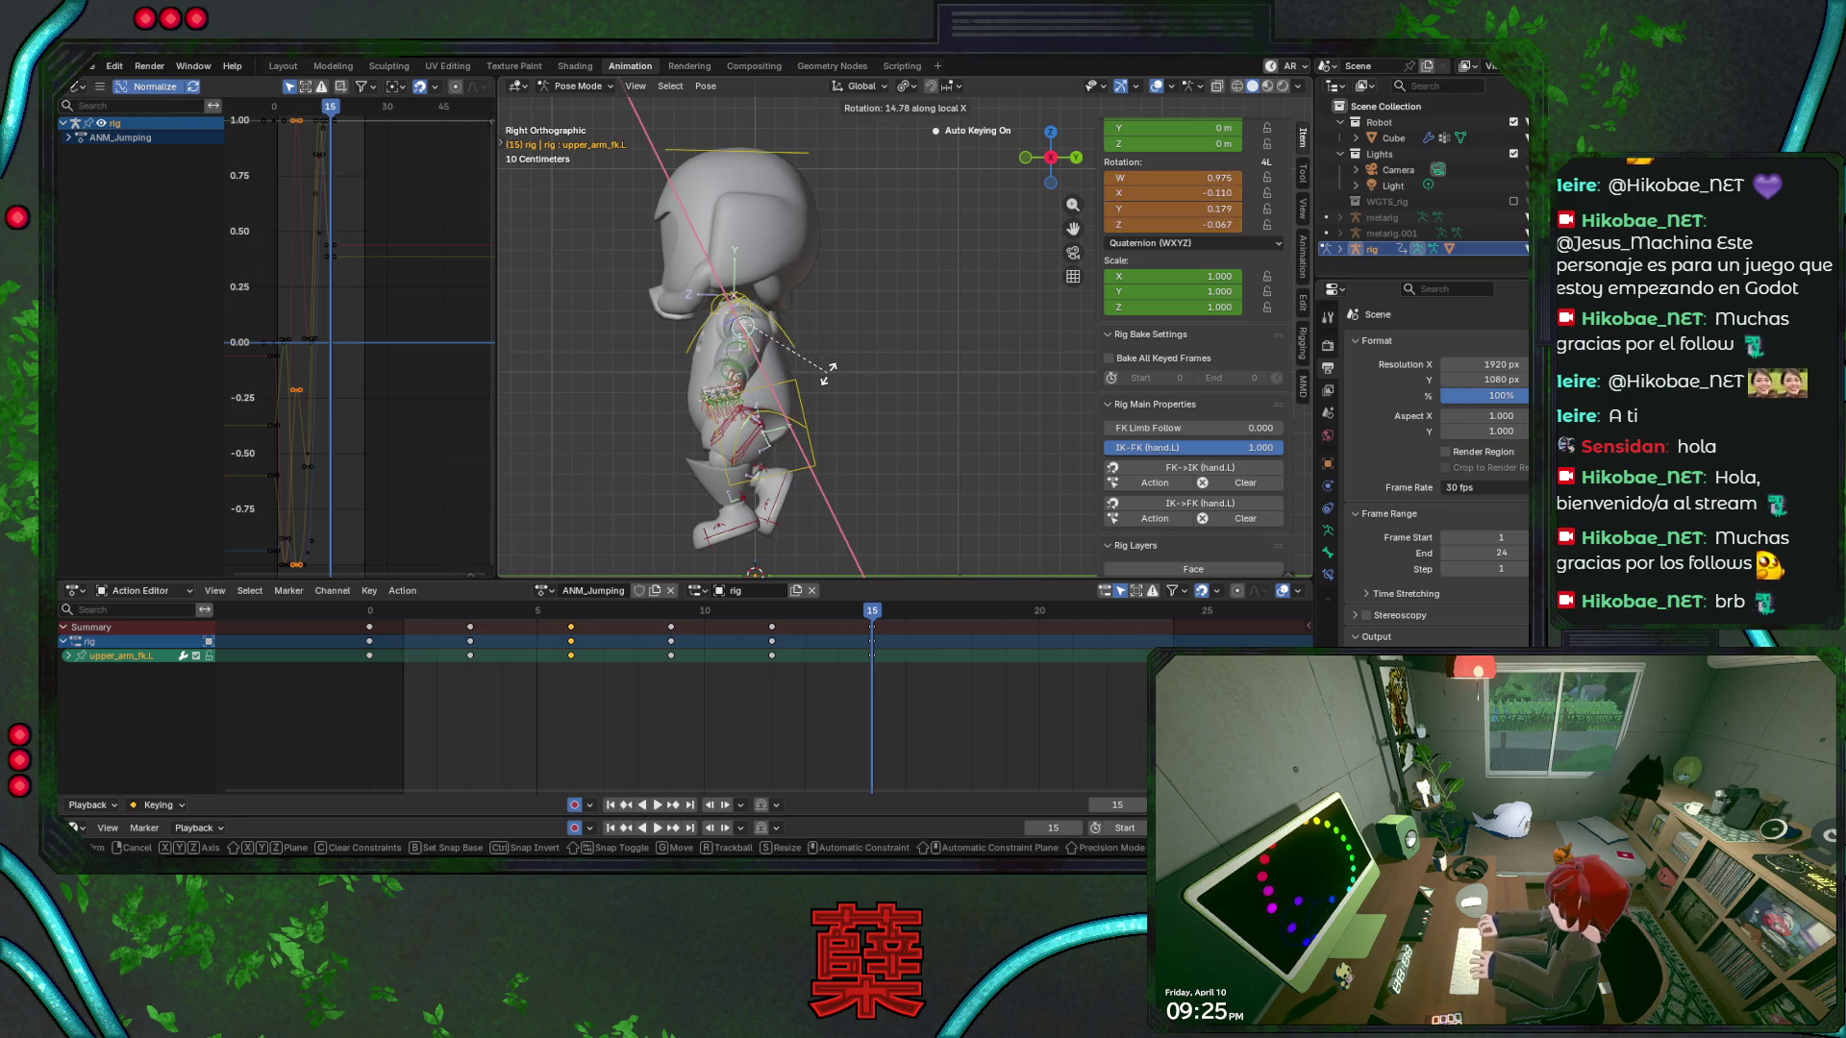
{"action": "left_click", "coordinate": [822, 370]}
{"action": "key", "text": "ctrl+s"}
Key the frame-15 upper-arm pose, play the jump, and select the left foot control
{"action": "key", "text": "KP_1"}
{"action": "key", "text": "i"}
{"action": "key", "text": "space"}
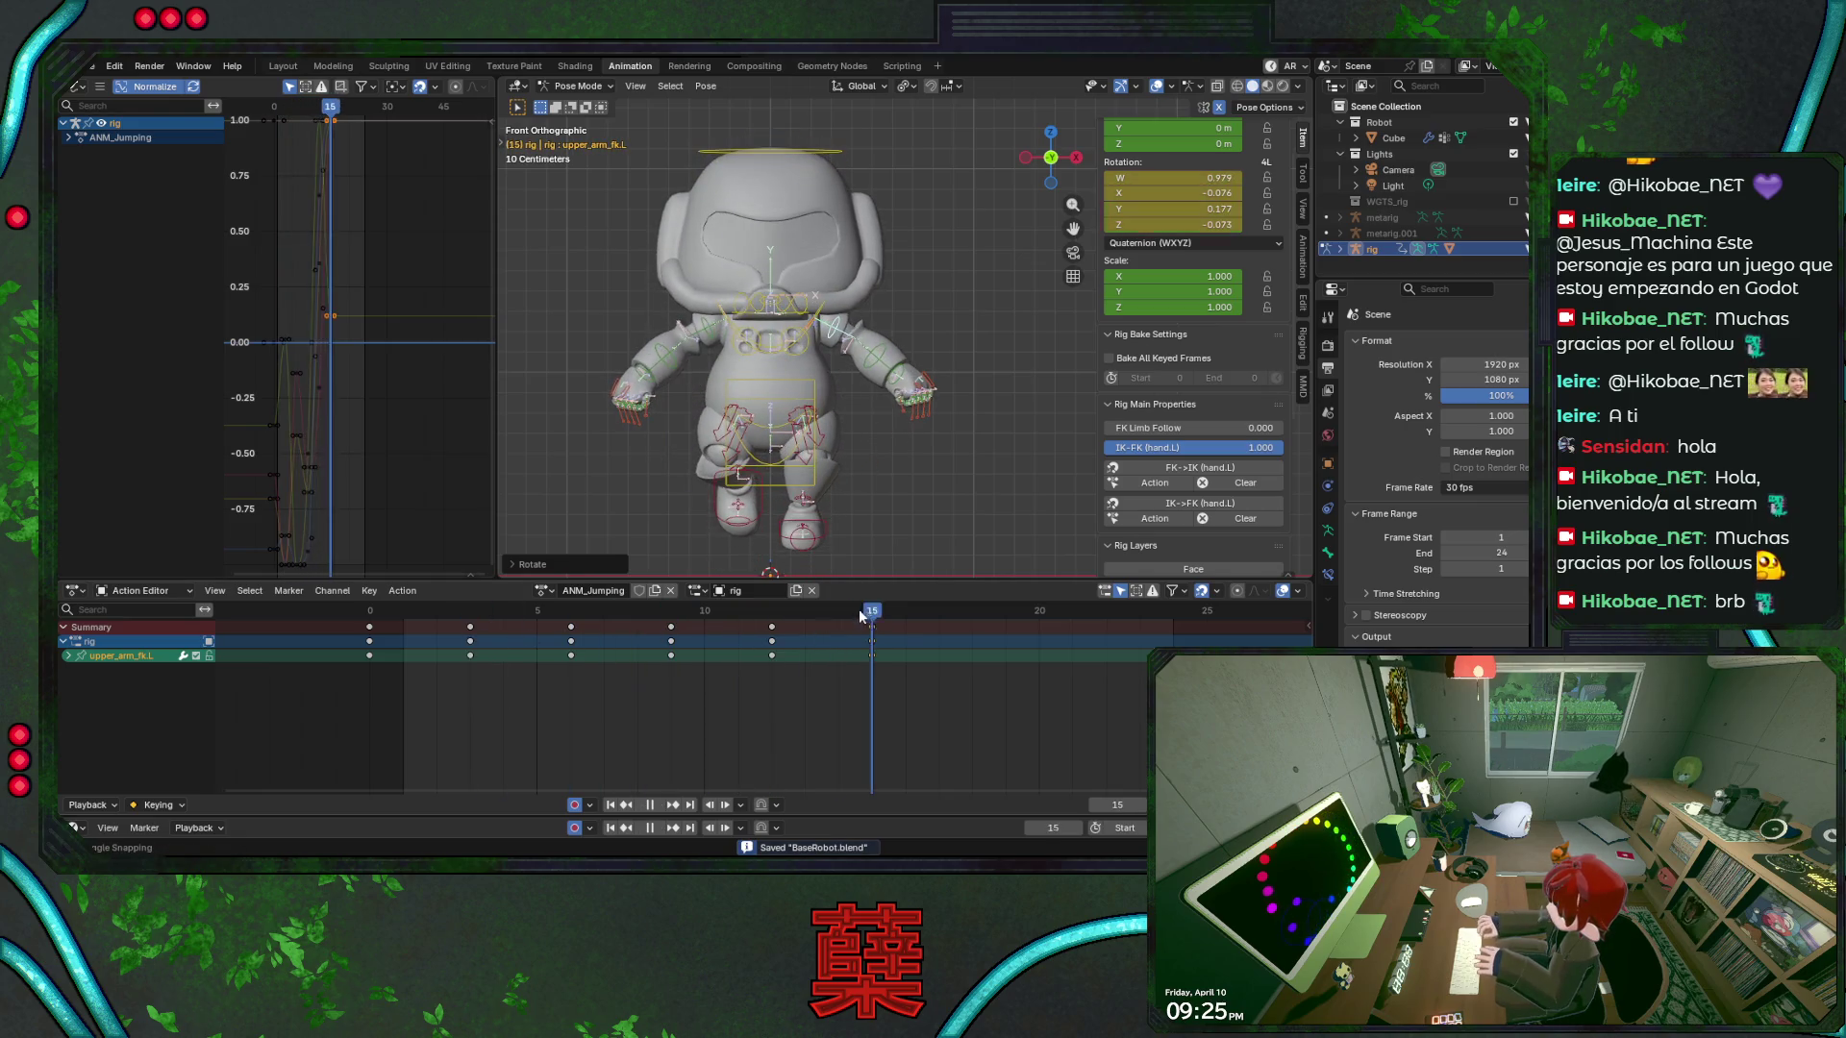
{"action": "key", "text": "KP_3"}
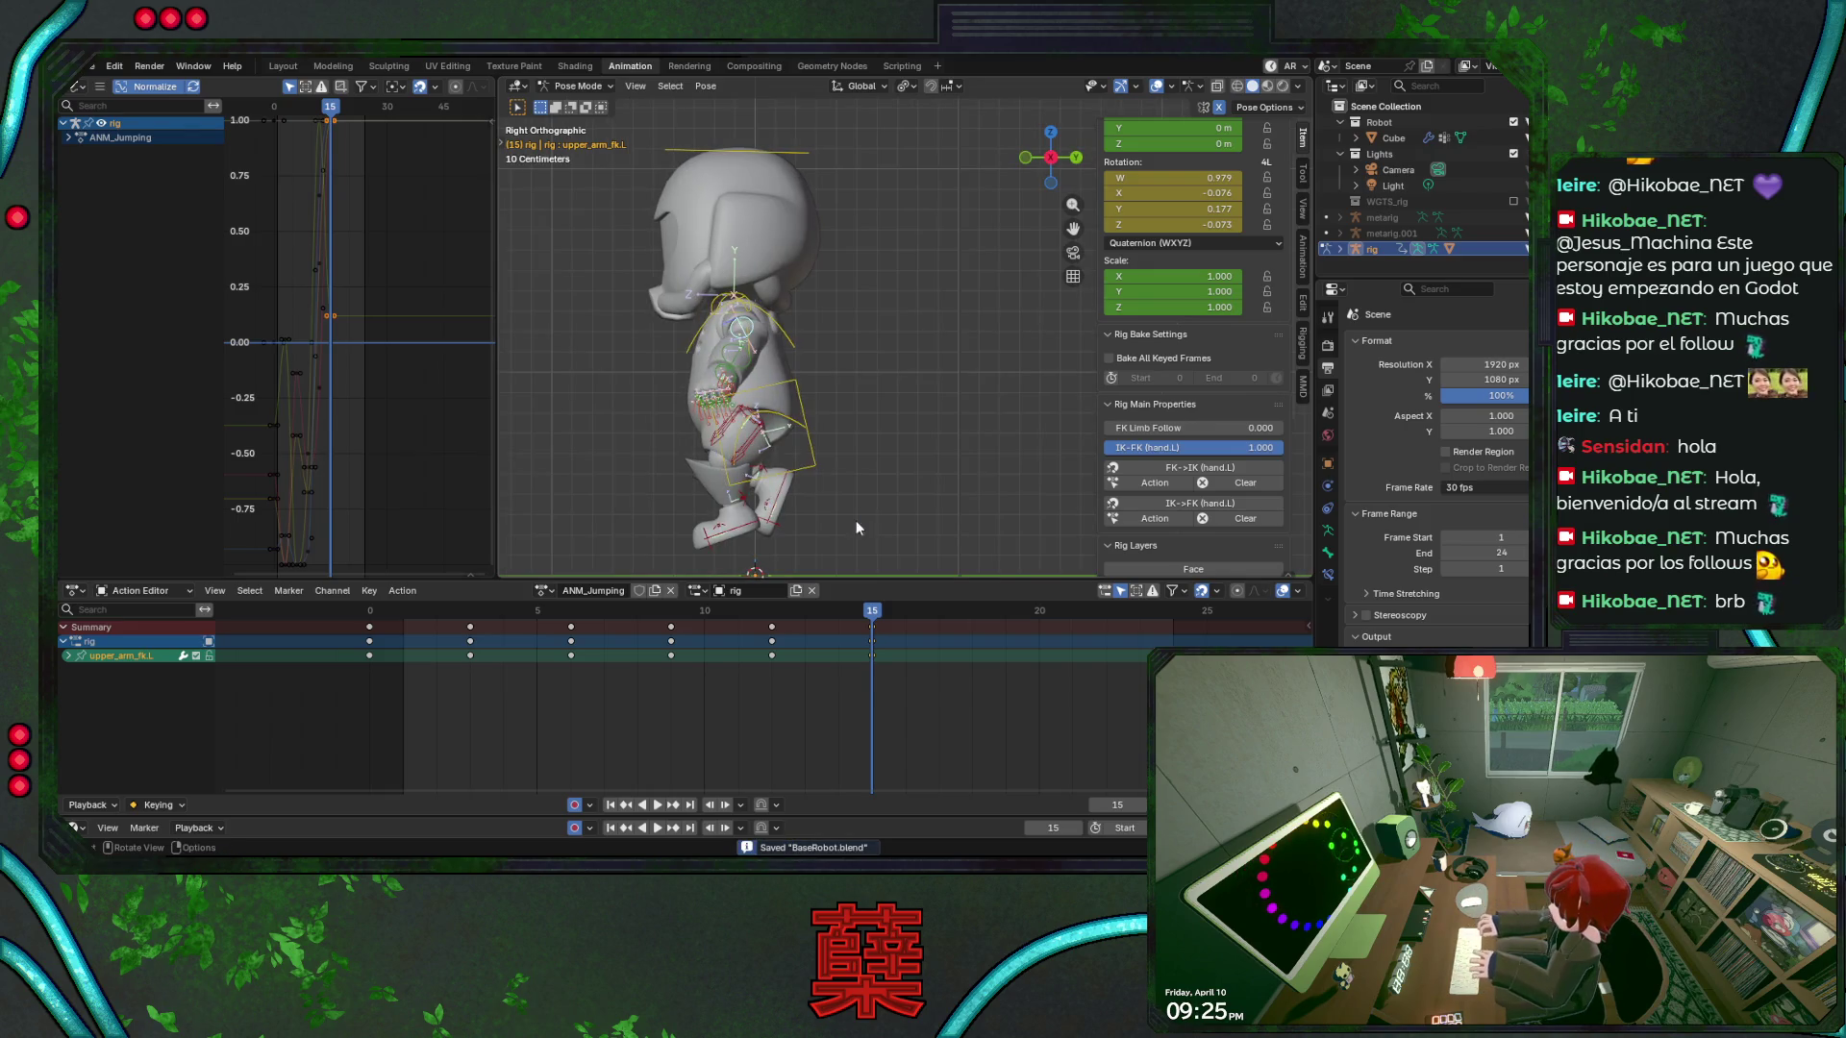
{"action": "scroll", "coordinate": [877, 426], "scroll_direction": "down", "scroll_amount": 1}
{"action": "left_click", "coordinate": [776, 507]}
Rotate foot_ik.L to re-tilt the left foot at the frame 15 landing, then save
{"action": "key", "text": "r"}
{"action": "key", "text": "Escape"}
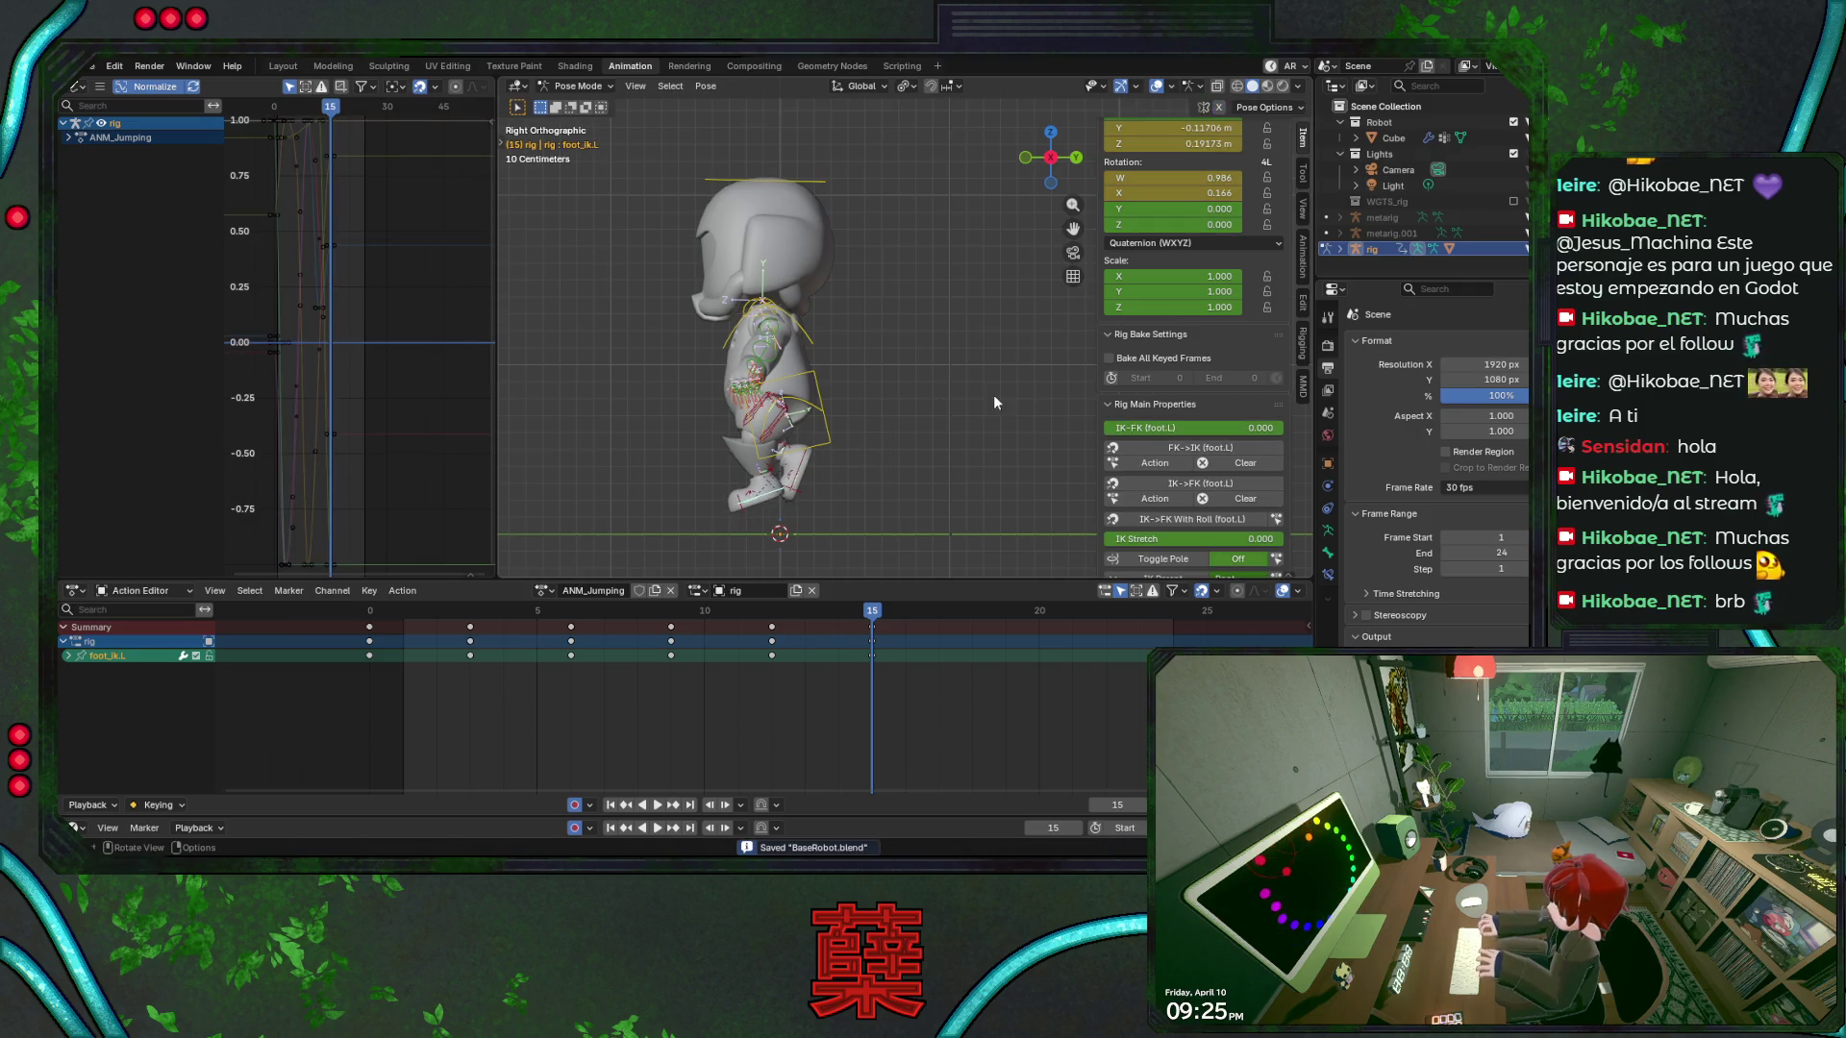
{"action": "key", "text": "r"}
{"action": "left_click", "coordinate": [831, 465]}
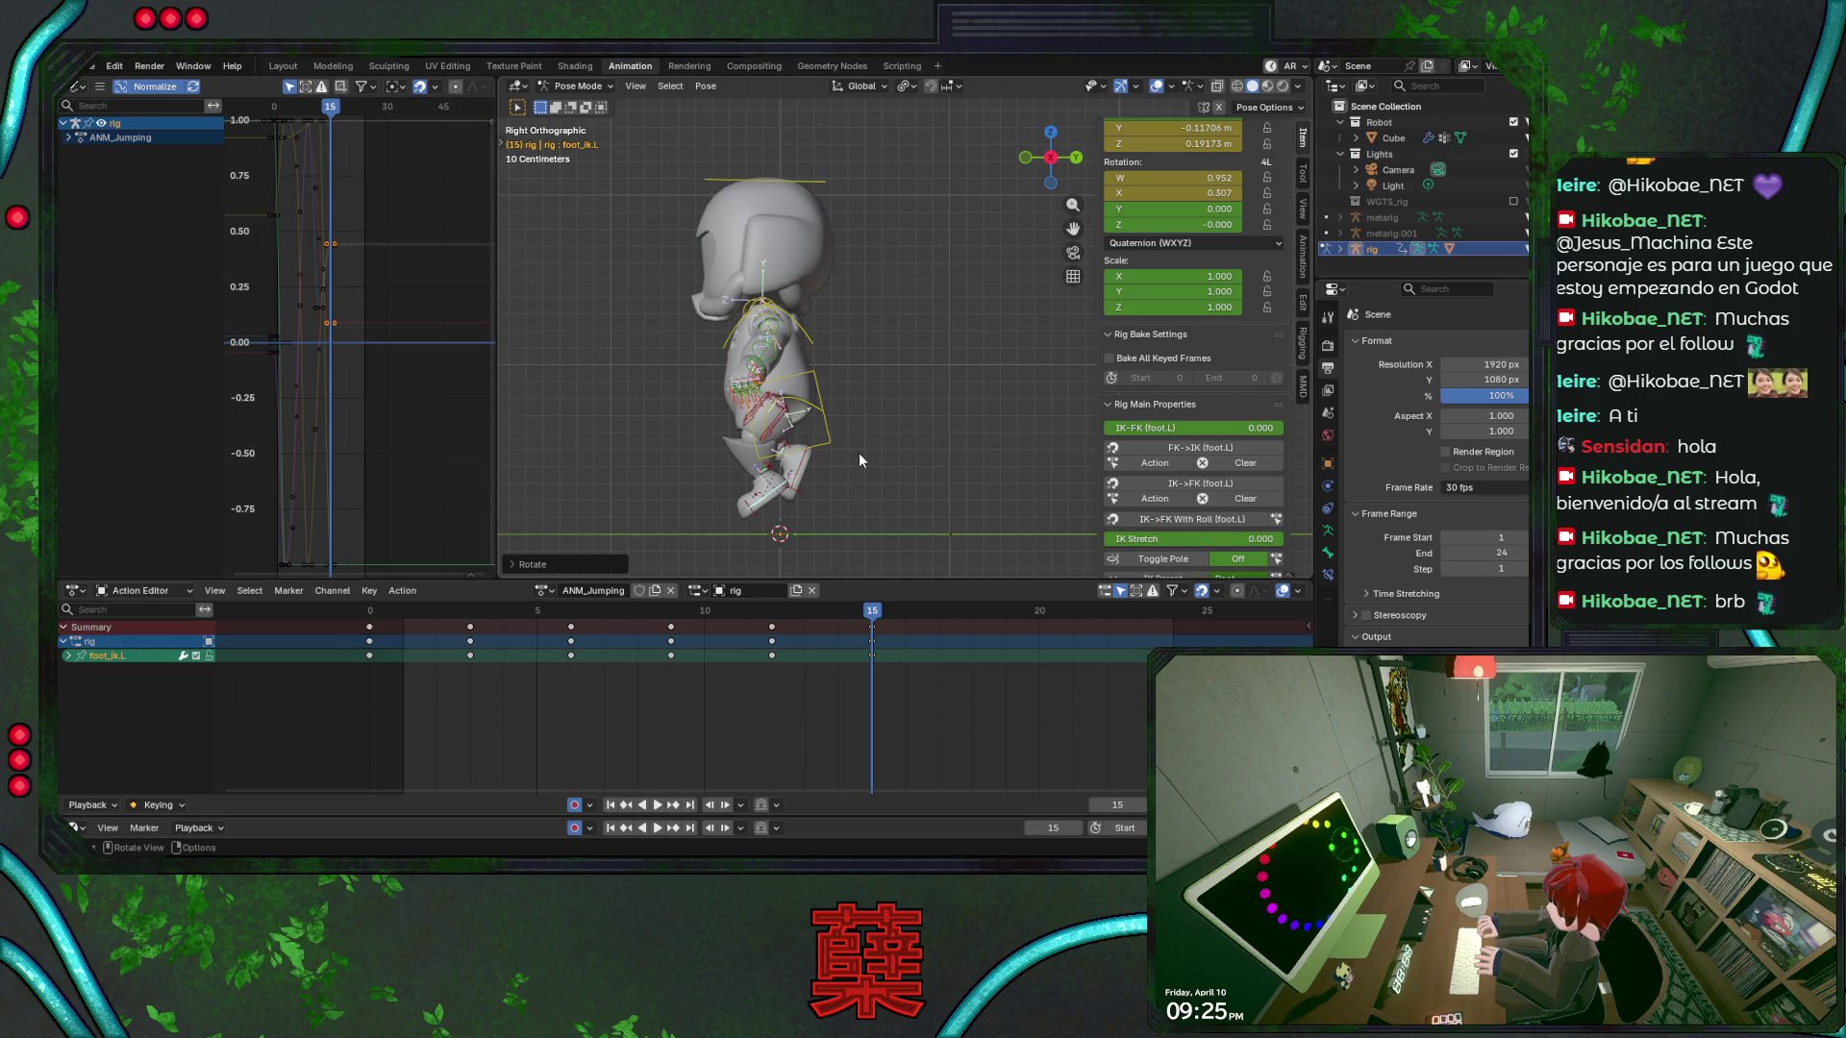
{"action": "key", "text": "KP_1"}
{"action": "key", "text": "ctrl+s"}
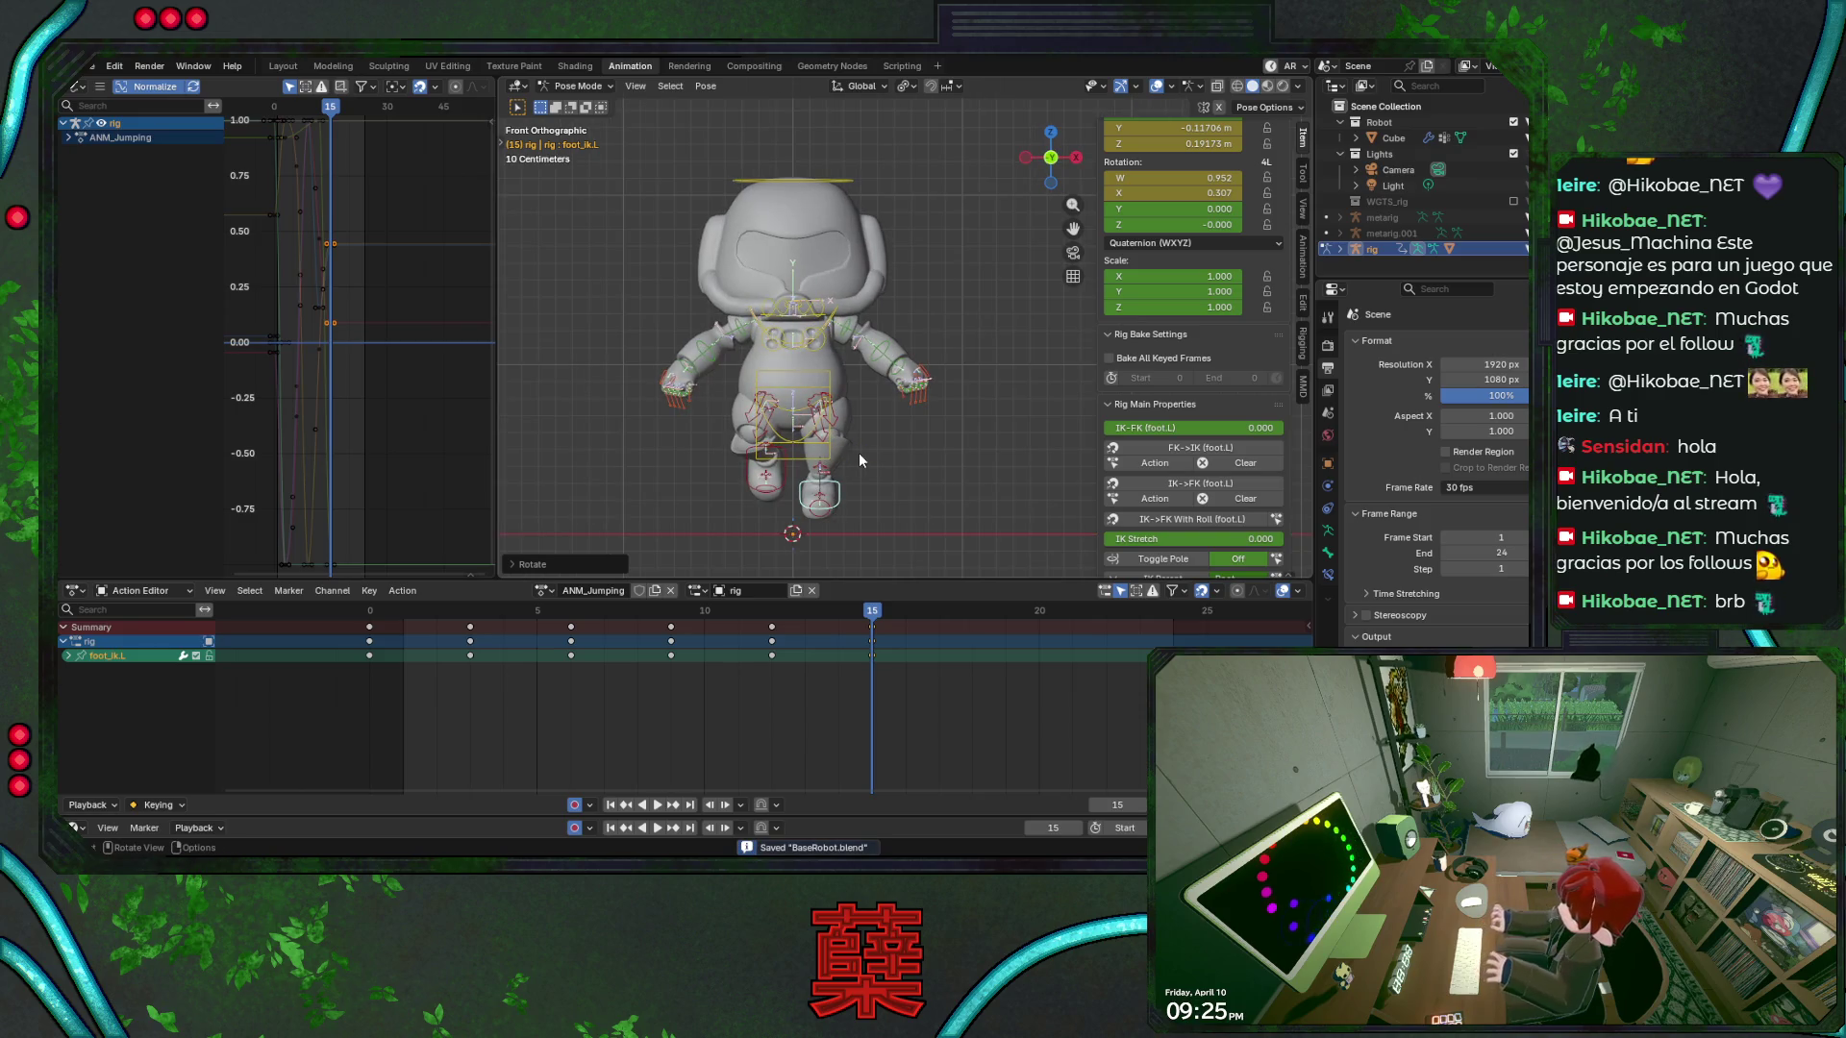
Lower foot_ik.R slightly along Z and play the jump
{"action": "left_click", "coordinate": [766, 471]}
{"action": "key", "text": "g"}
{"action": "key", "text": "z"}
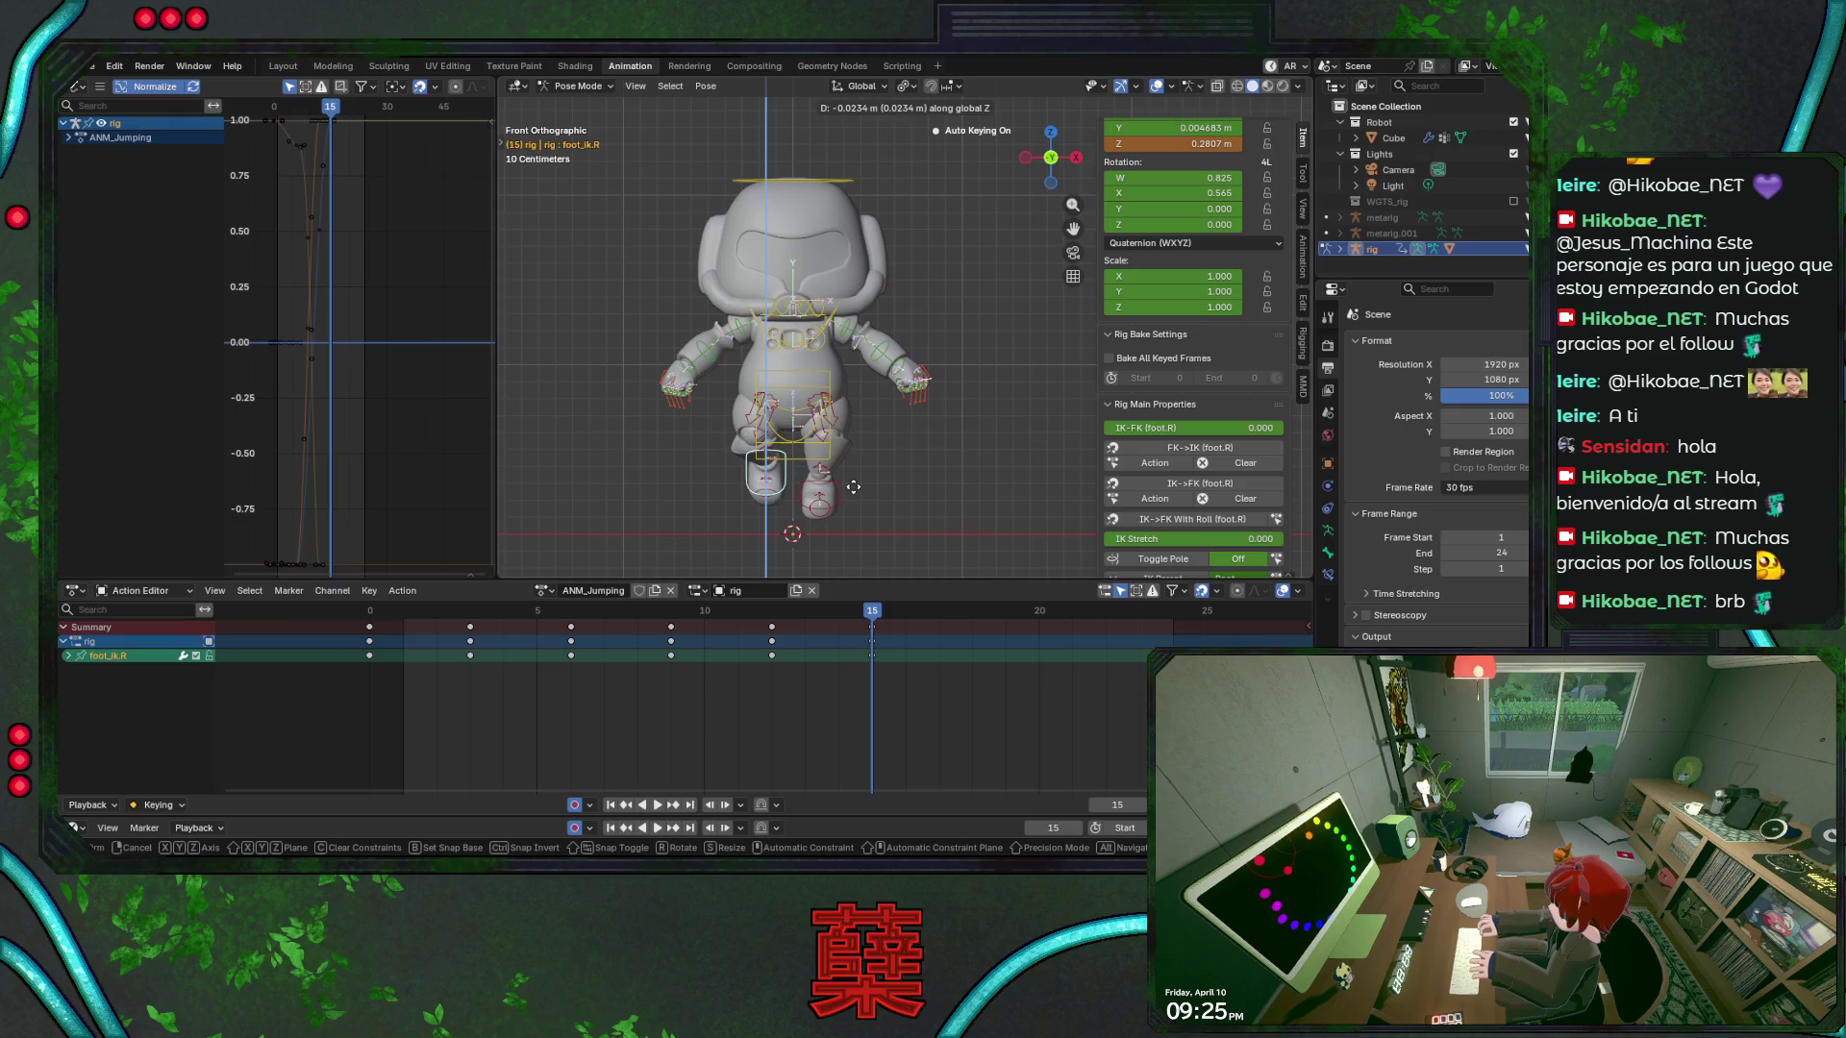
{"action": "left_click", "coordinate": [853, 492]}
{"action": "key", "text": "space"}
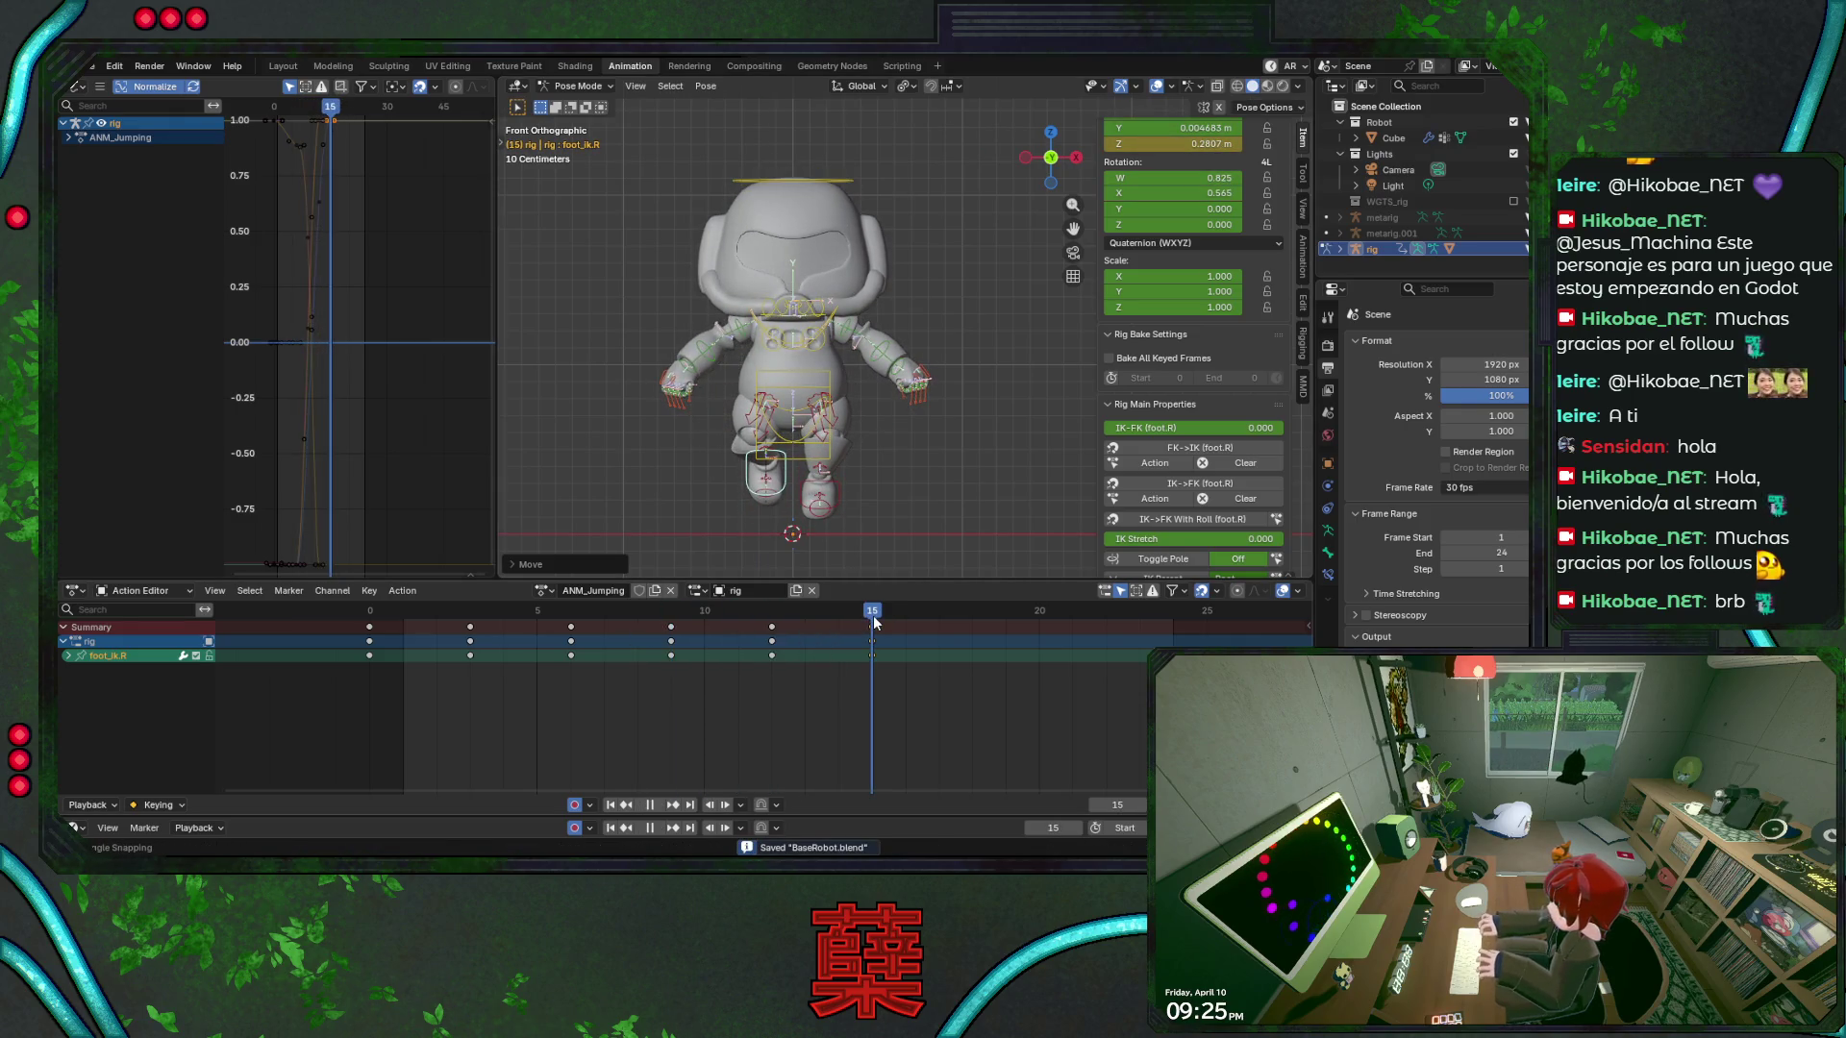
{"action": "key", "text": "Escape"}
Re-tilt the left foot at frame 15 in side view, save, and review frames 2 to 14
{"action": "left_click", "coordinate": [821, 495]}
{"action": "key", "text": "KP_3"}
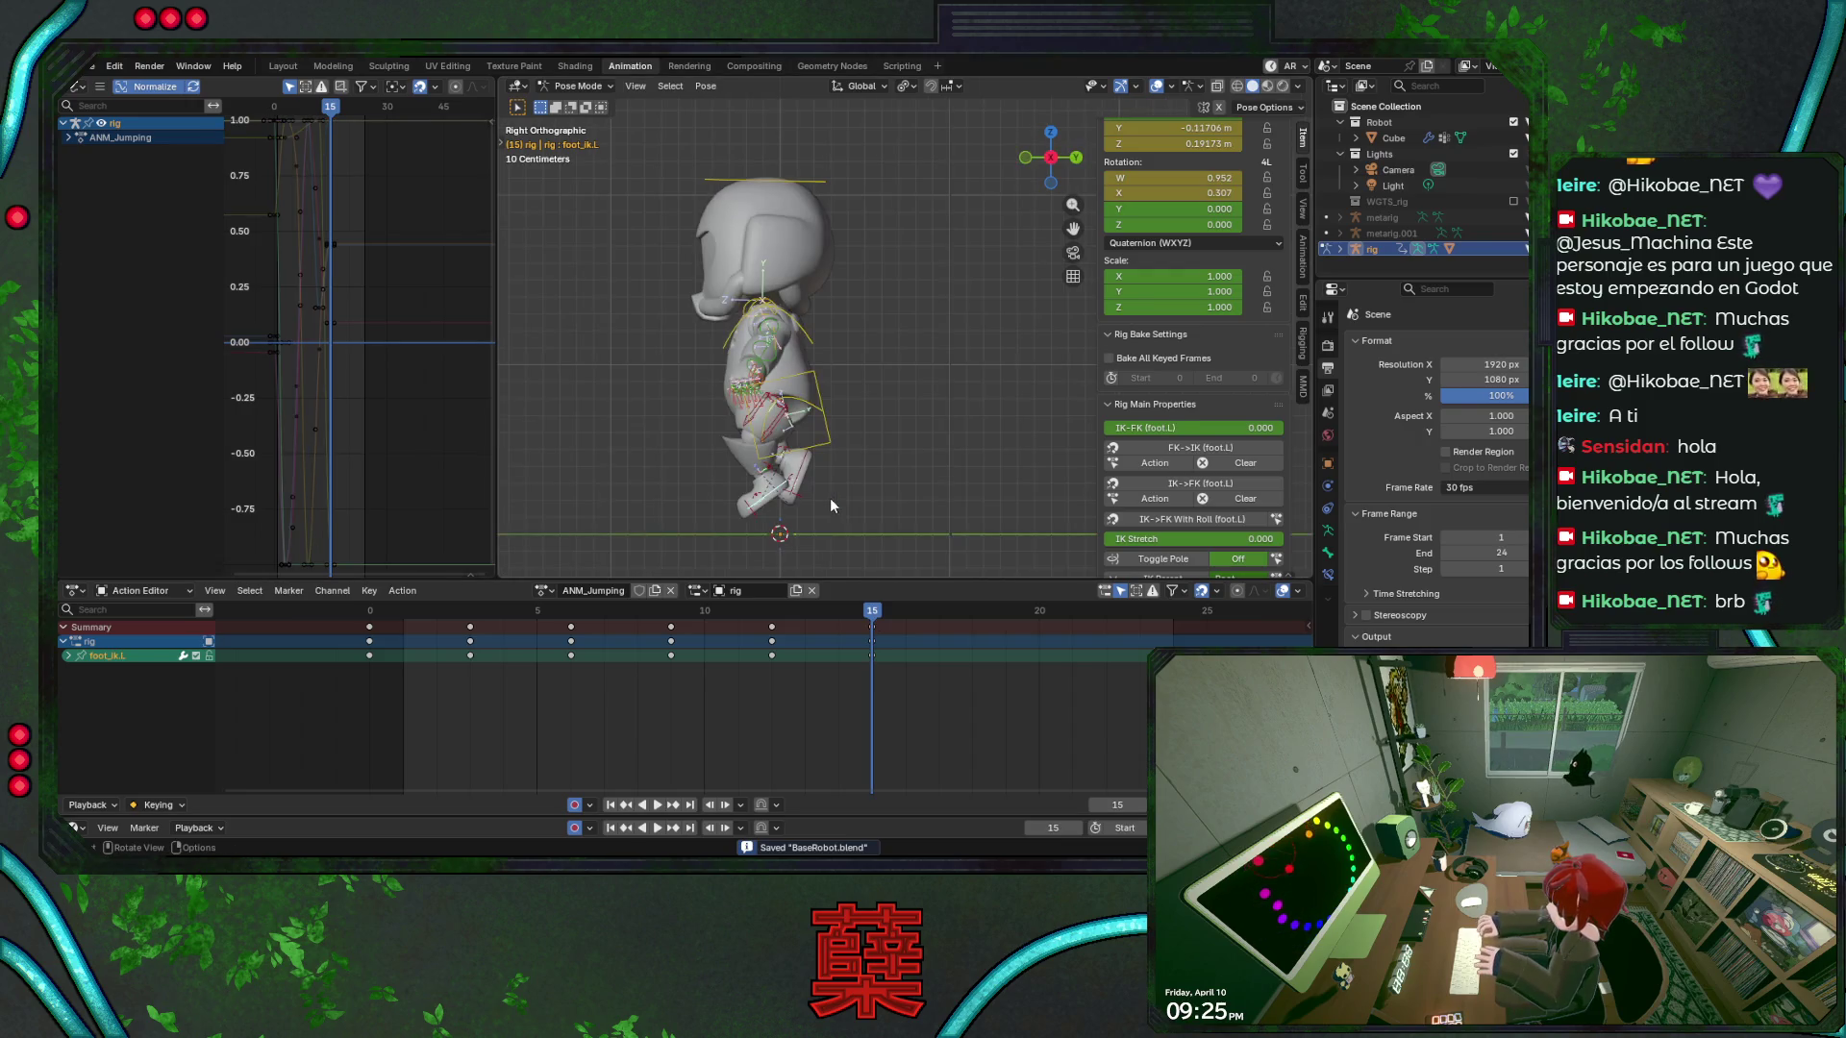
{"action": "key", "text": "r"}
{"action": "left_click", "coordinate": [868, 486]}
{"action": "key", "text": "ctrl+s"}
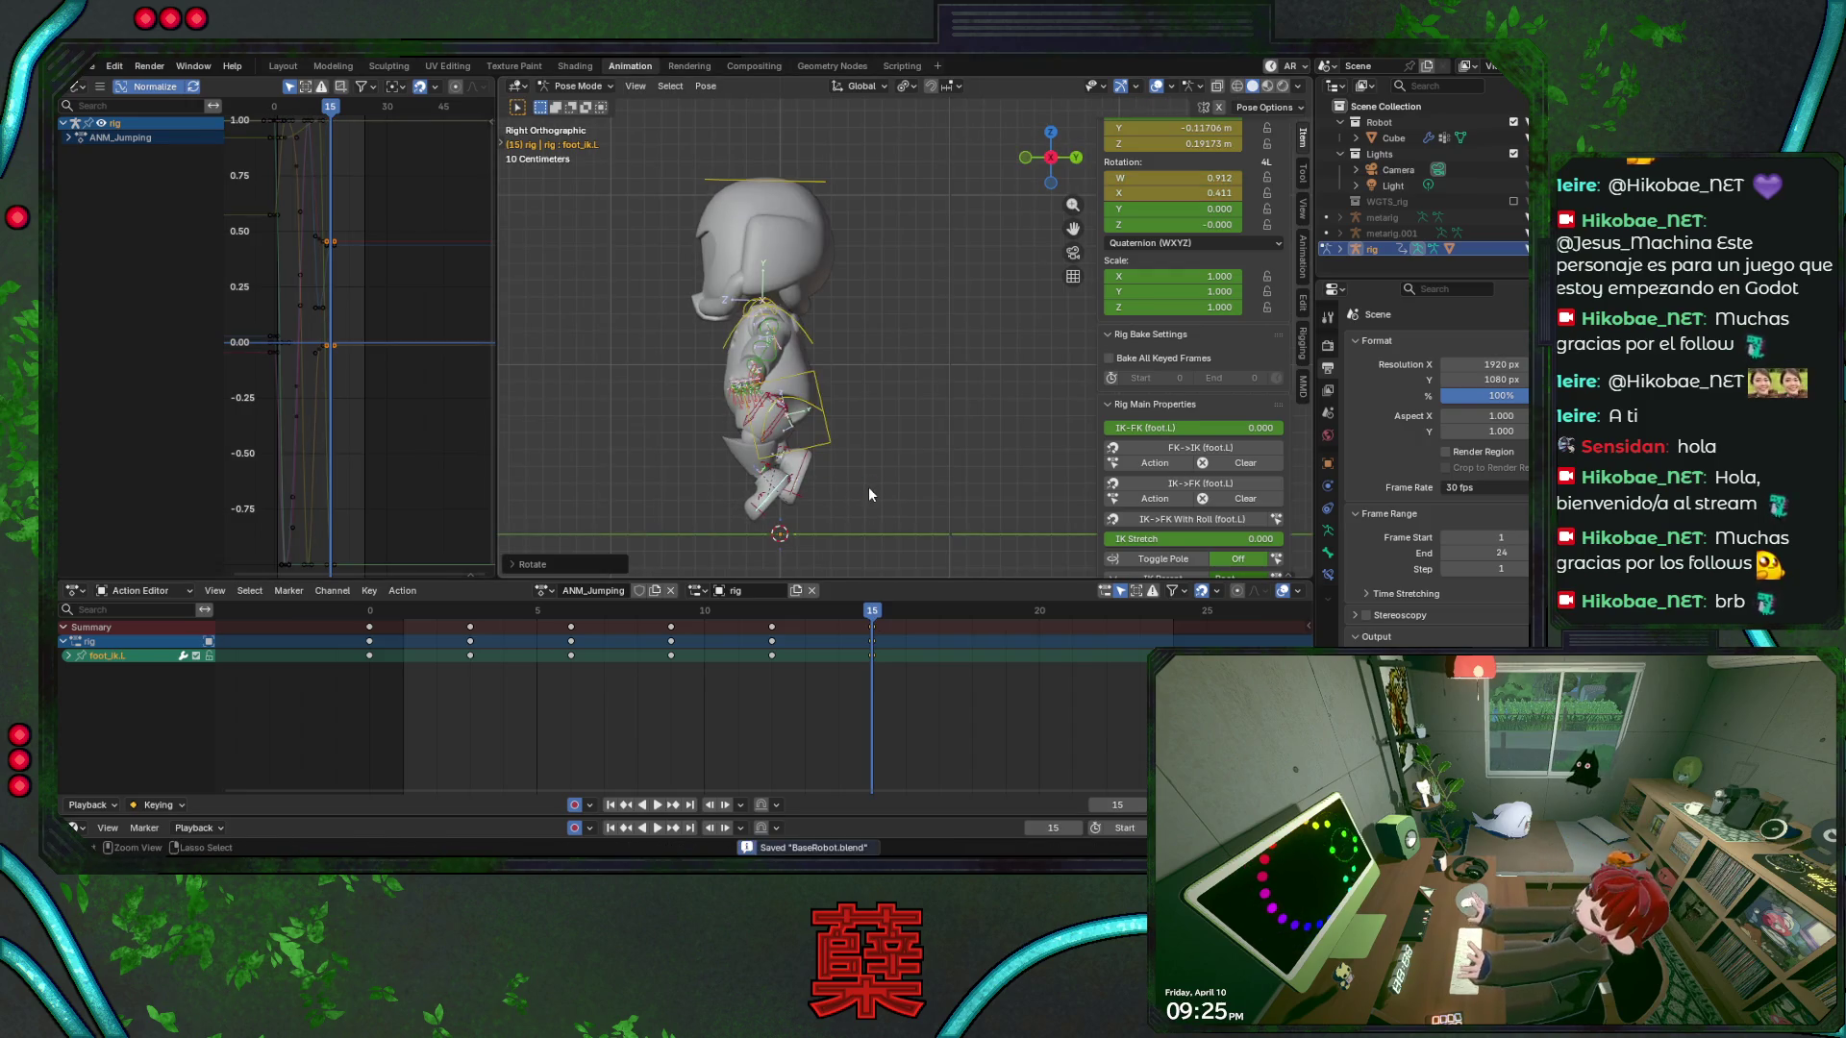
{"action": "key", "text": "space"}
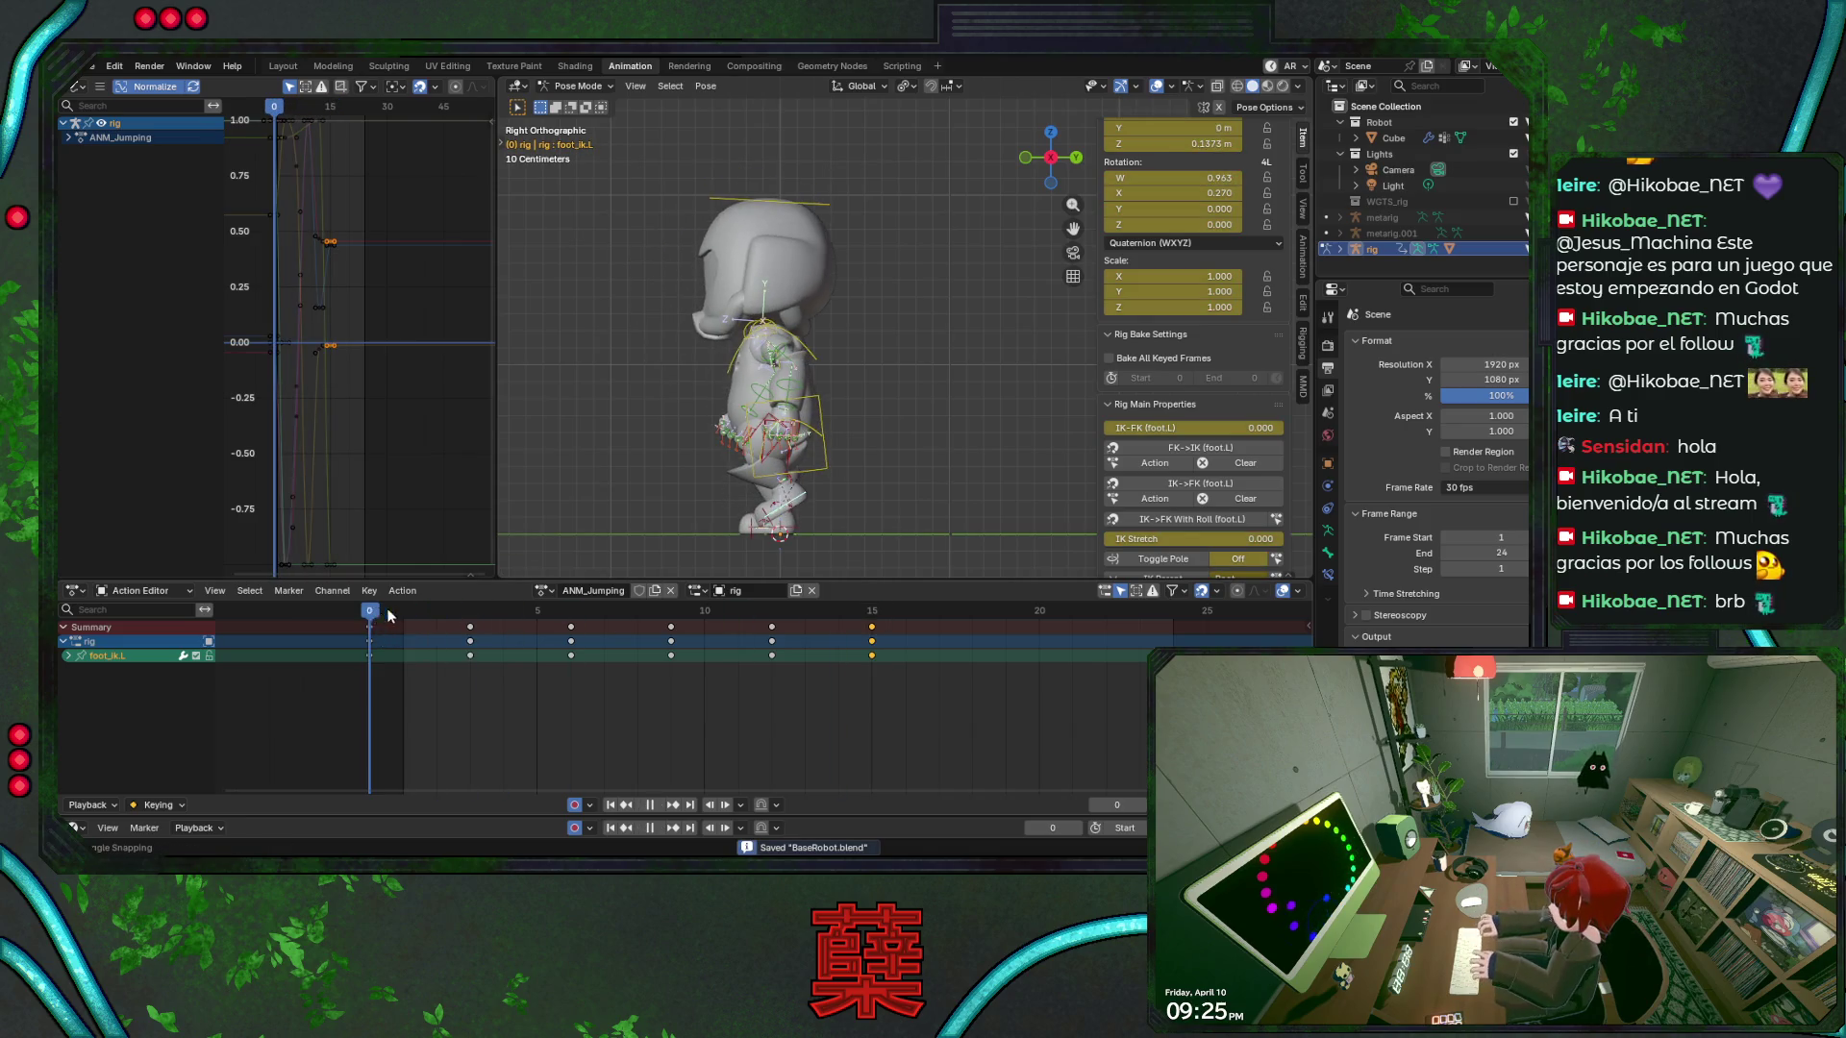
{"action": "mouse_move", "coordinate": [456, 615]}
{"action": "left_mouse_down"}
{"action": "mouse_move", "coordinate": [870, 630]}
{"action": "mouse_move", "coordinate": [465, 634]}
{"action": "mouse_move", "coordinate": [872, 630]}
{"action": "mouse_move", "coordinate": [400, 632]}
{"action": "mouse_move", "coordinate": [871, 620]}
{"action": "left_mouse_up"}
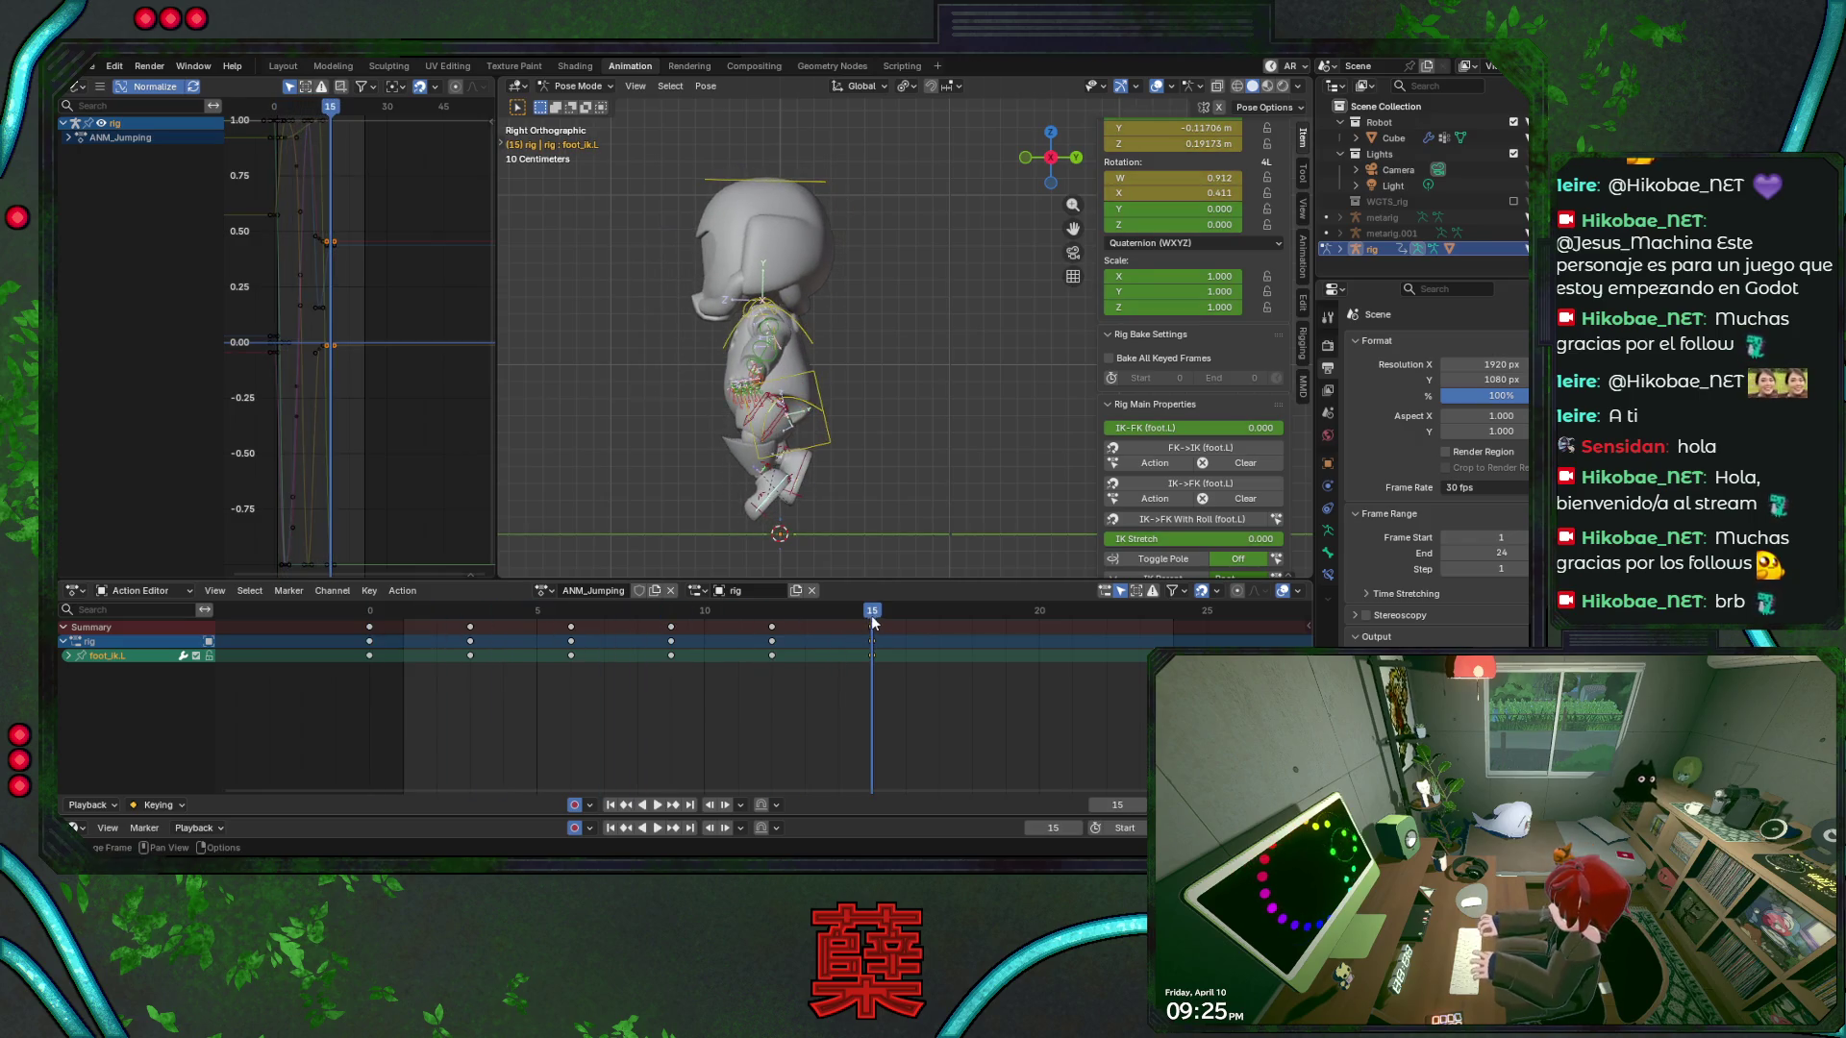
Scrub the jump up to frame 15, save, and play it from the start
{"action": "left_click", "coordinate": [395, 620]}
{"action": "key", "text": "ctrl+s"}
{"action": "mouse_move", "coordinate": [395, 620]}
{"action": "left_mouse_down"}
{"action": "mouse_move", "coordinate": [375, 623]}
{"action": "mouse_move", "coordinate": [861, 615]}
{"action": "left_mouse_up"}
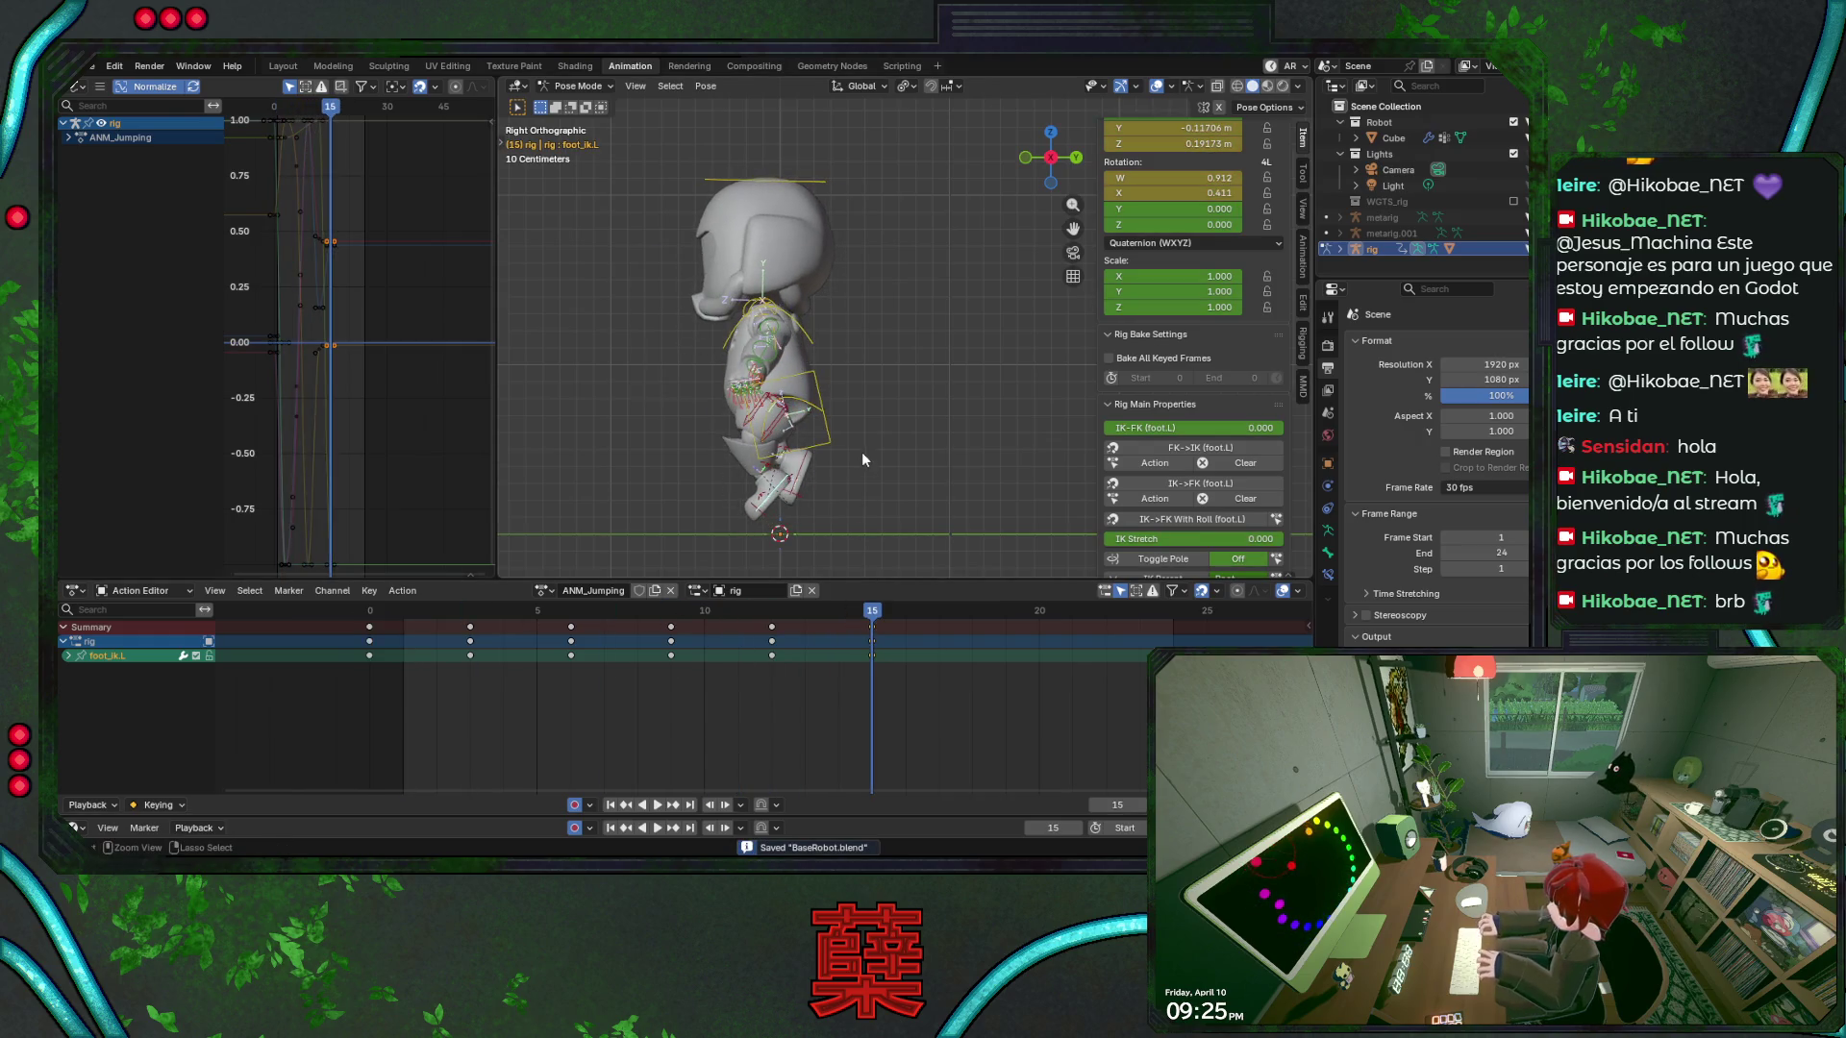
{"action": "scroll", "coordinate": [886, 362], "scroll_direction": "down", "scroll_amount": 1, "text": "shift"}
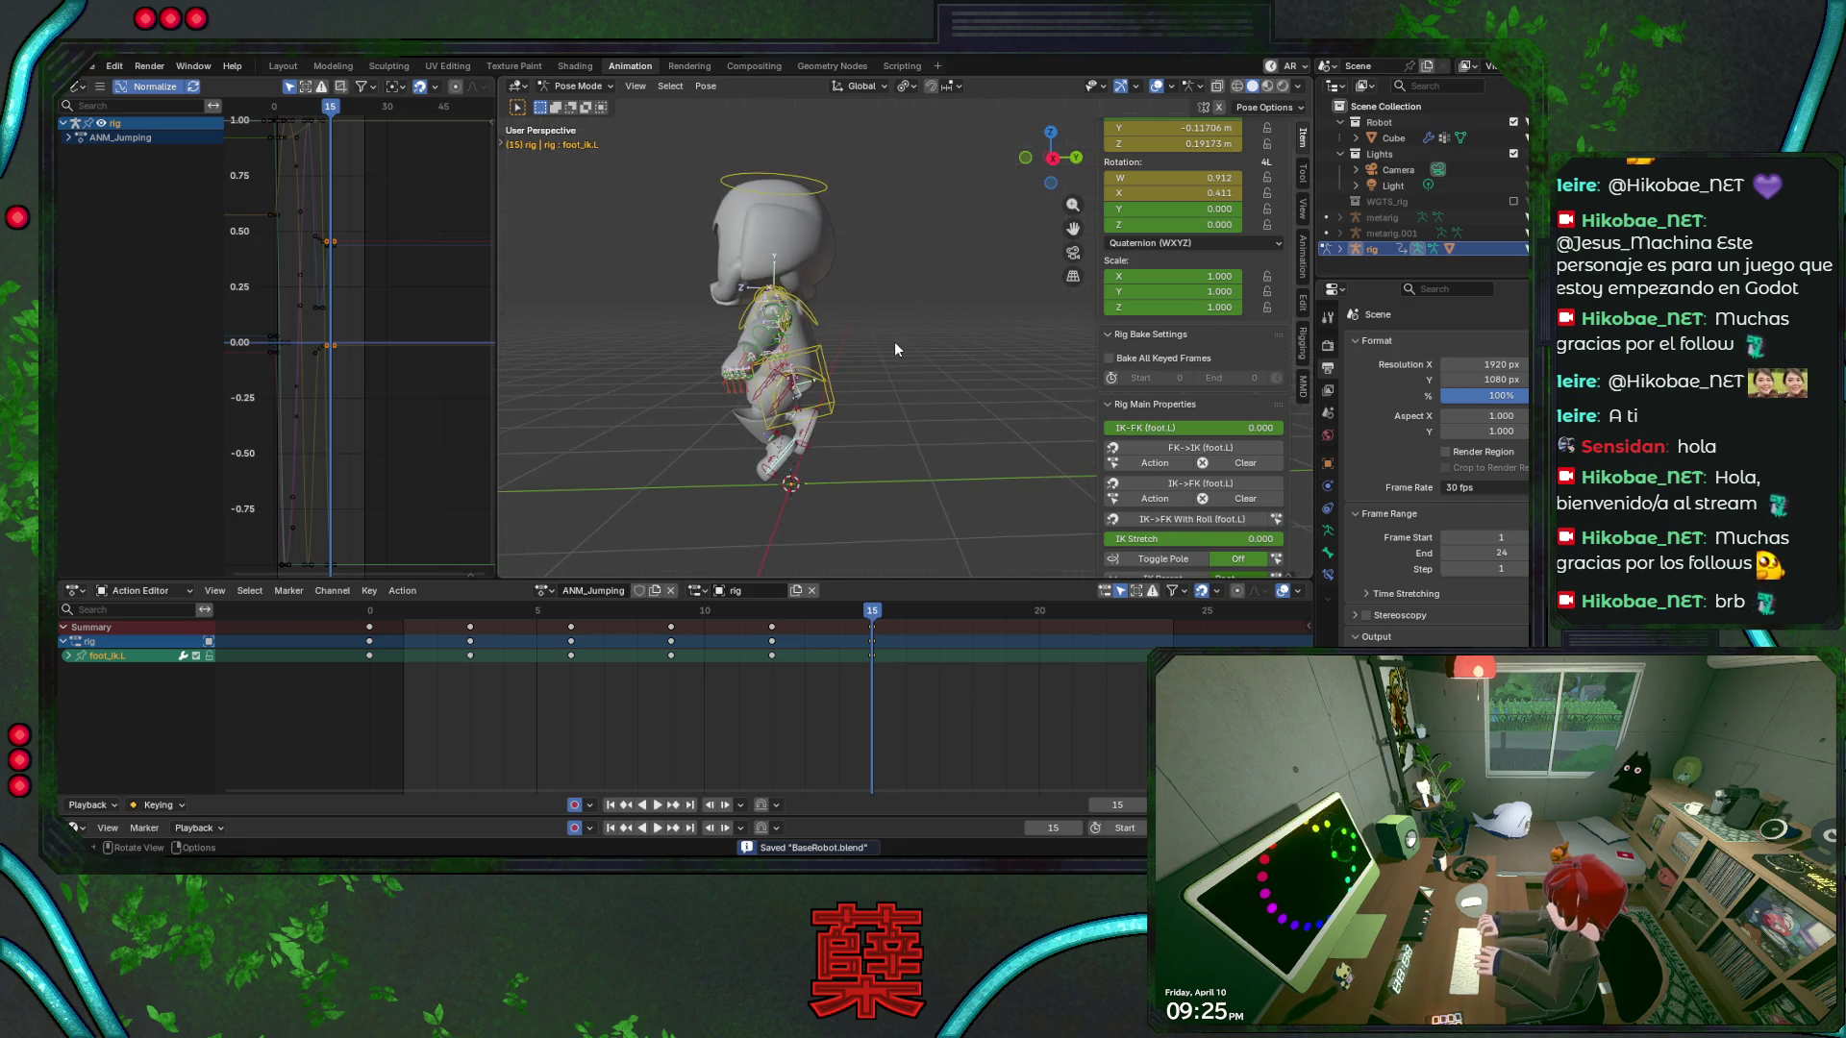
{"action": "left_click", "coordinate": [373, 611]}
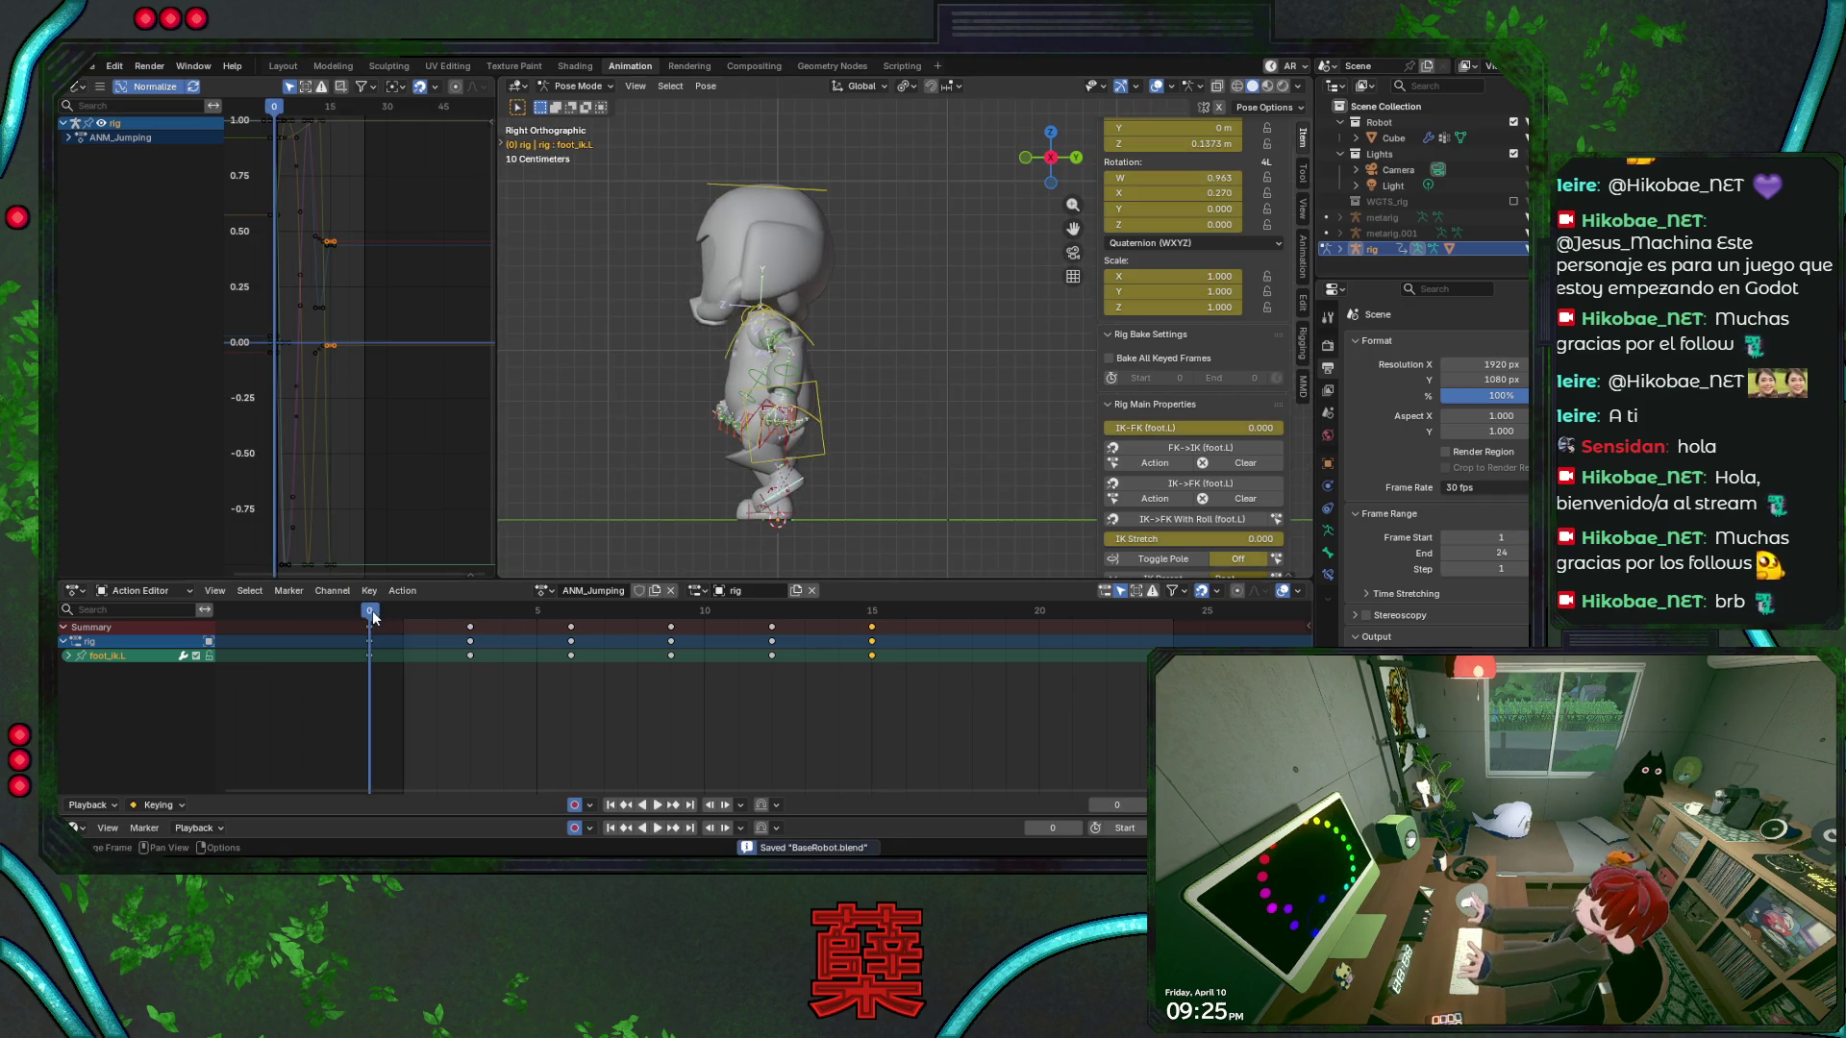
{"action": "key", "text": "space"}
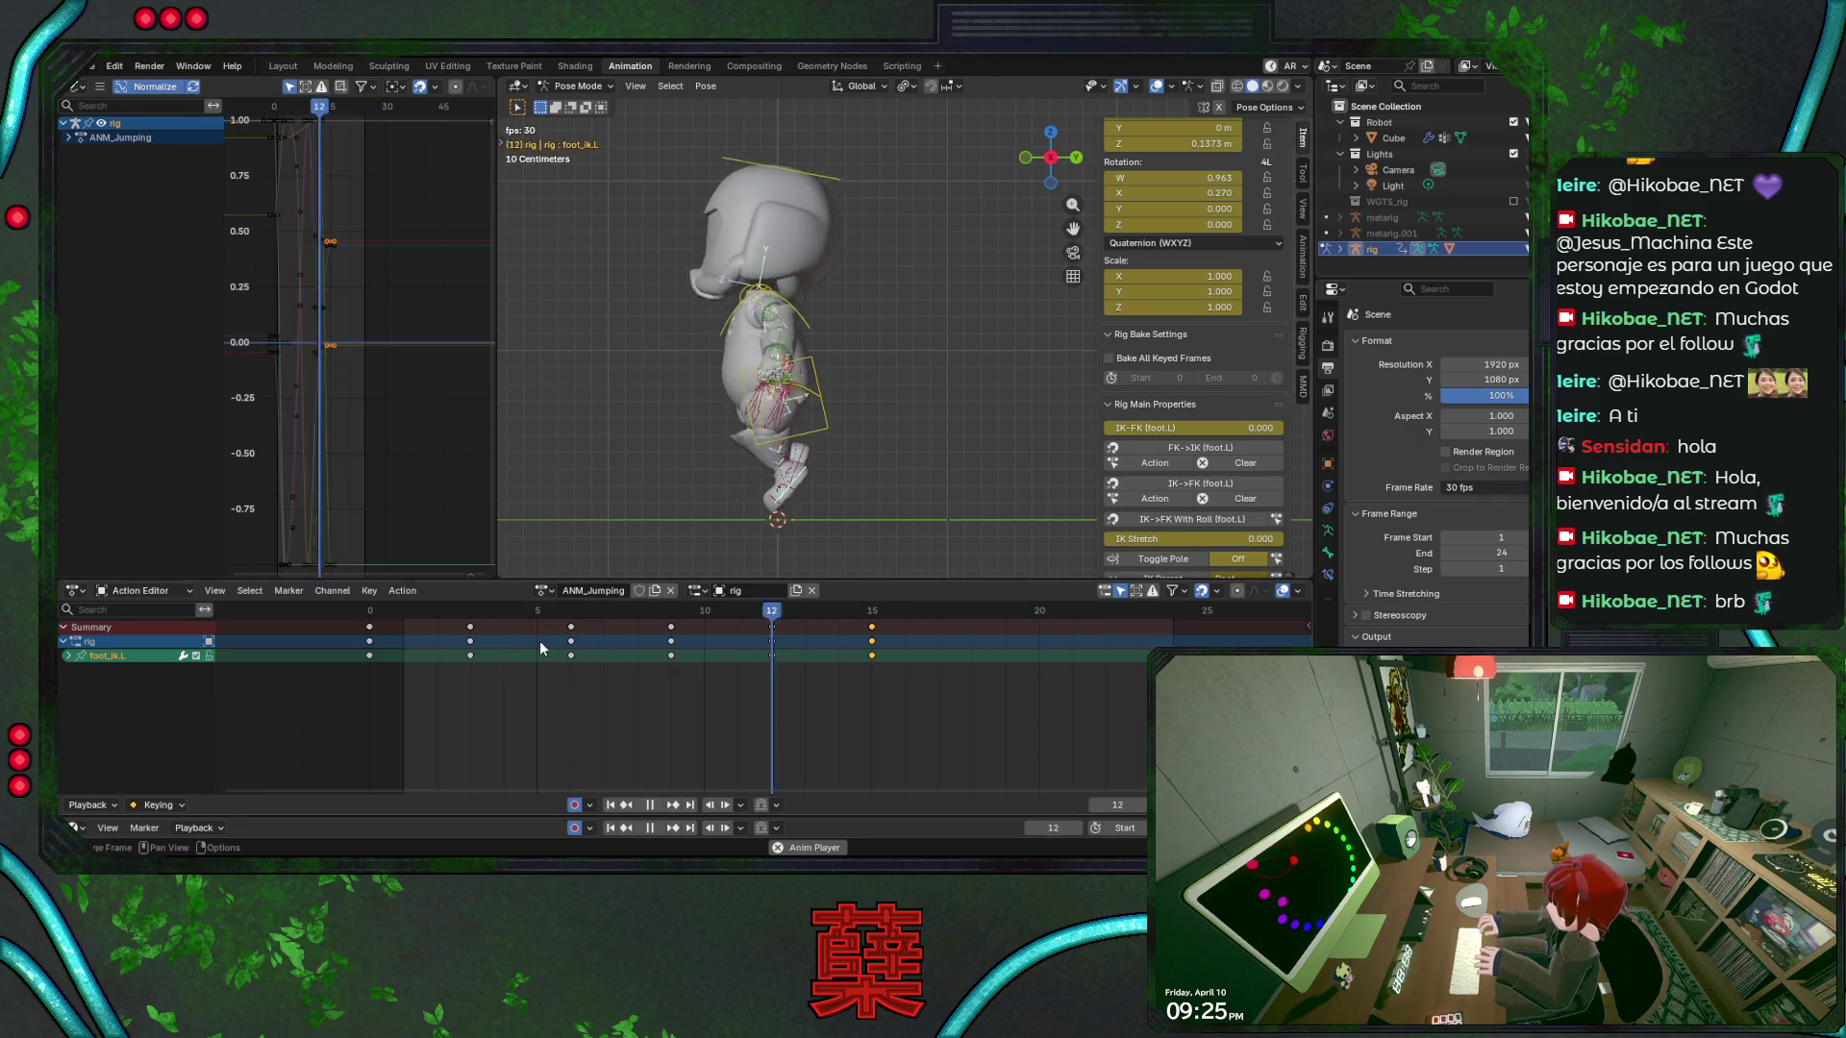
{"action": "key", "text": "Escape"}
At frame 16, lower foot_ik.L along Z after landing and save
{"action": "key", "text": "ctrl+s"}
{"action": "left_click_drag", "start_coordinate": [381, 610], "coordinate": [894, 643]}
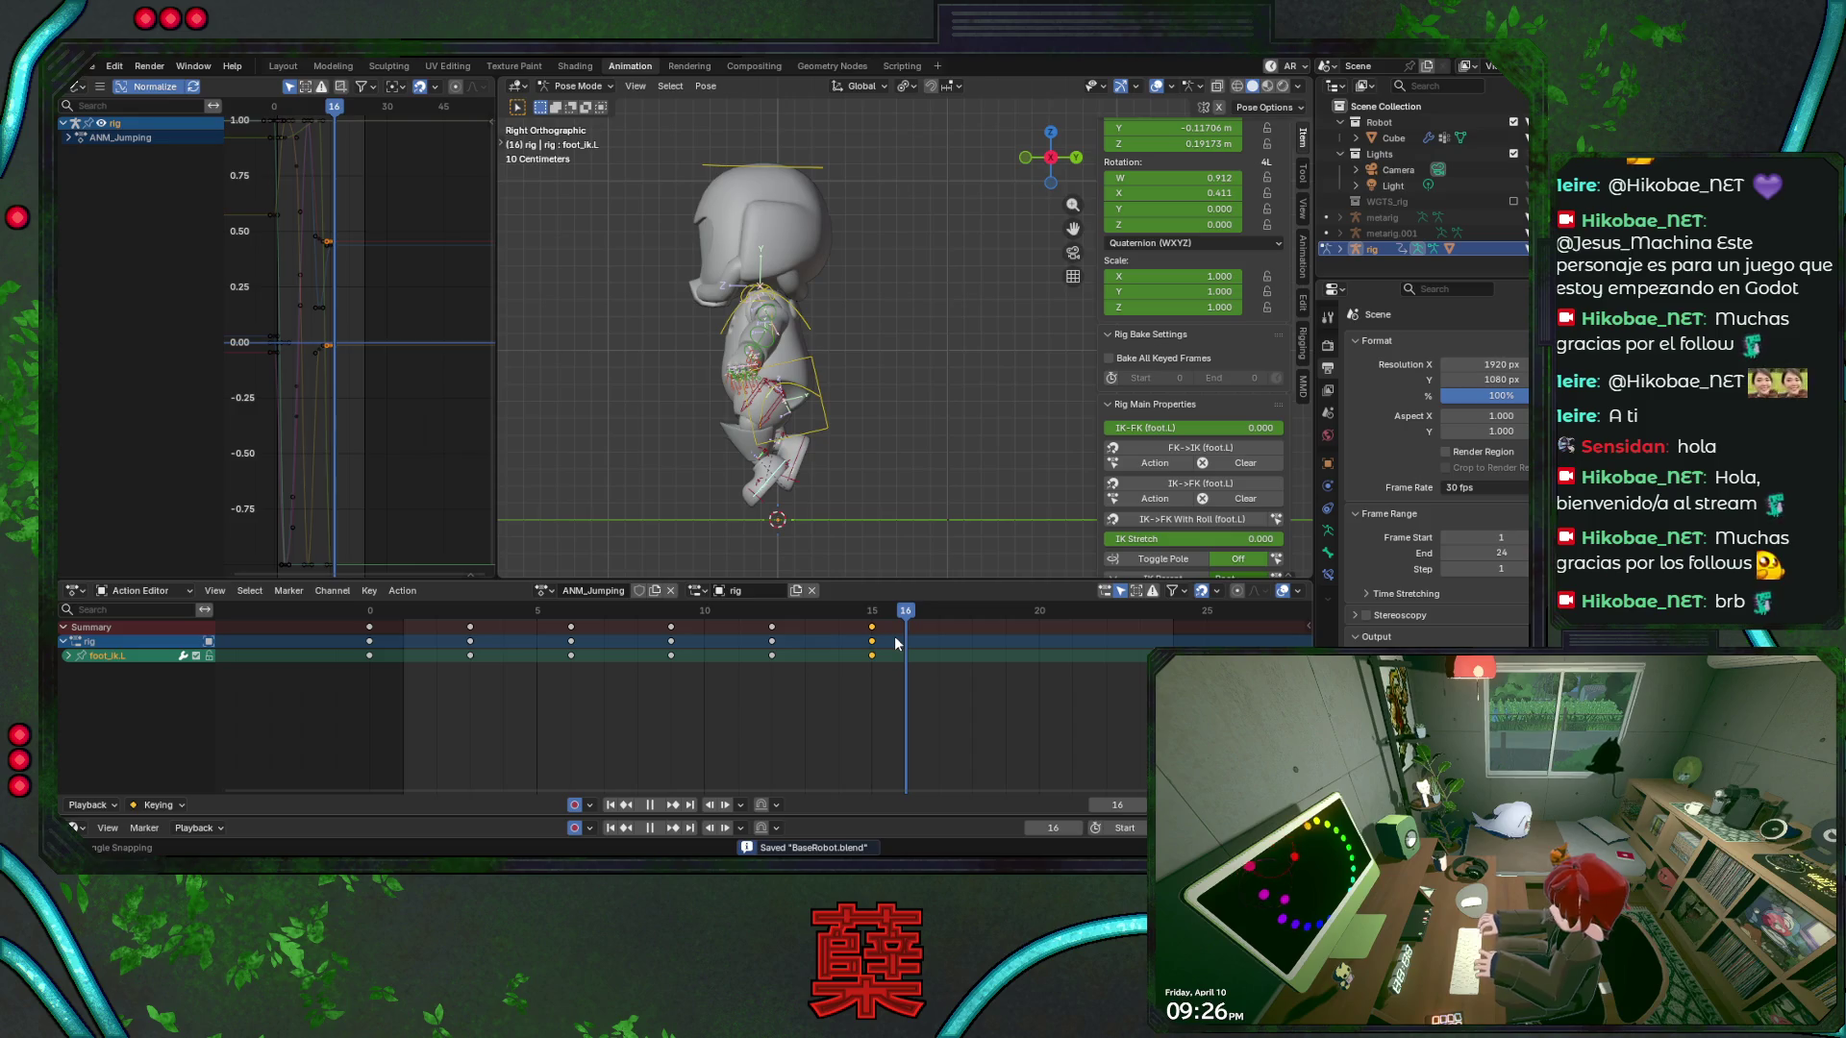
{"action": "key", "text": "g"}
{"action": "key", "text": "z"}
{"action": "left_click", "coordinate": [859, 533]}
{"action": "key", "text": "g"}
{"action": "key", "text": "z"}
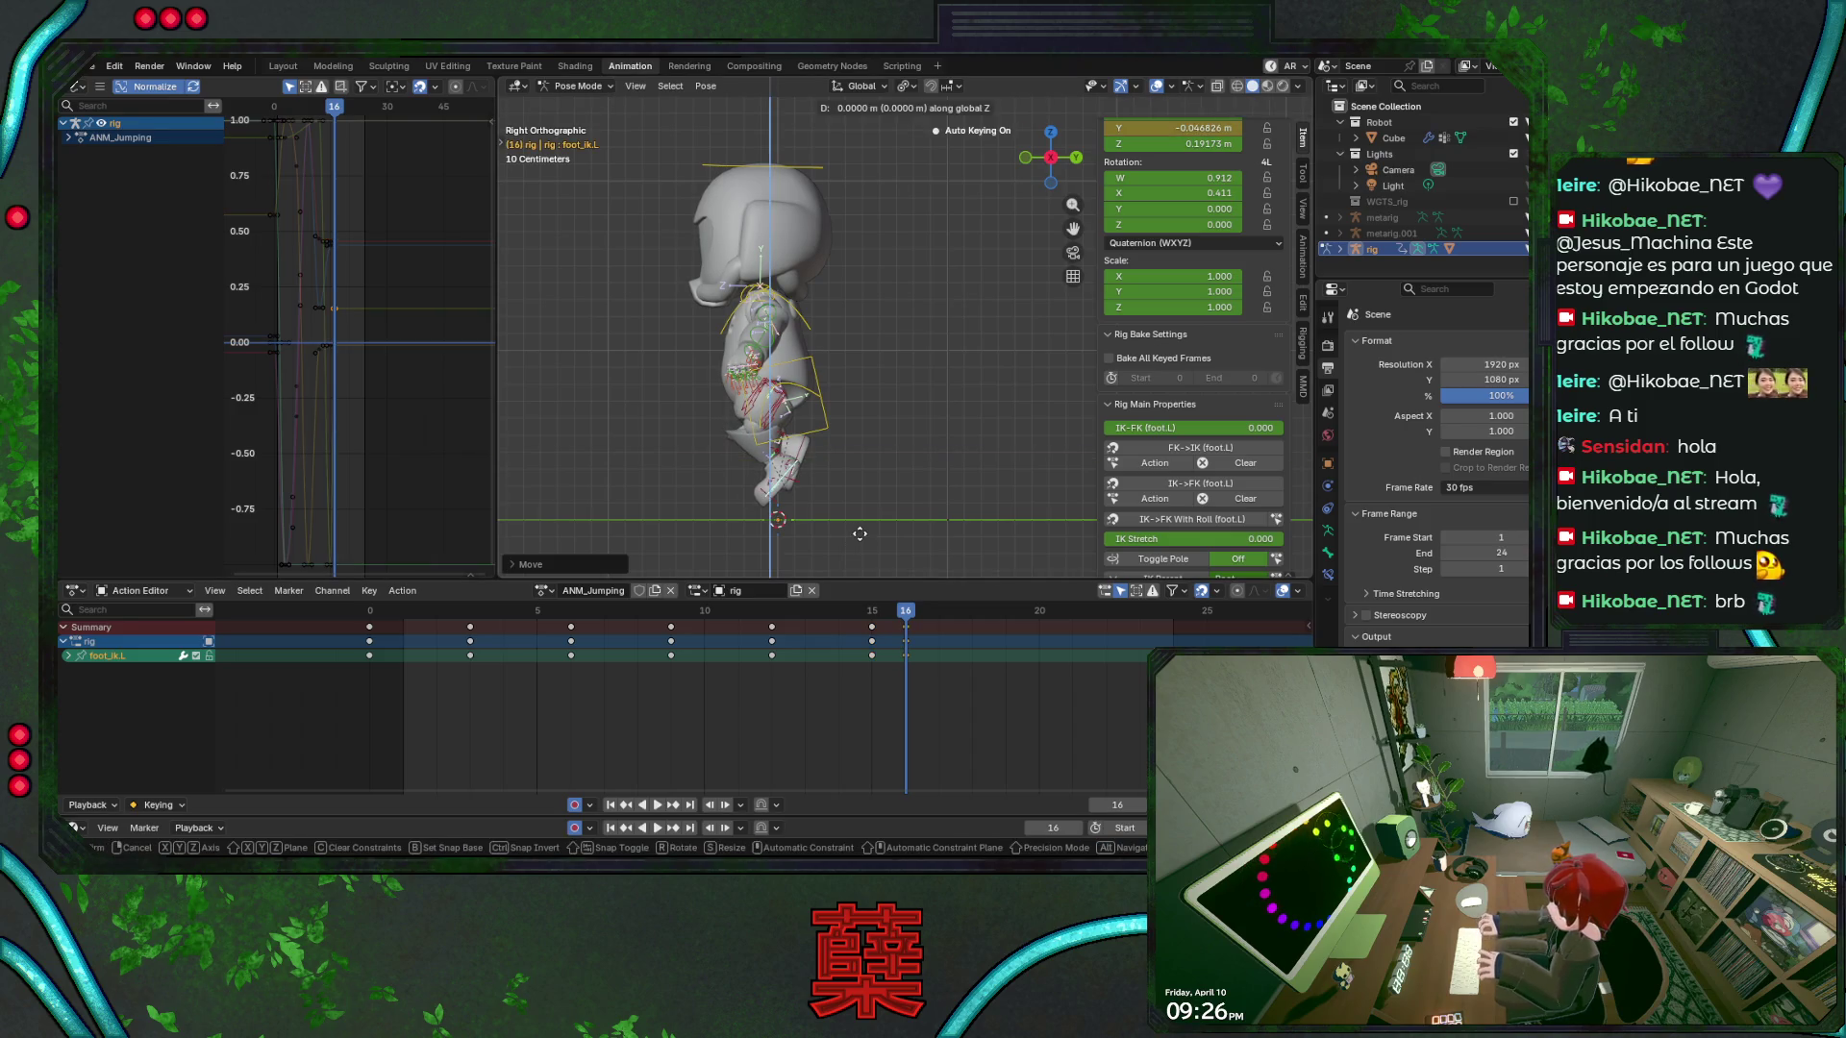
{"action": "left_click", "coordinate": [862, 540]}
{"action": "key", "text": "ctrl+s"}
Move the left foot's frame 16 keys onto frame 15 and replay the jump
{"action": "left_click_drag", "start_coordinate": [673, 620], "coordinate": [402, 626]}
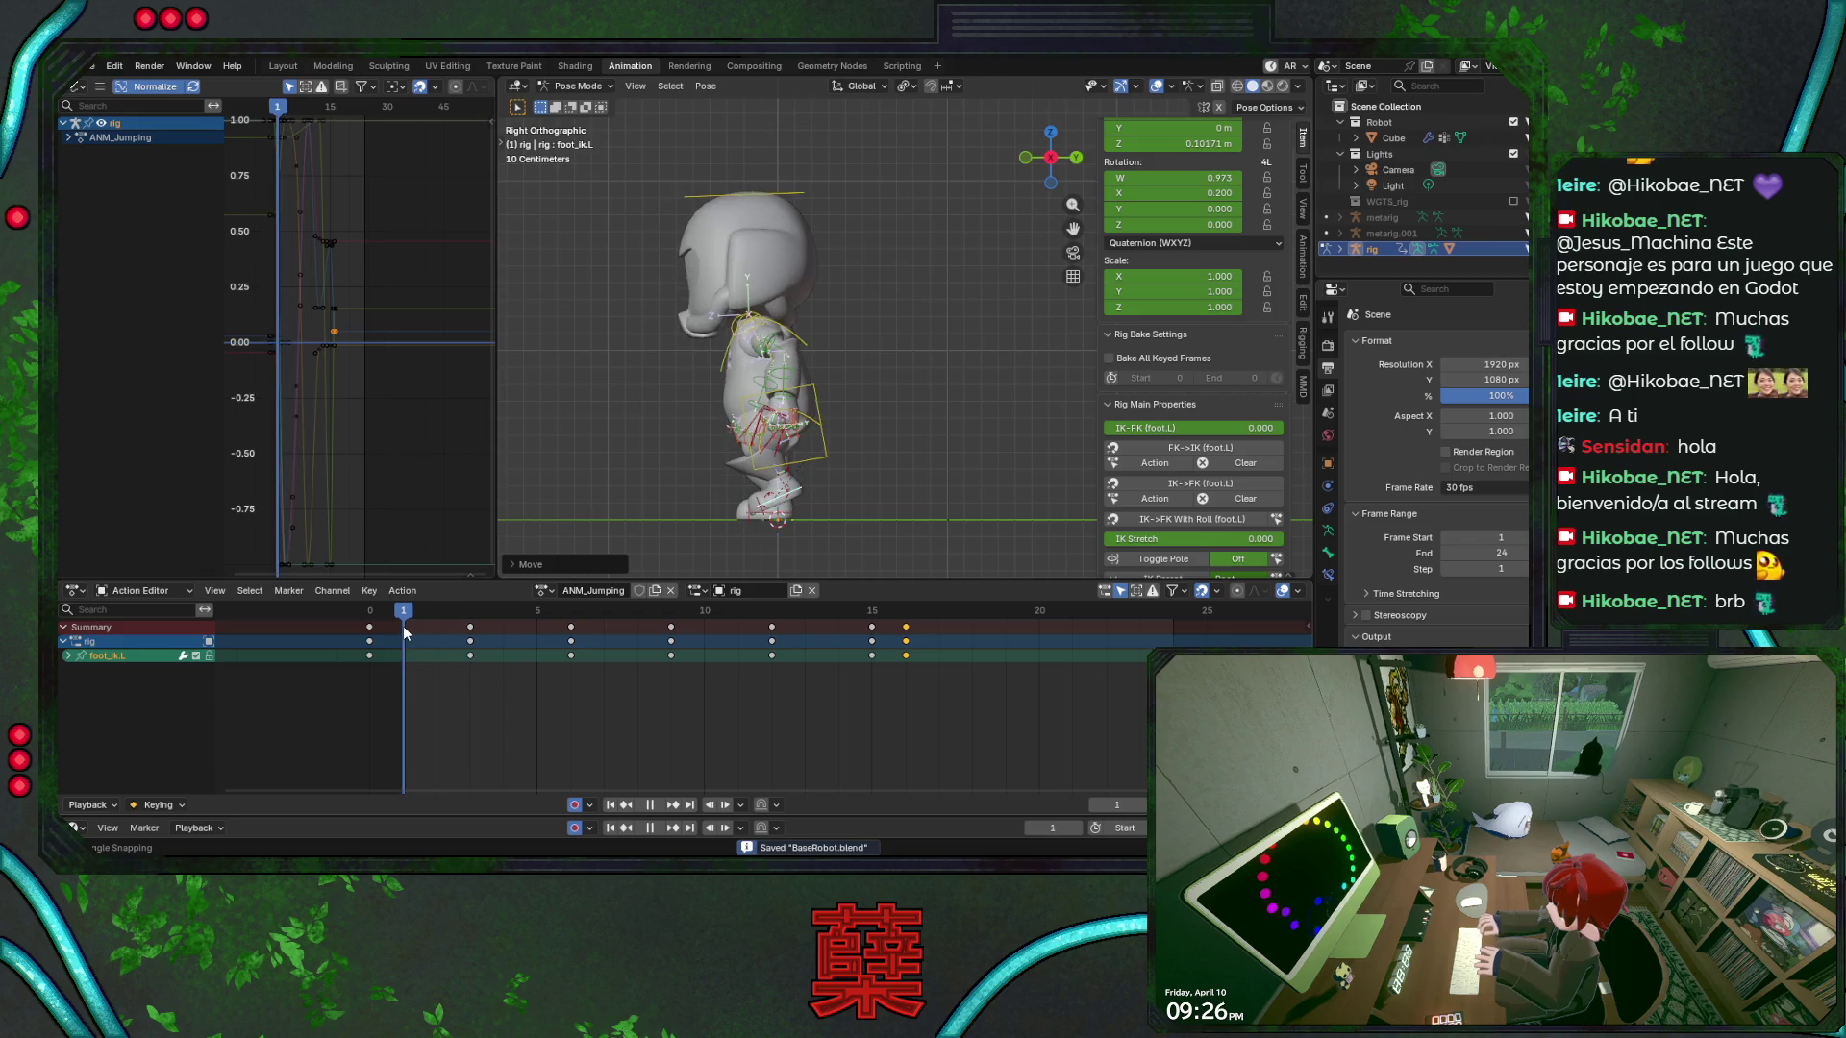
{"action": "key", "text": "g"}
{"action": "left_click", "coordinate": [893, 678]}
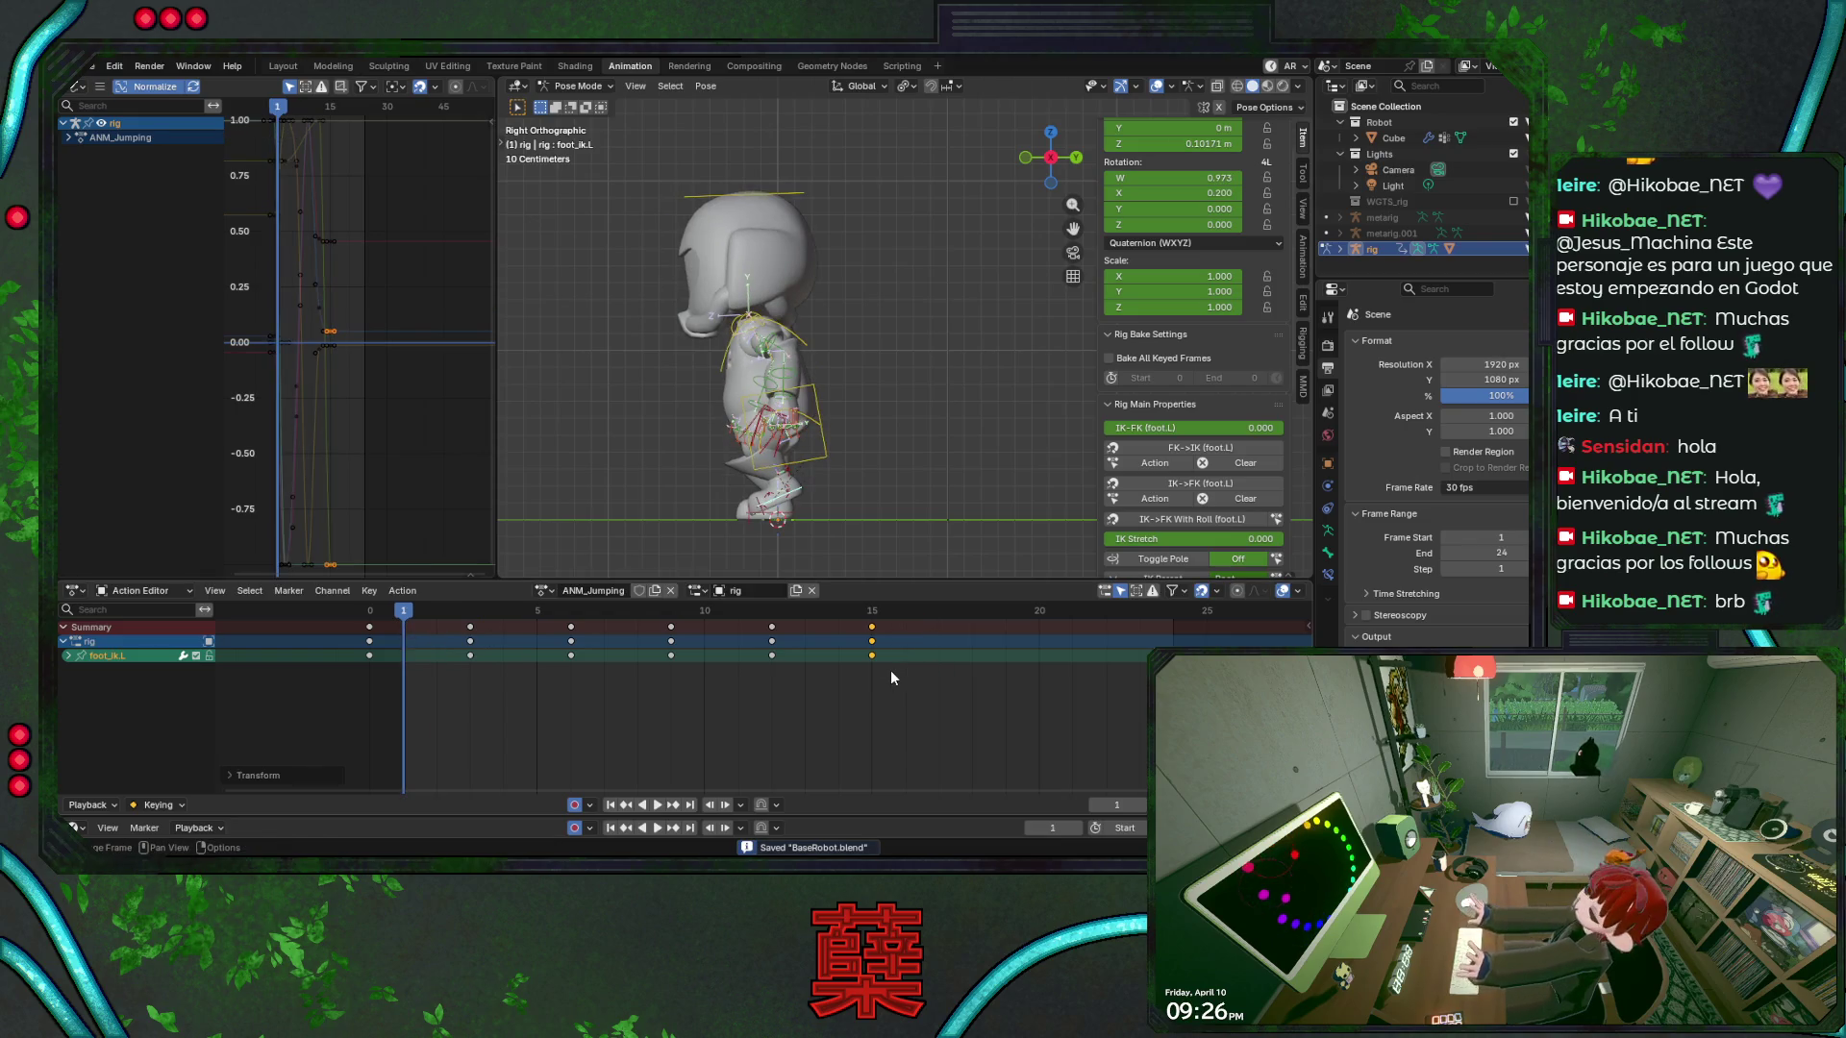
{"action": "key", "text": "space"}
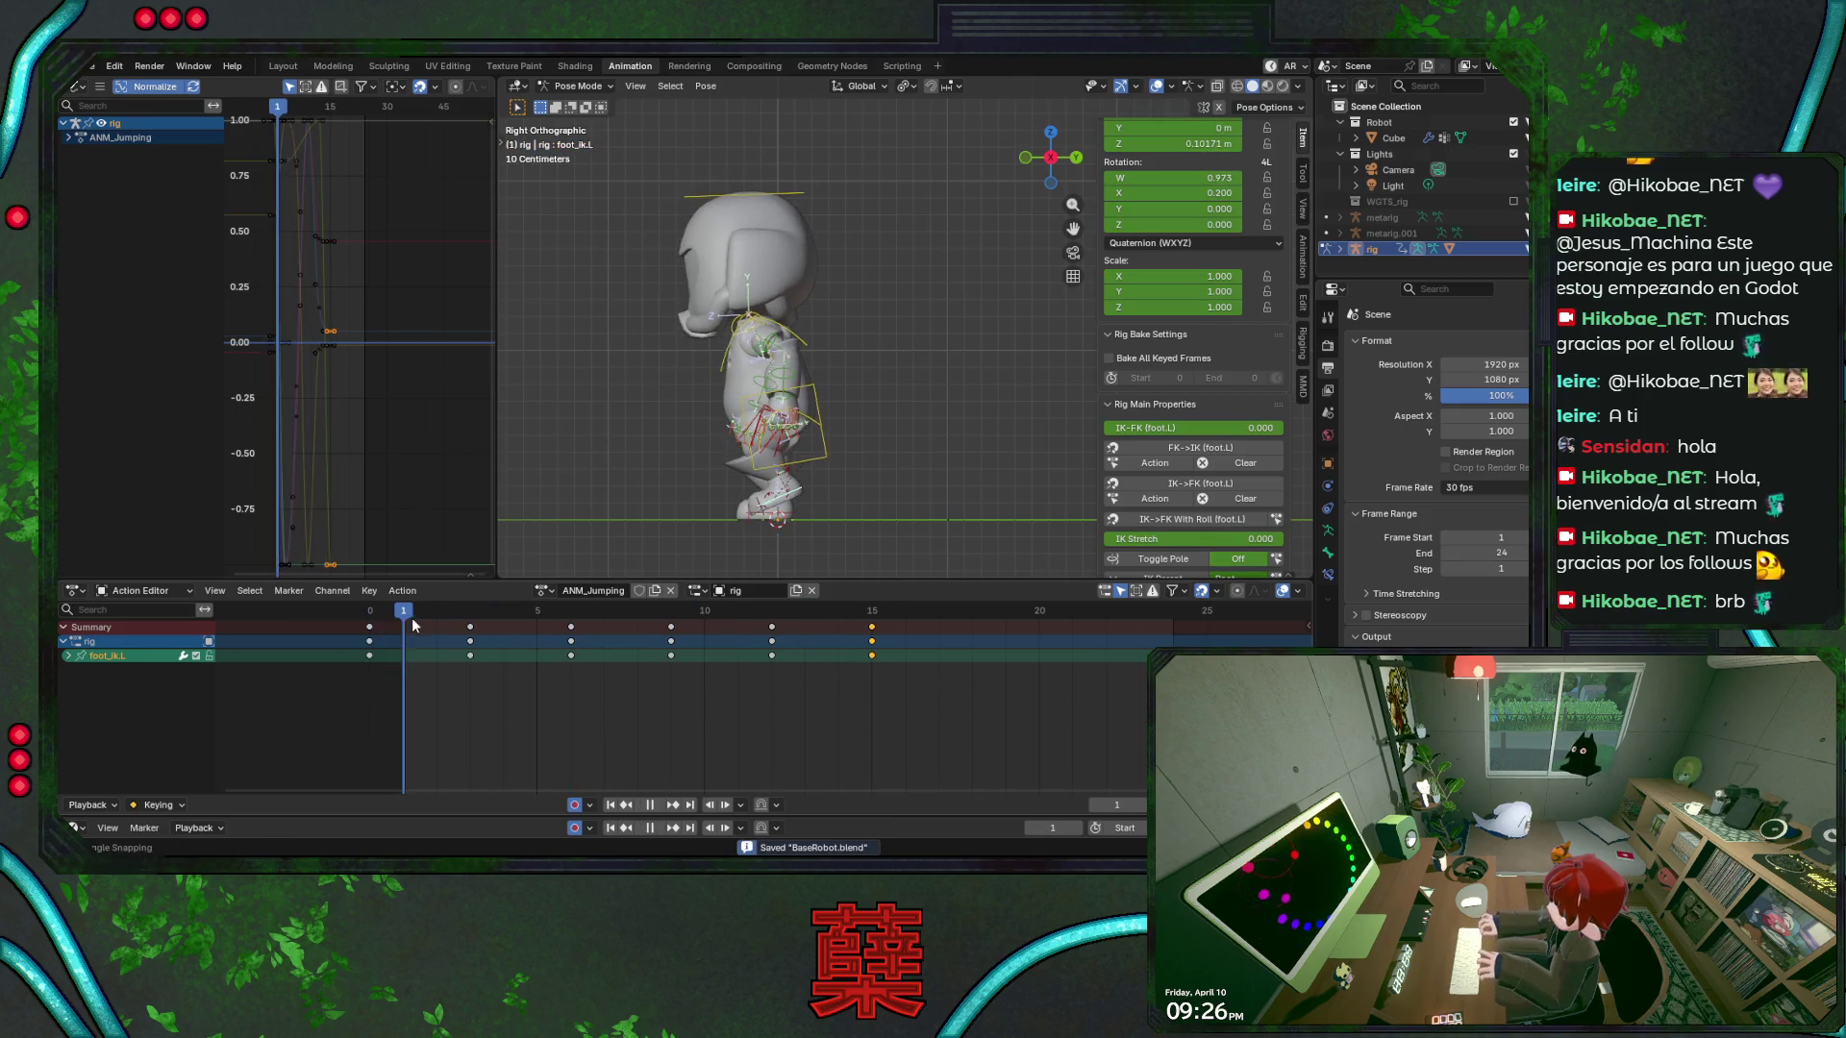
At frame 3, lower the torso control along Z into a crouch and save
{"action": "key", "text": "space"}
{"action": "left_click", "coordinate": [812, 480]}
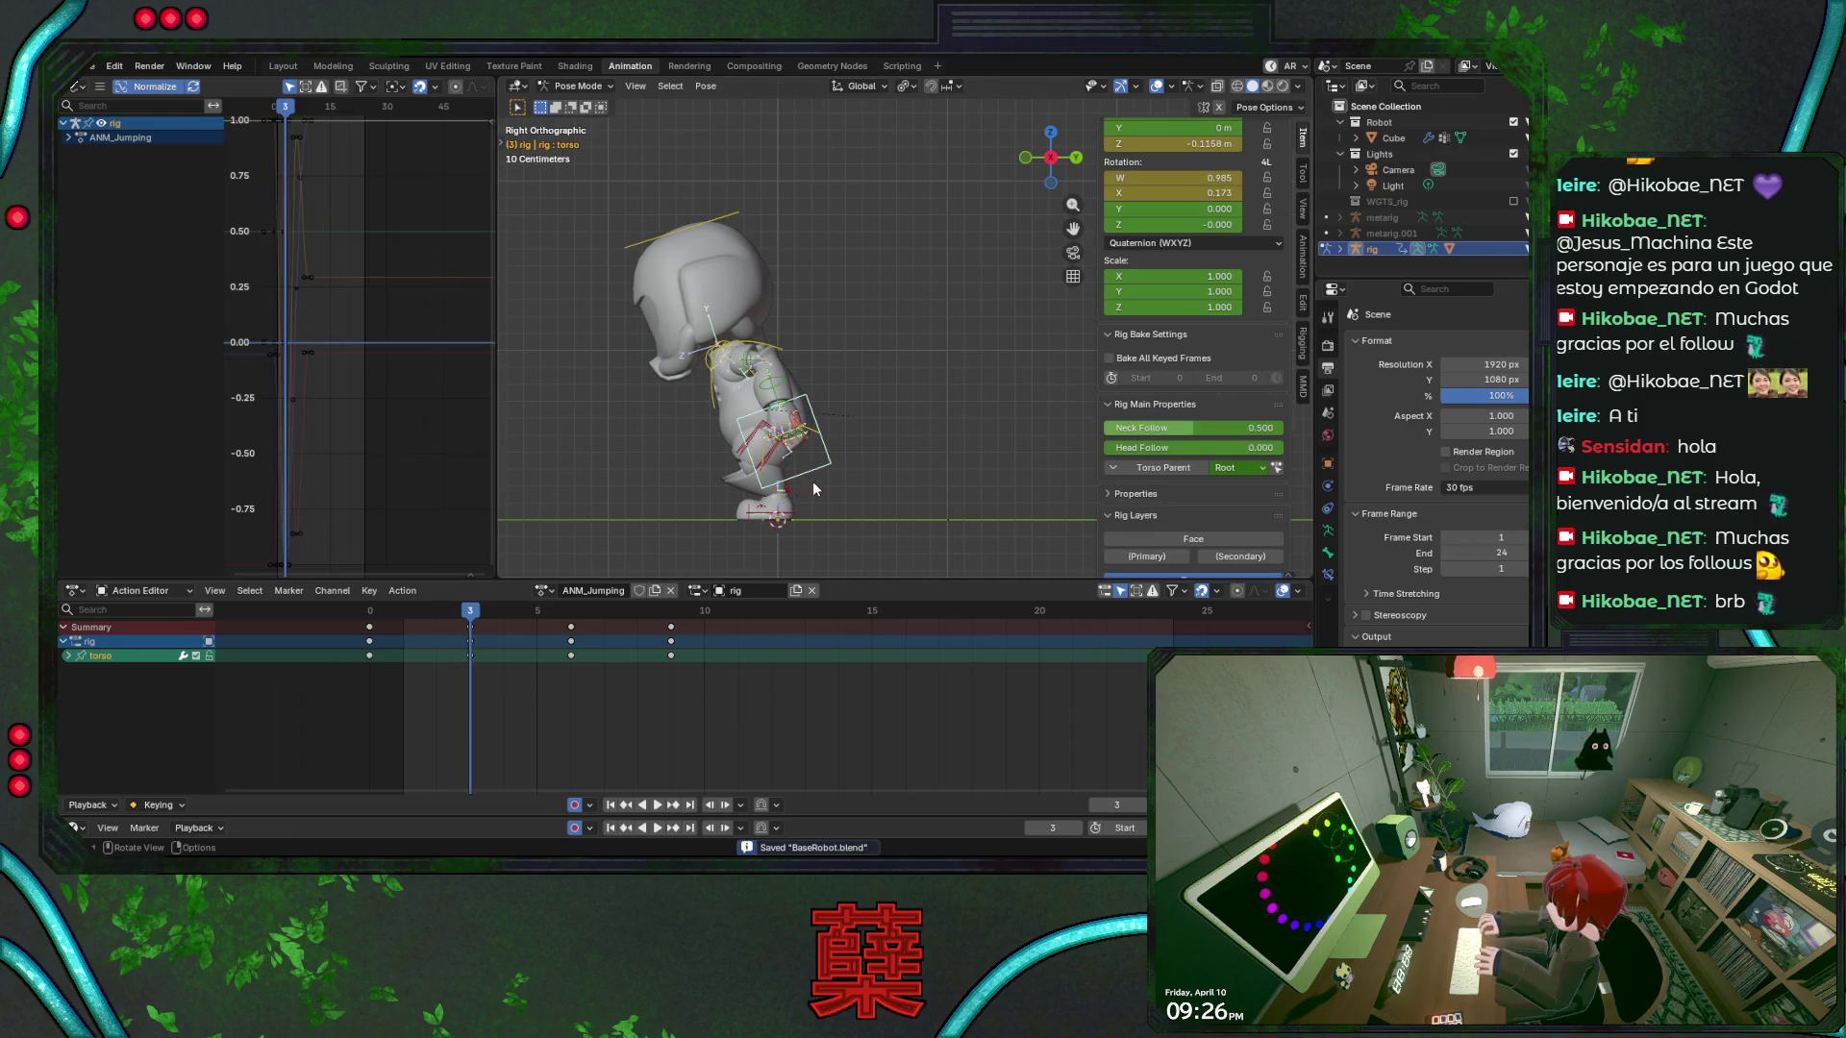
{"action": "key", "text": "g"}
{"action": "key", "text": "z"}
{"action": "left_click", "coordinate": [812, 495]}
{"action": "key", "text": "KP_1"}
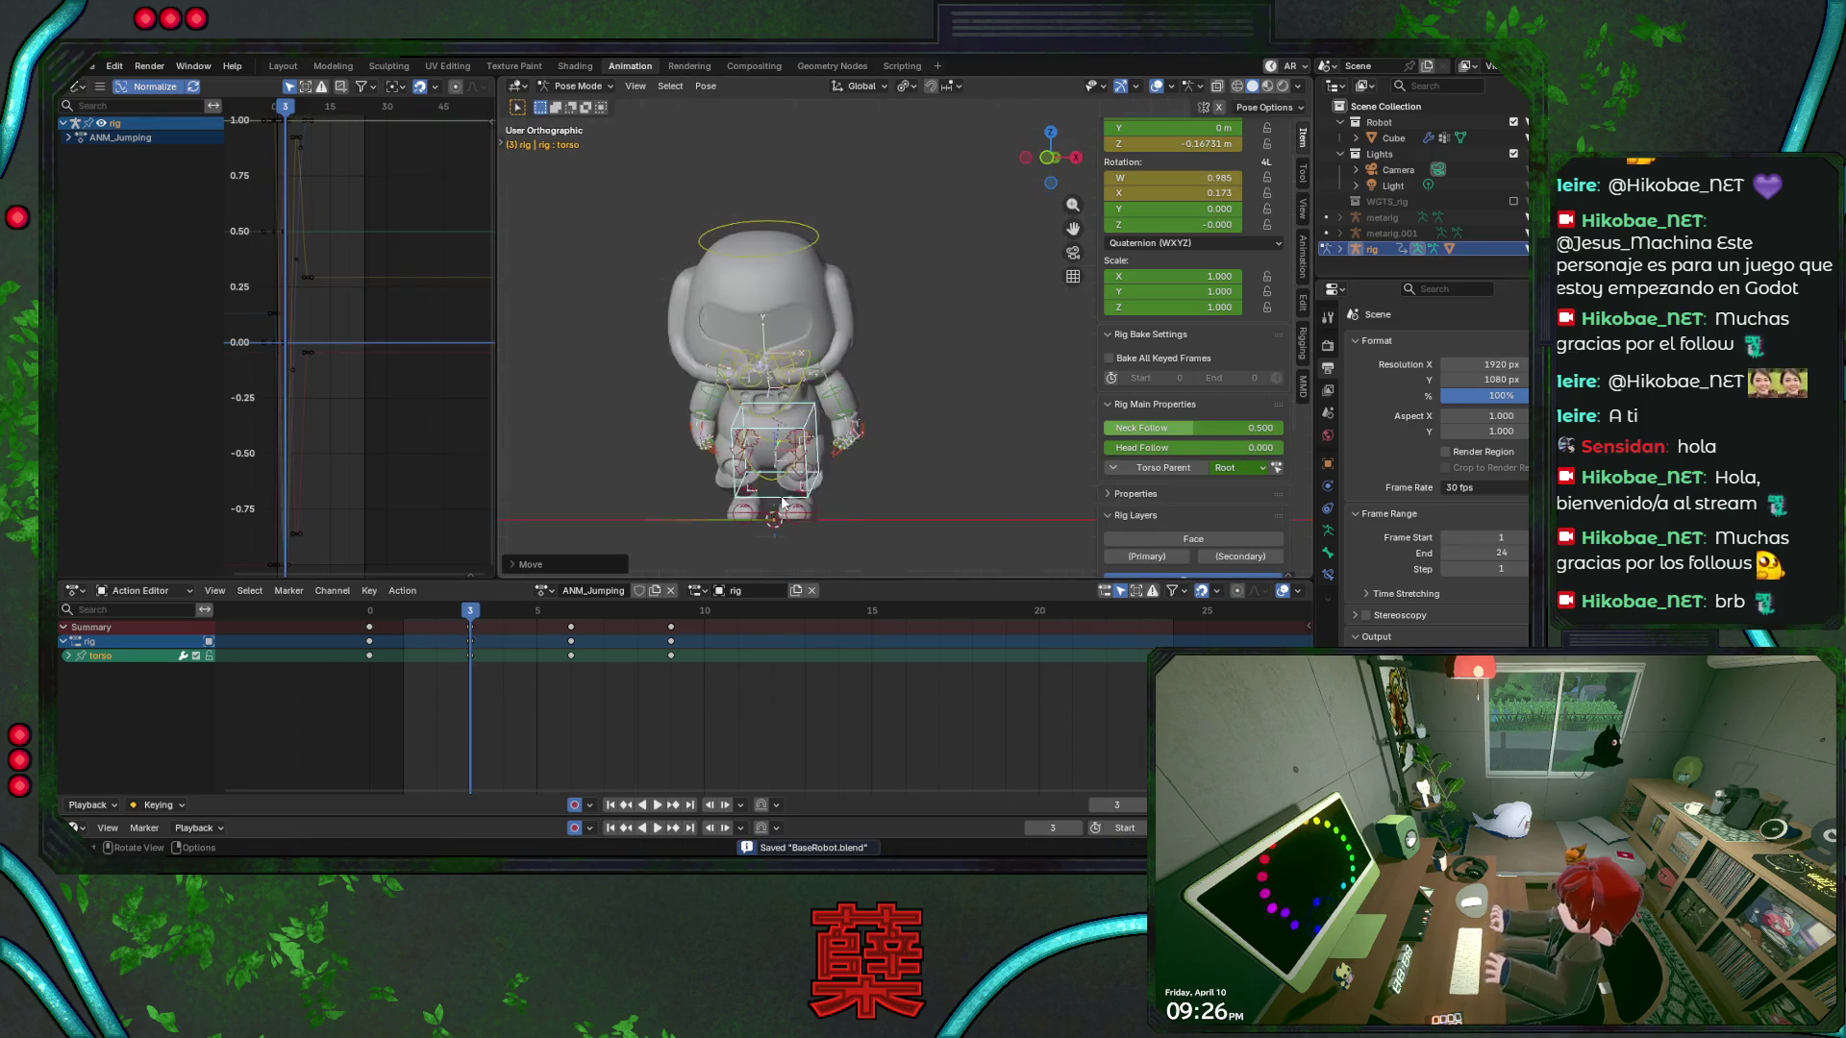
{"action": "key", "text": "KP_3"}
{"action": "key", "text": "ctrl+s"}
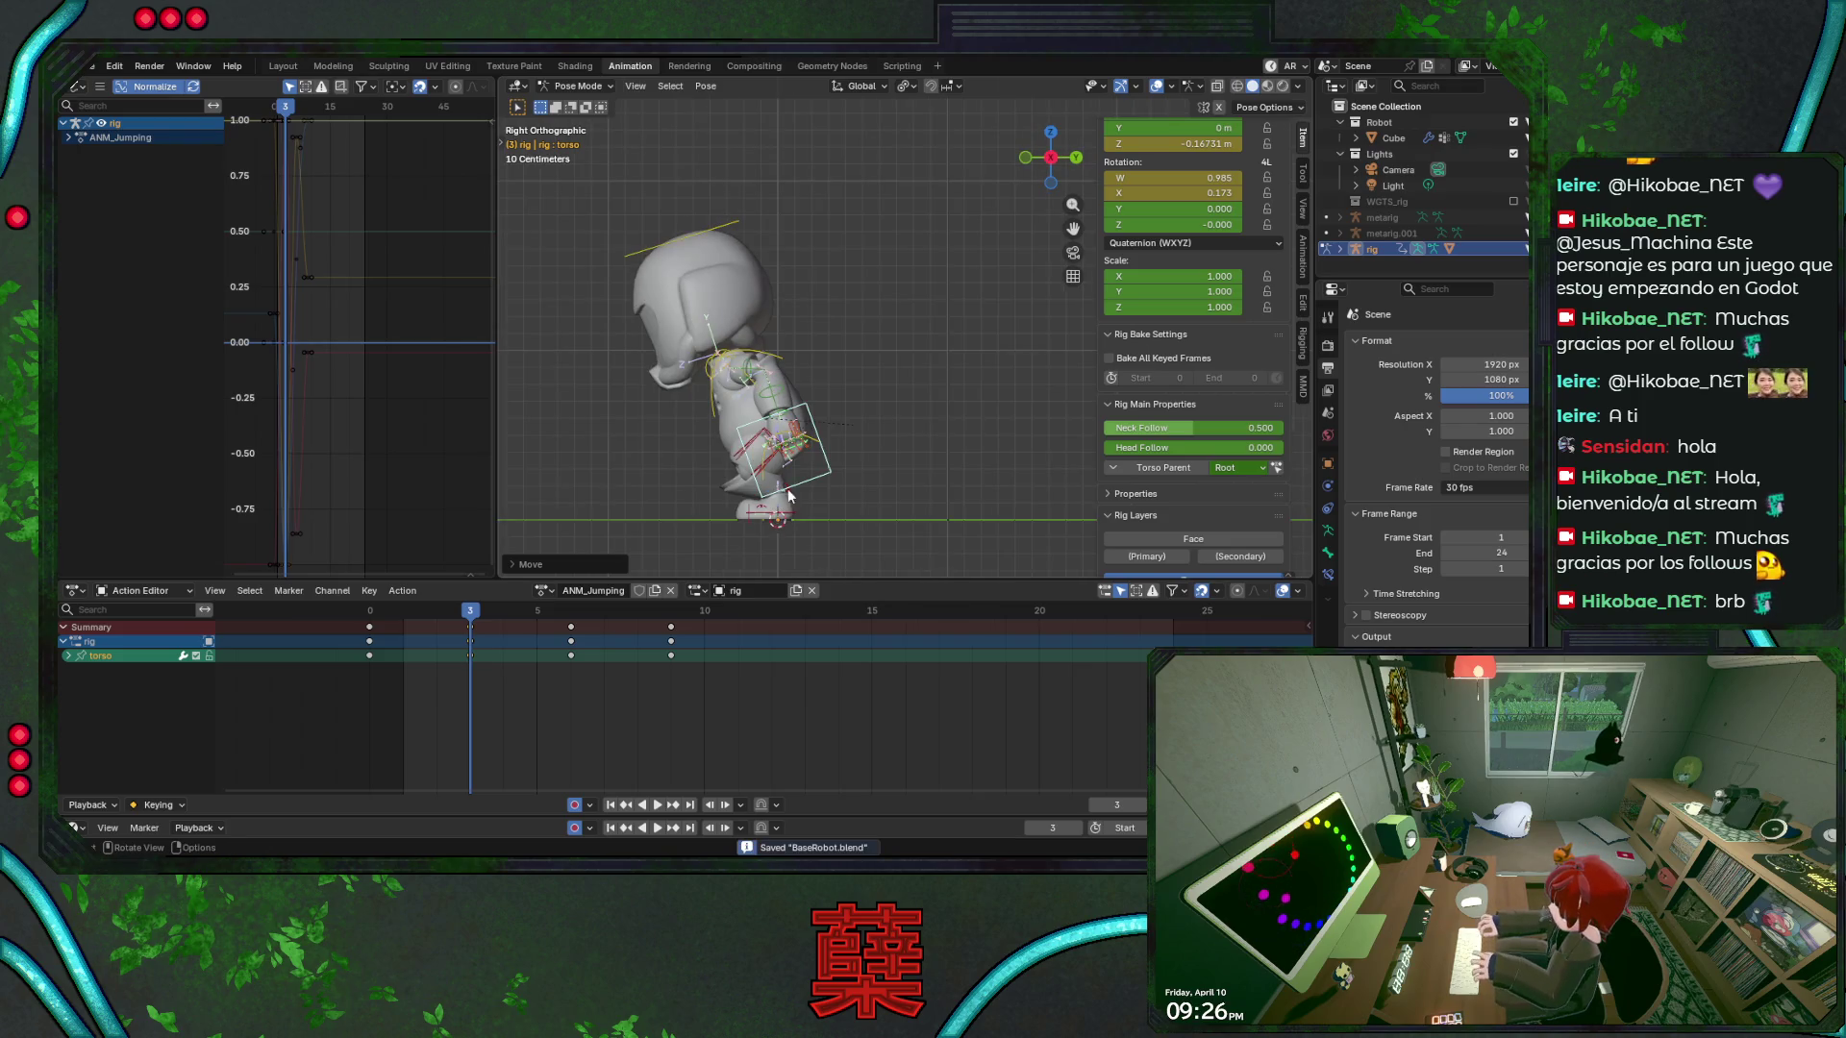
Rotate the chest into a forward lean at frame 3 and play the jump
{"action": "left_click", "coordinate": [816, 395]}
{"action": "key", "text": "r"}
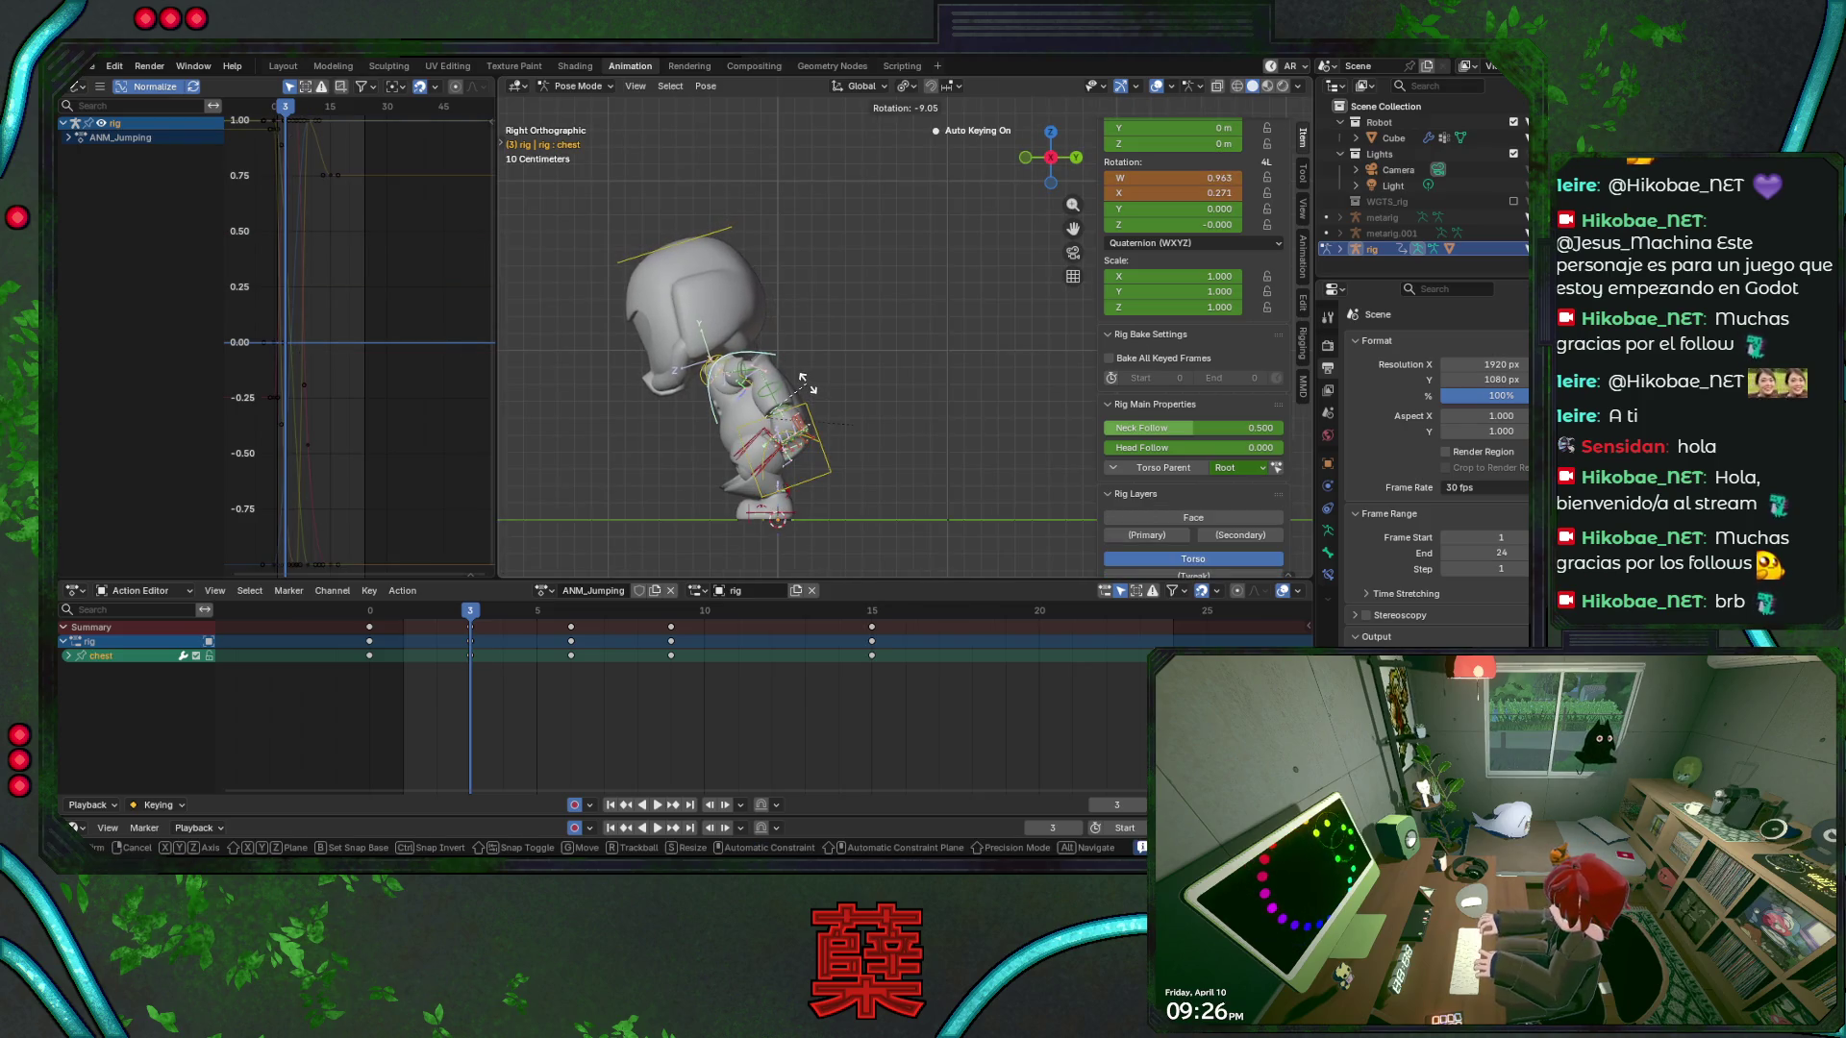
{"action": "left_click", "coordinate": [807, 385]}
{"action": "key", "text": "space"}
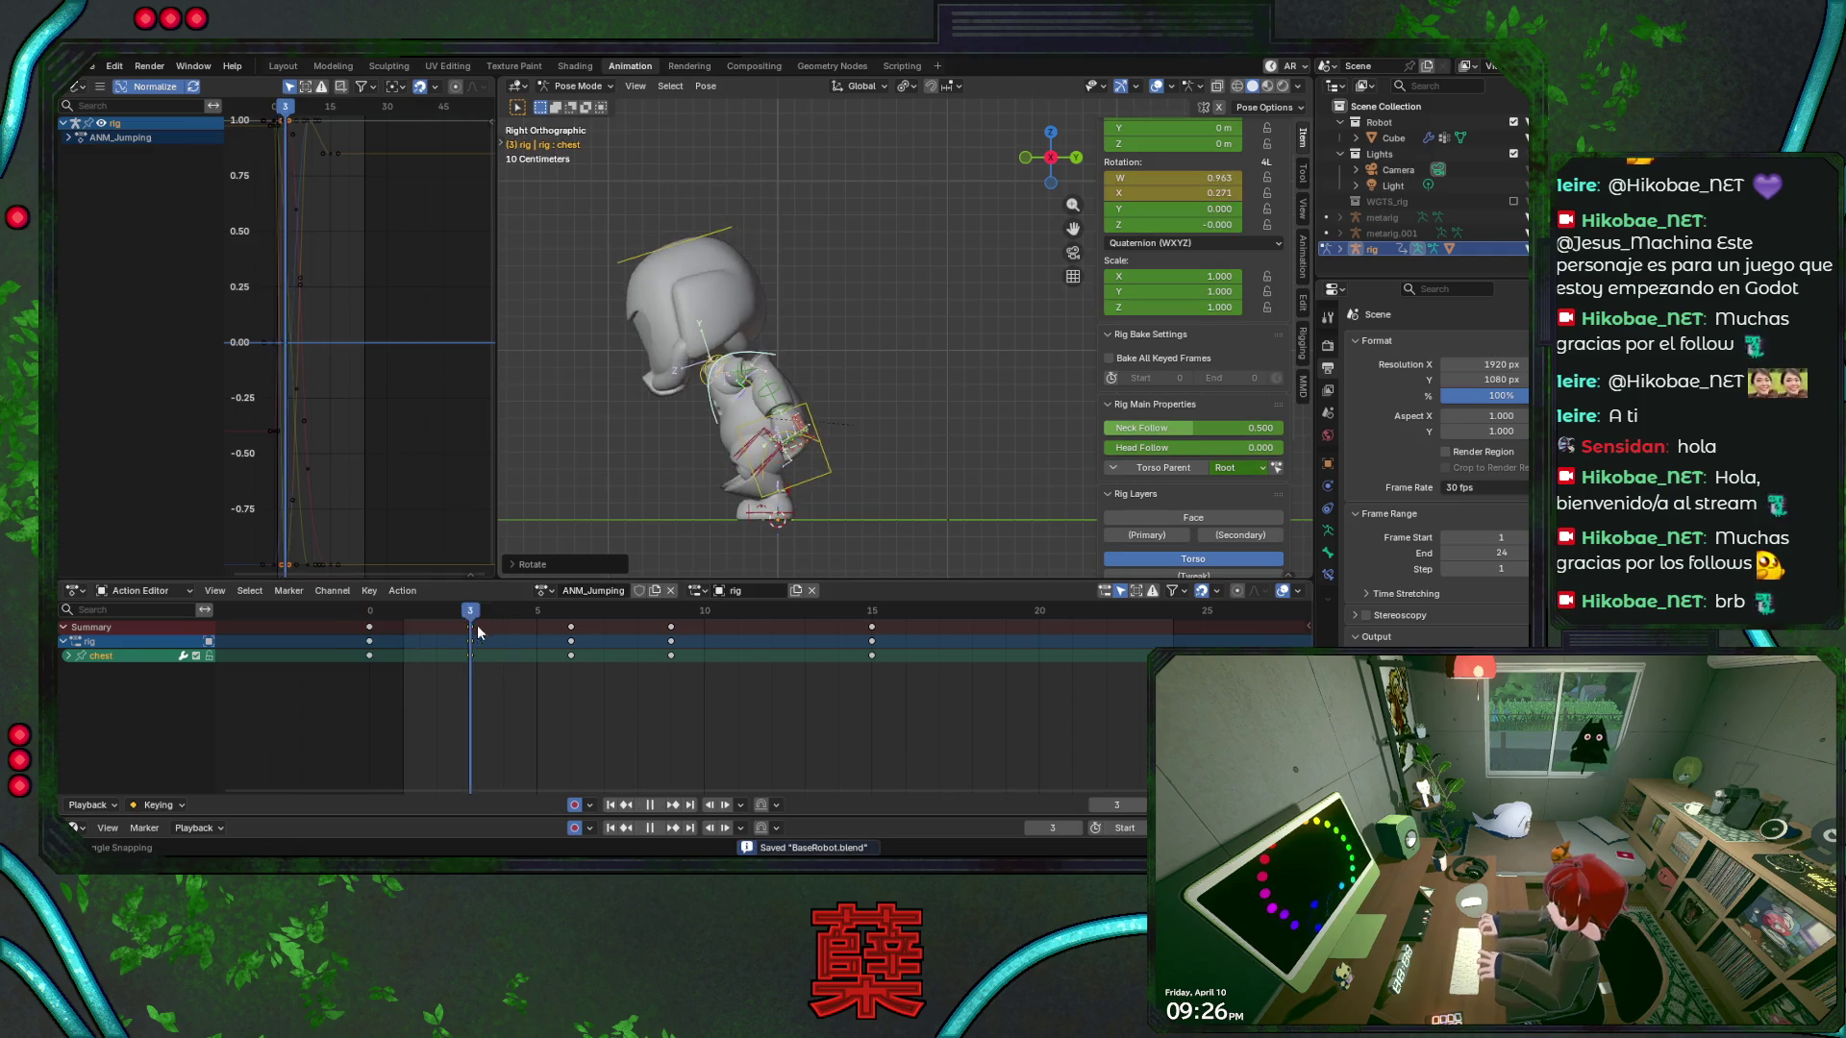
At frame 6, move the torso along Z, rotate it, key the pose and save
{"action": "key", "text": "space"}
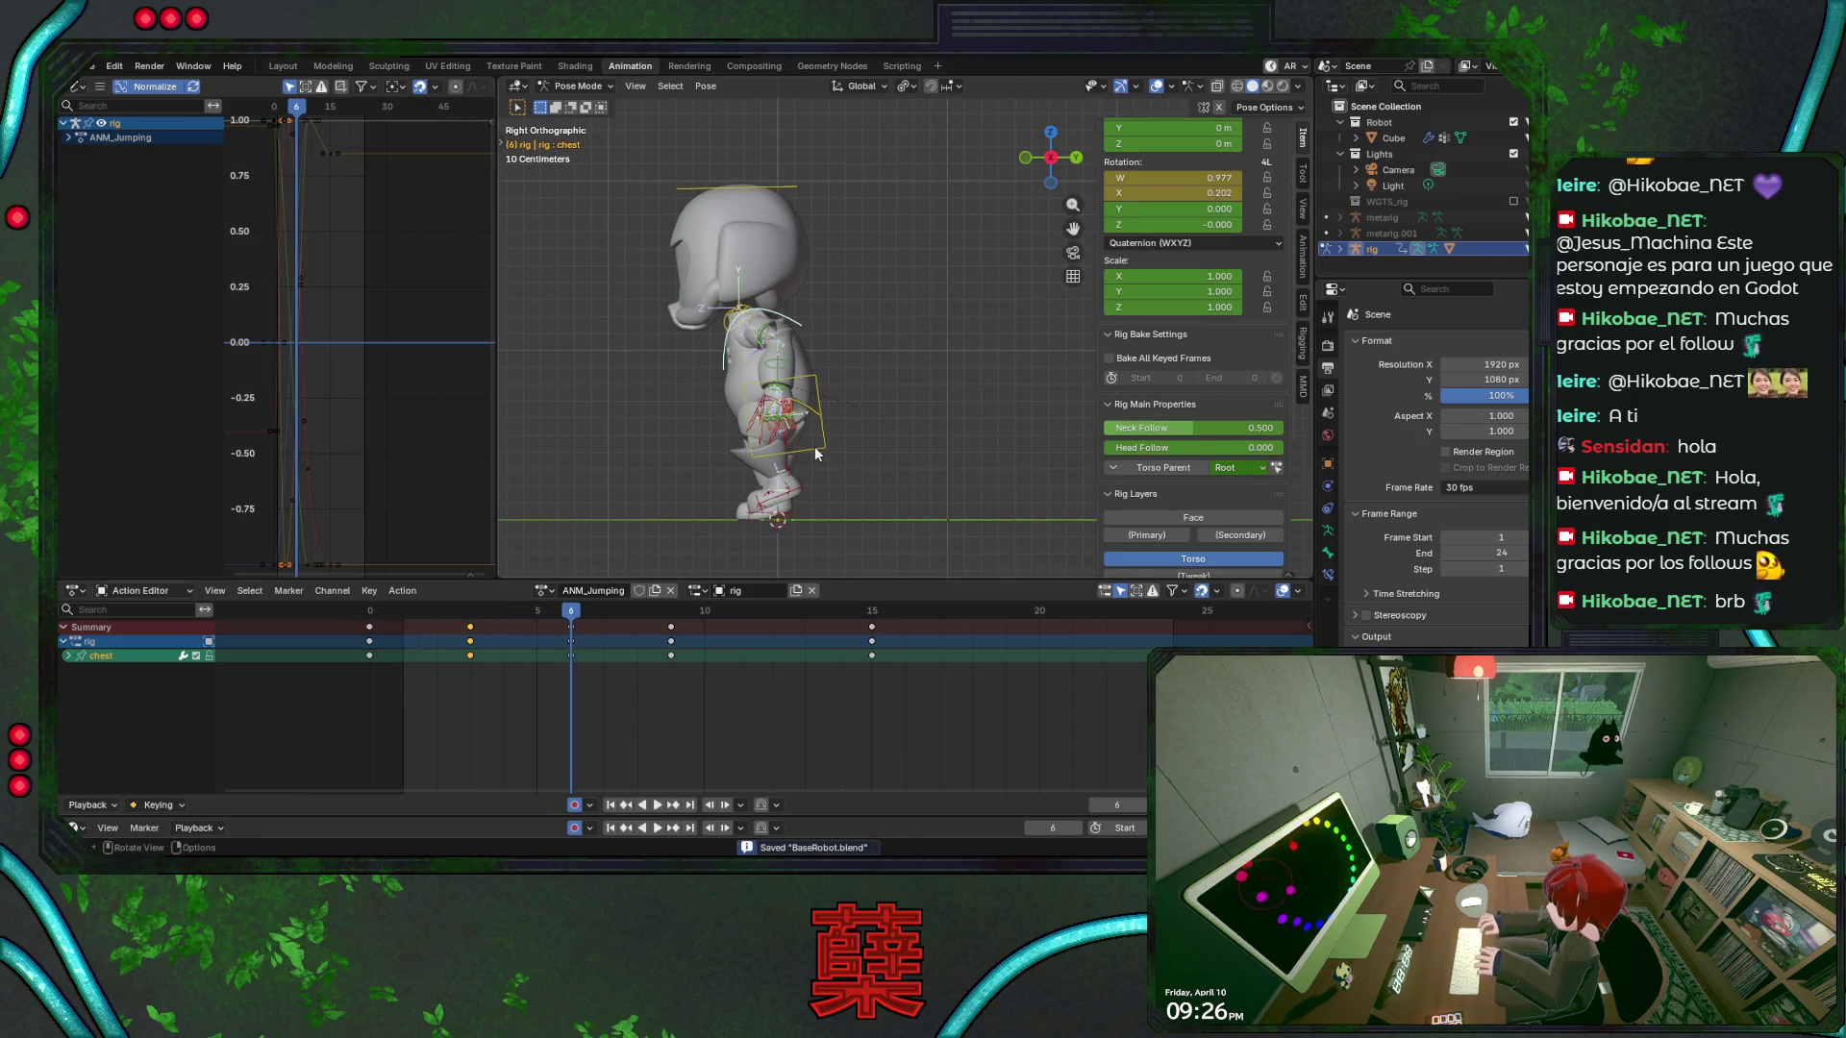
{"action": "left_click", "coordinate": [830, 448]}
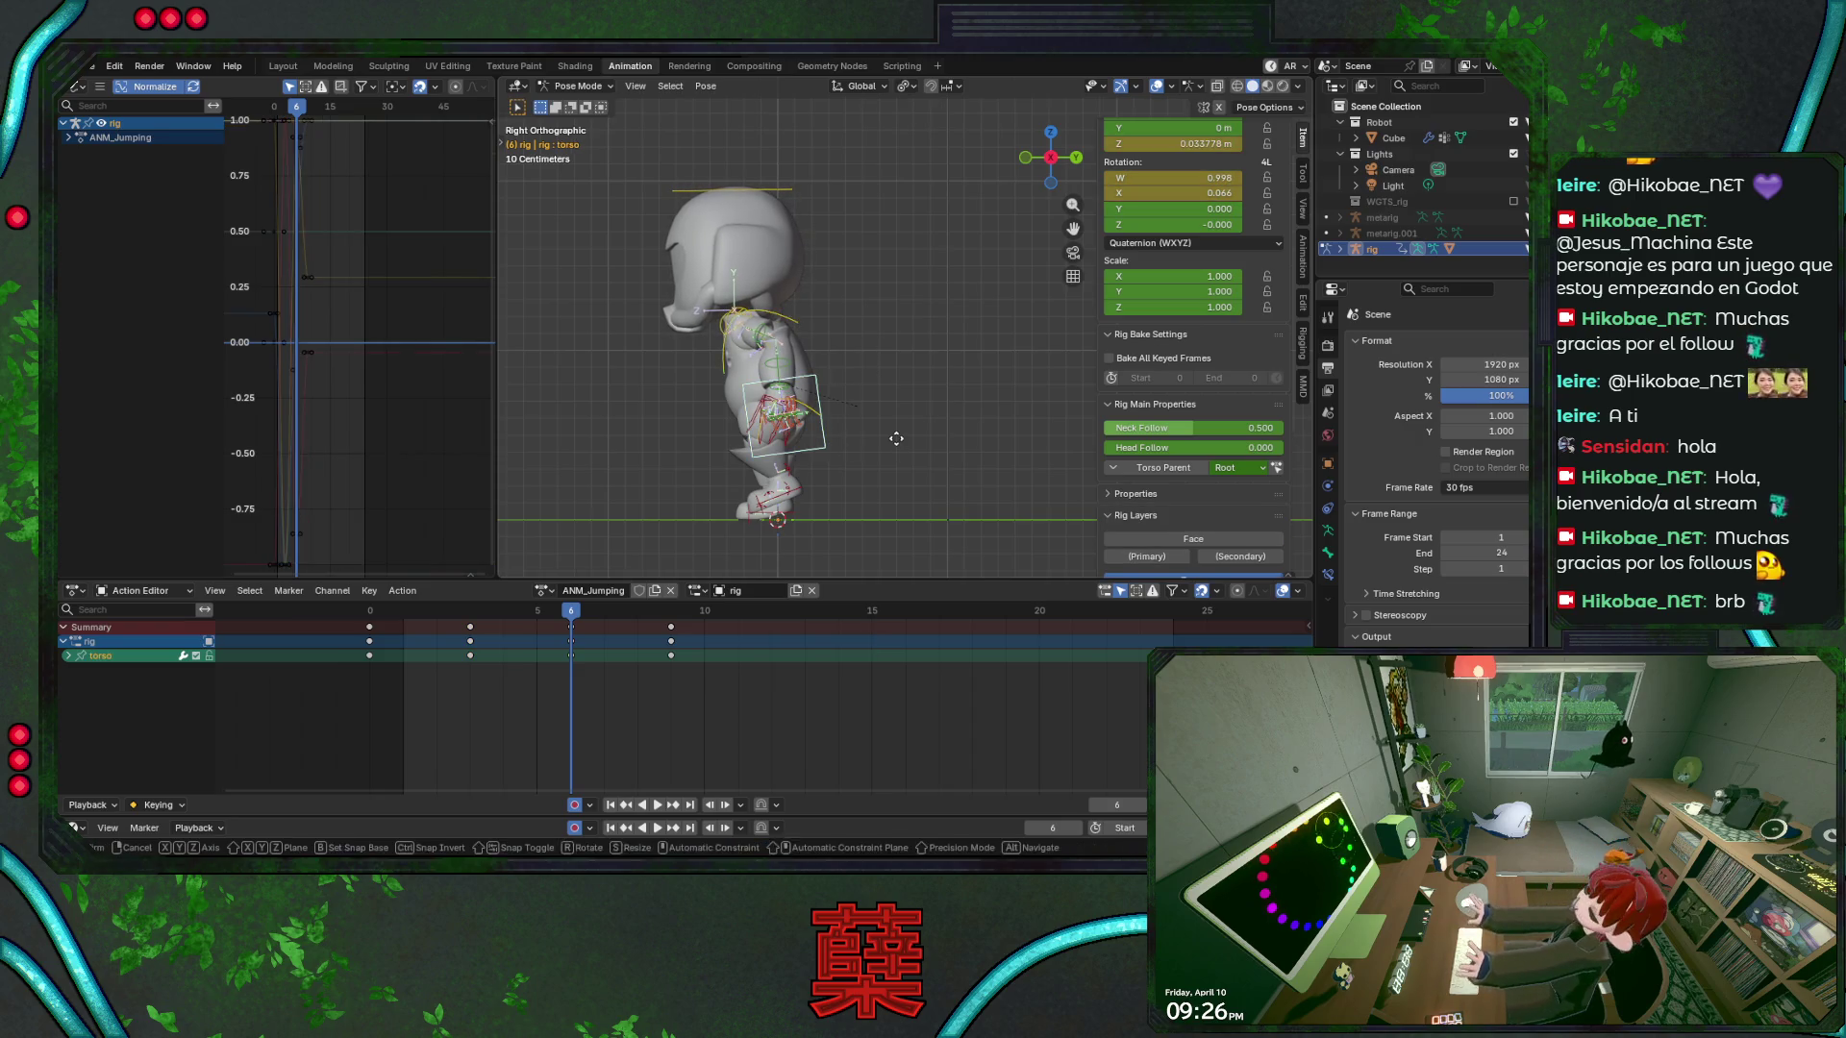
{"action": "key", "text": "g"}
{"action": "key", "text": "z"}
{"action": "left_click", "coordinate": [897, 440]}
{"action": "key", "text": "r"}
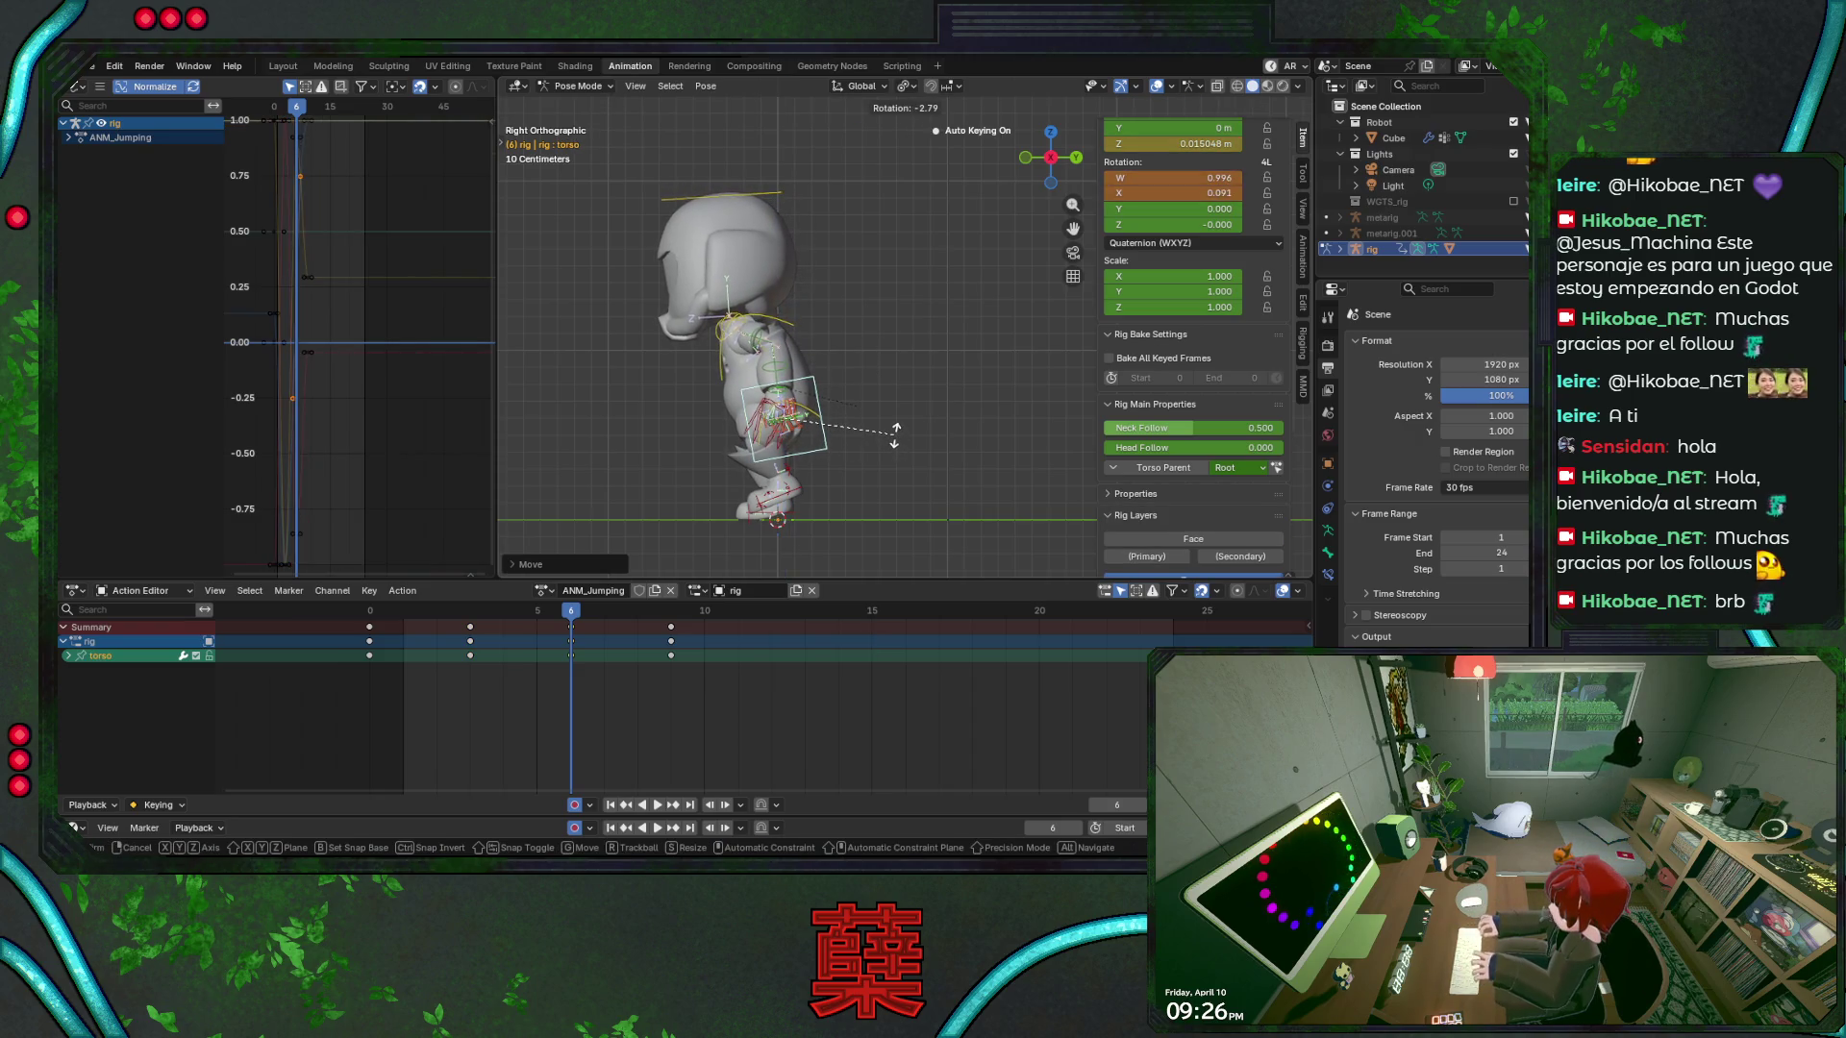
{"action": "left_click", "coordinate": [894, 442]}
{"action": "key", "text": "i"}
{"action": "key", "text": "ctrl+s"}
{"action": "key", "text": "space"}
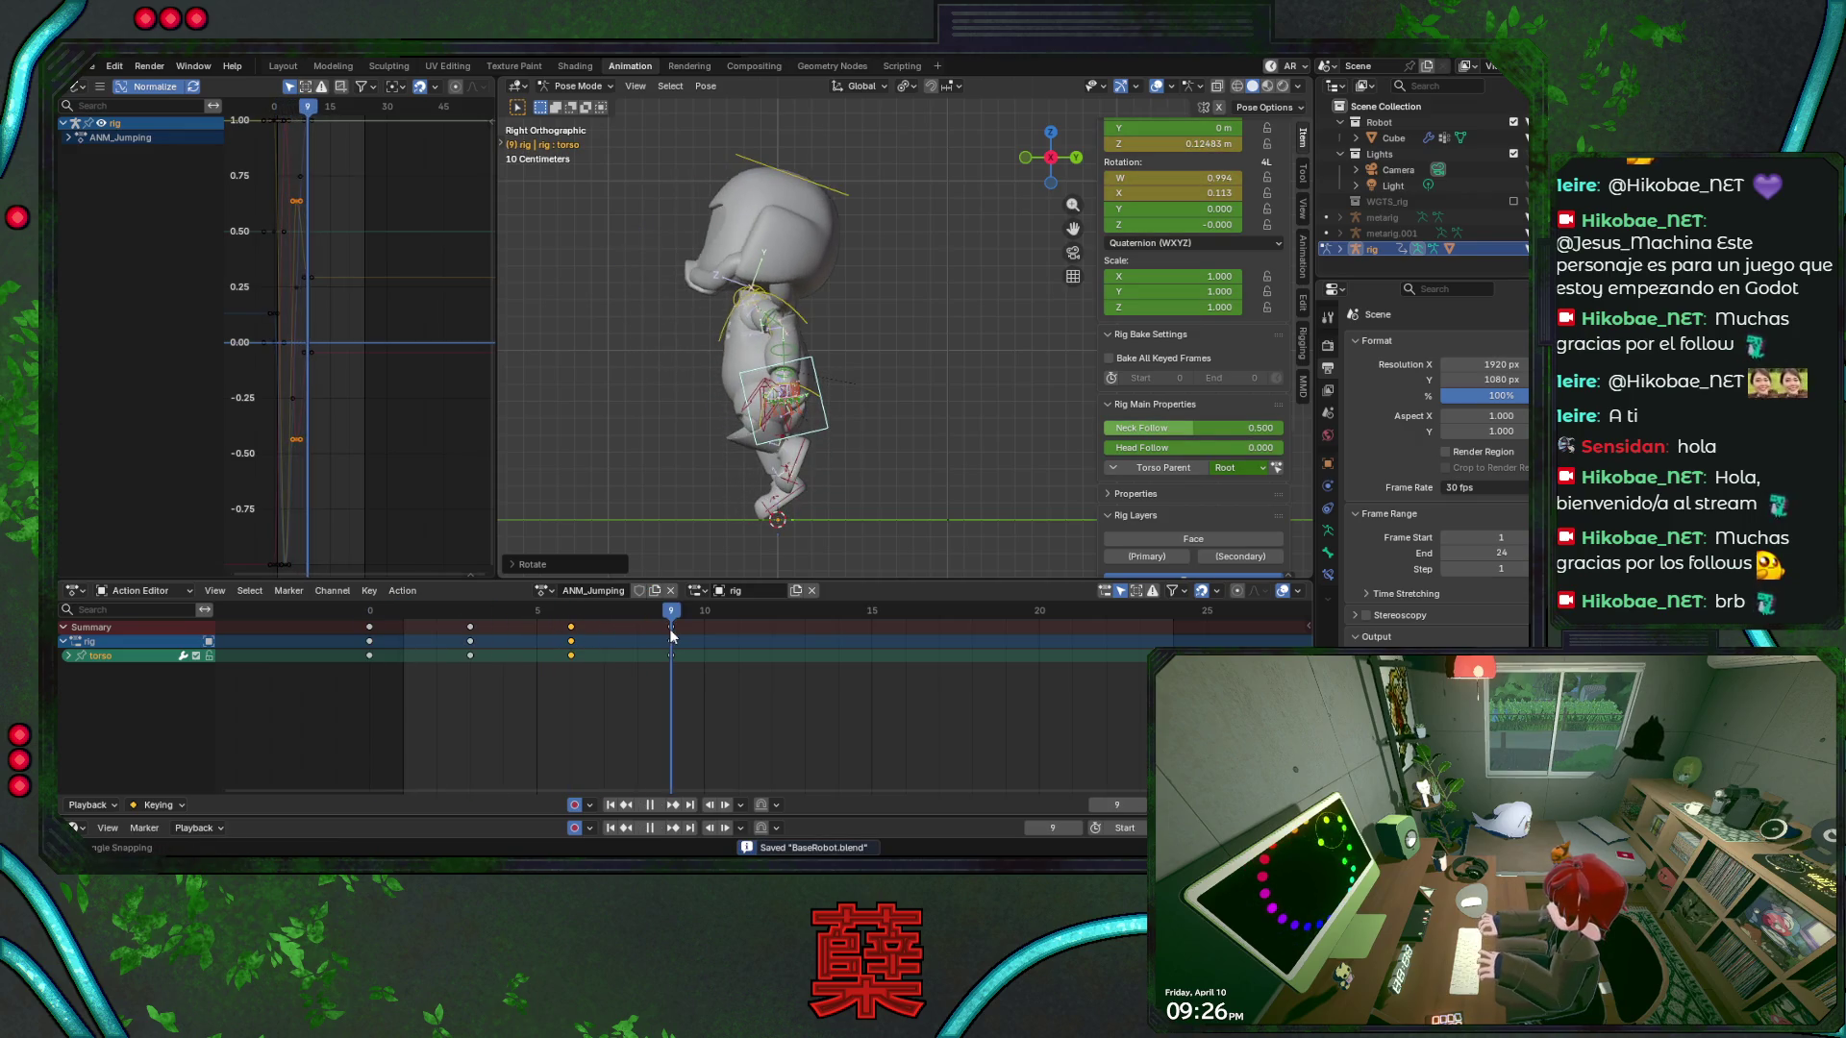
At frame 12, rotate the torso and the chest to match it
{"action": "key", "text": "space"}
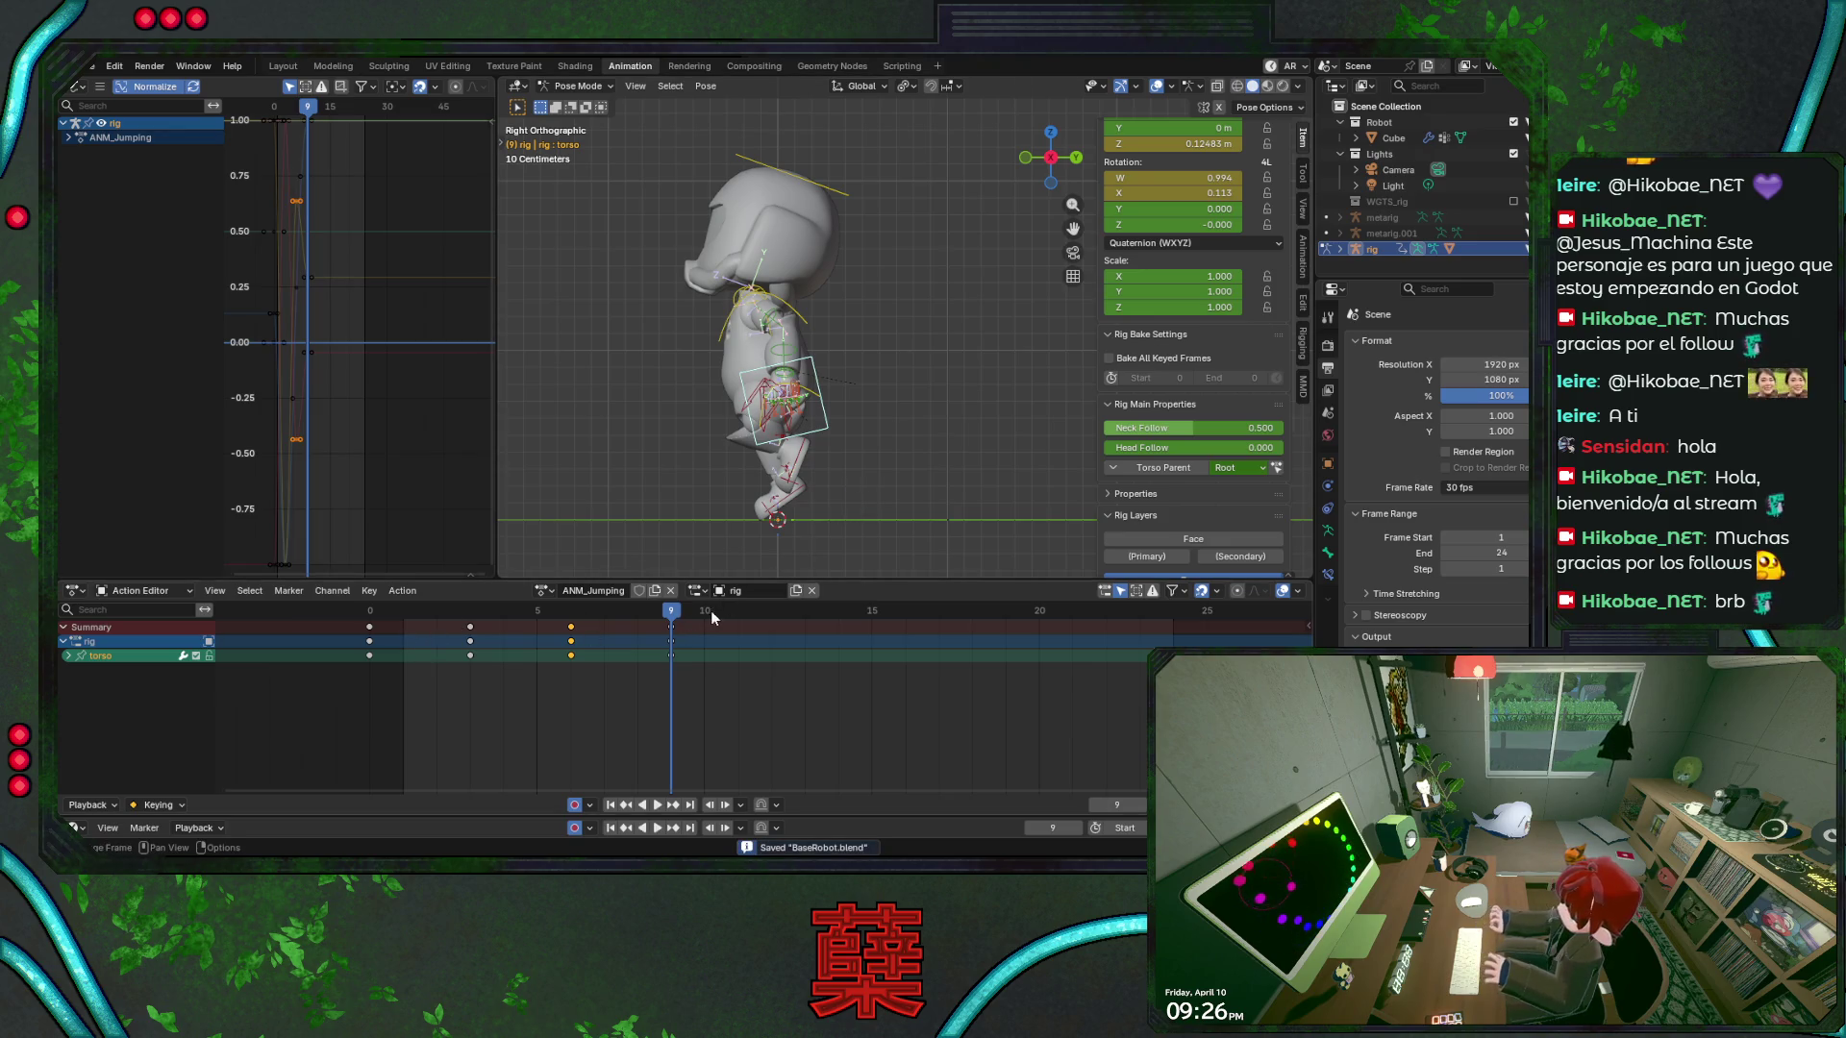
{"action": "mouse_move", "coordinate": [673, 635]}
{"action": "left_mouse_down"}
{"action": "mouse_move", "coordinate": [846, 623]}
{"action": "mouse_move", "coordinate": [781, 620]}
{"action": "left_mouse_up"}
{"action": "key", "text": "r"}
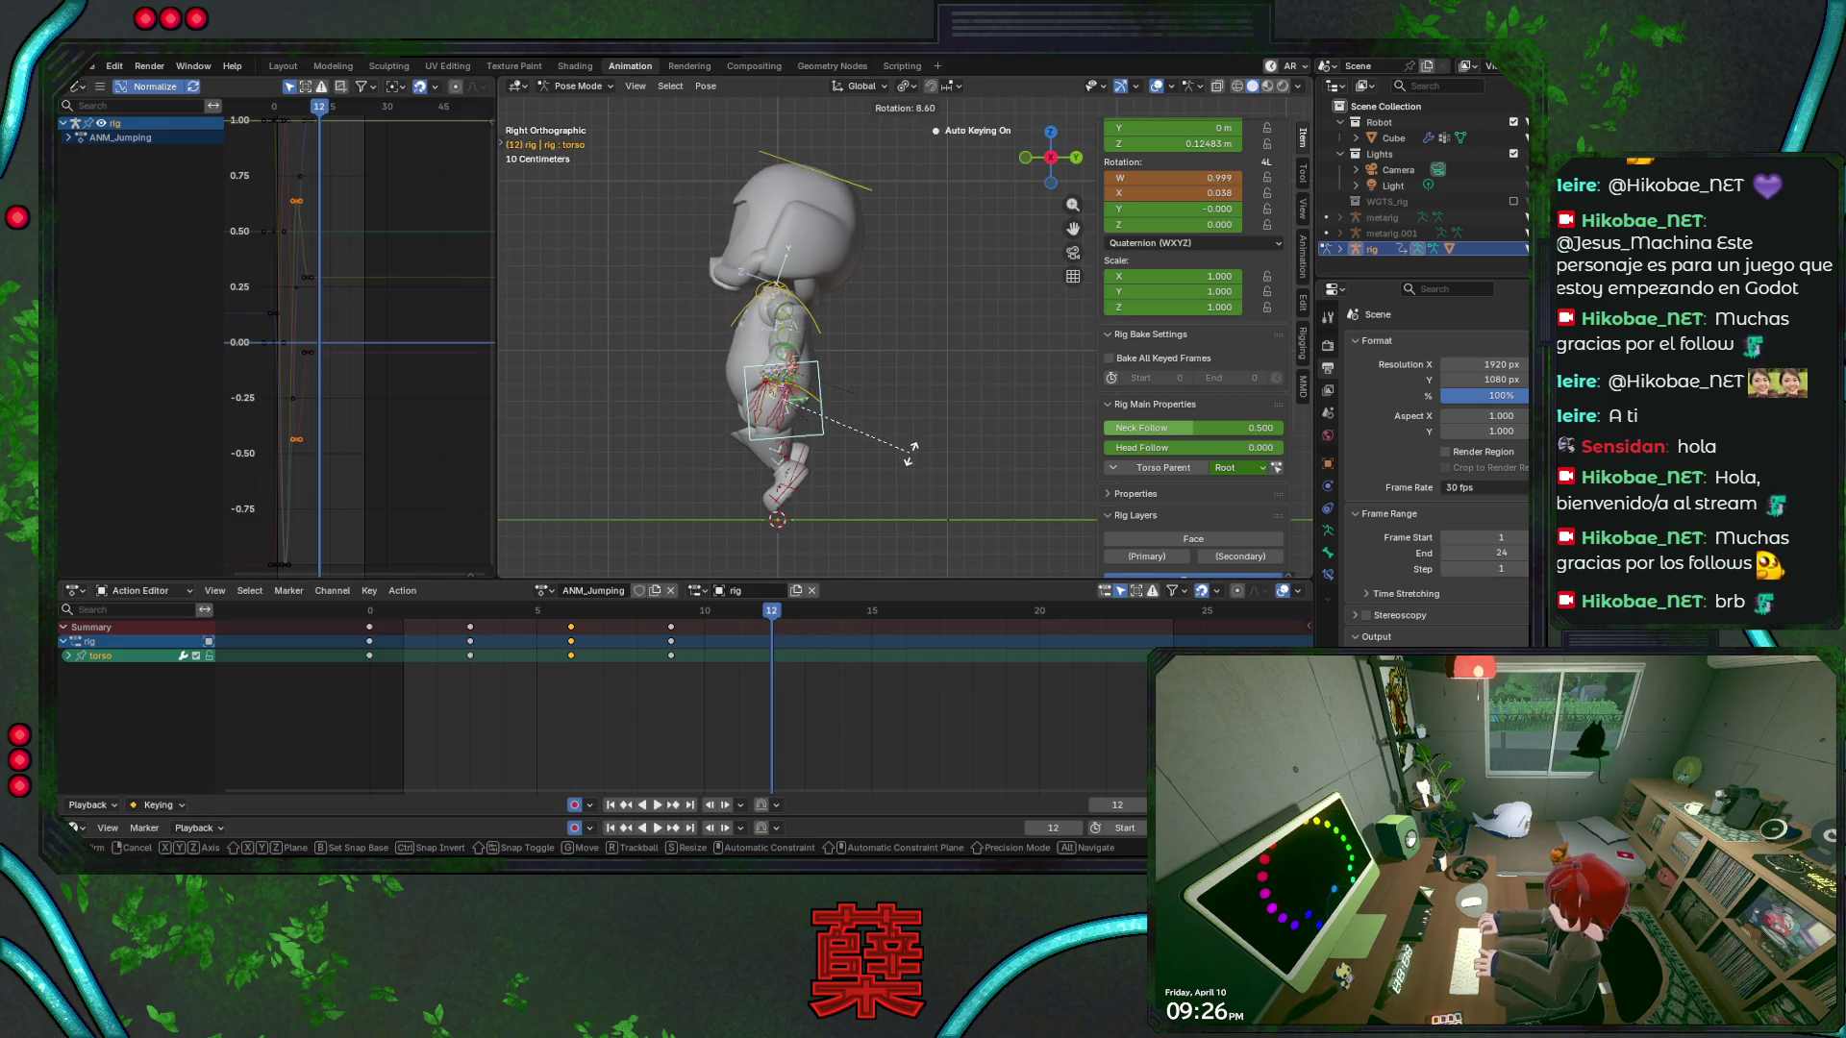
{"action": "left_click", "coordinate": [911, 456]}
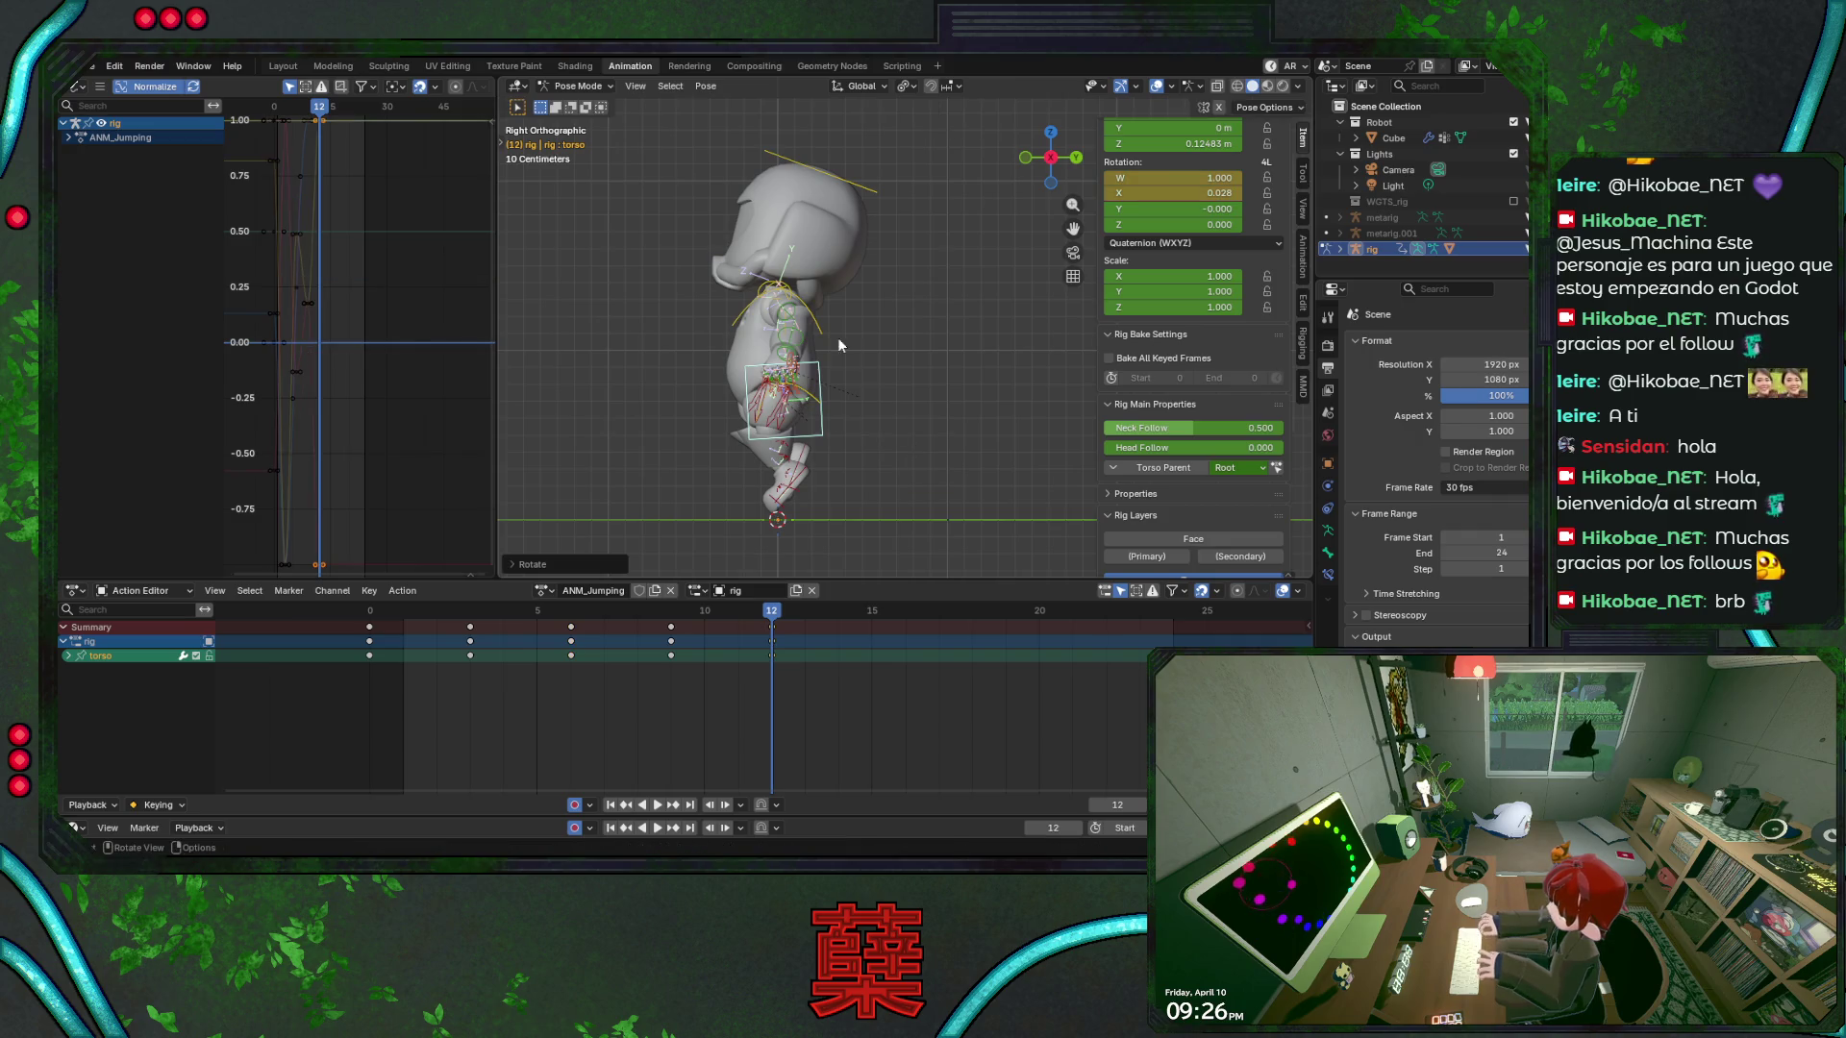
{"action": "left_click", "coordinate": [826, 332]}
{"action": "key", "text": "r"}
{"action": "left_click", "coordinate": [873, 319]}
{"action": "left_click", "coordinate": [858, 190]}
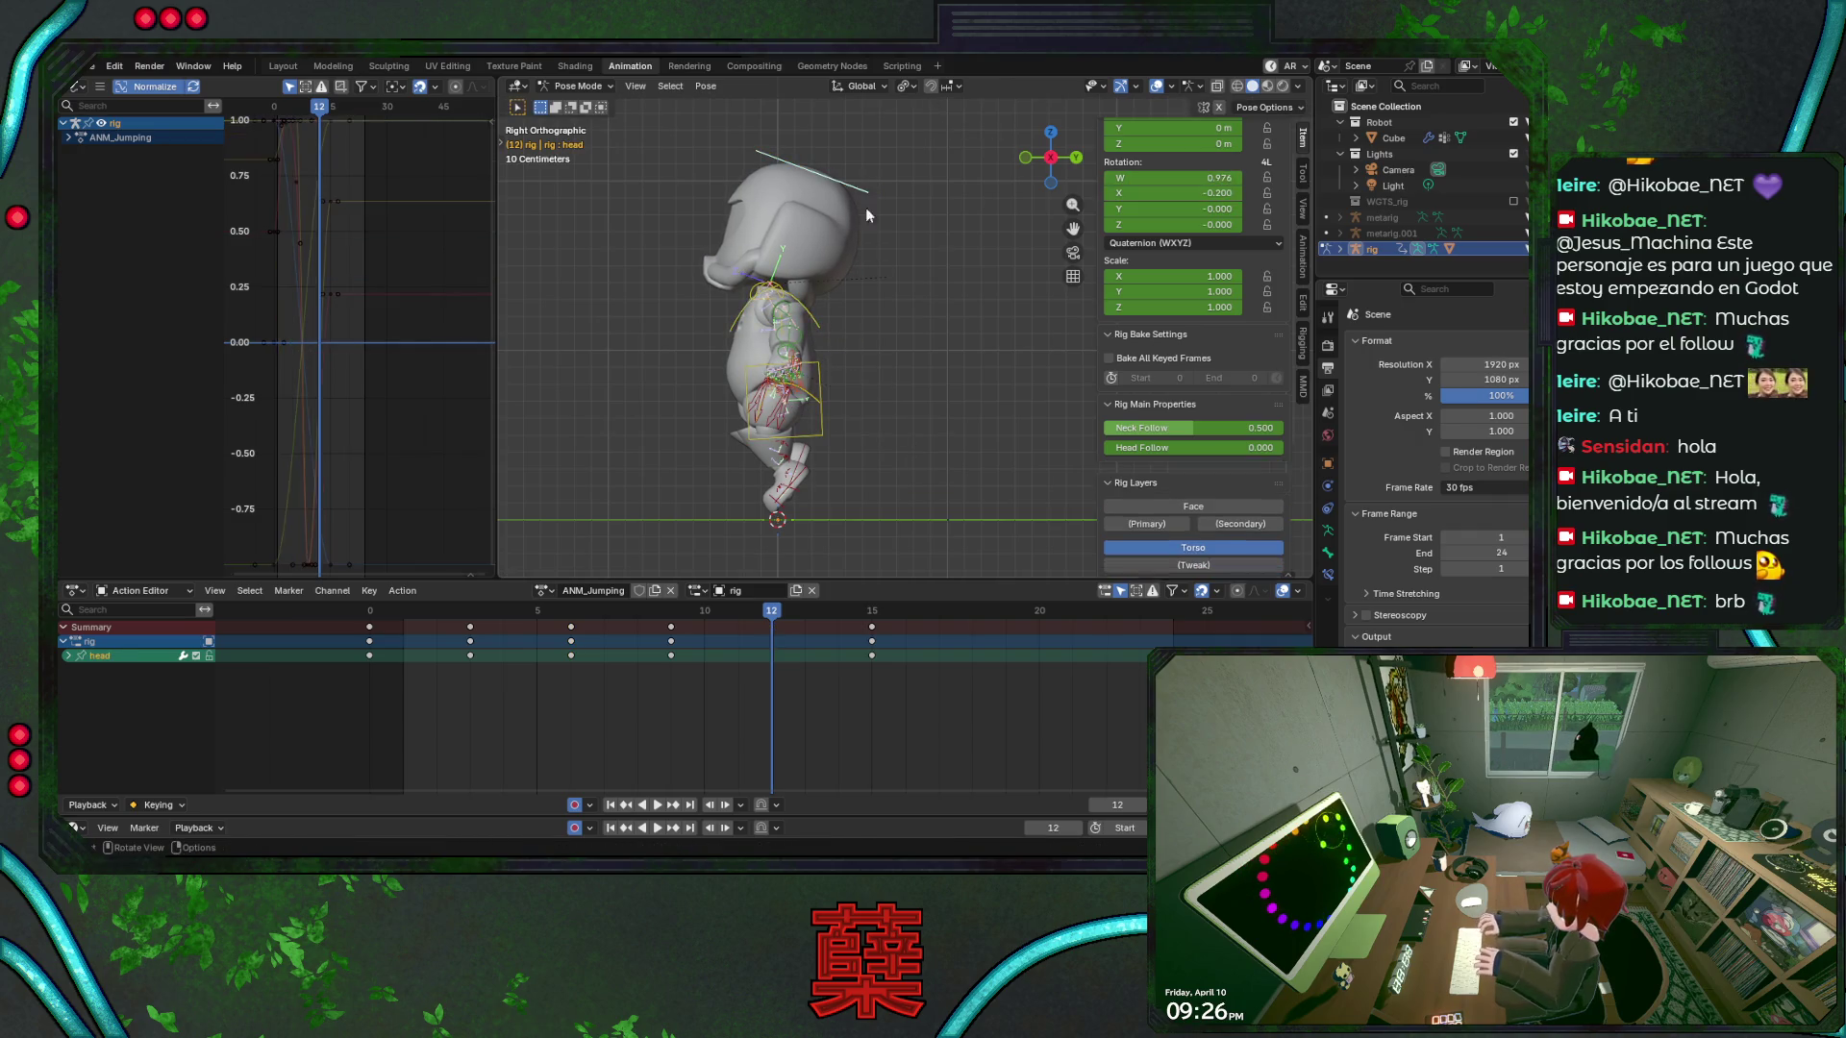
Rotate the head to a new tilt, save, and play the jump
{"action": "key", "text": "r"}
{"action": "left_click", "coordinate": [907, 281]}
{"action": "key", "text": "ctrl+s"}
{"action": "key", "text": "space"}
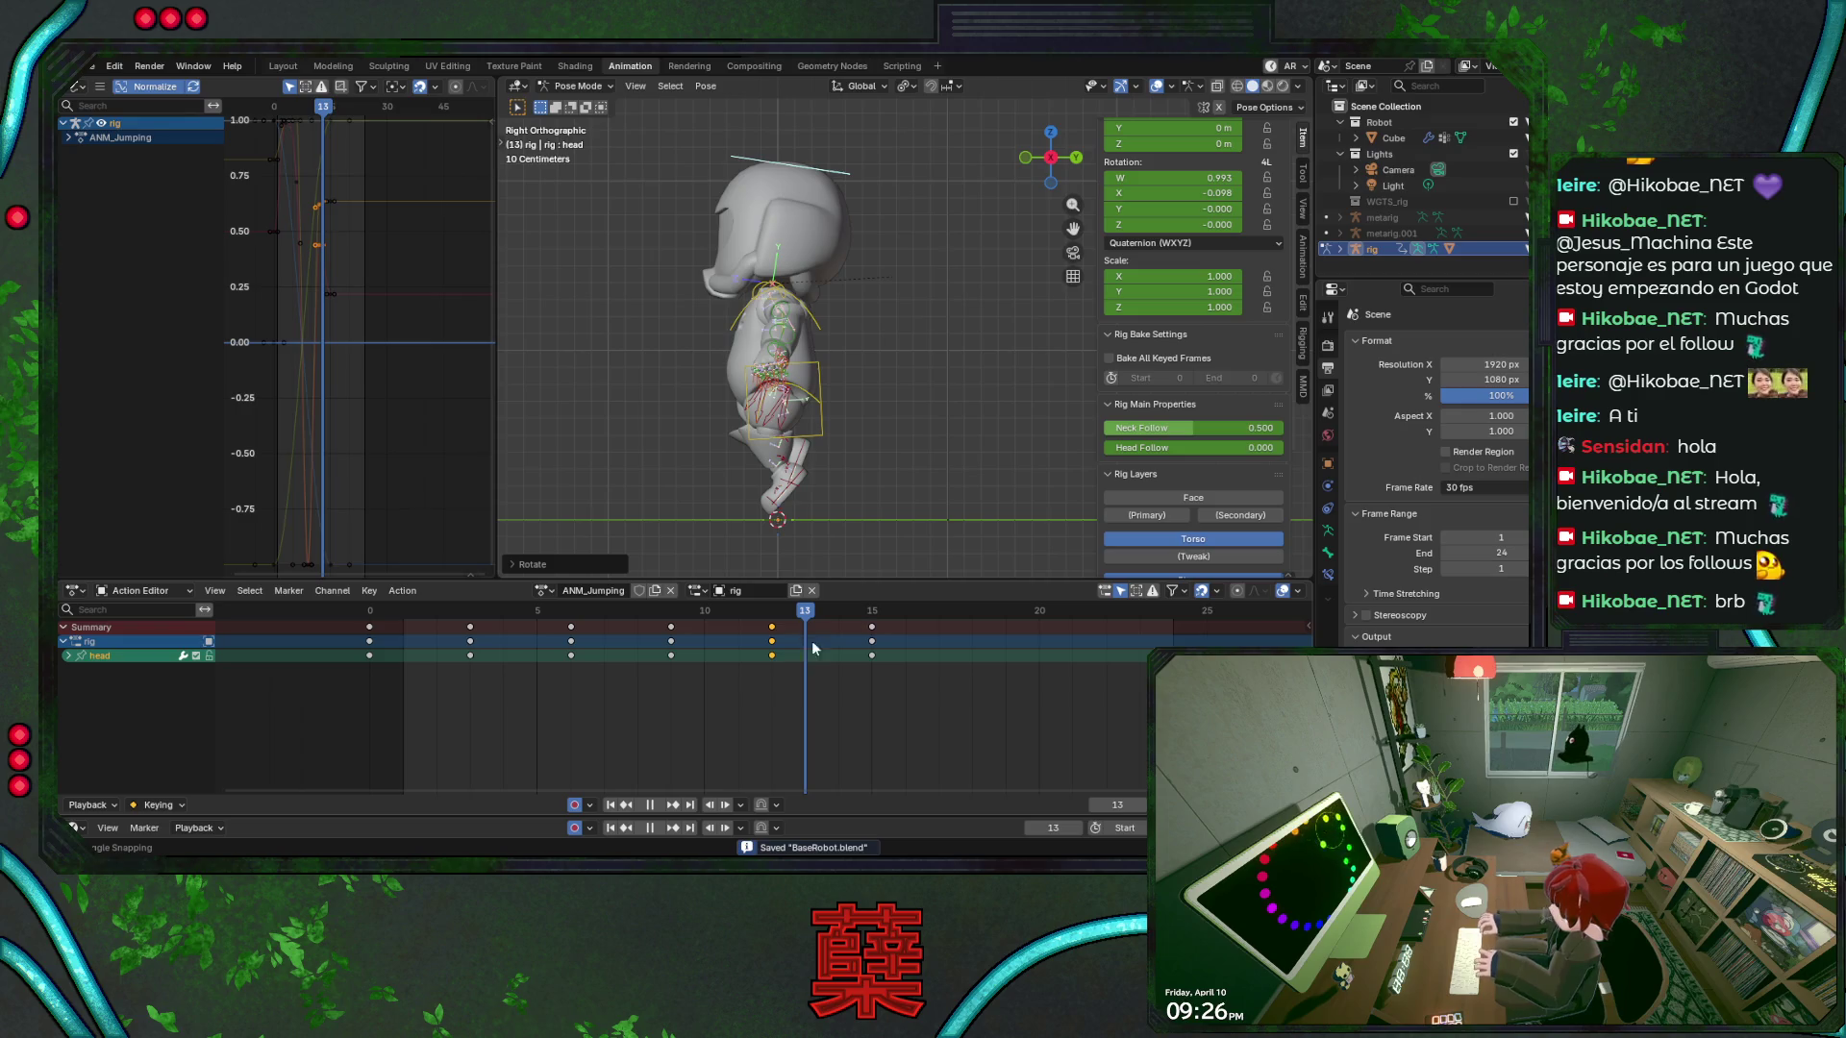
{"action": "key", "text": "space"}
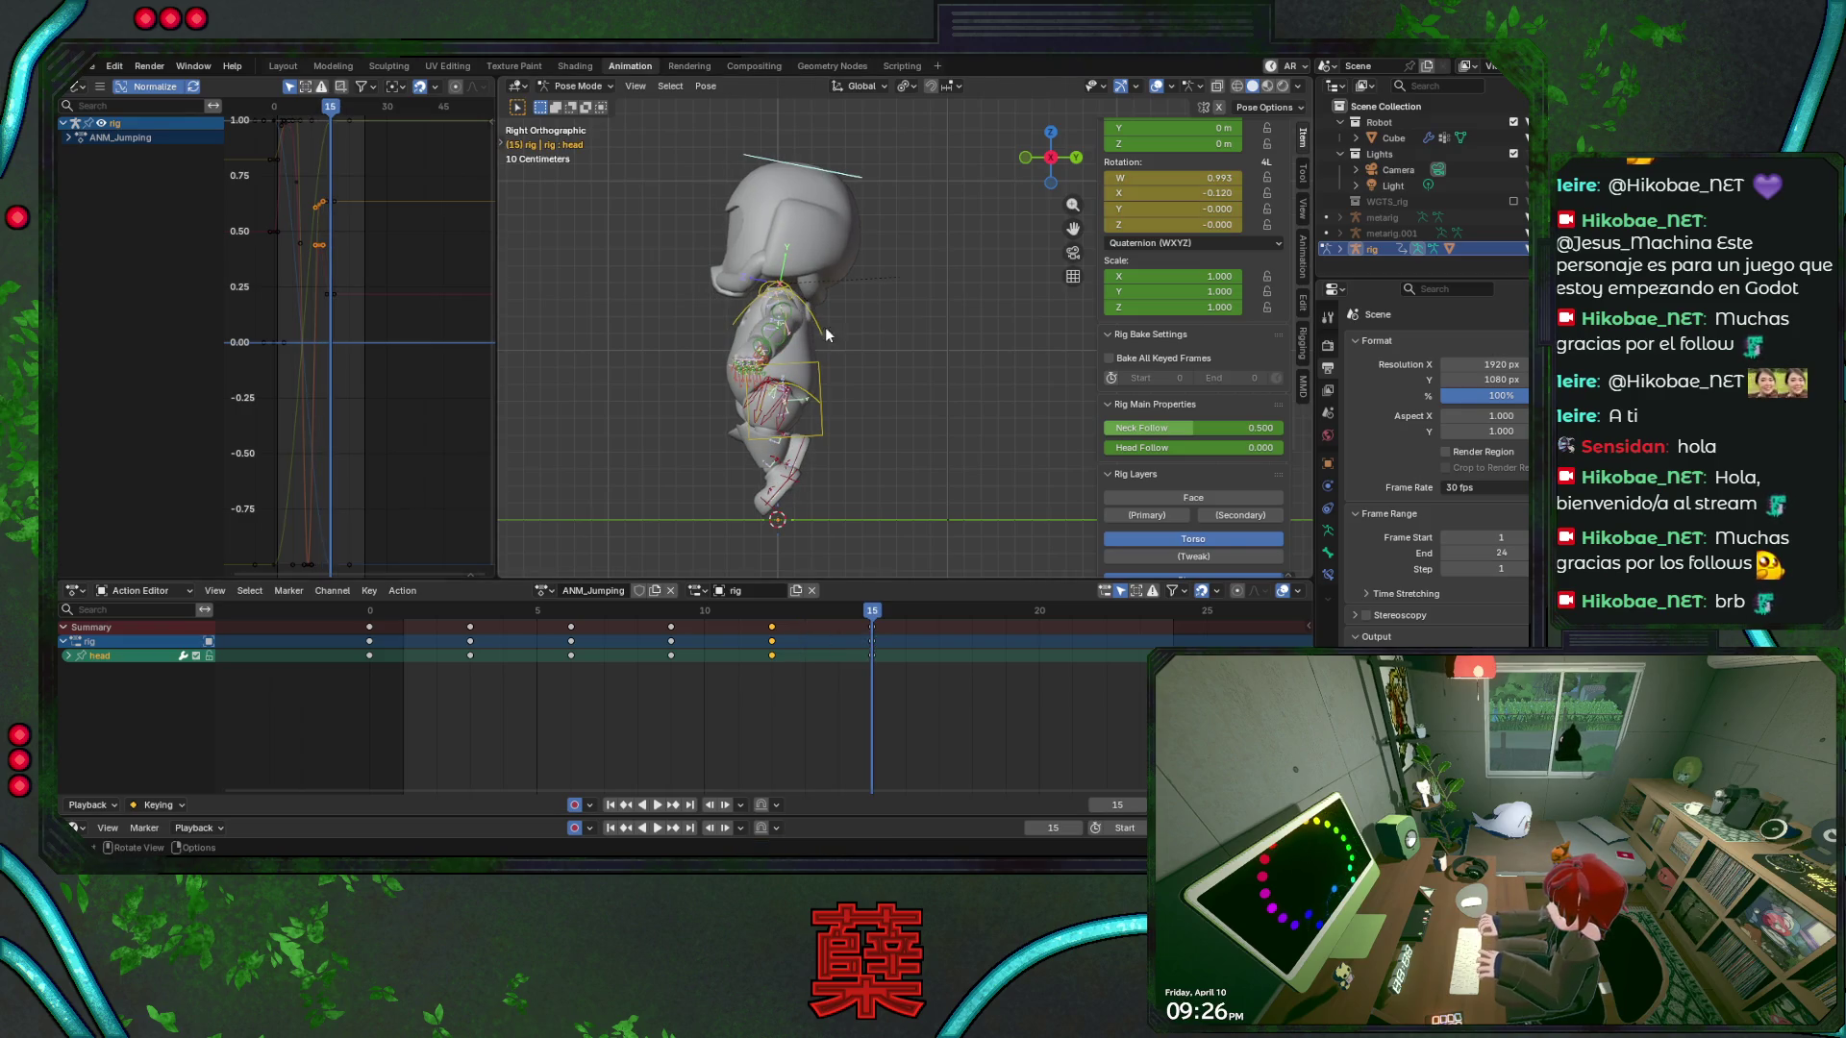
Reset the chest and head rotations, then re-tilt the head at frame 15
{"action": "left_click", "coordinate": [824, 326]}
{"action": "key", "text": "alt+r"}
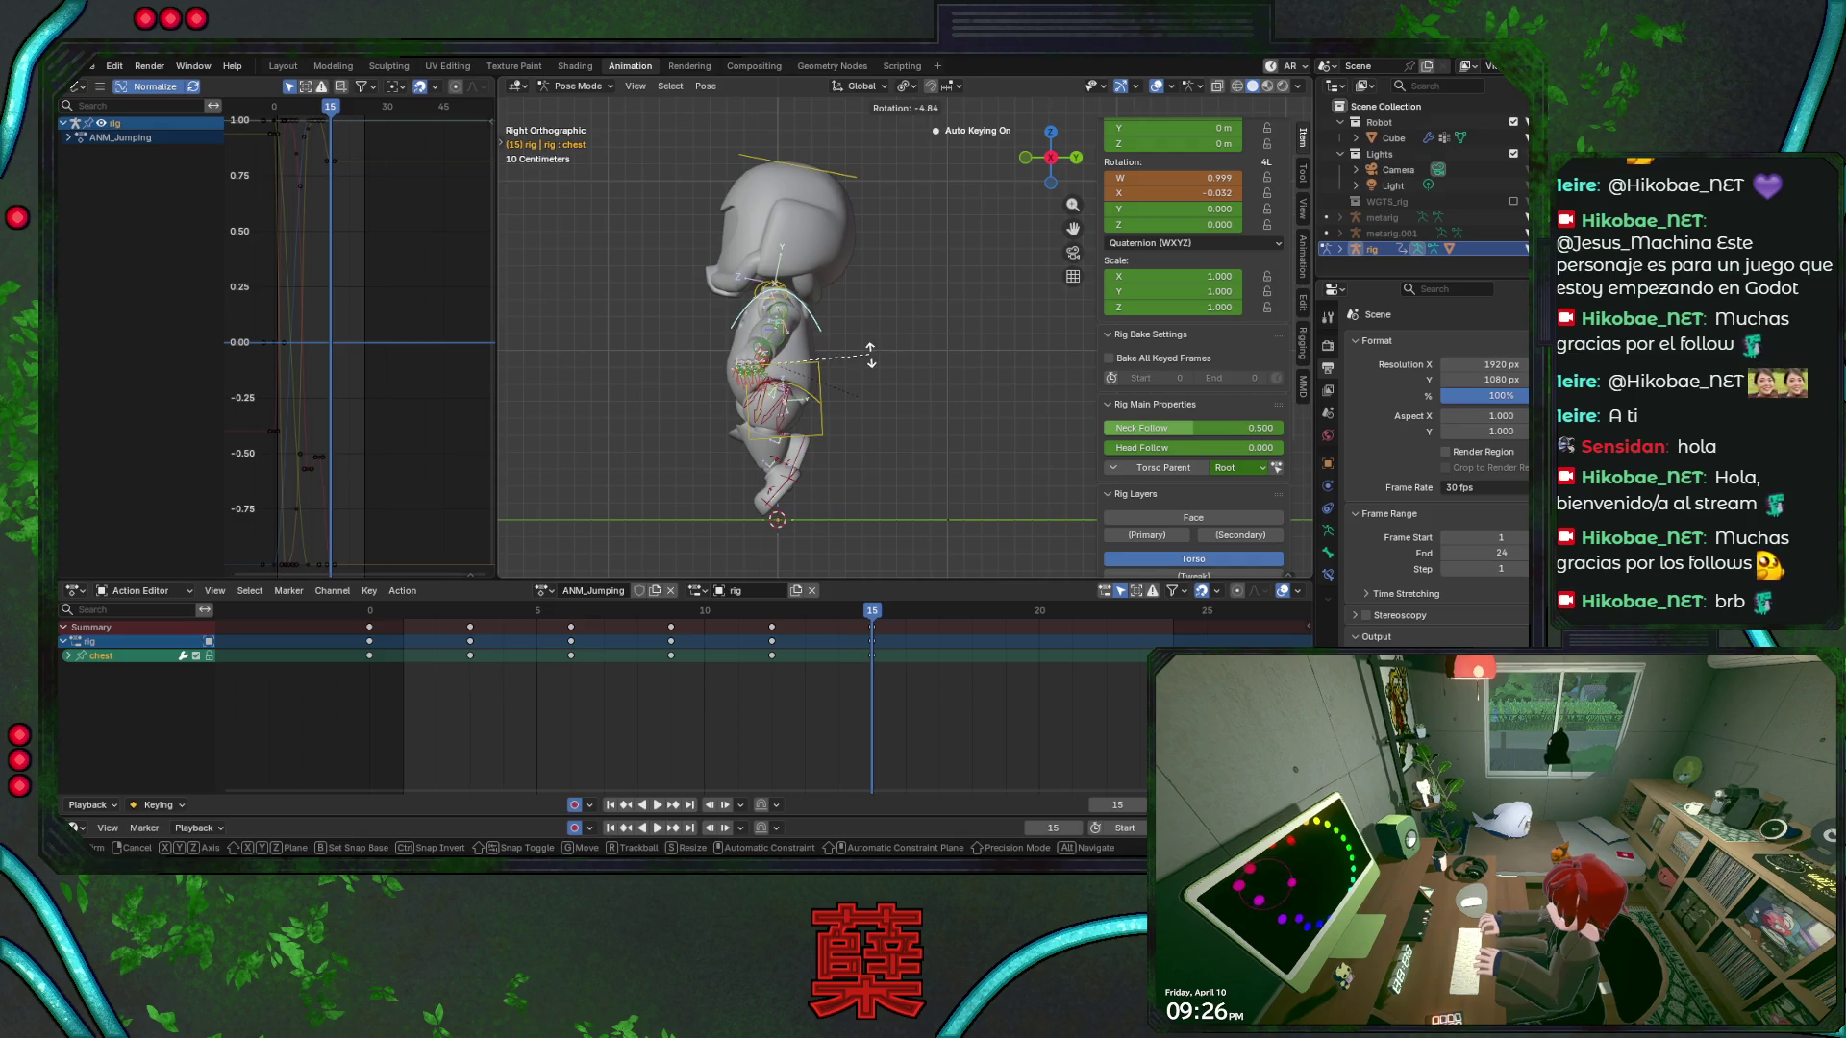
{"action": "key", "text": "ctrl+s"}
{"action": "left_click", "coordinate": [861, 206]}
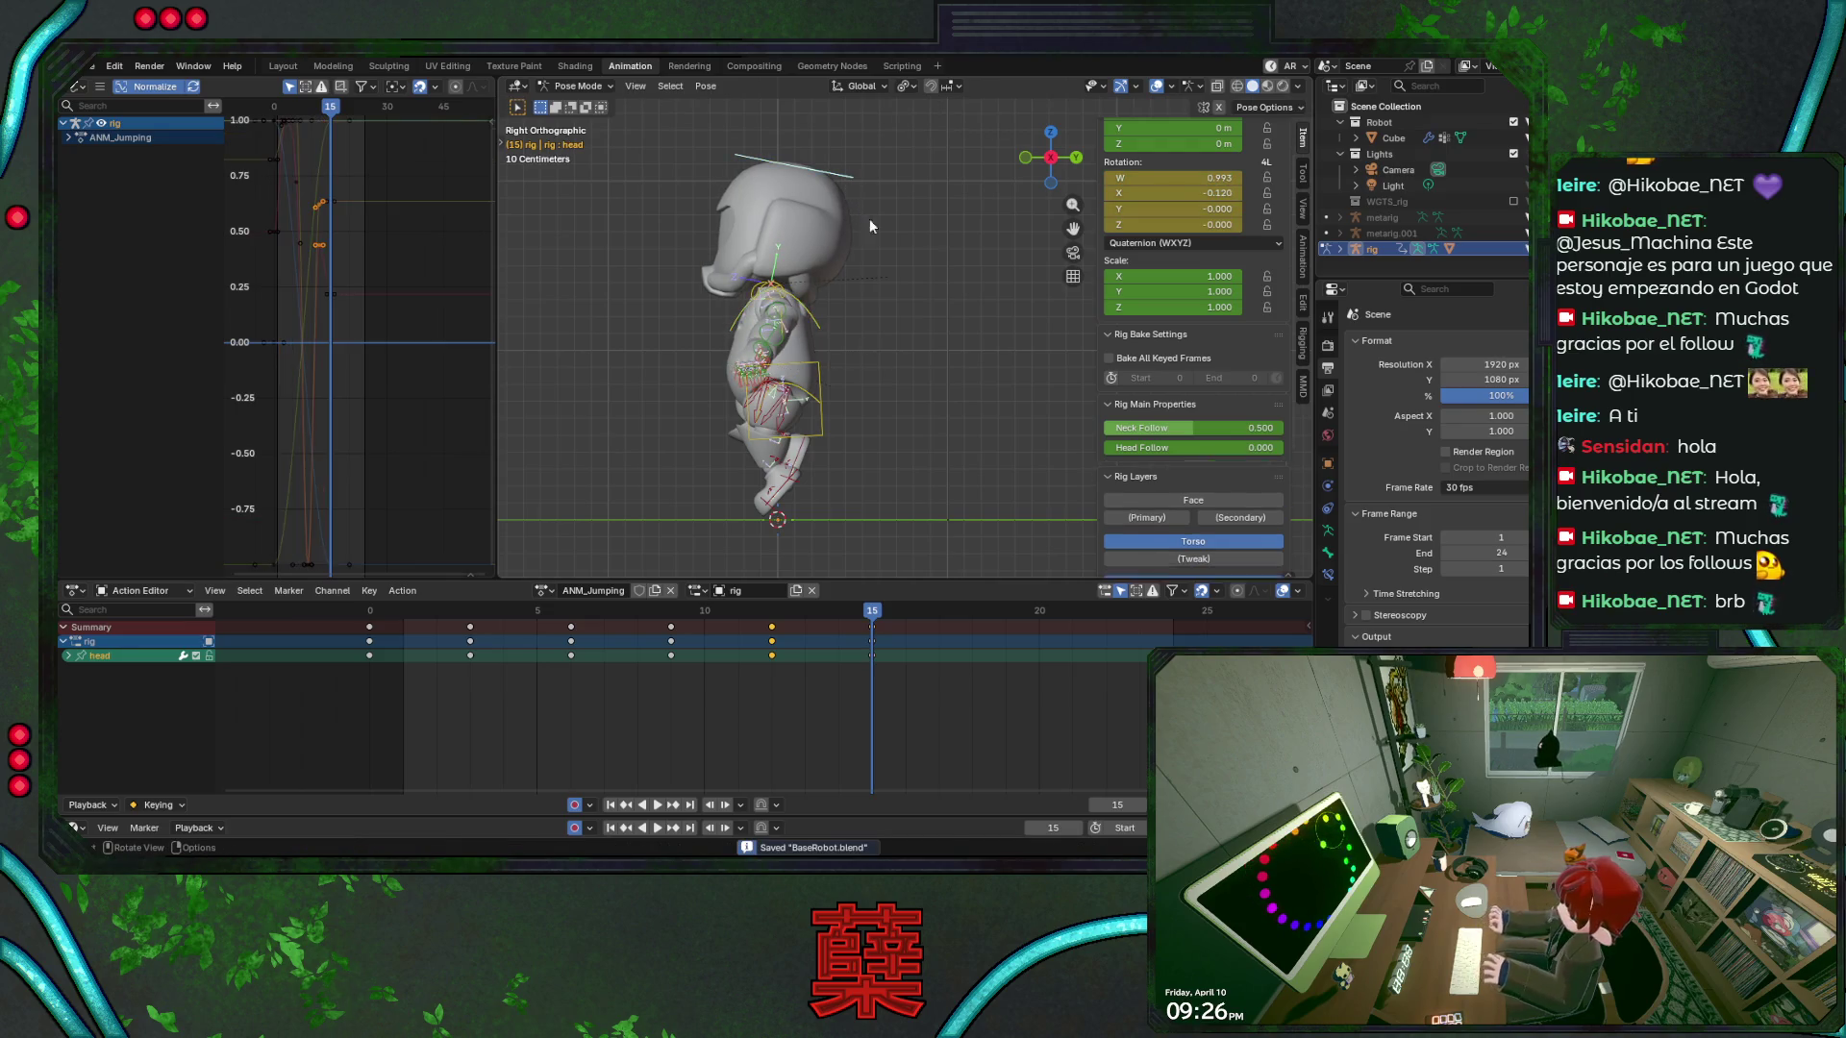
{"action": "key", "text": "alt+r"}
{"action": "key", "text": "r"}
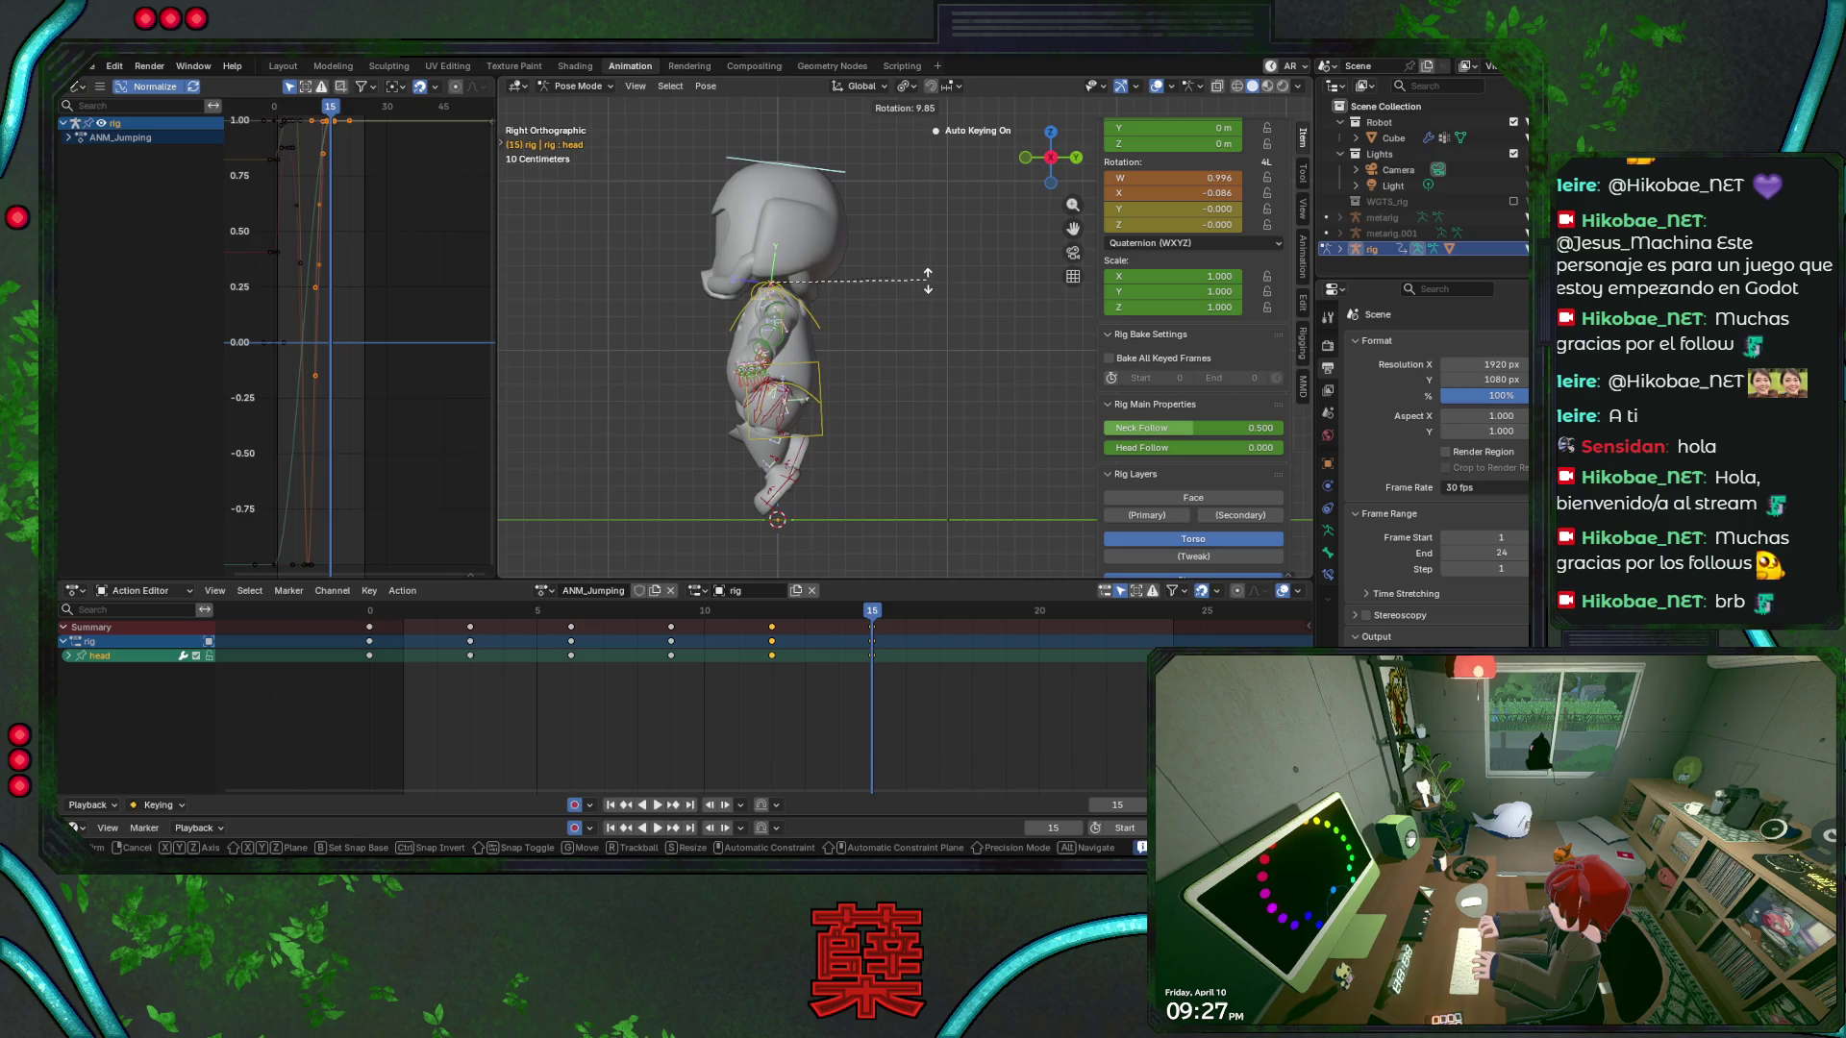
{"action": "left_click", "coordinate": [906, 305]}
Replay the jump, nudge the head rotation slightly, and save
{"action": "key", "text": "space"}
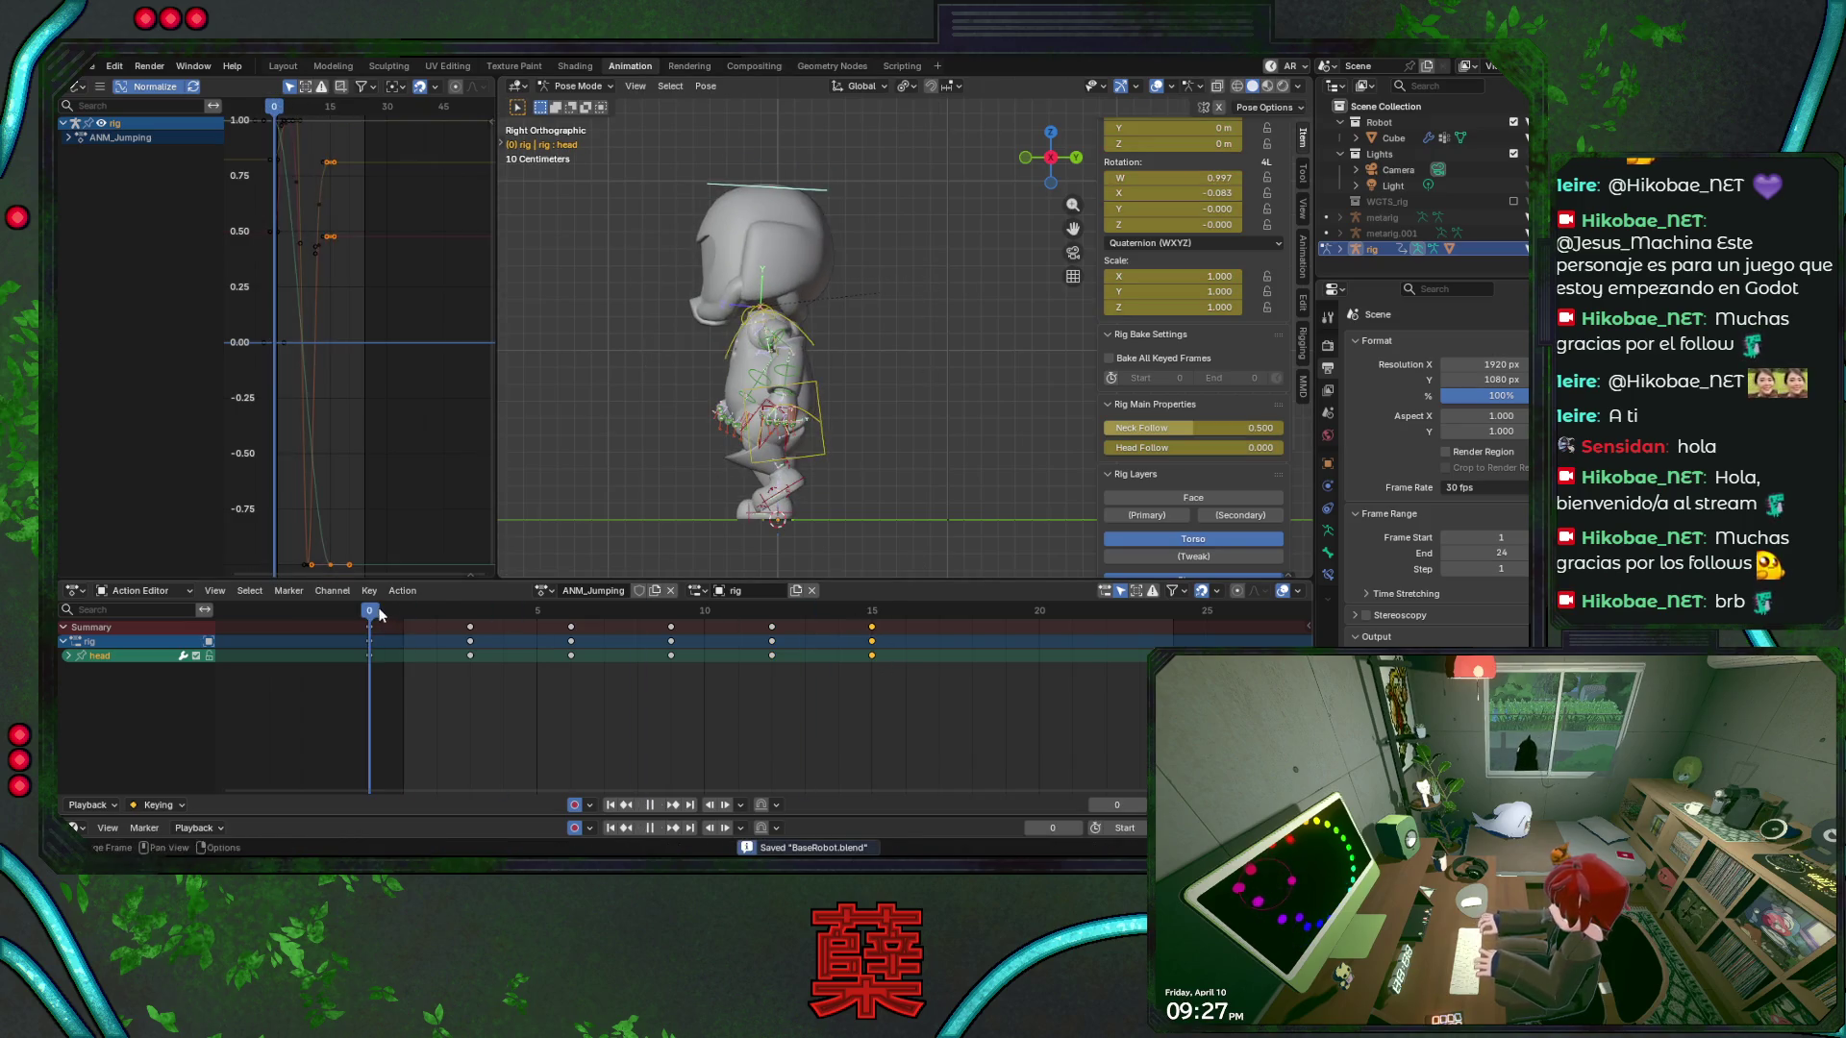
{"action": "key", "text": "Escape"}
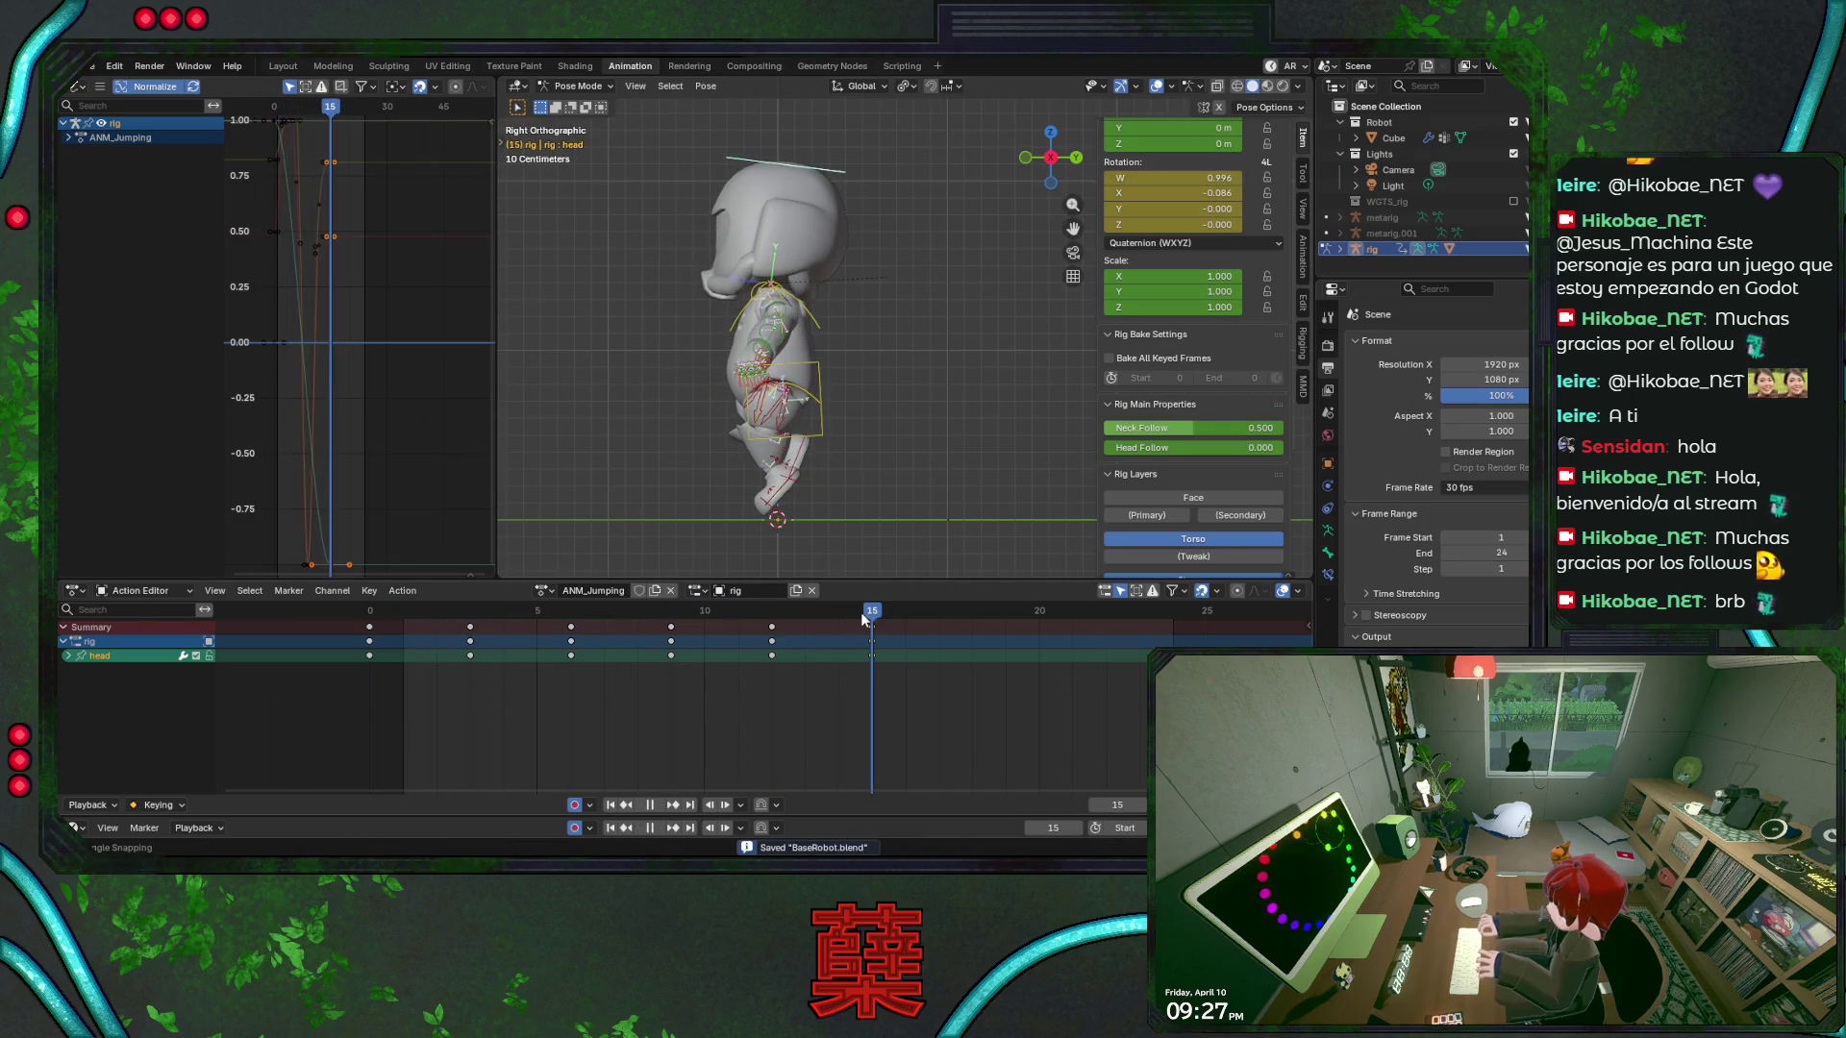
{"action": "key", "text": "r"}
{"action": "left_click", "coordinate": [906, 356]}
{"action": "key", "text": "ctrl+s"}
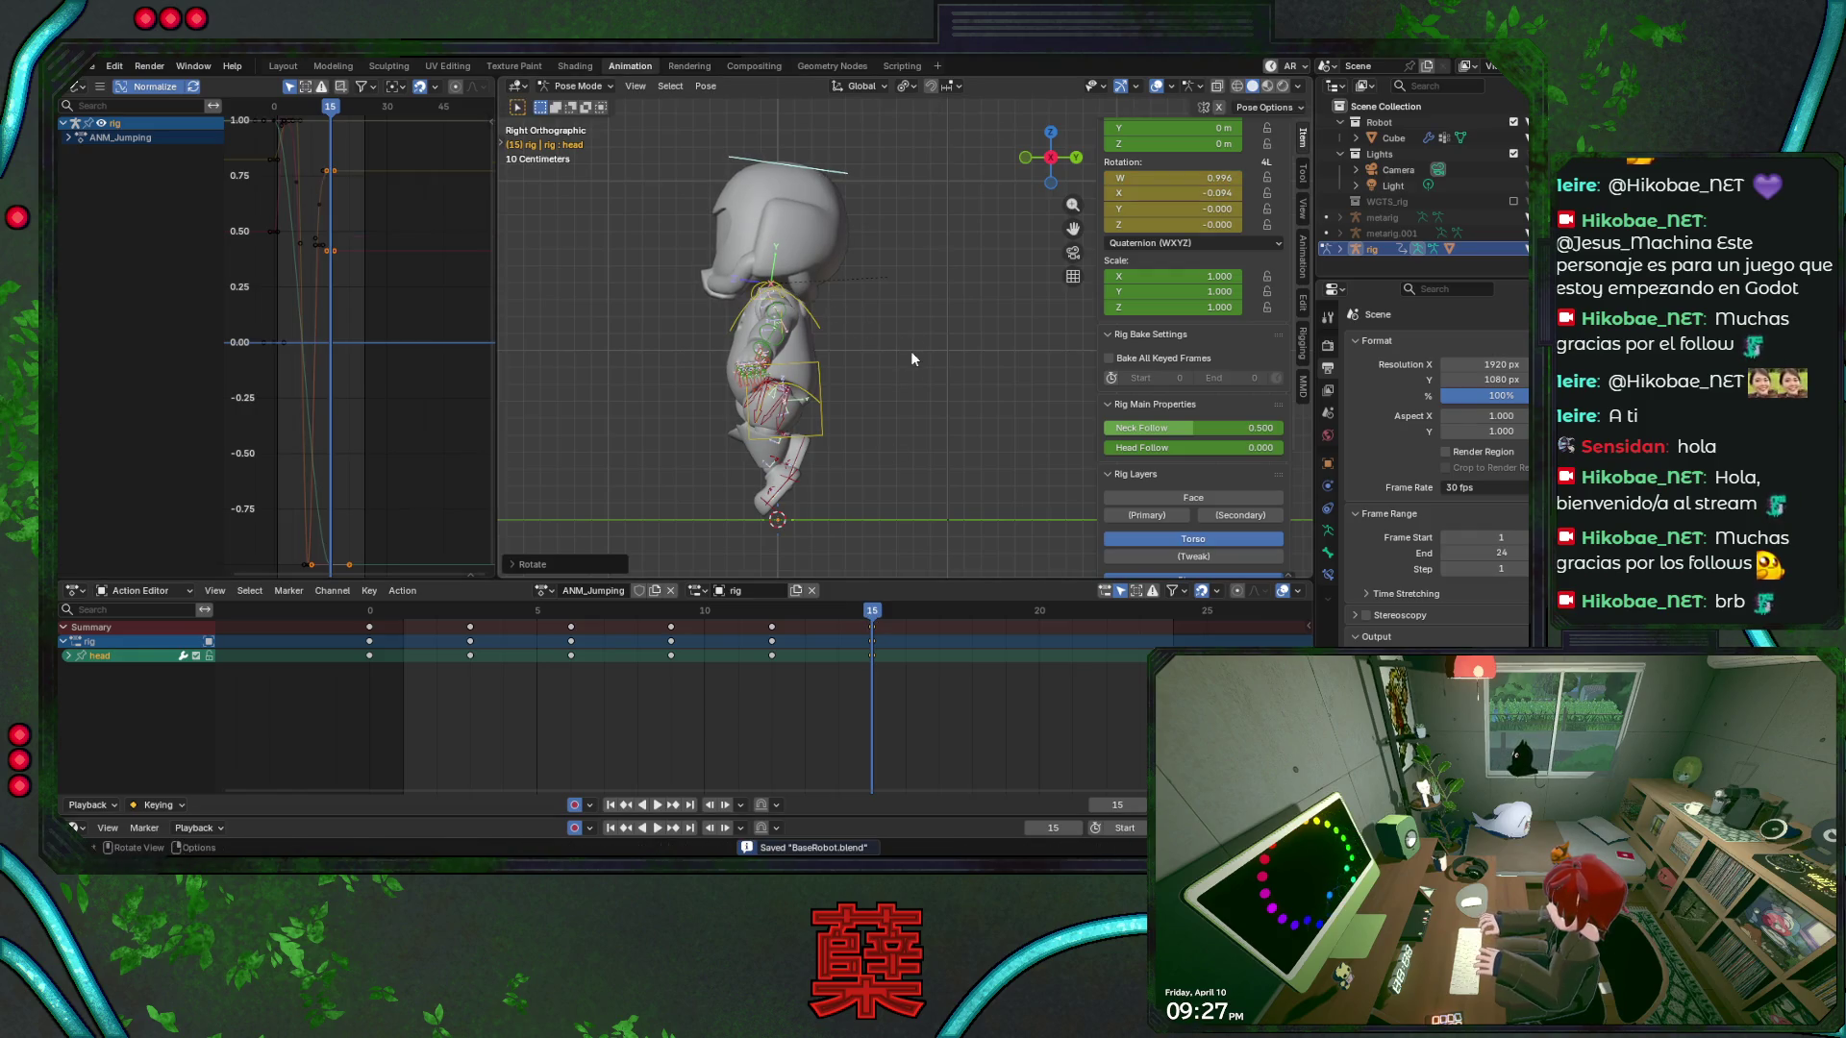
Select the torso, chest and hips controls in turn, save, then reselect the head
{"action": "left_click", "coordinate": [830, 399]}
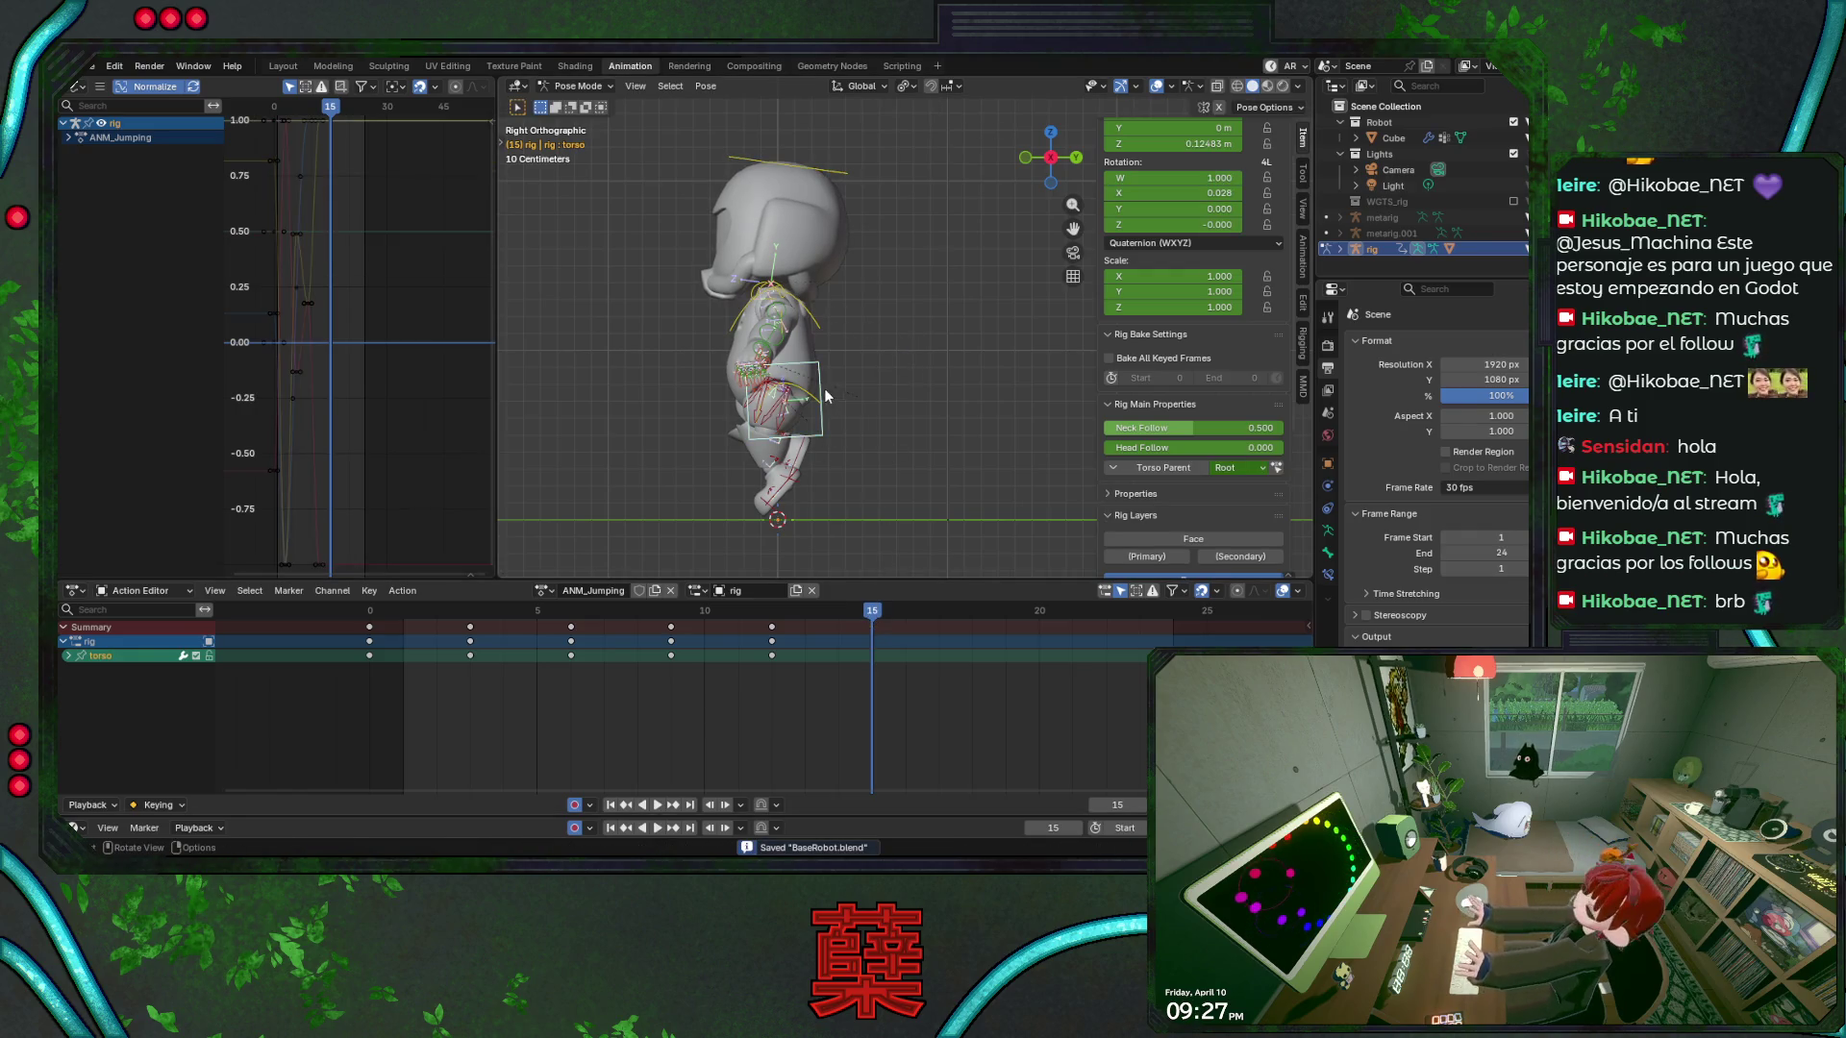
{"action": "left_click", "coordinate": [875, 402]}
{"action": "left_click", "coordinate": [812, 316]}
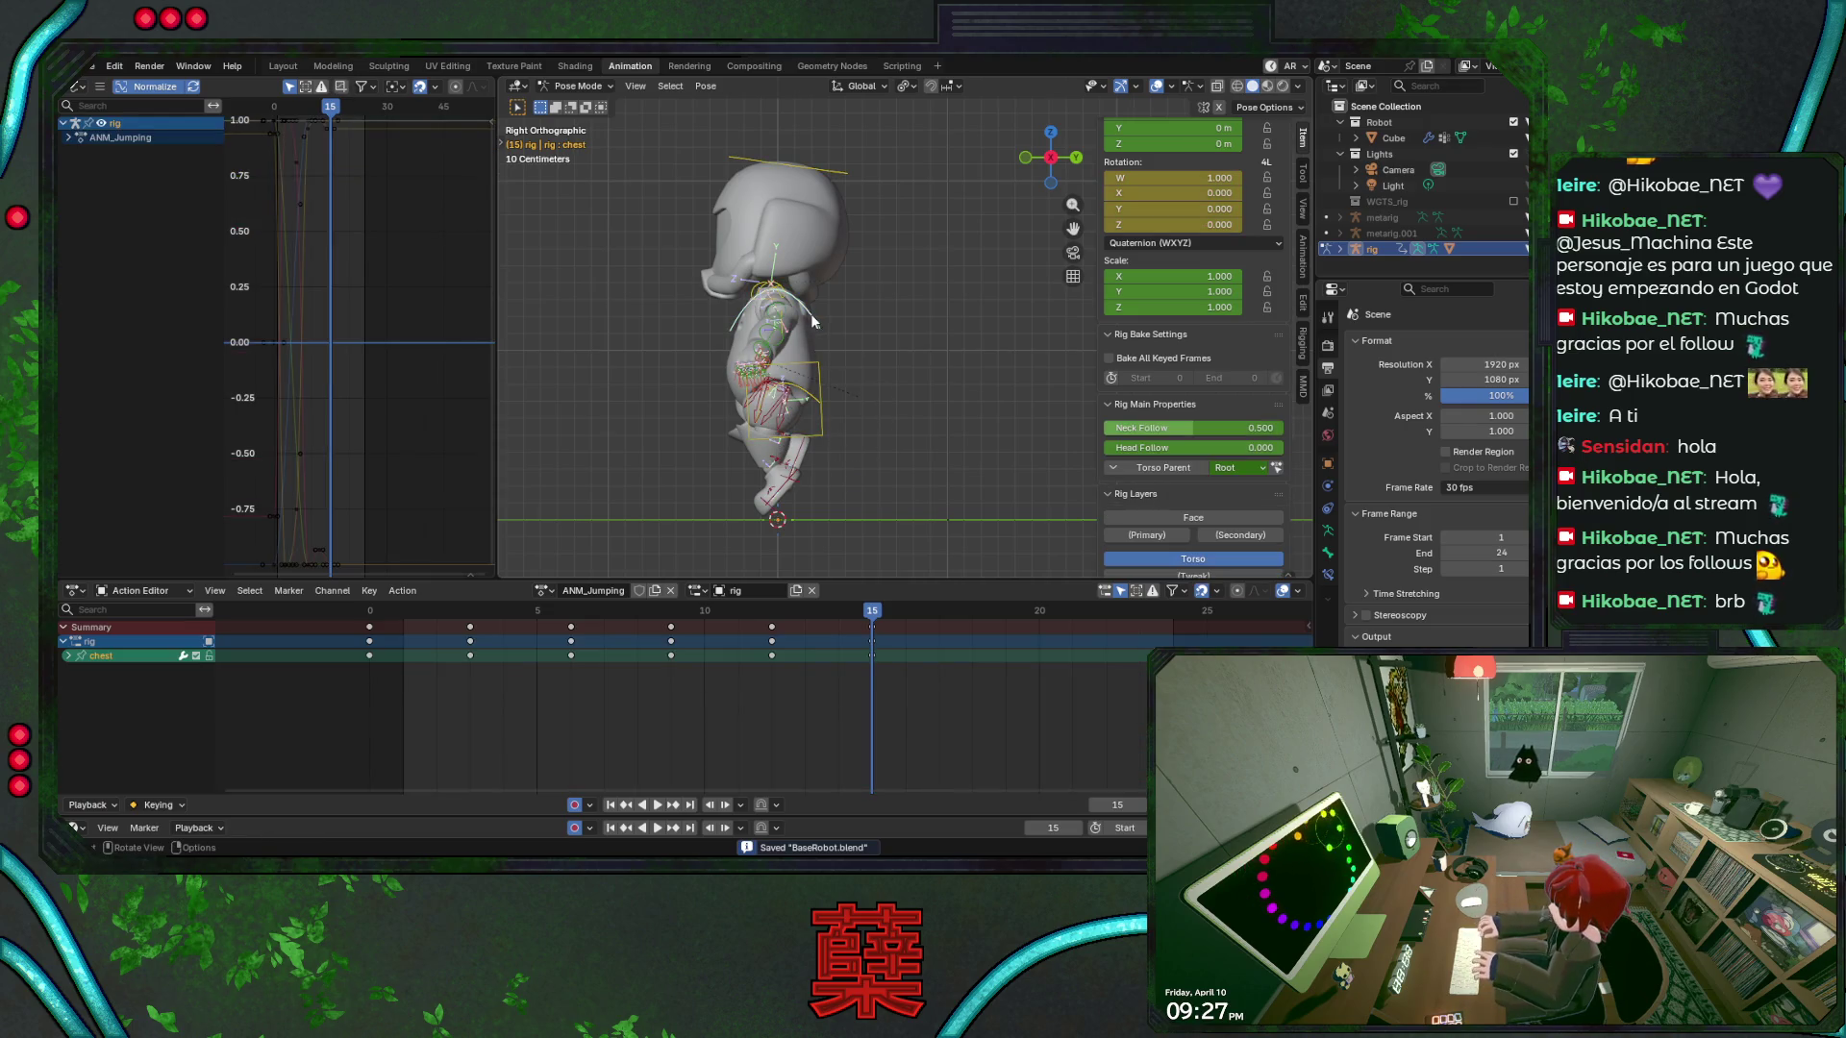
{"action": "left_click", "coordinate": [812, 409]}
{"action": "key", "text": "ctrl+s"}
{"action": "left_click", "coordinate": [822, 170]}
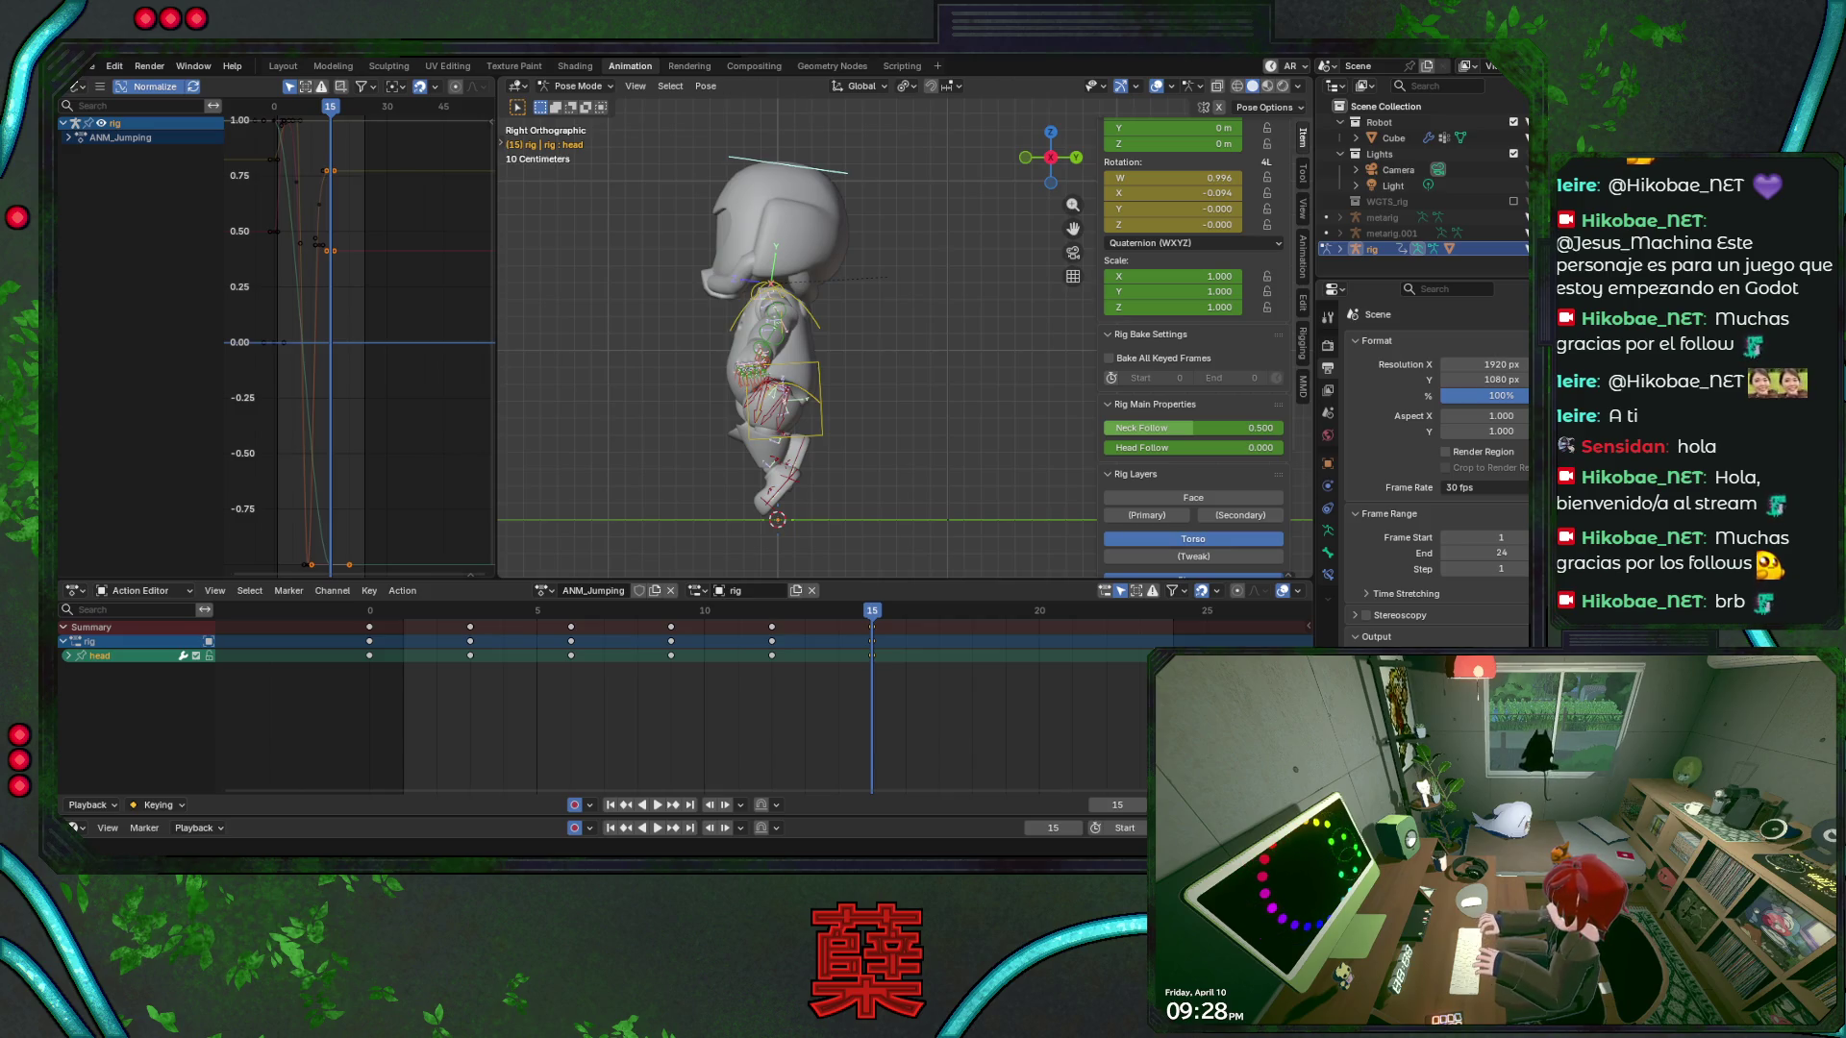
Save and play the jump from frame 0 in front view
{"action": "key", "text": "ctrl+s"}
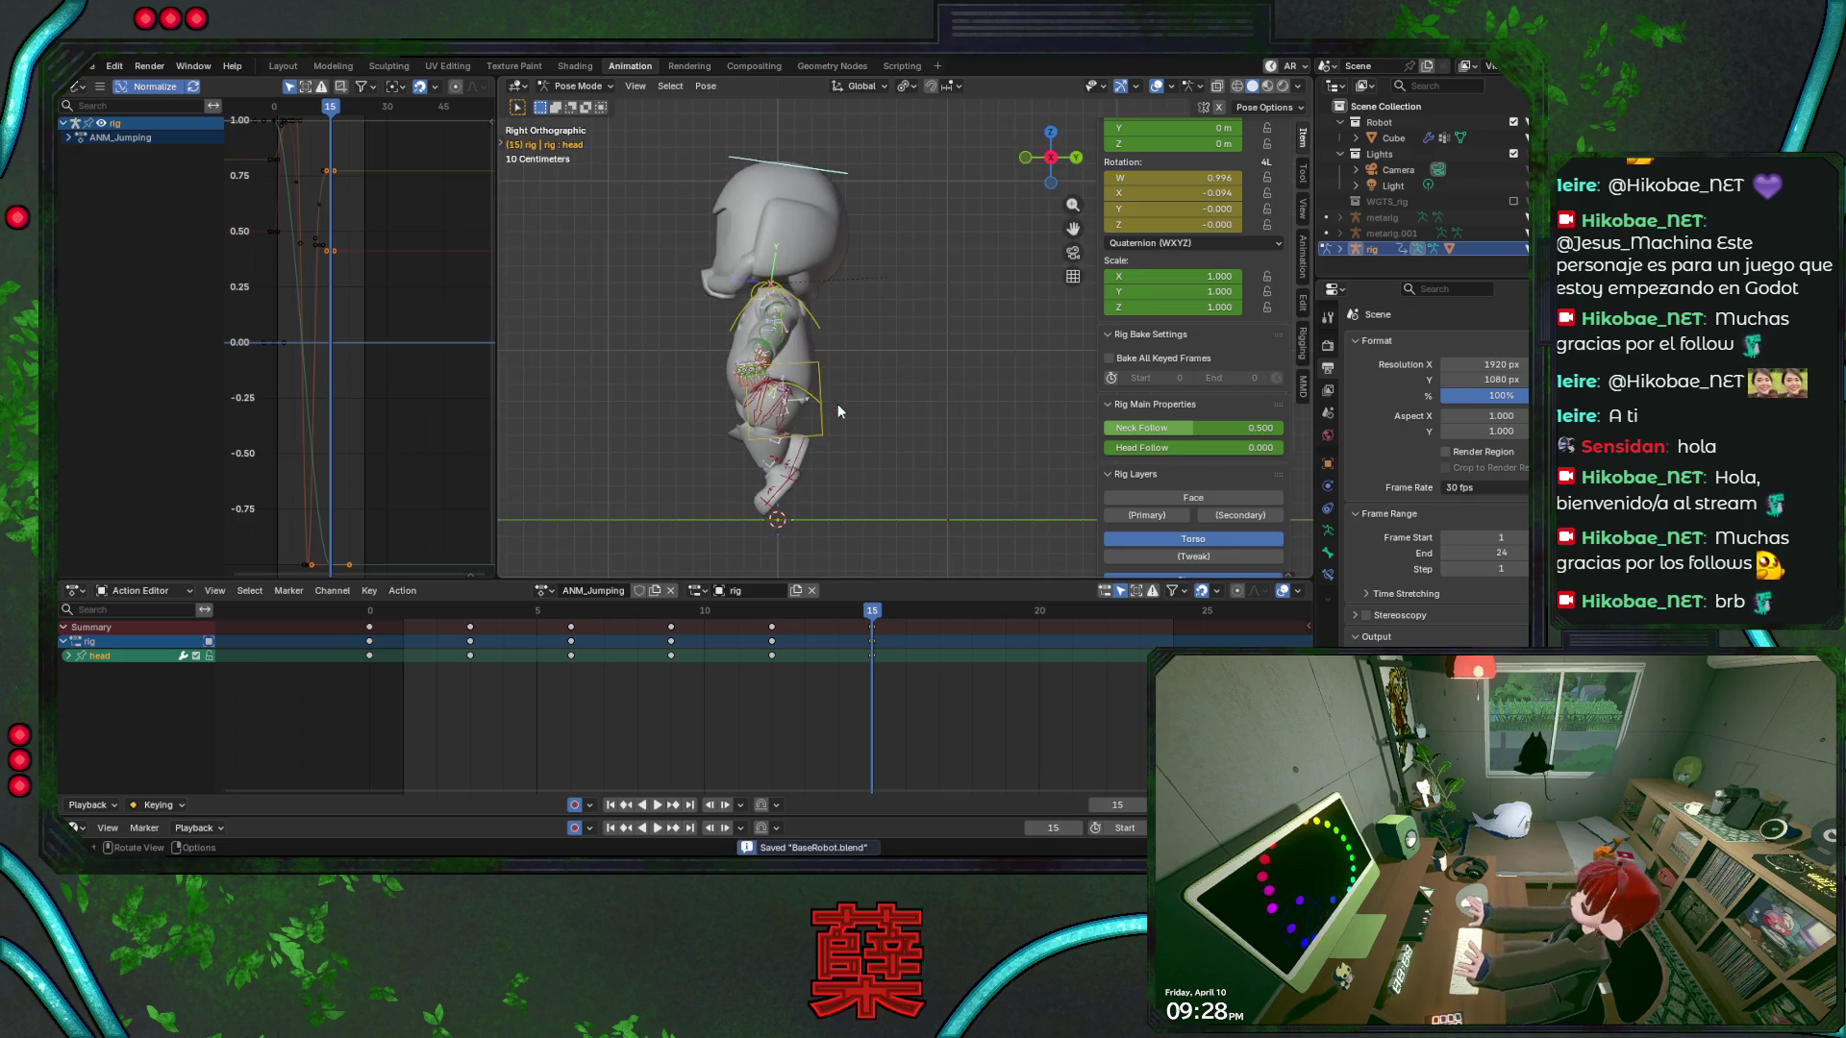
{"action": "key", "text": "KP_1"}
{"action": "key", "text": "shift+Left"}
{"action": "key", "text": "space"}
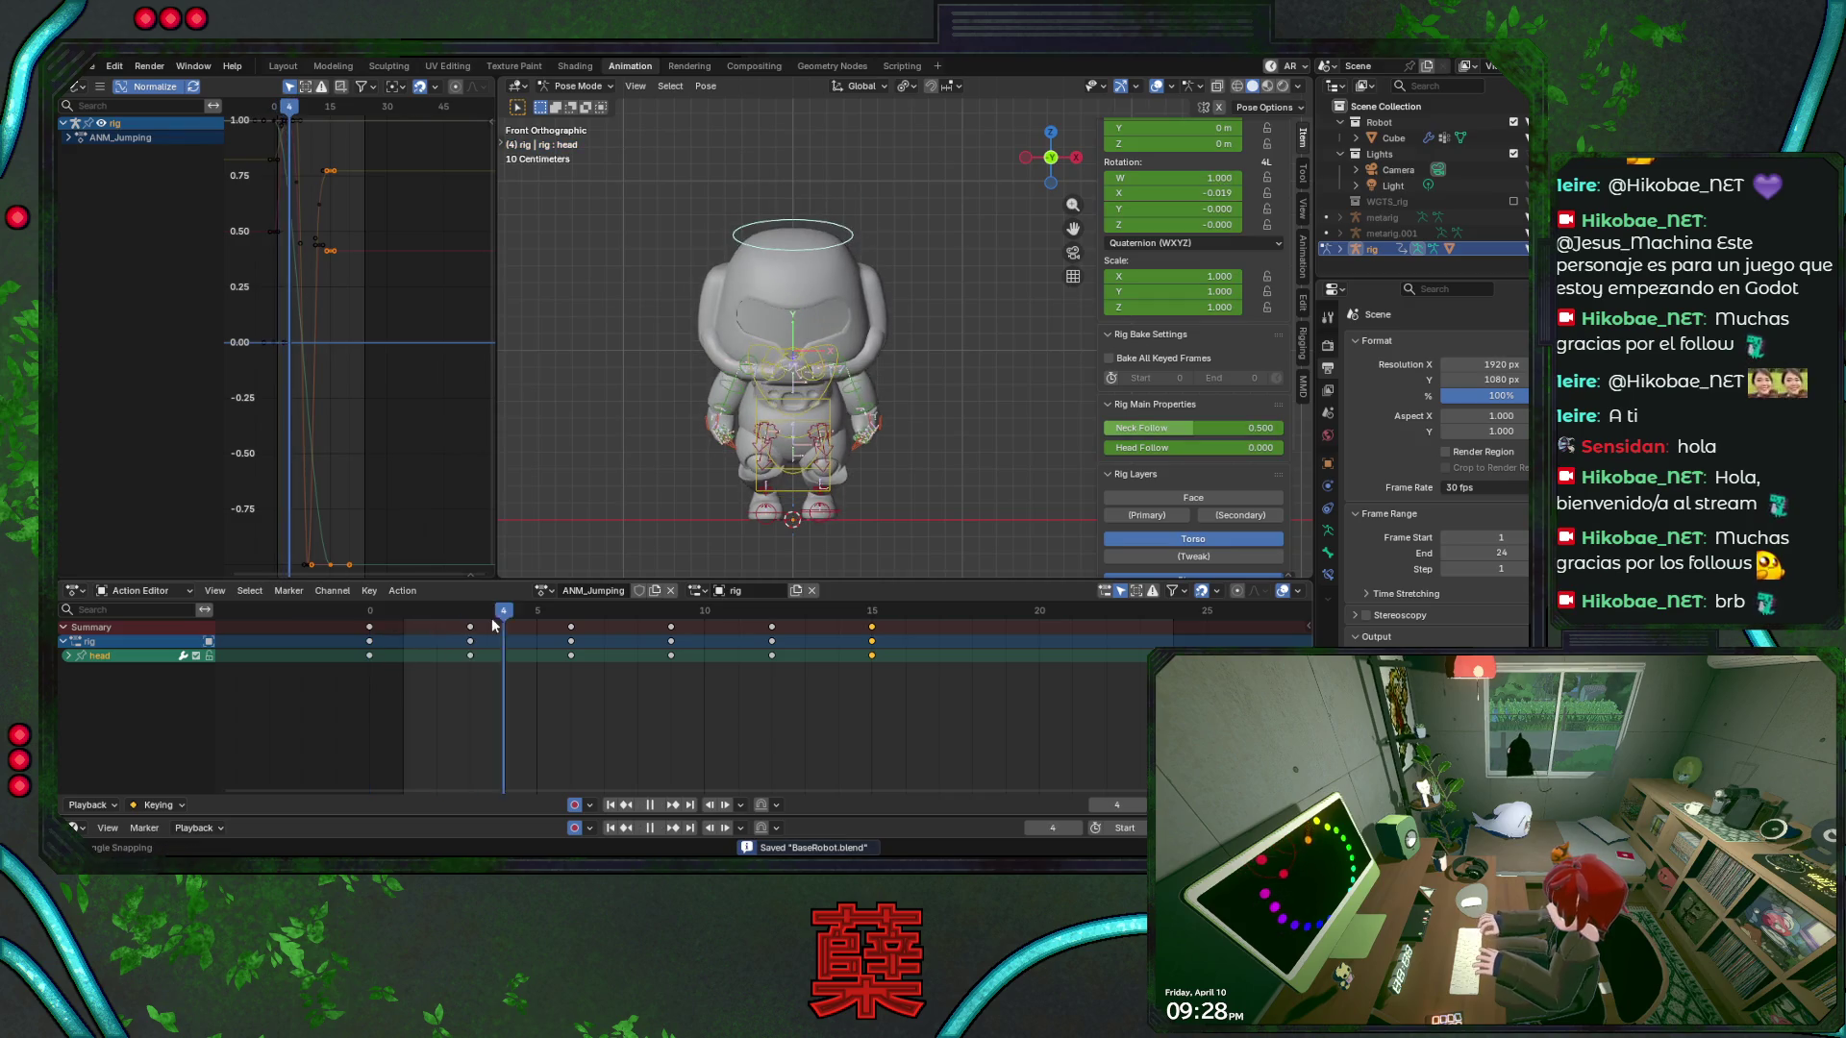
{"action": "key", "text": "space"}
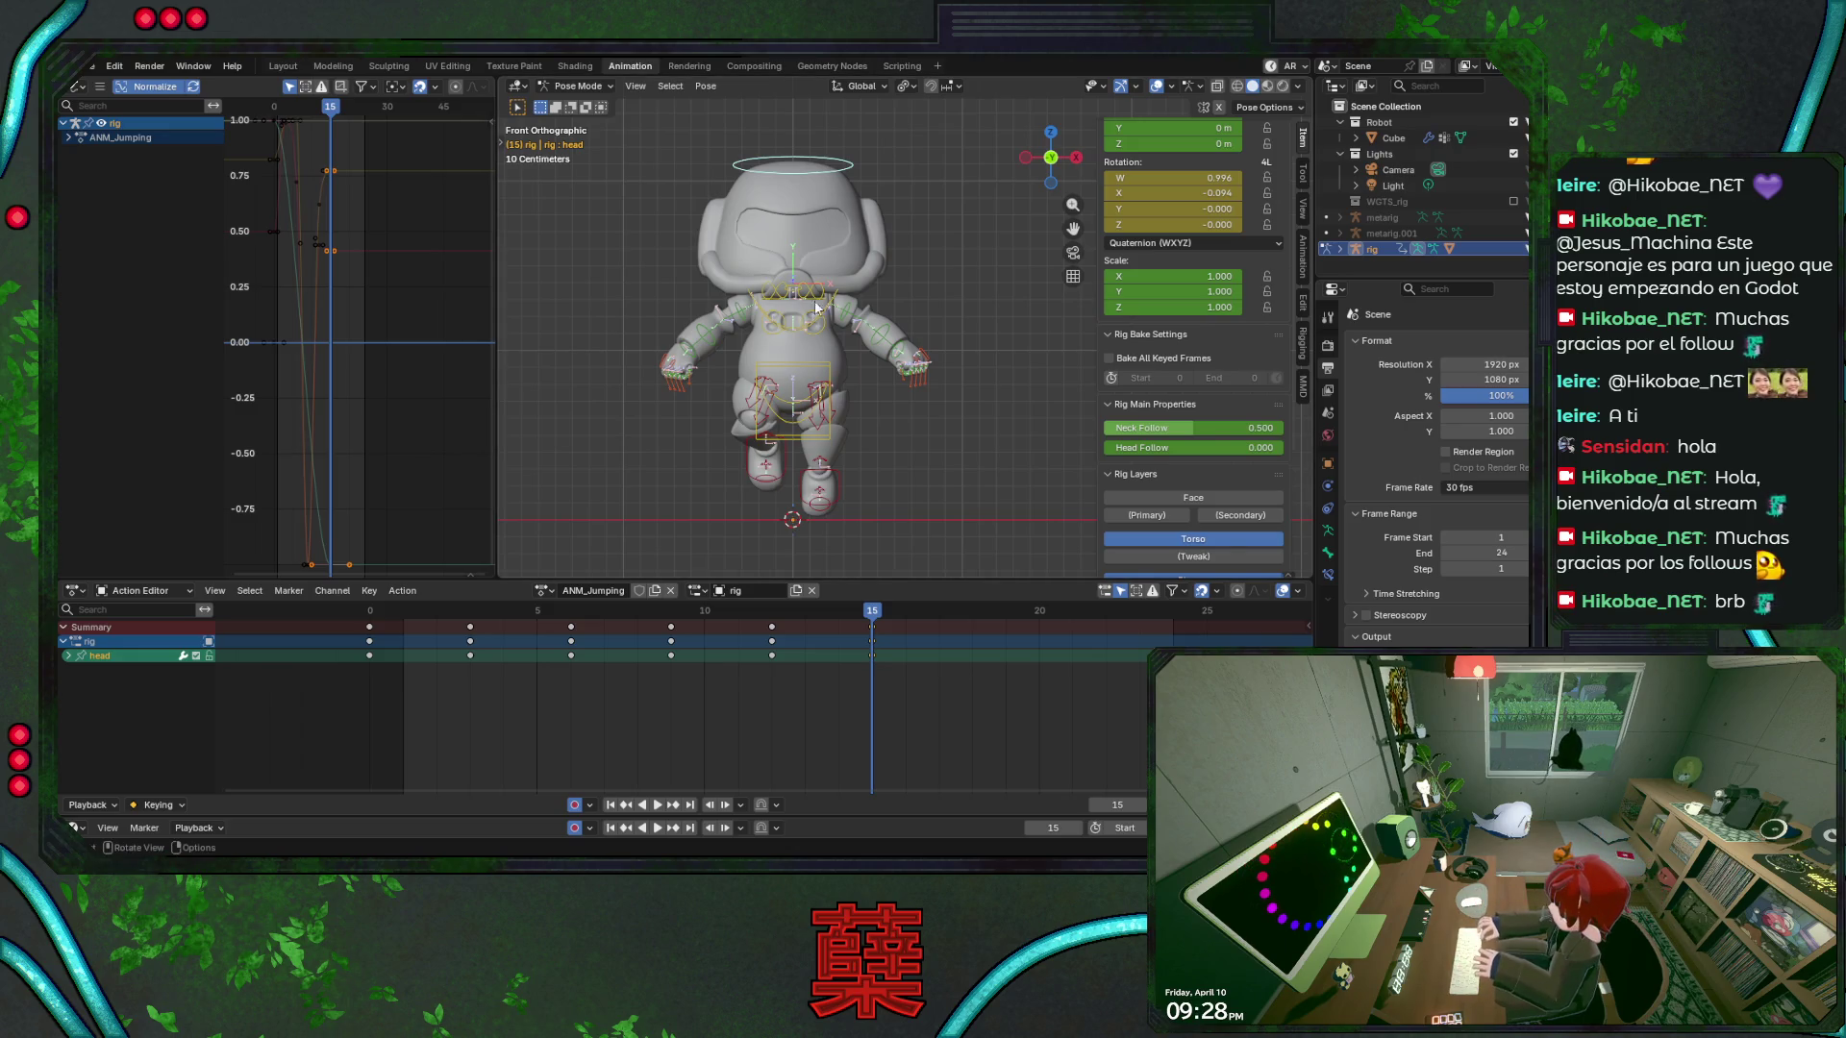
Save, replay, and stop at frame 15 to inspect the landing pose
{"action": "key", "text": "ctrl+s"}
{"action": "key", "text": "space"}
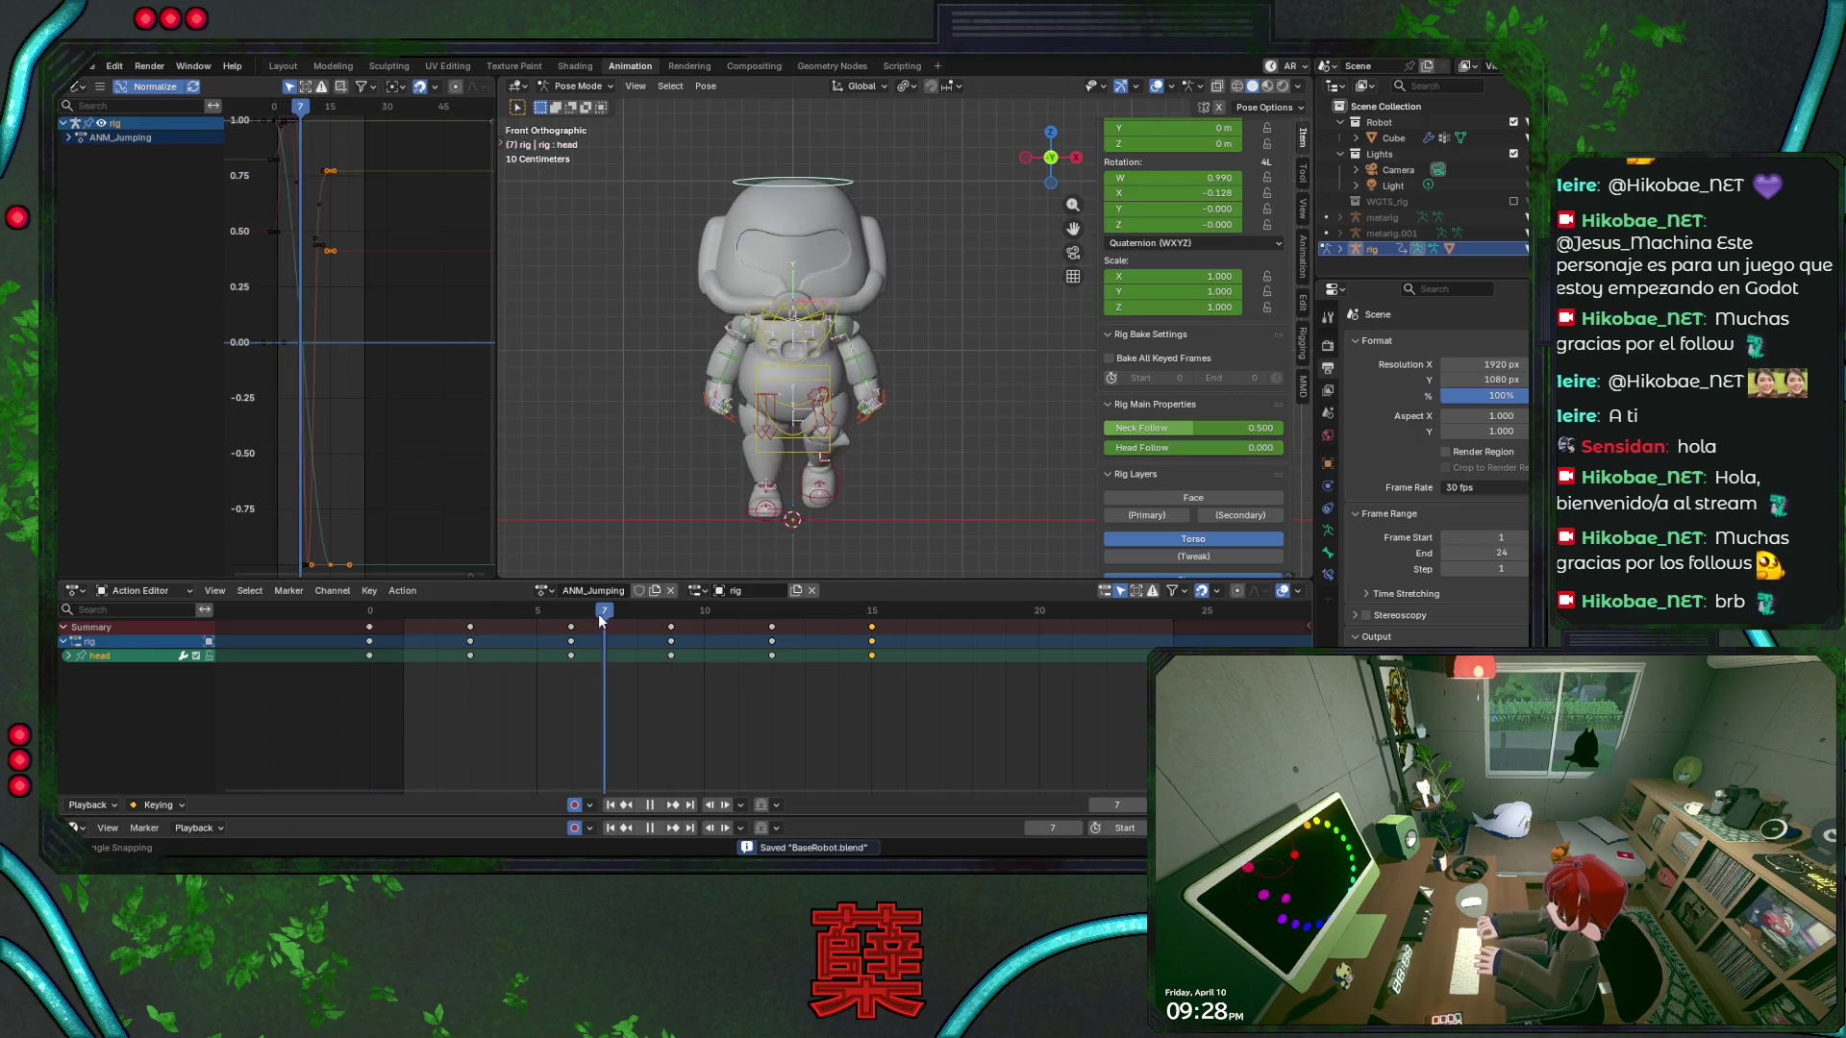
{"action": "left_click_drag", "start_coordinate": [721, 613], "coordinate": [864, 606]}
{"action": "key", "text": "space"}
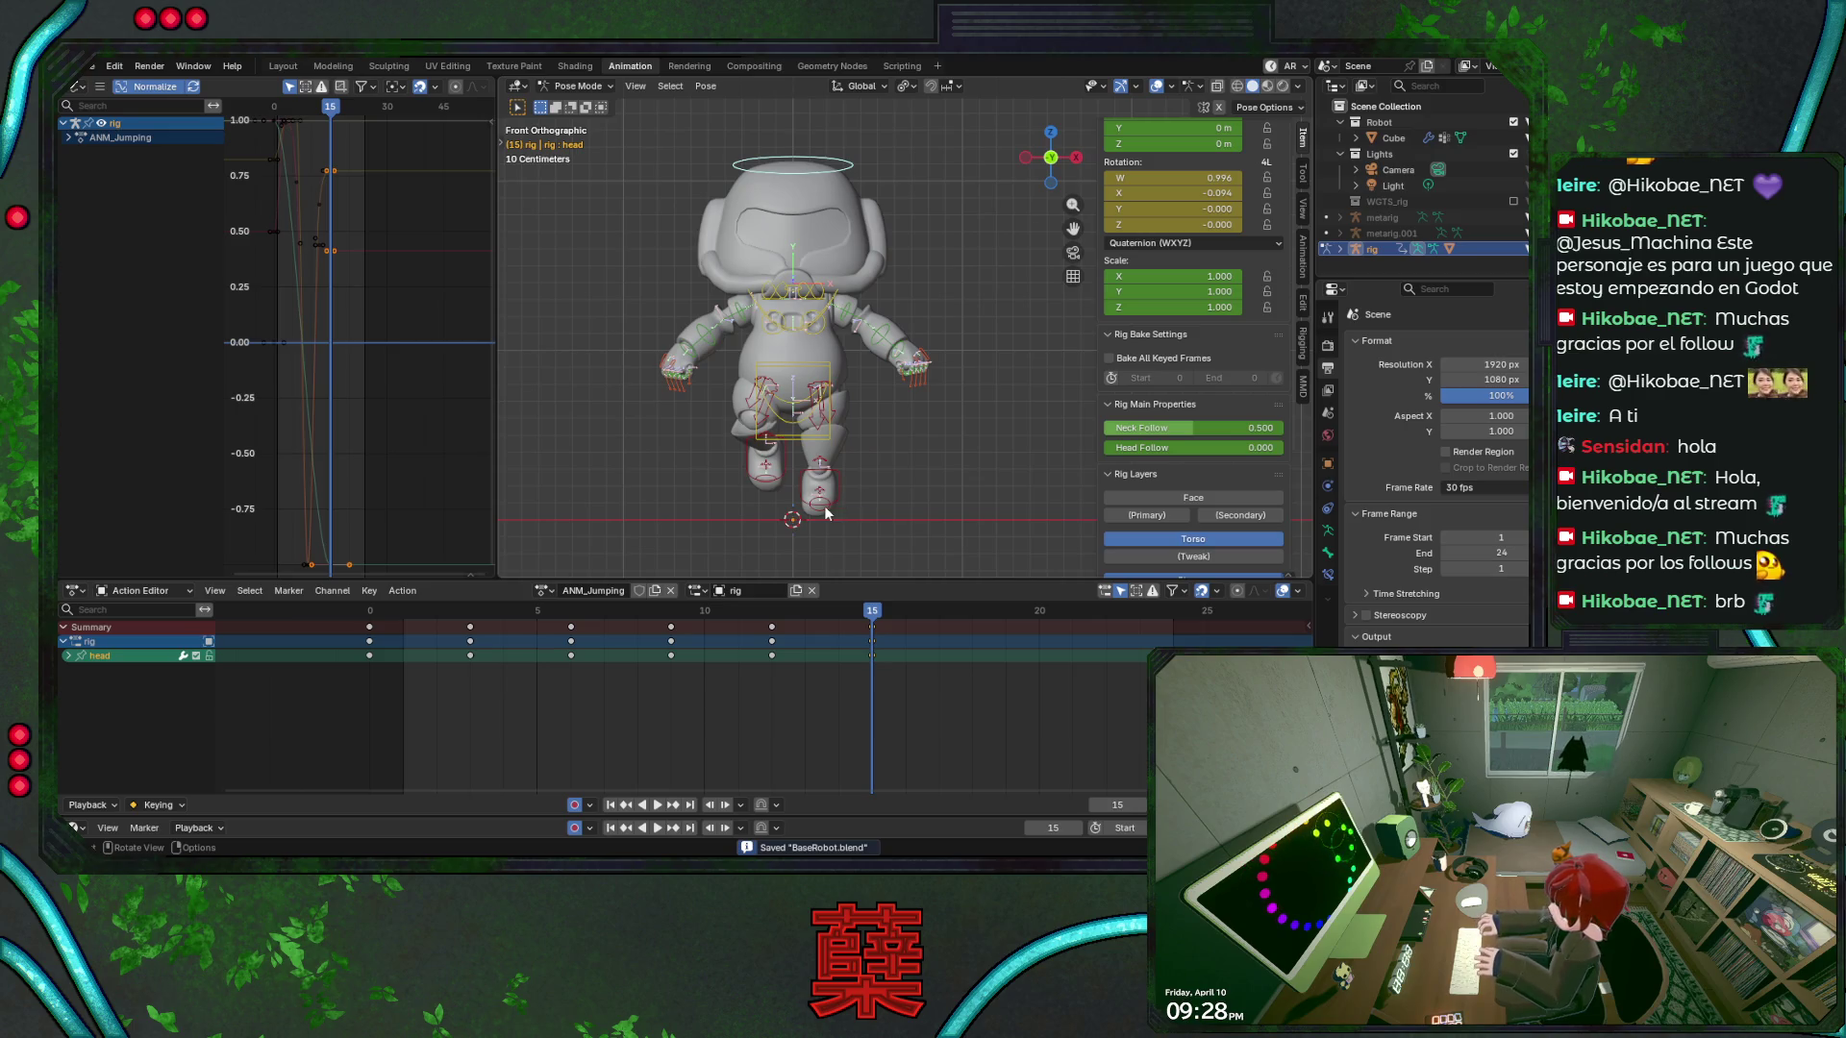
Replay the early frames, stop at frame 3, switch to side view and save
{"action": "key", "text": "space"}
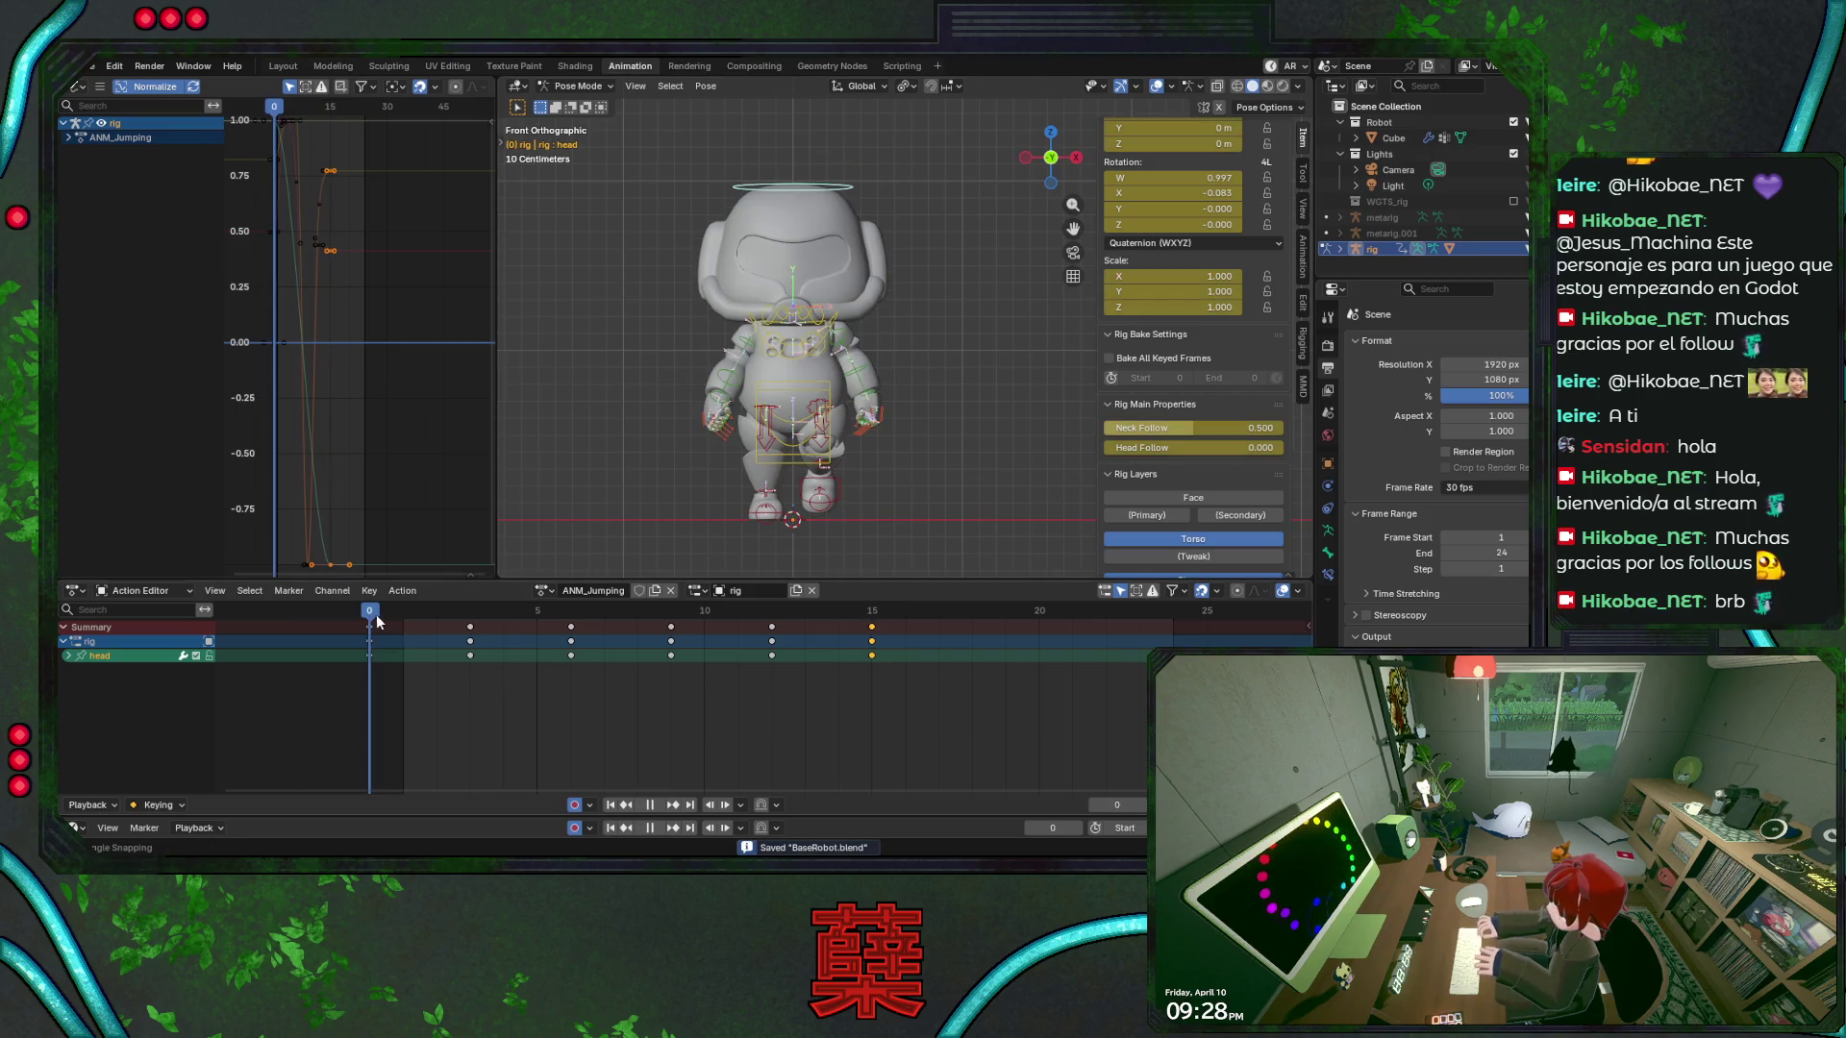
{"action": "mouse_move", "coordinate": [455, 629]}
{"action": "left_mouse_down"}
{"action": "mouse_move", "coordinate": [523, 631]}
{"action": "mouse_move", "coordinate": [409, 637]}
{"action": "mouse_move", "coordinate": [467, 646]}
{"action": "left_mouse_up"}
{"action": "key", "text": "space"}
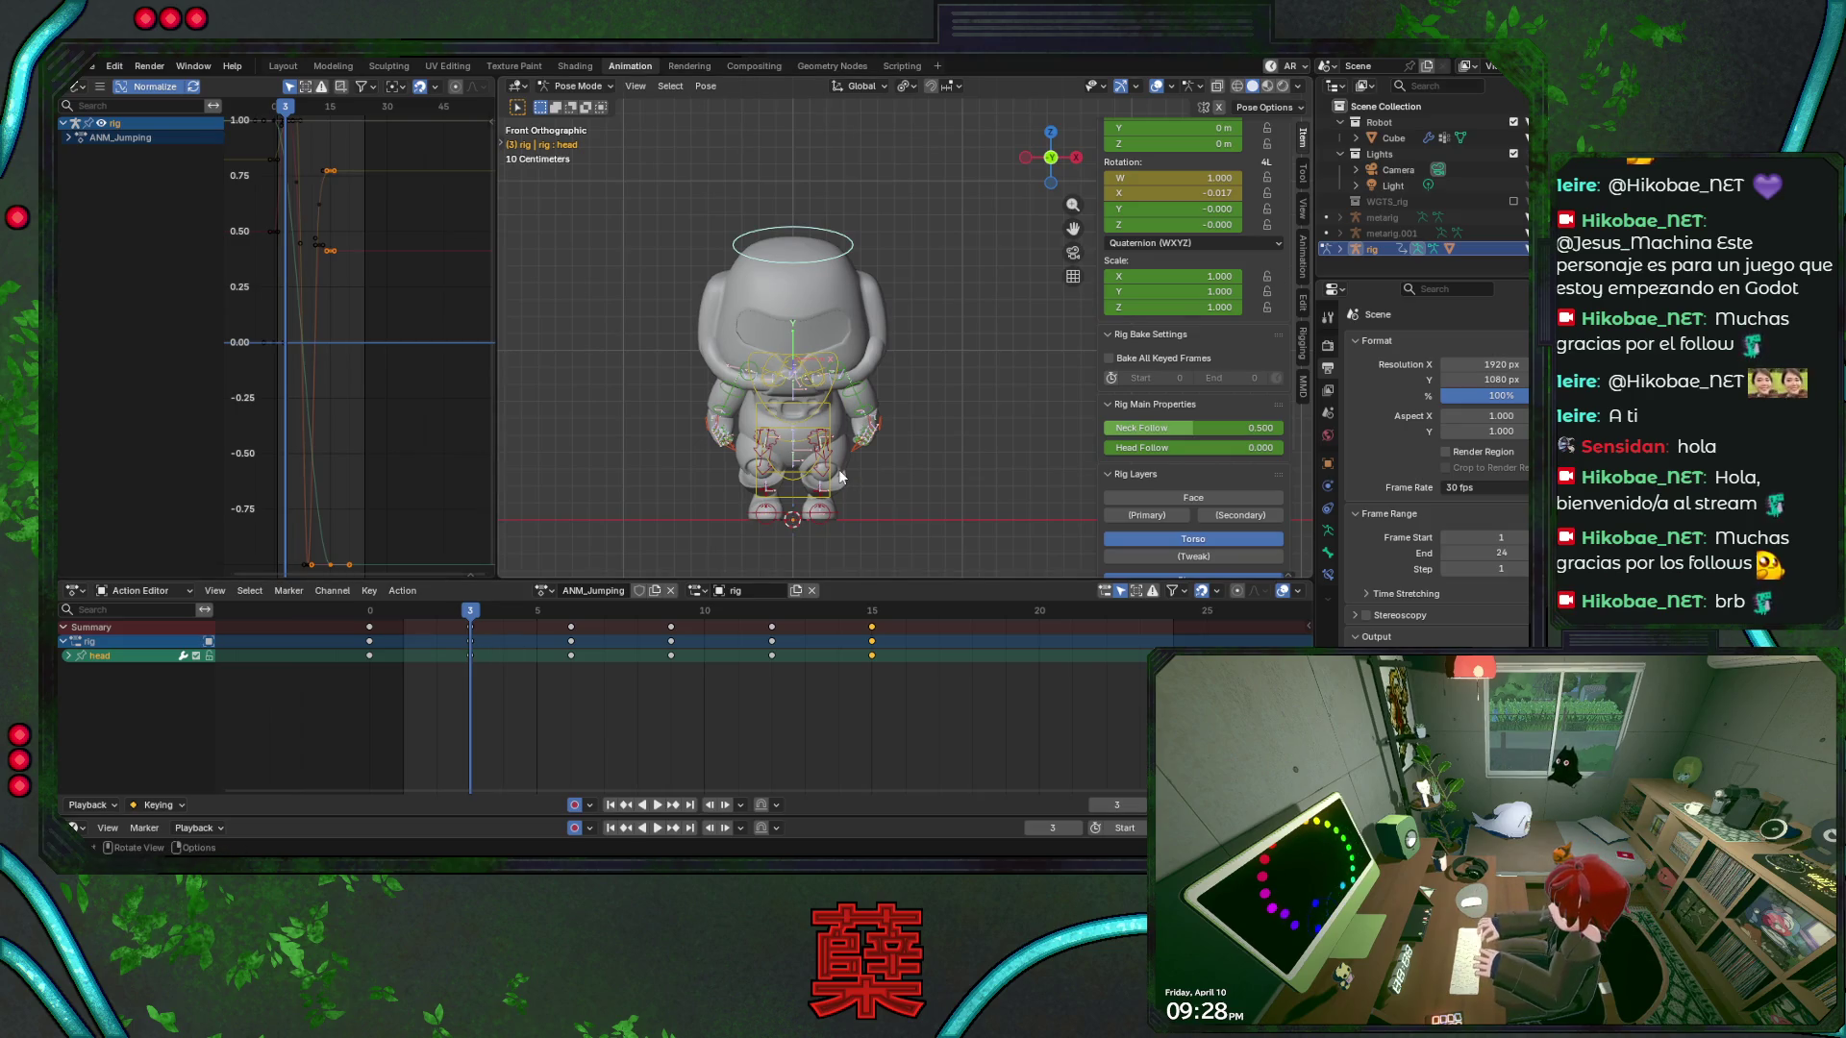
{"action": "key", "text": "KP_3"}
{"action": "key", "text": "ctrl+s"}
Rotate forearm_fk.L further around X at frame 3, key it and save
{"action": "left_click", "coordinate": [769, 389]}
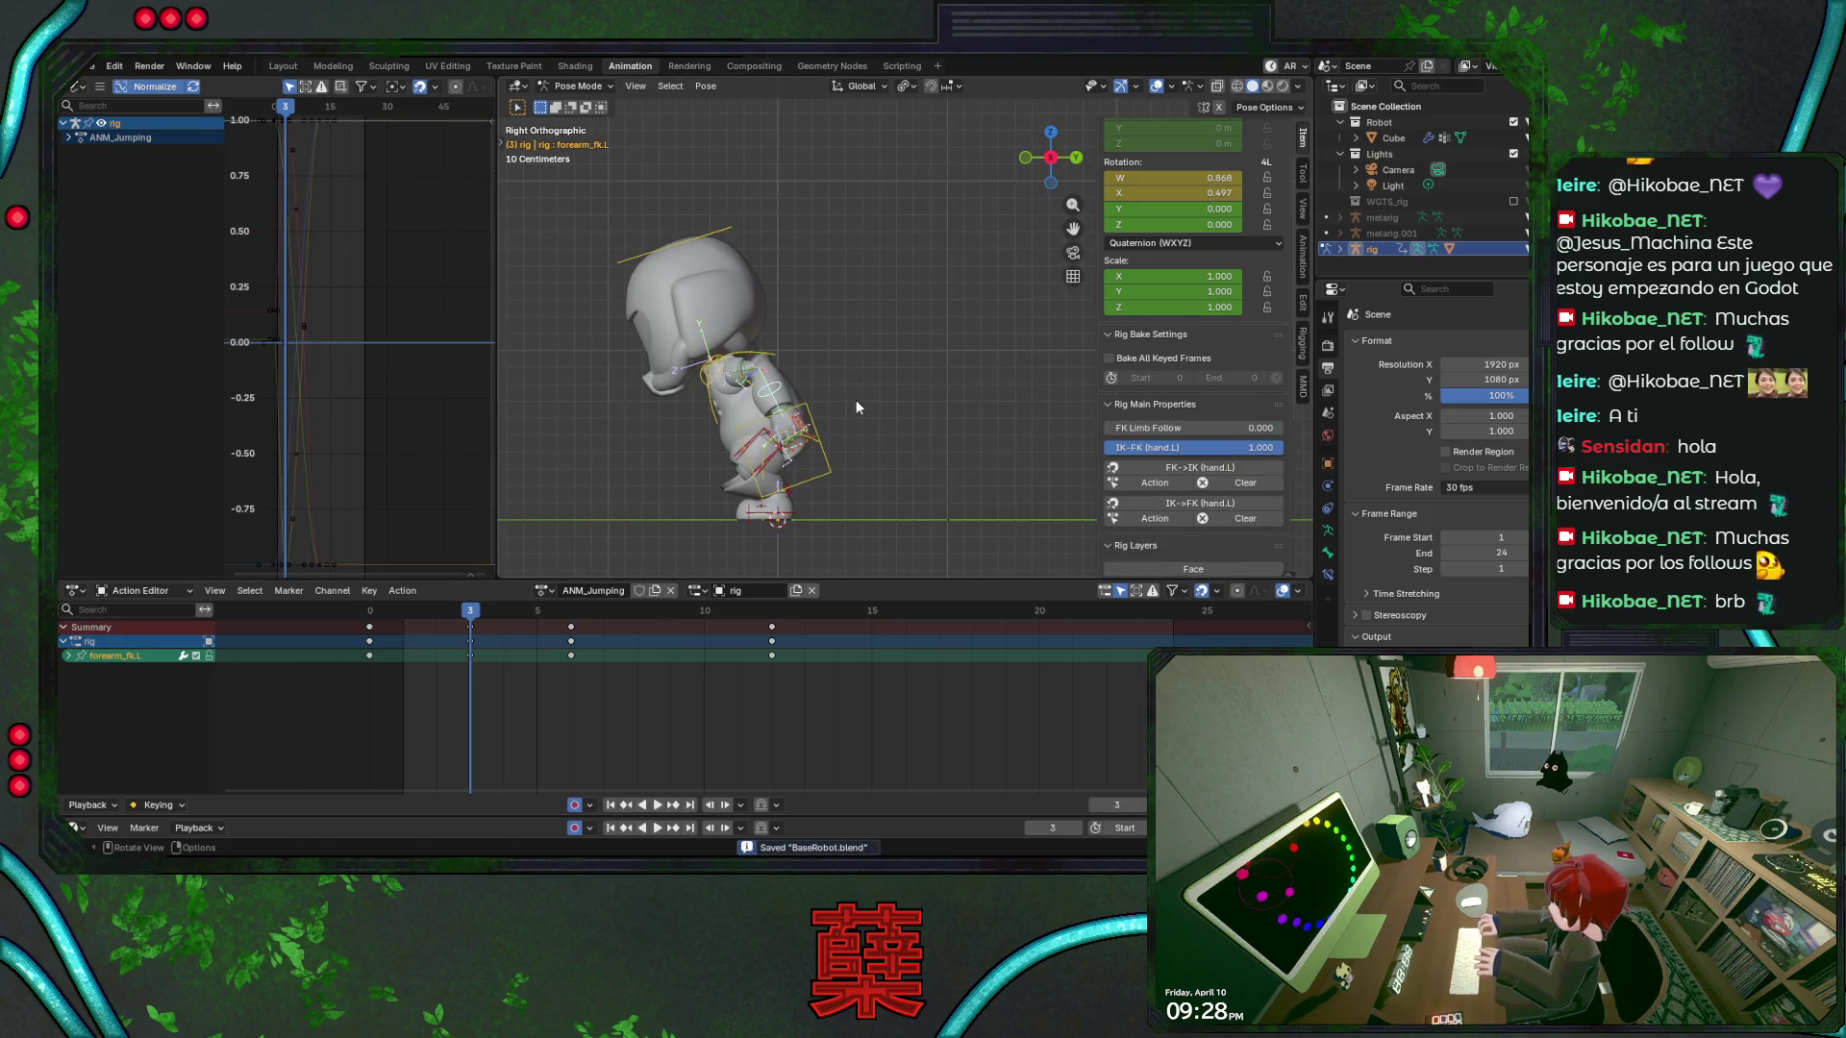
{"action": "key", "text": "r"}
{"action": "key", "text": "x"}
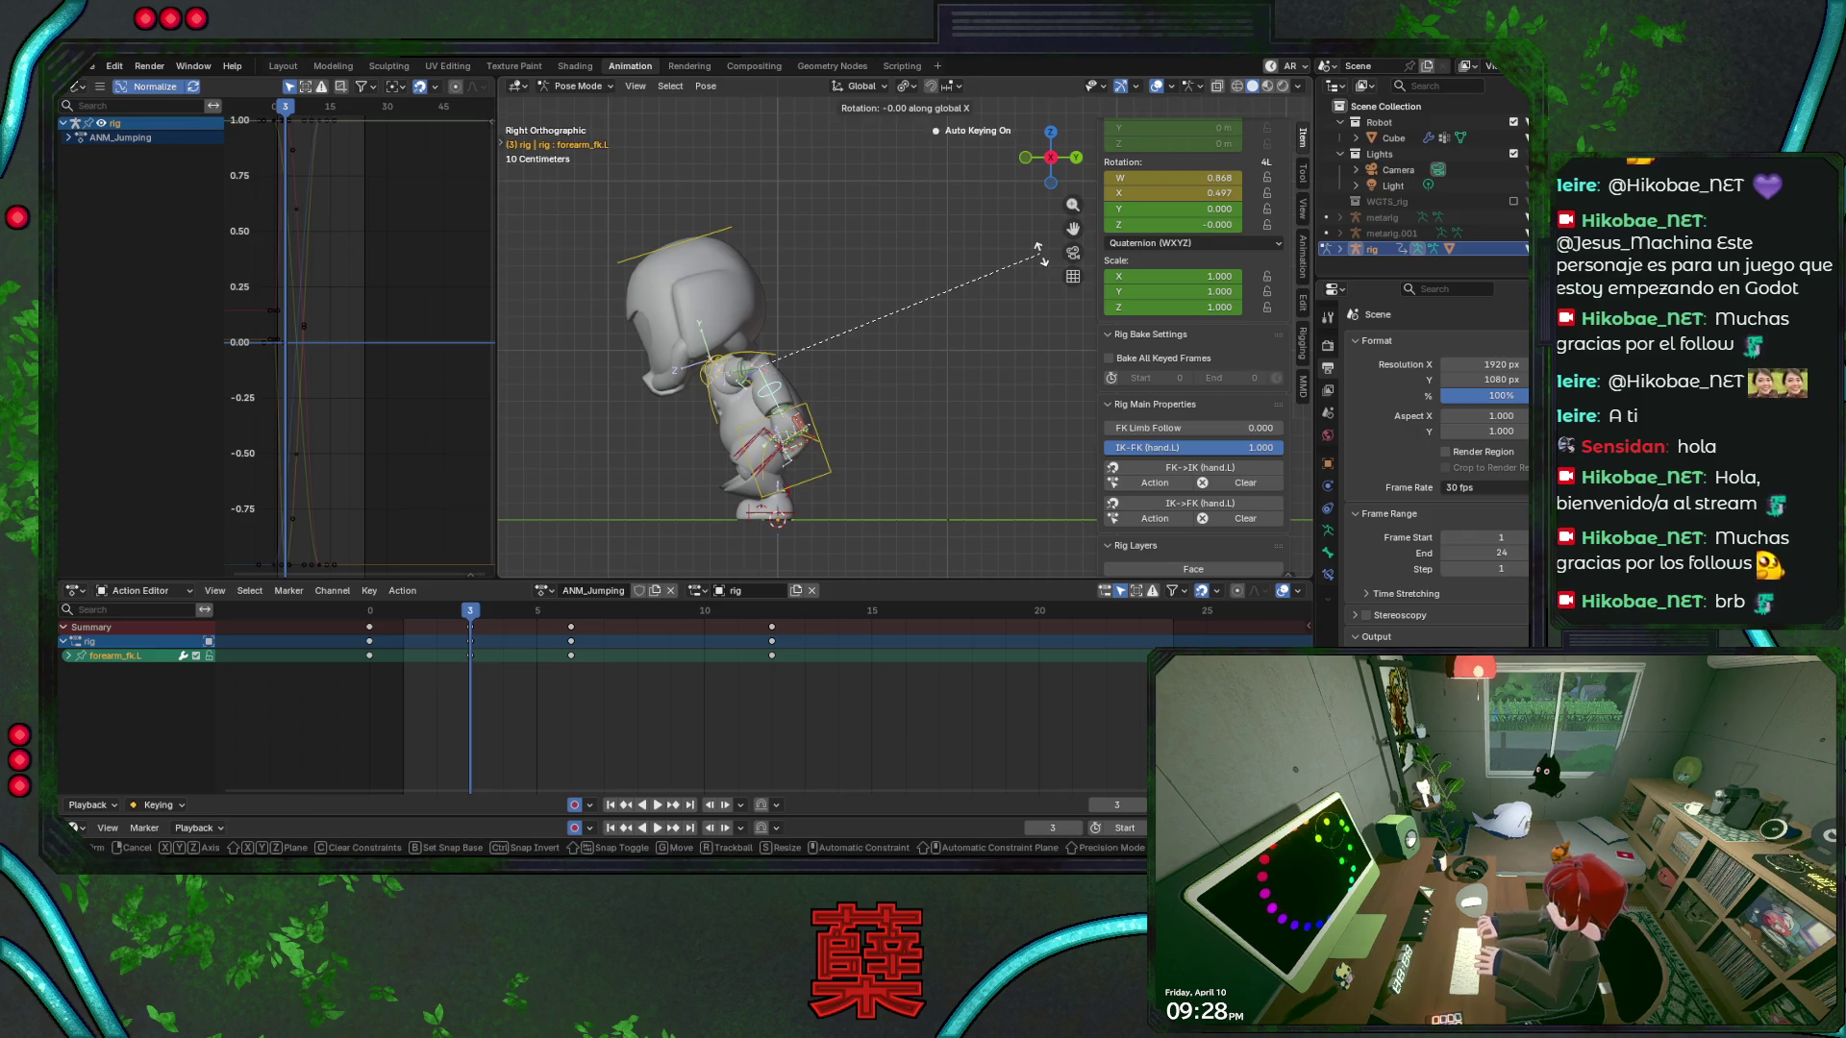
{"action": "left_click", "coordinate": [788, 389]}
{"action": "key", "text": "i"}
{"action": "key", "text": "ctrl+s"}
Play through to frame 9, view from the front, save and deselect the forearm
{"action": "key", "text": "space"}
{"action": "left_click_drag", "start_coordinate": [428, 625], "coordinate": [759, 621]}
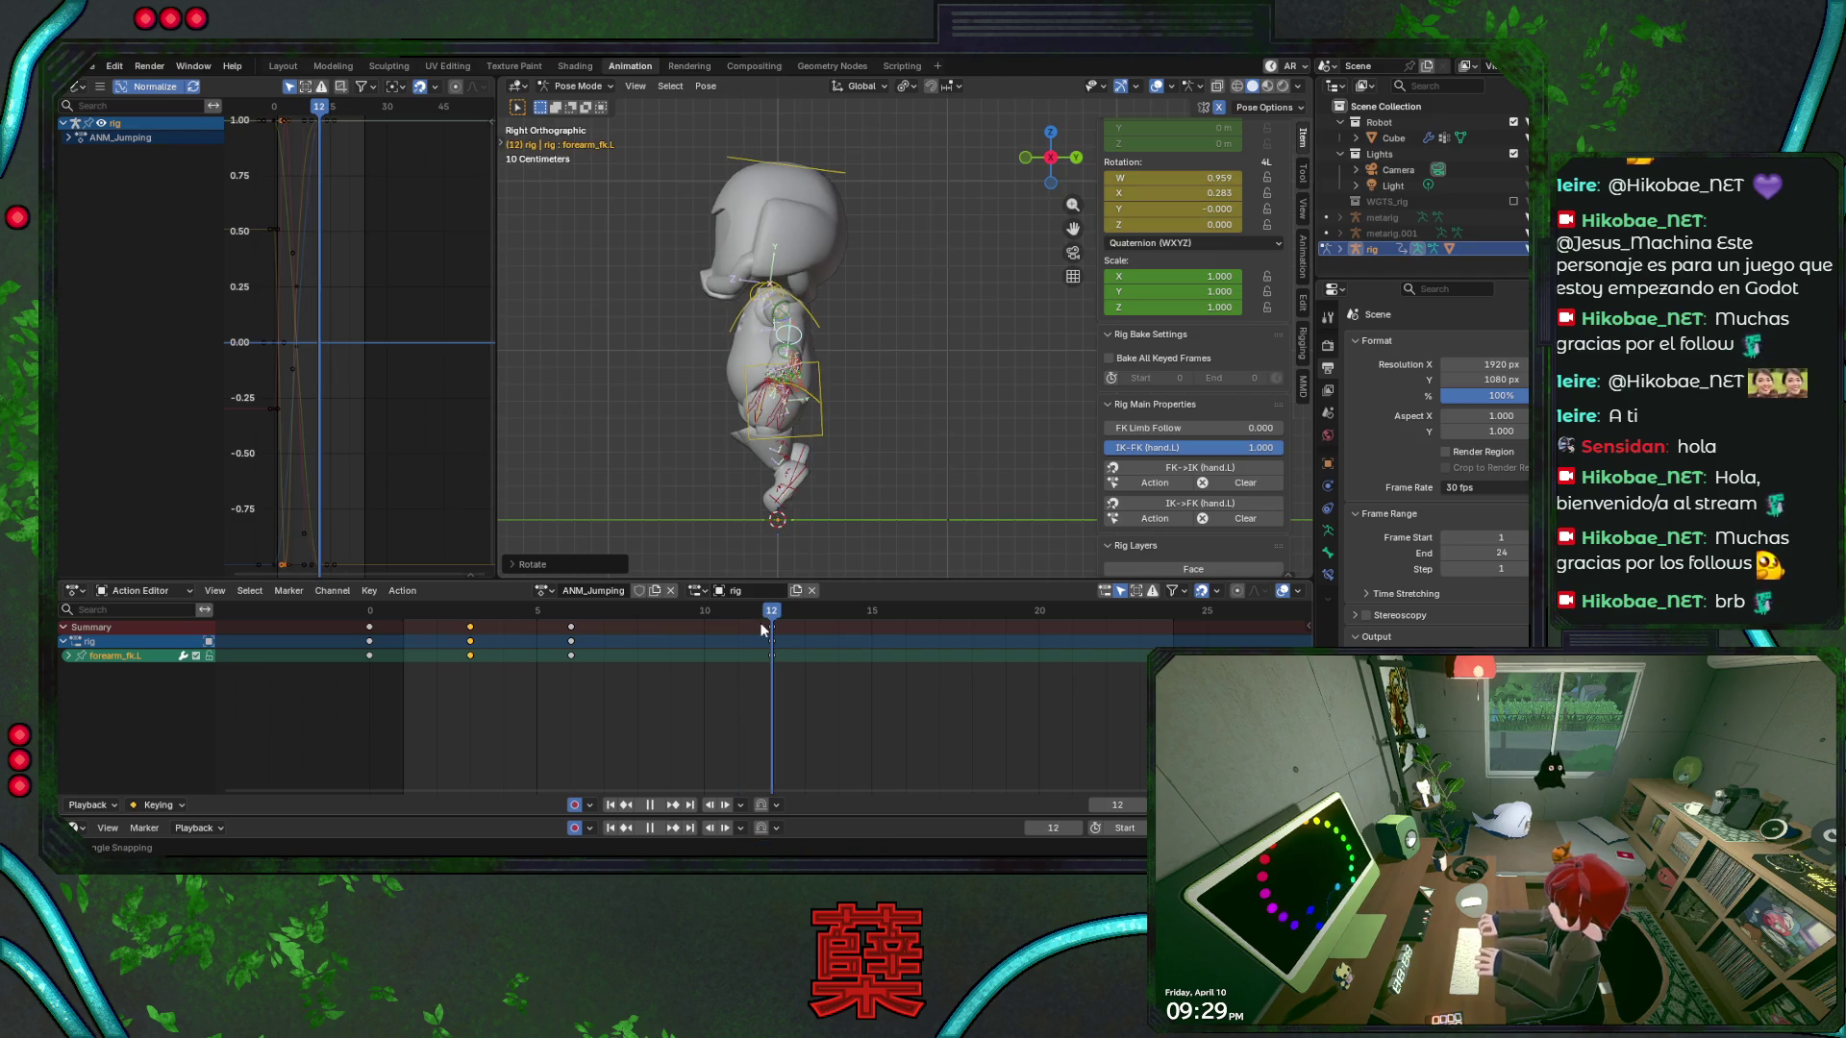
{"action": "key", "text": "KP_1"}
{"action": "key", "text": "ctrl+s"}
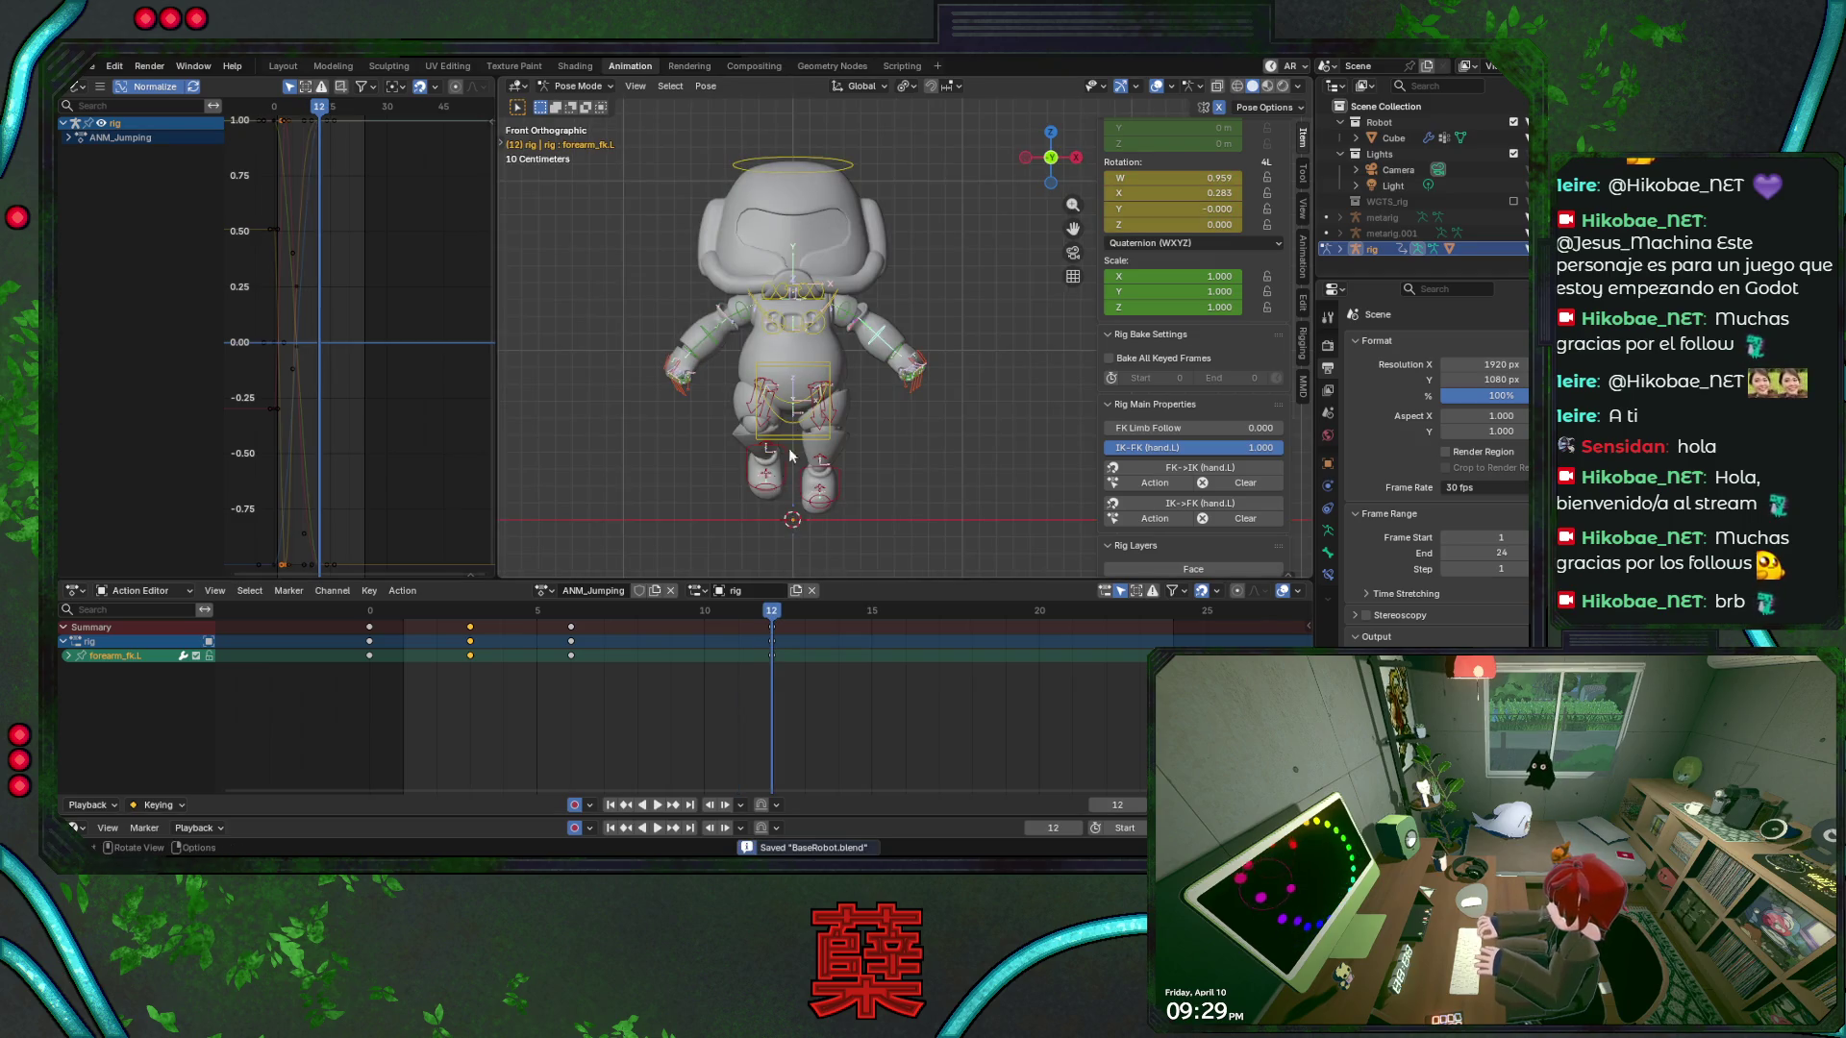
{"action": "left_click", "coordinate": [937, 333]}
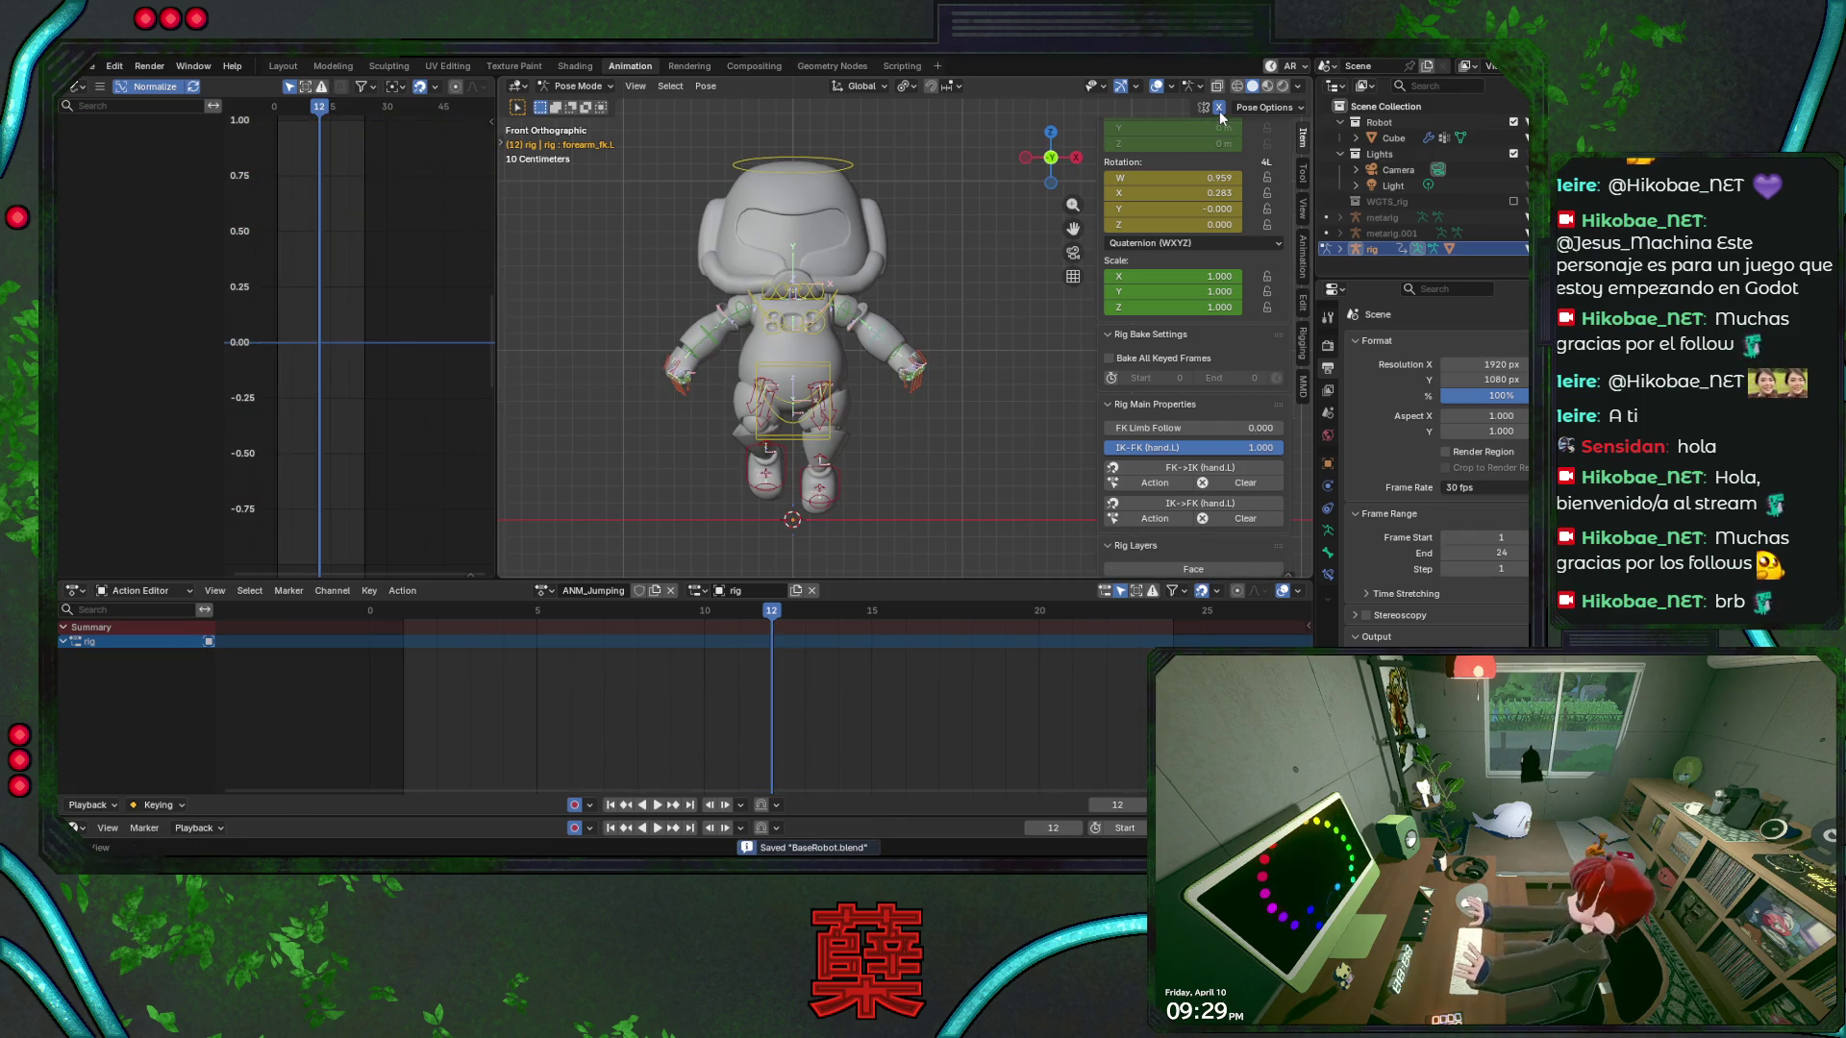
Copy the thigh_ik.L pose, paste it mirrored onto the right leg, and move the frame 12 keys to frame 9
{"action": "scroll", "coordinate": [1173, 288], "scroll_direction": "up", "scroll_amount": 2}
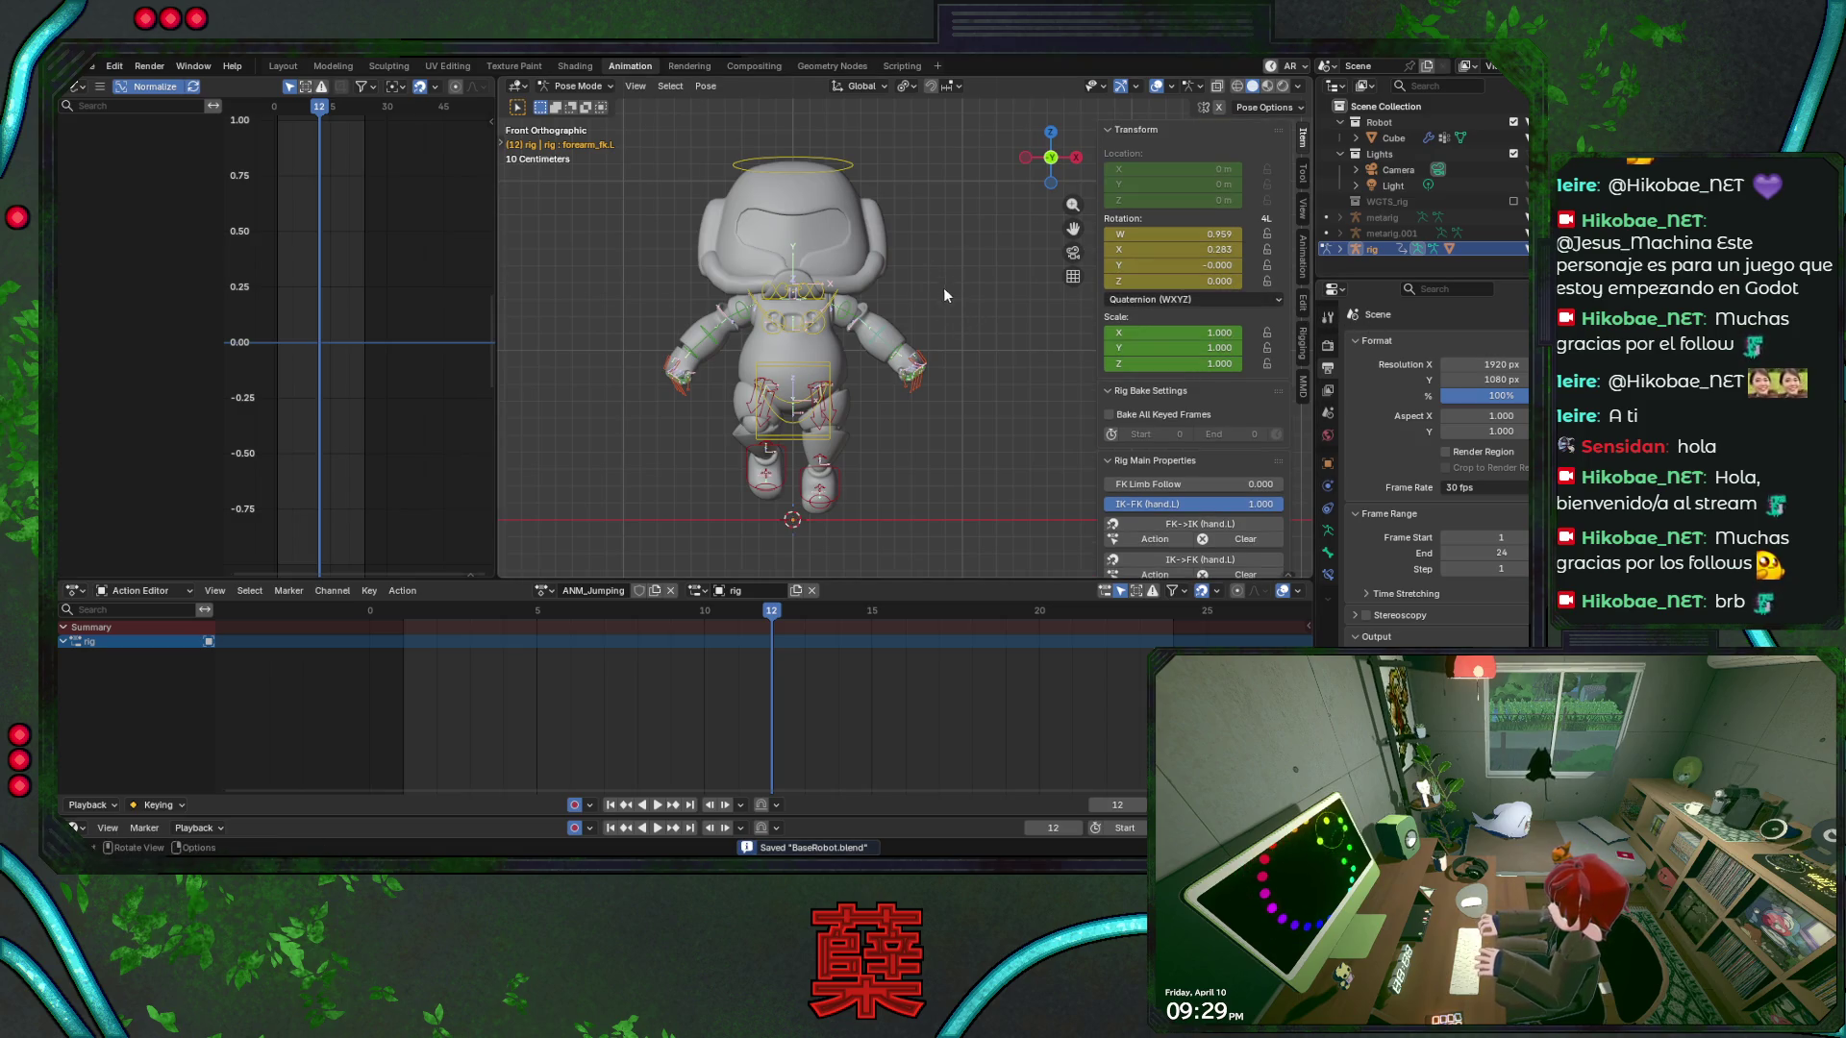
{"action": "left_click", "coordinate": [835, 415]}
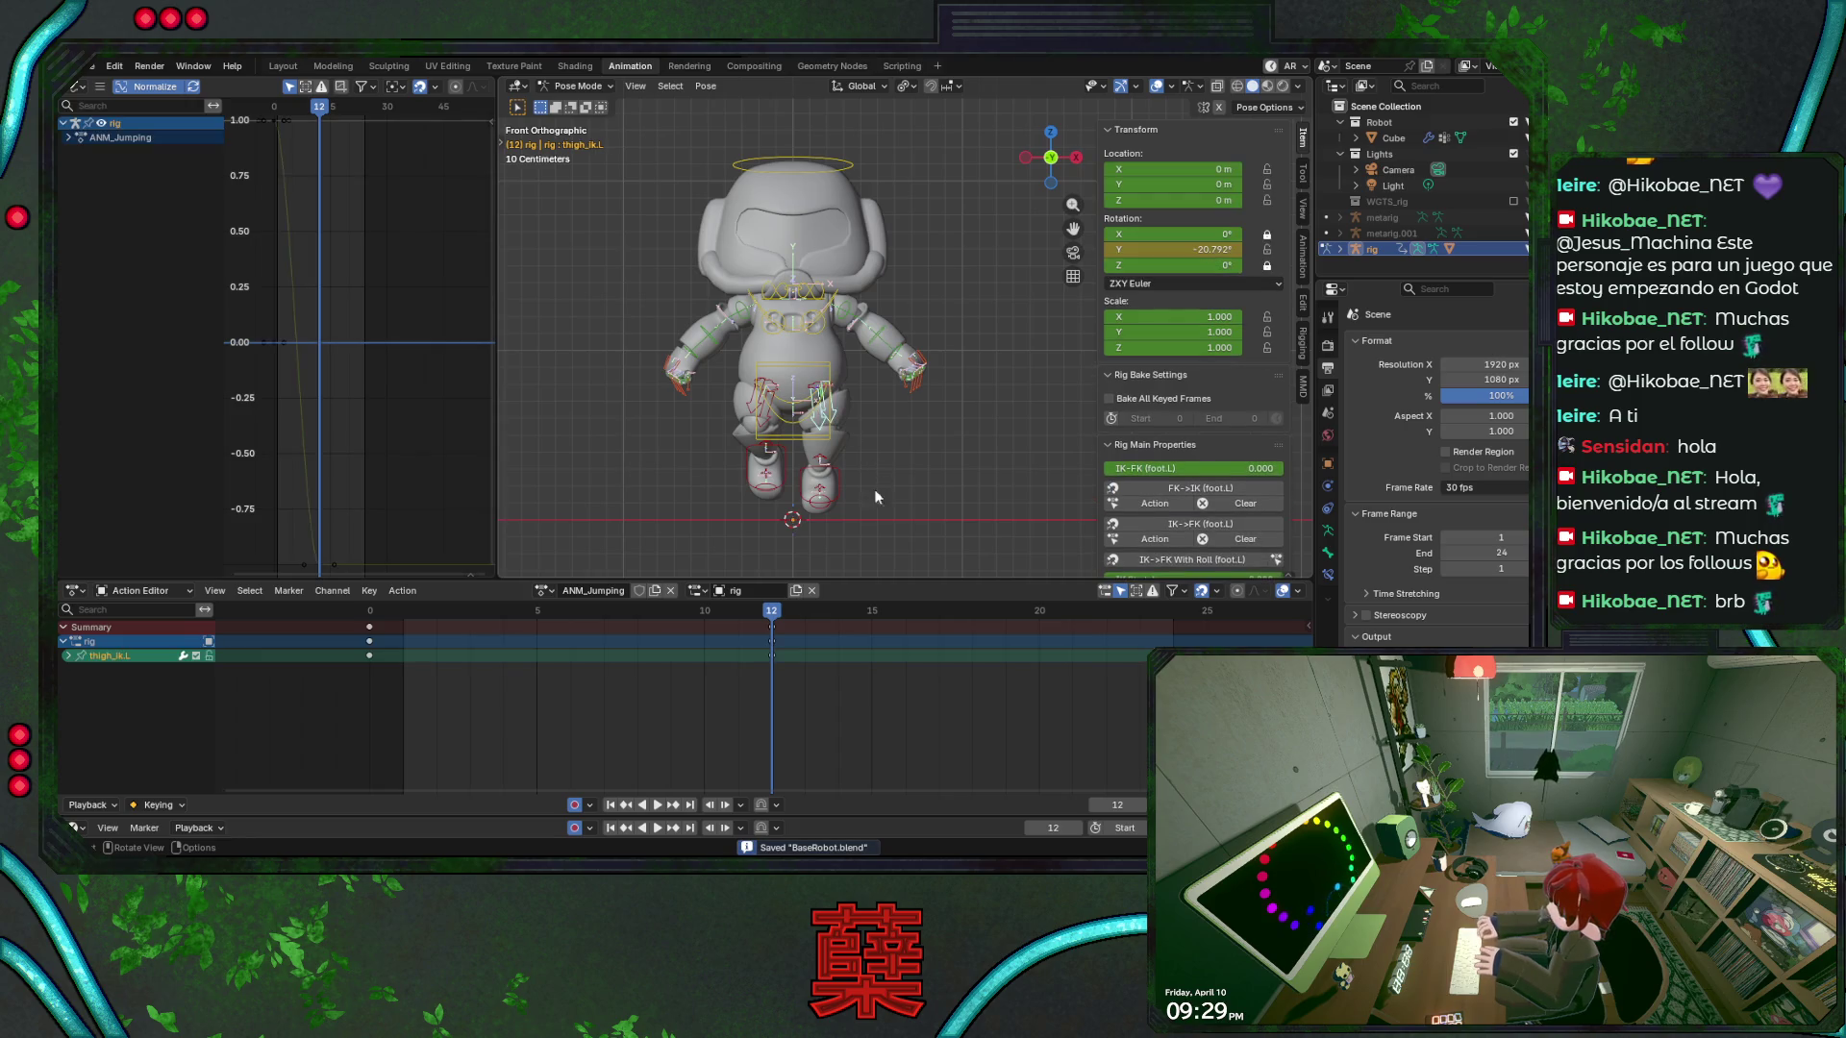
{"action": "scroll", "coordinate": [867, 507], "scroll_direction": "up", "scroll_amount": 1}
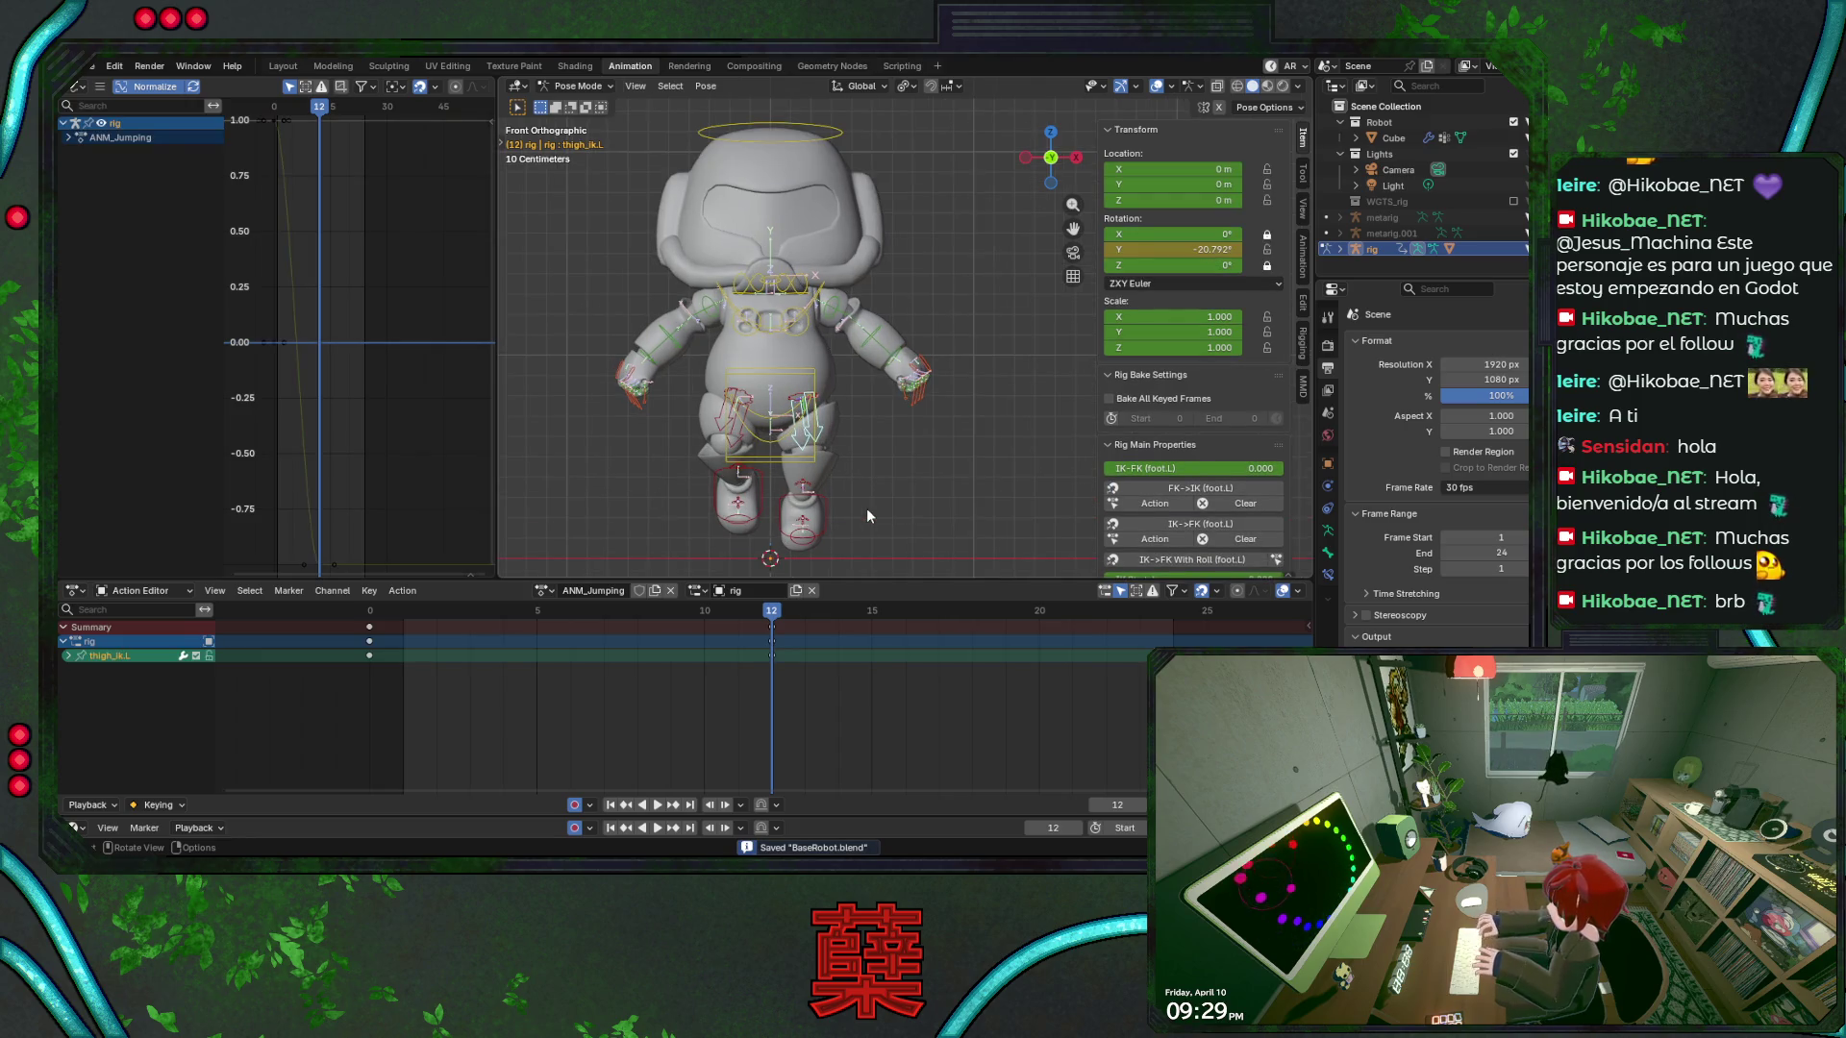
{"action": "left_click", "coordinate": [772, 626]}
{"action": "key", "text": "ctrl+c"}
{"action": "key", "text": "ctrl+shift+v"}
{"action": "key", "text": "g"}
{"action": "left_click", "coordinate": [740, 679]}
Reset the right leg rotation, key it, save, and play the jump
{"action": "mouse_move", "coordinate": [772, 612]}
{"action": "left_mouse_down"}
{"action": "mouse_move", "coordinate": [571, 637]}
{"action": "mouse_move", "coordinate": [762, 646]}
{"action": "left_mouse_up"}
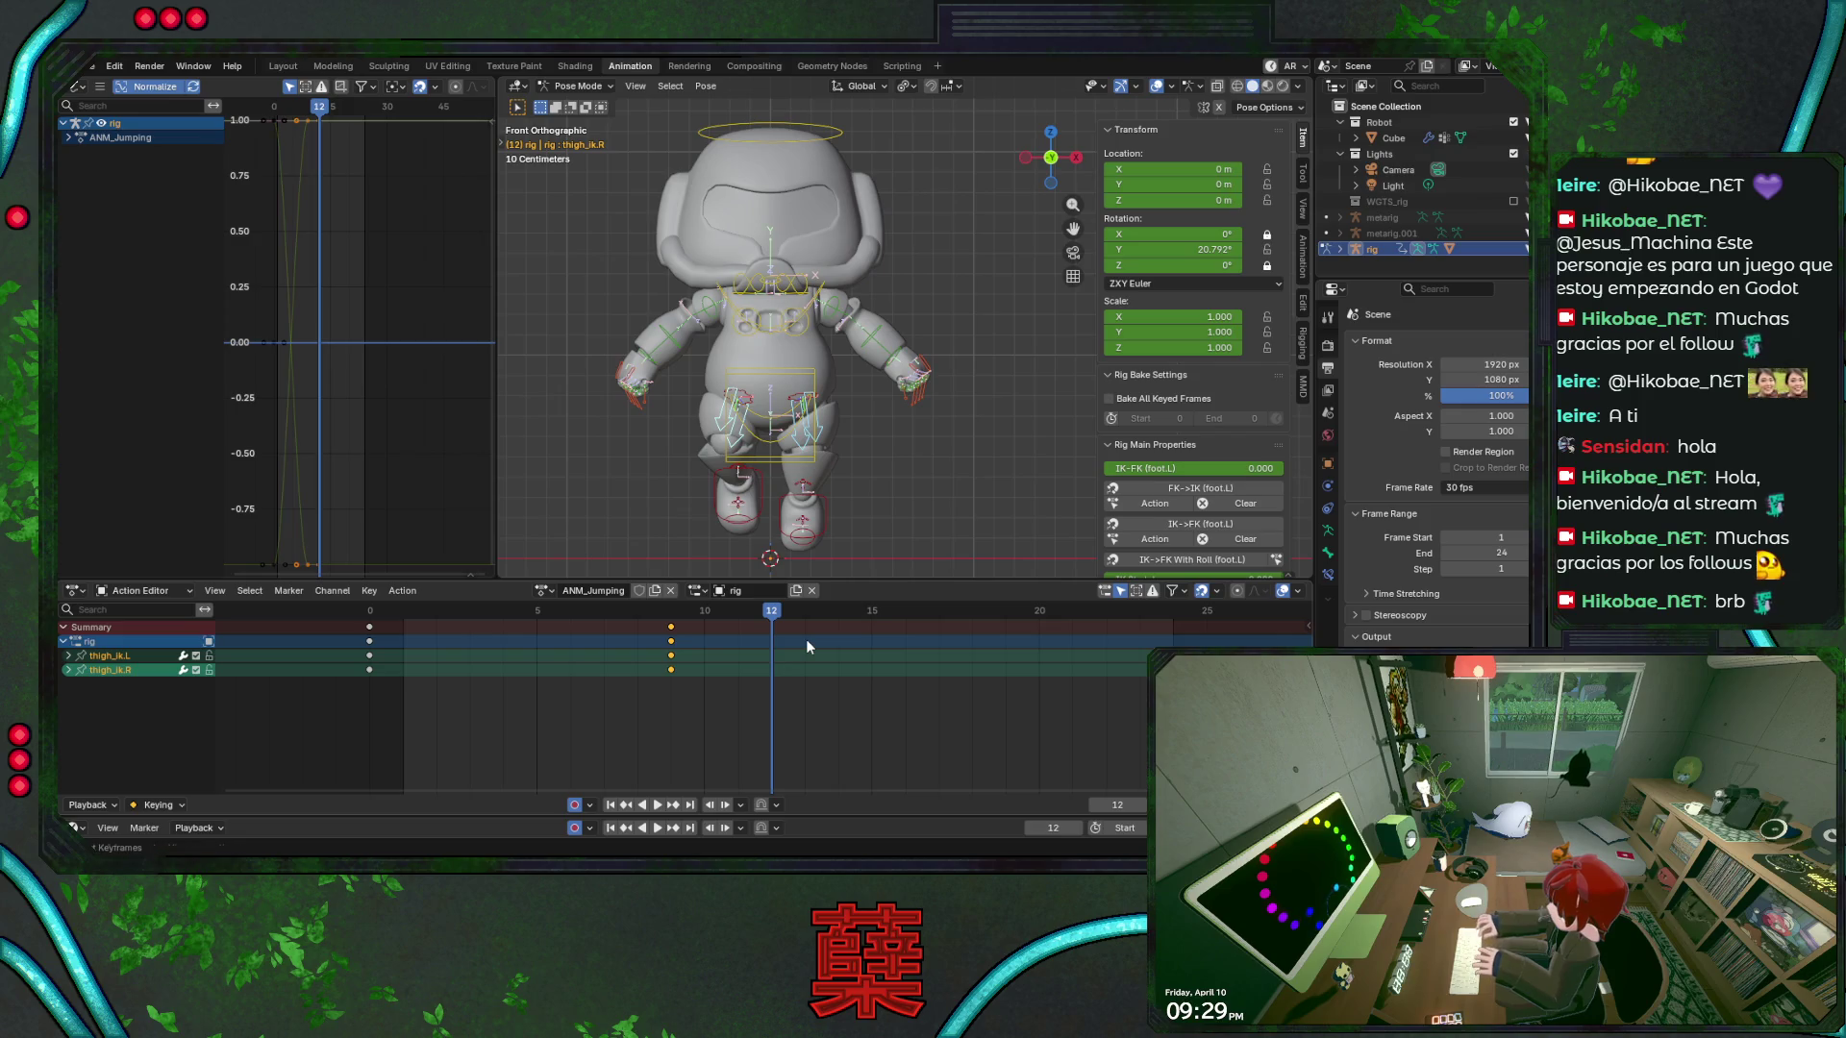
{"action": "key", "text": "alt+r"}
{"action": "key", "text": "i"}
{"action": "key", "text": "ctrl+s"}
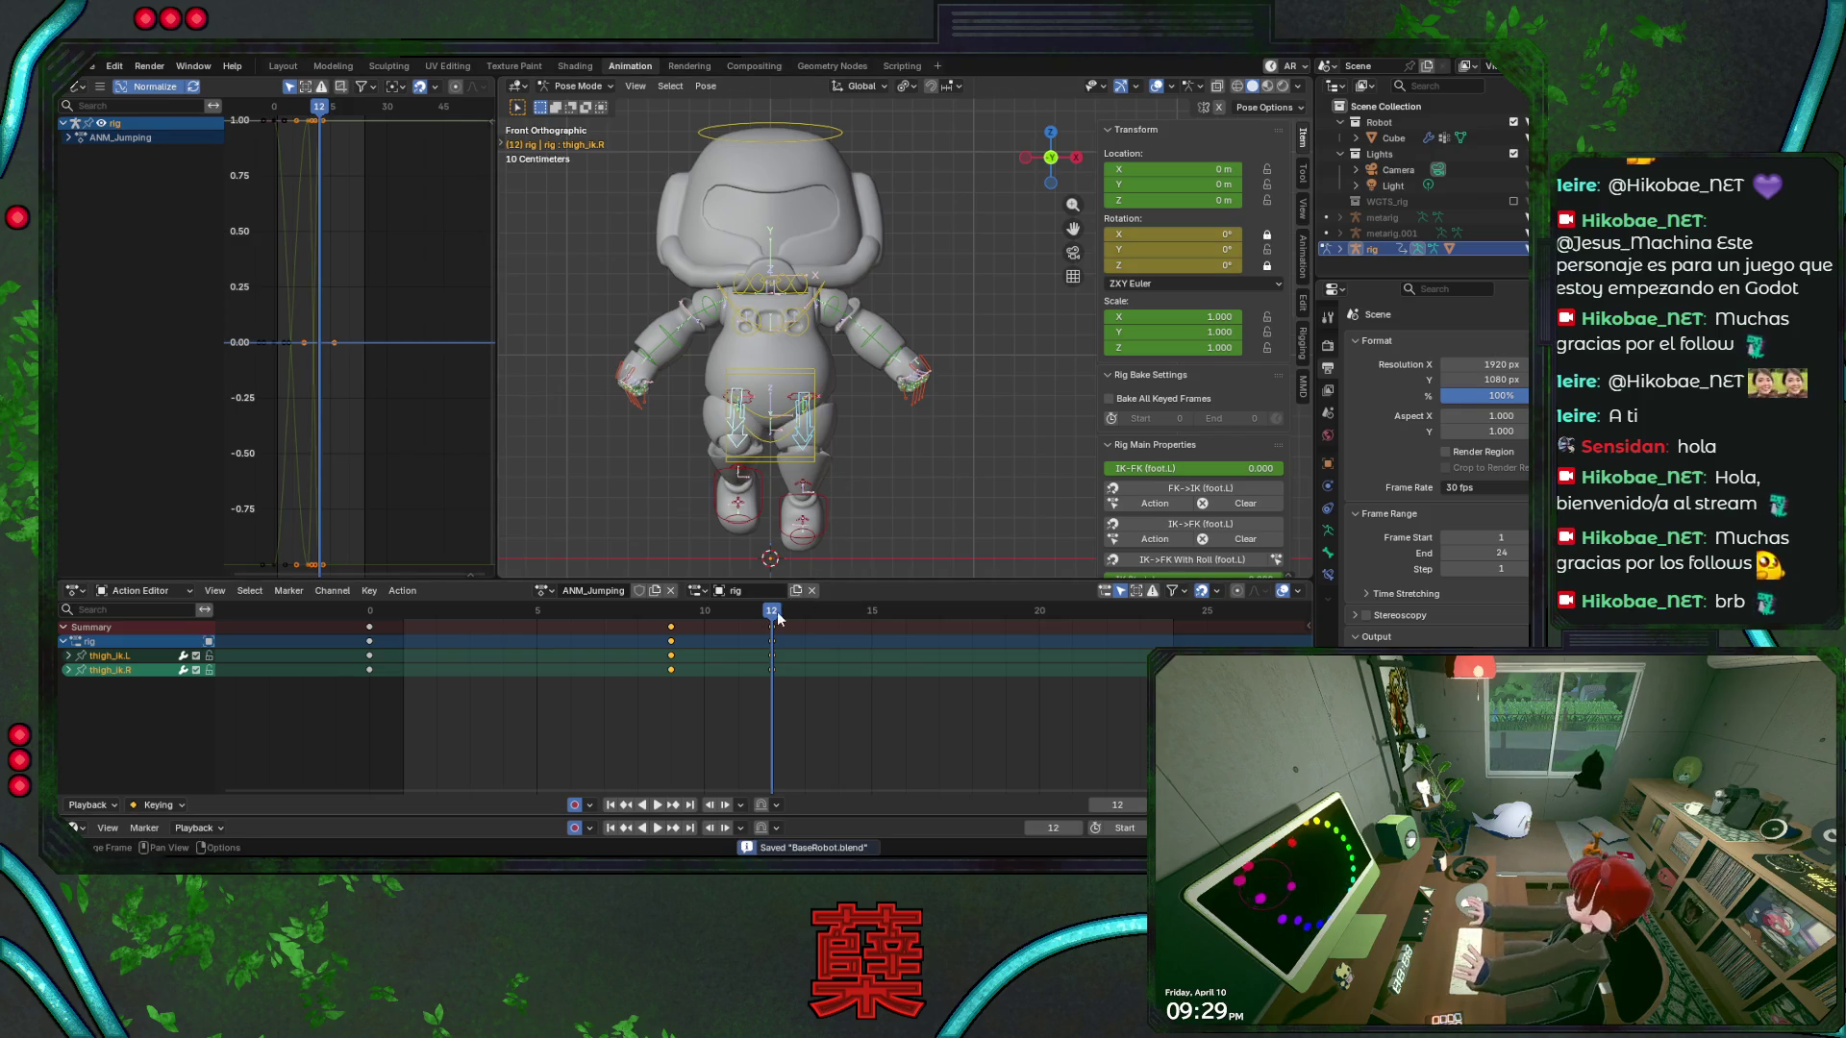
{"action": "key", "text": "space"}
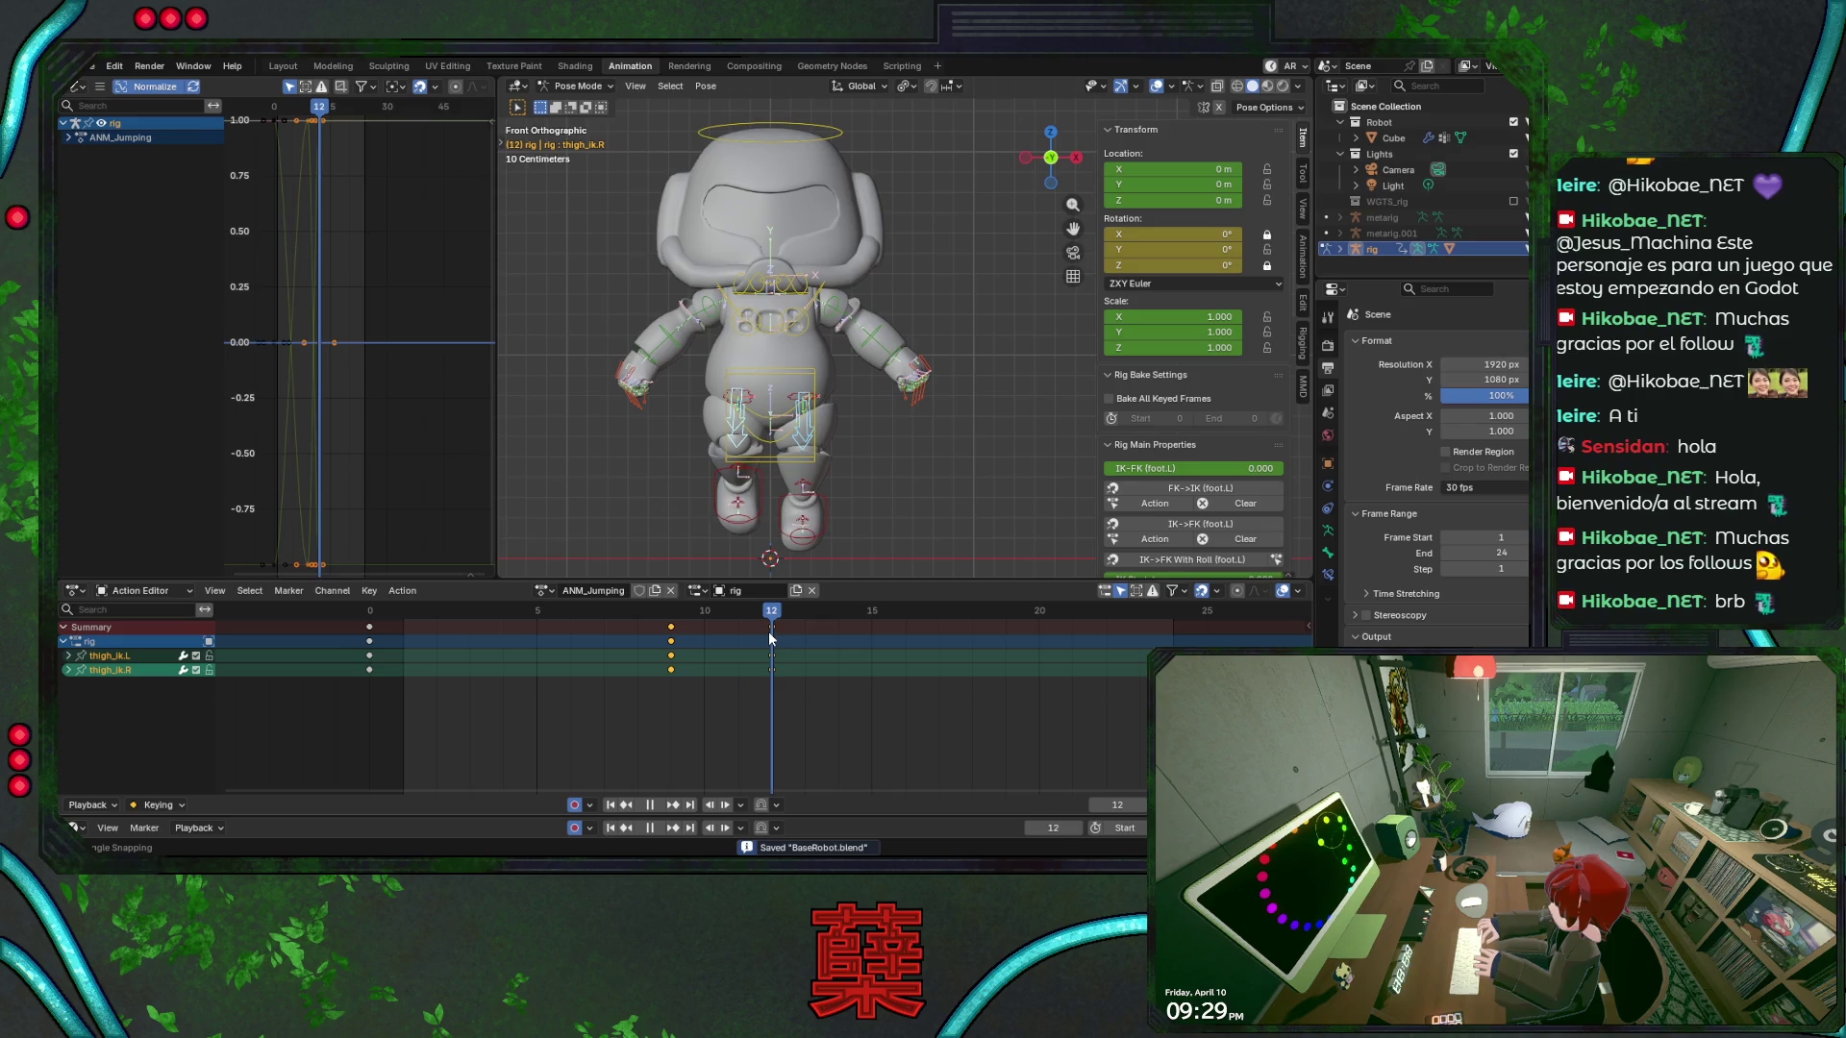
{"action": "key", "text": "space"}
Check the jump pose in side and front views, save, and select all bones
{"action": "mouse_move", "coordinate": [850, 517]}
{"action": "middle_mouse_down"}
{"action": "mouse_move", "coordinate": [873, 464]}
{"action": "mouse_move", "coordinate": [856, 465]}
{"action": "middle_mouse_up"}
{"action": "key", "text": "KP_3"}
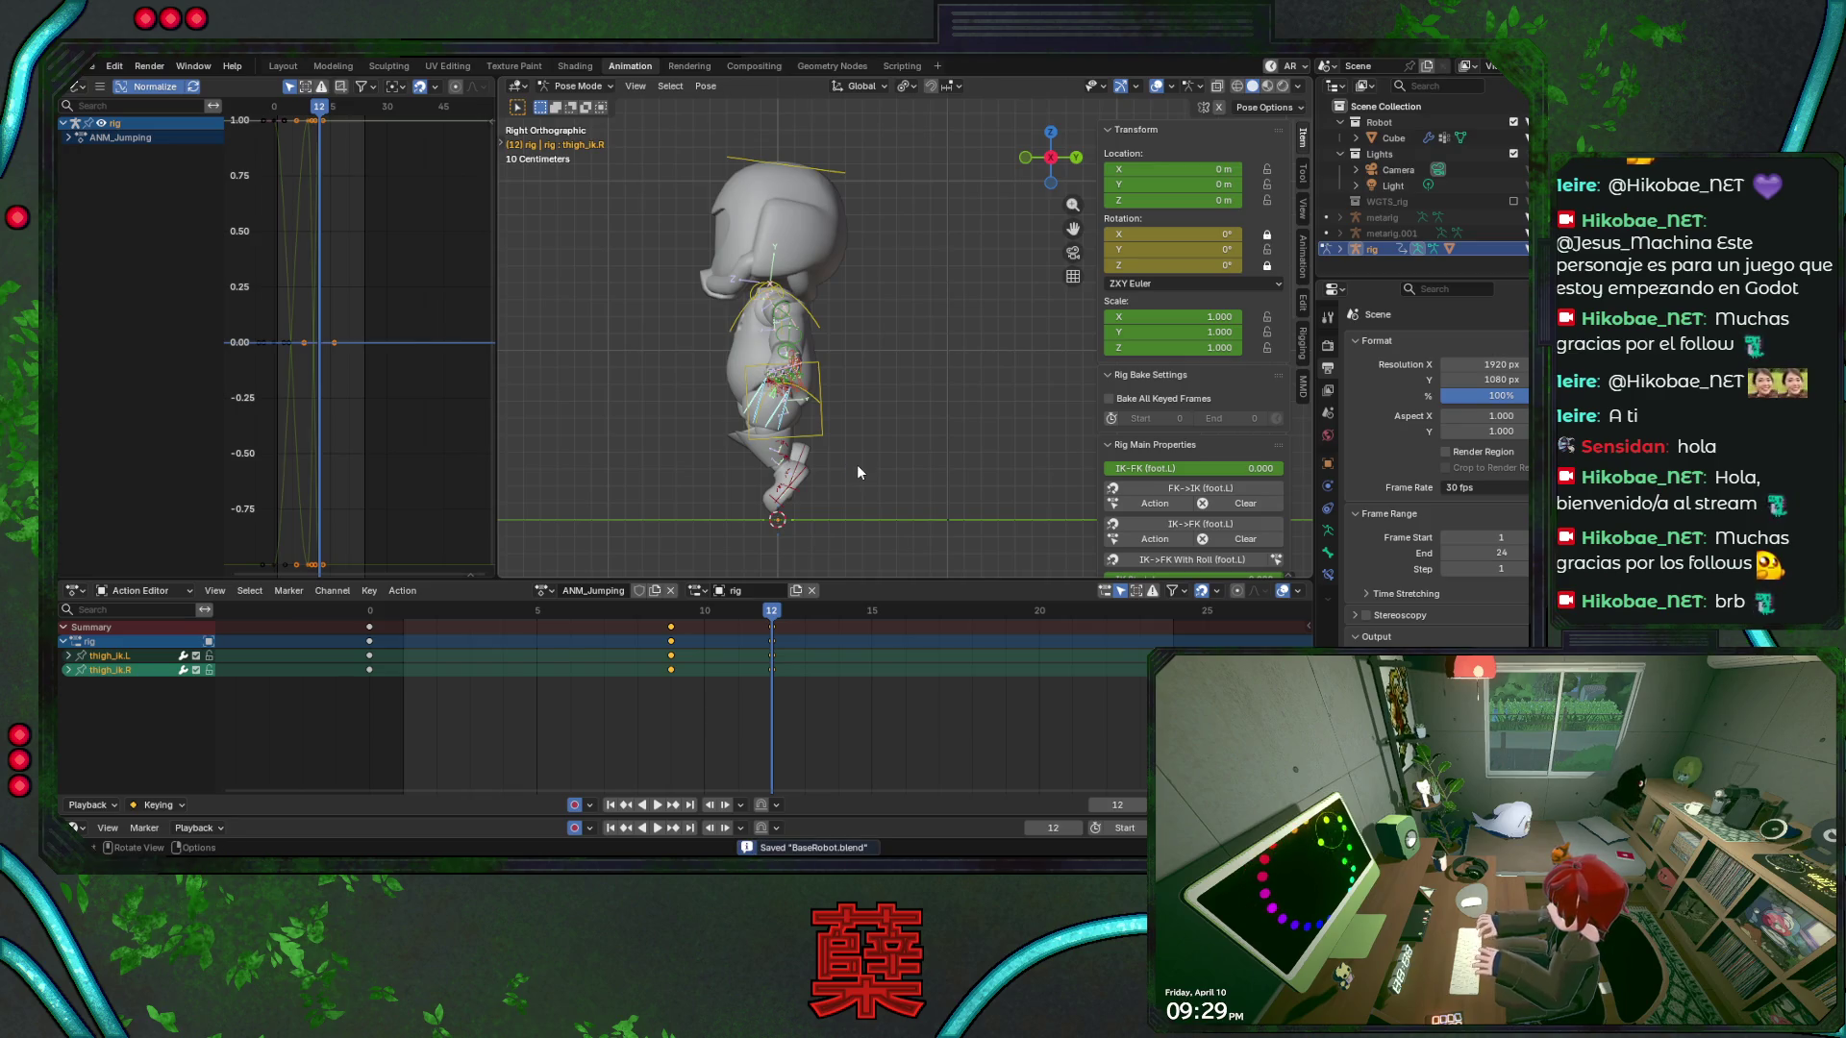
{"action": "key", "text": "KP_1"}
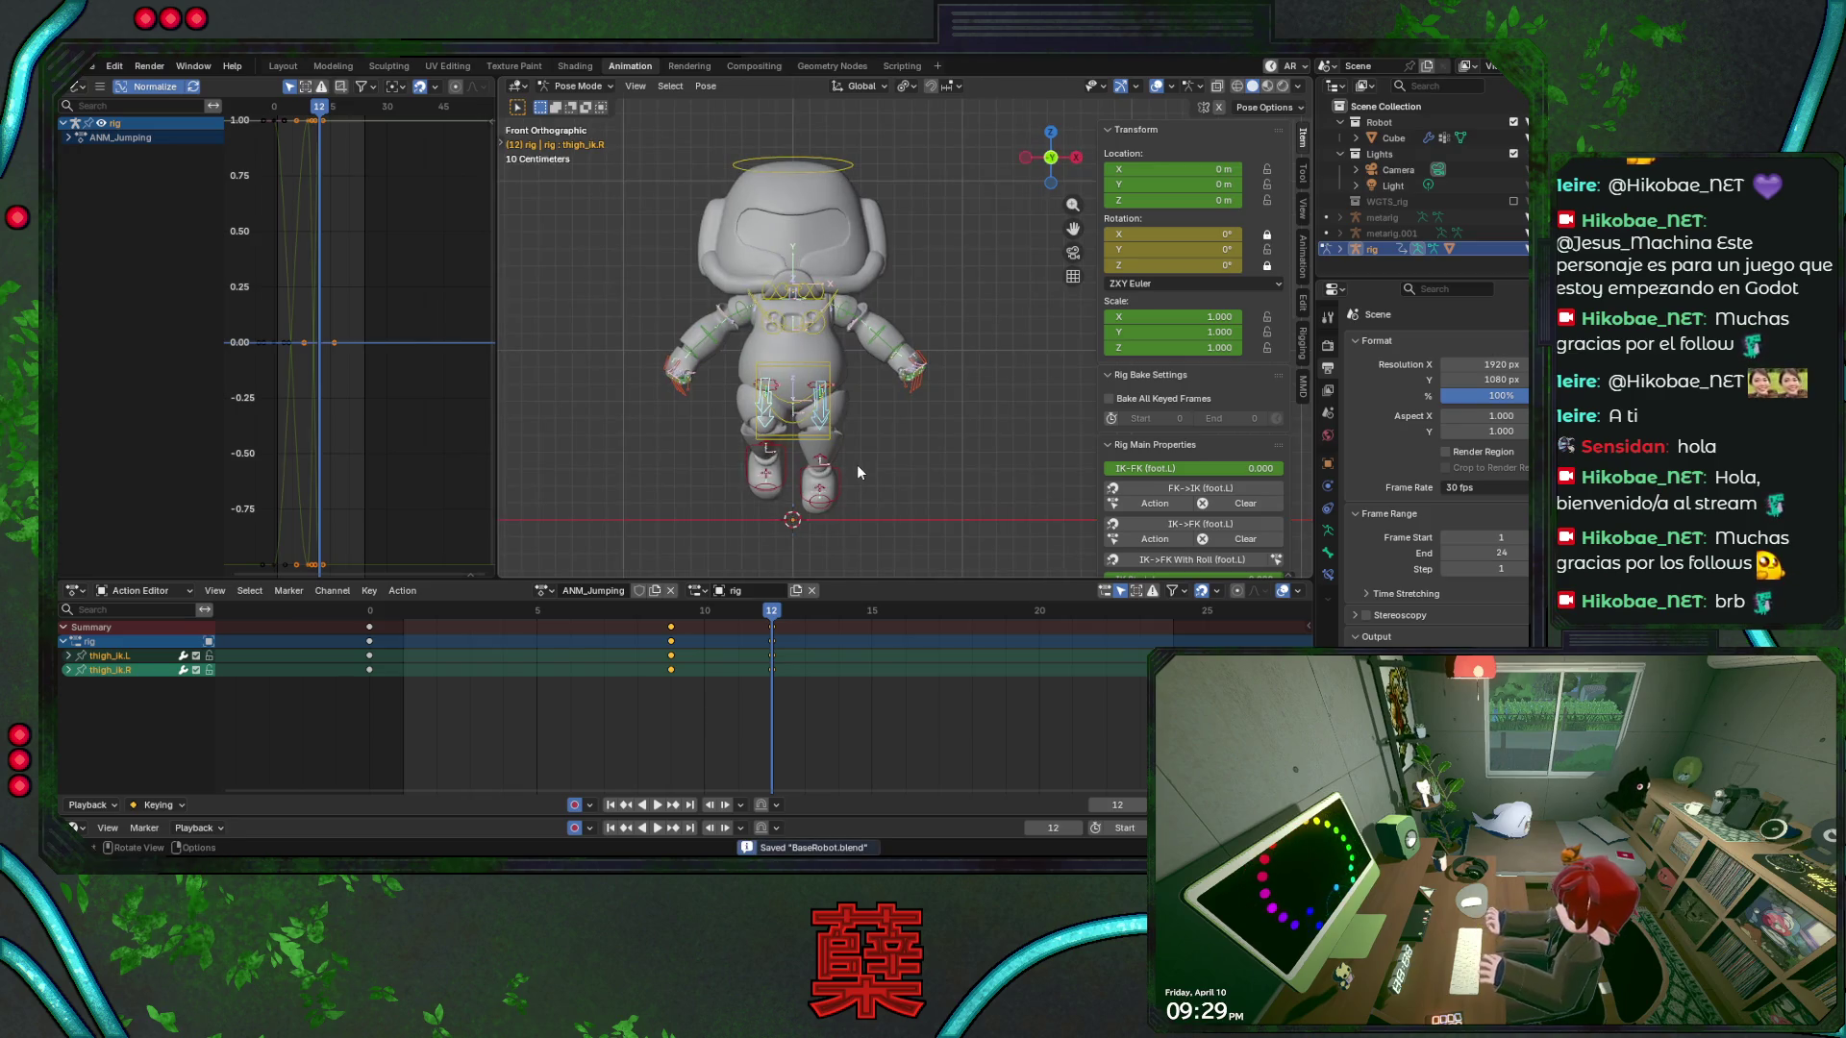
{"action": "key", "text": "KP_3"}
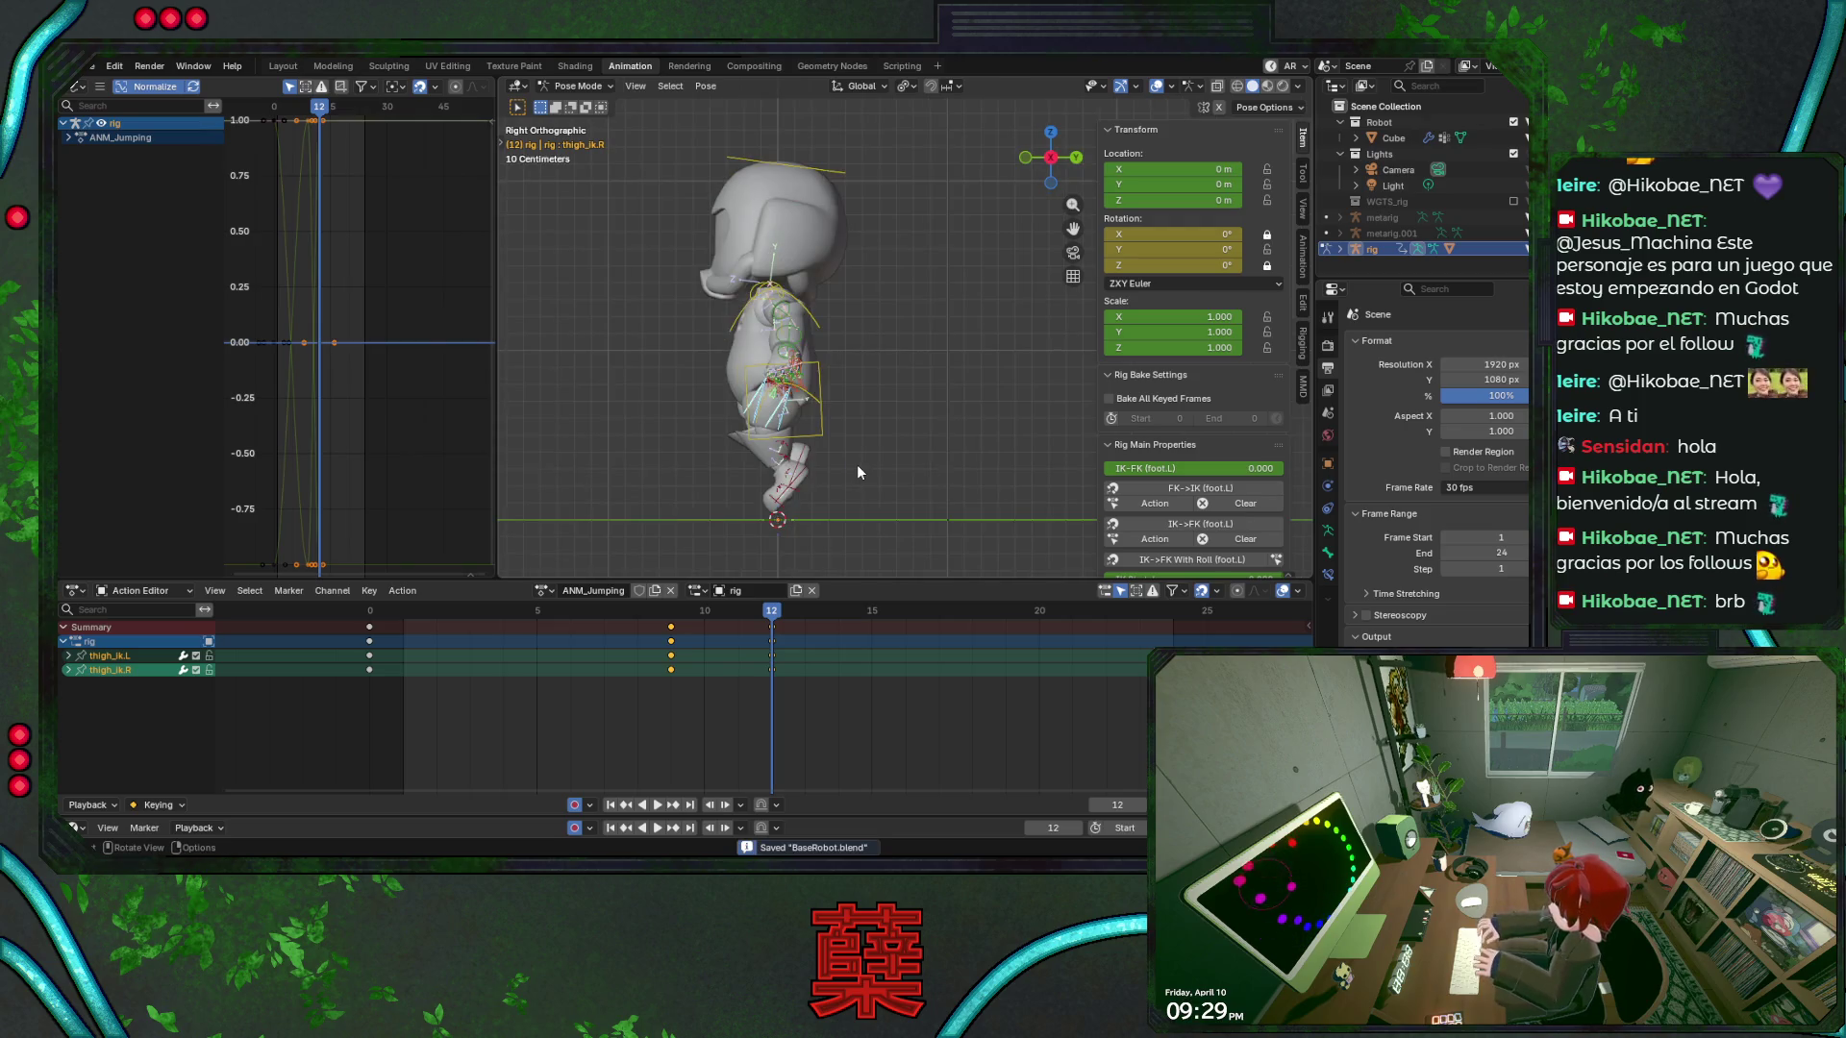
{"action": "key", "text": "ctrl+s"}
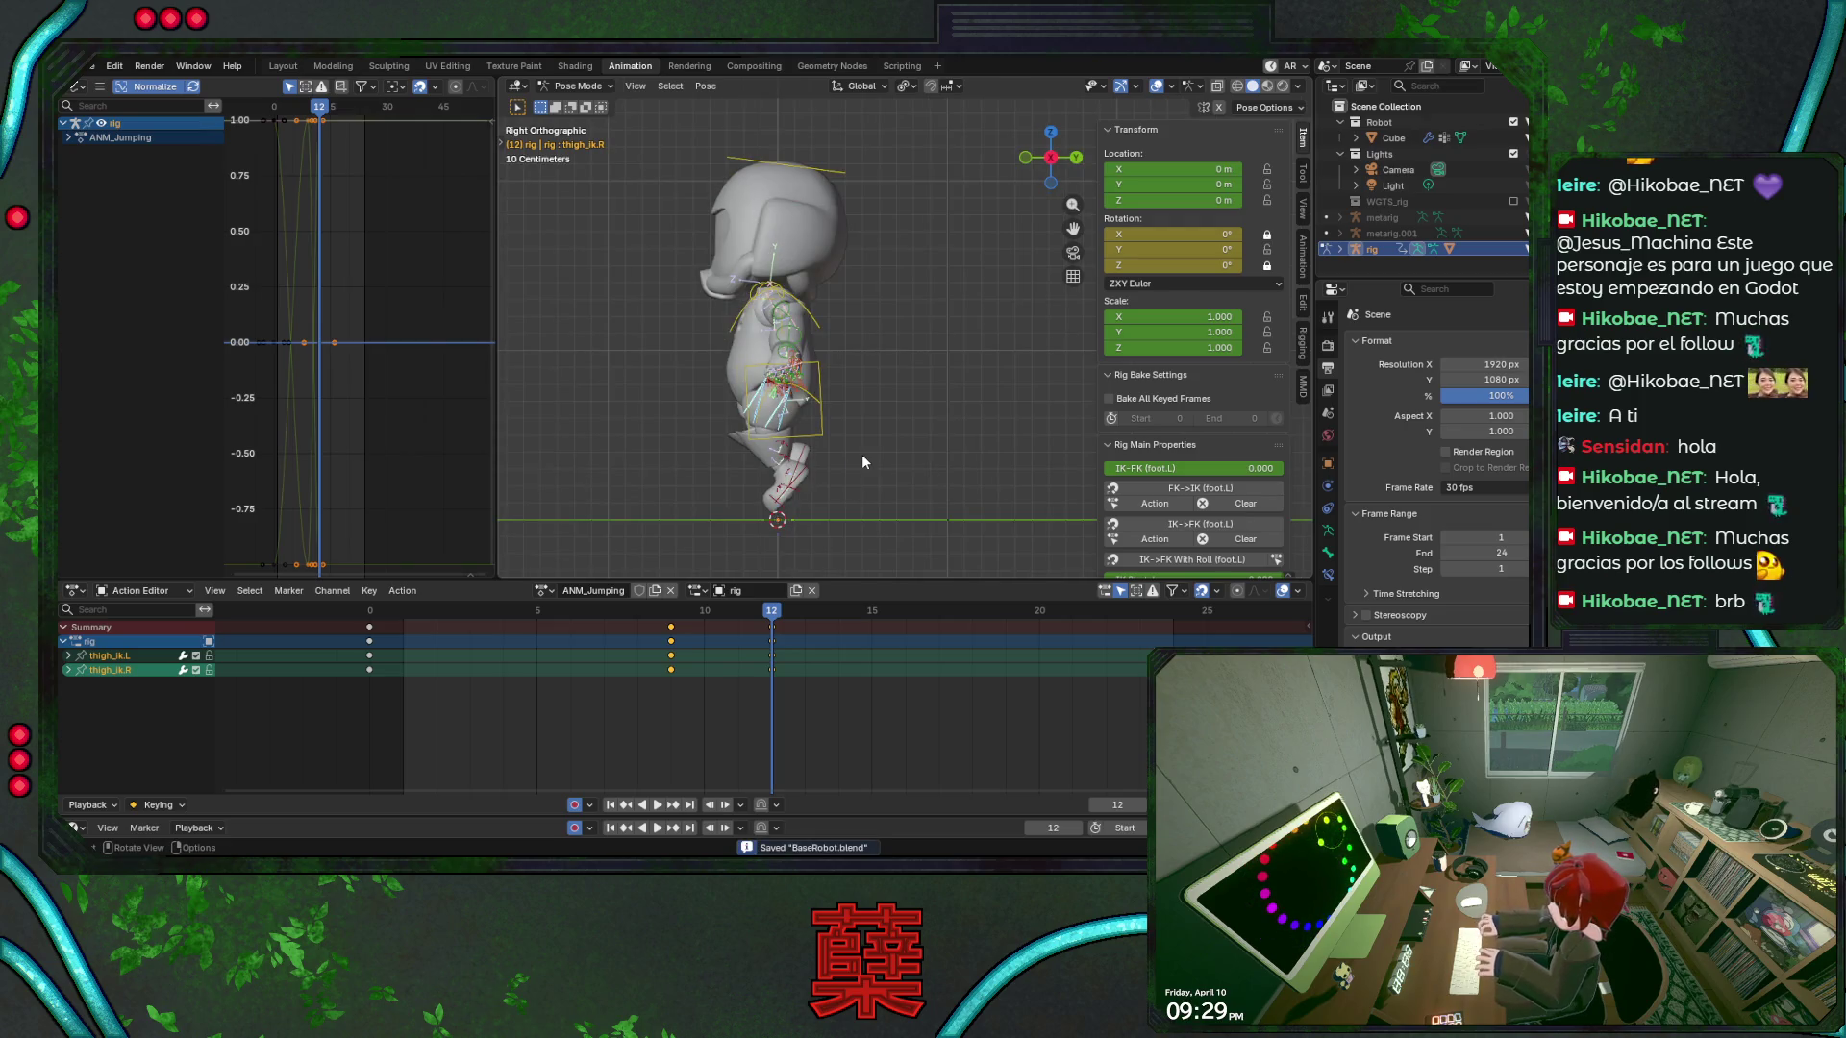
{"action": "key", "text": "alt+a"}
{"action": "key", "text": "a"}
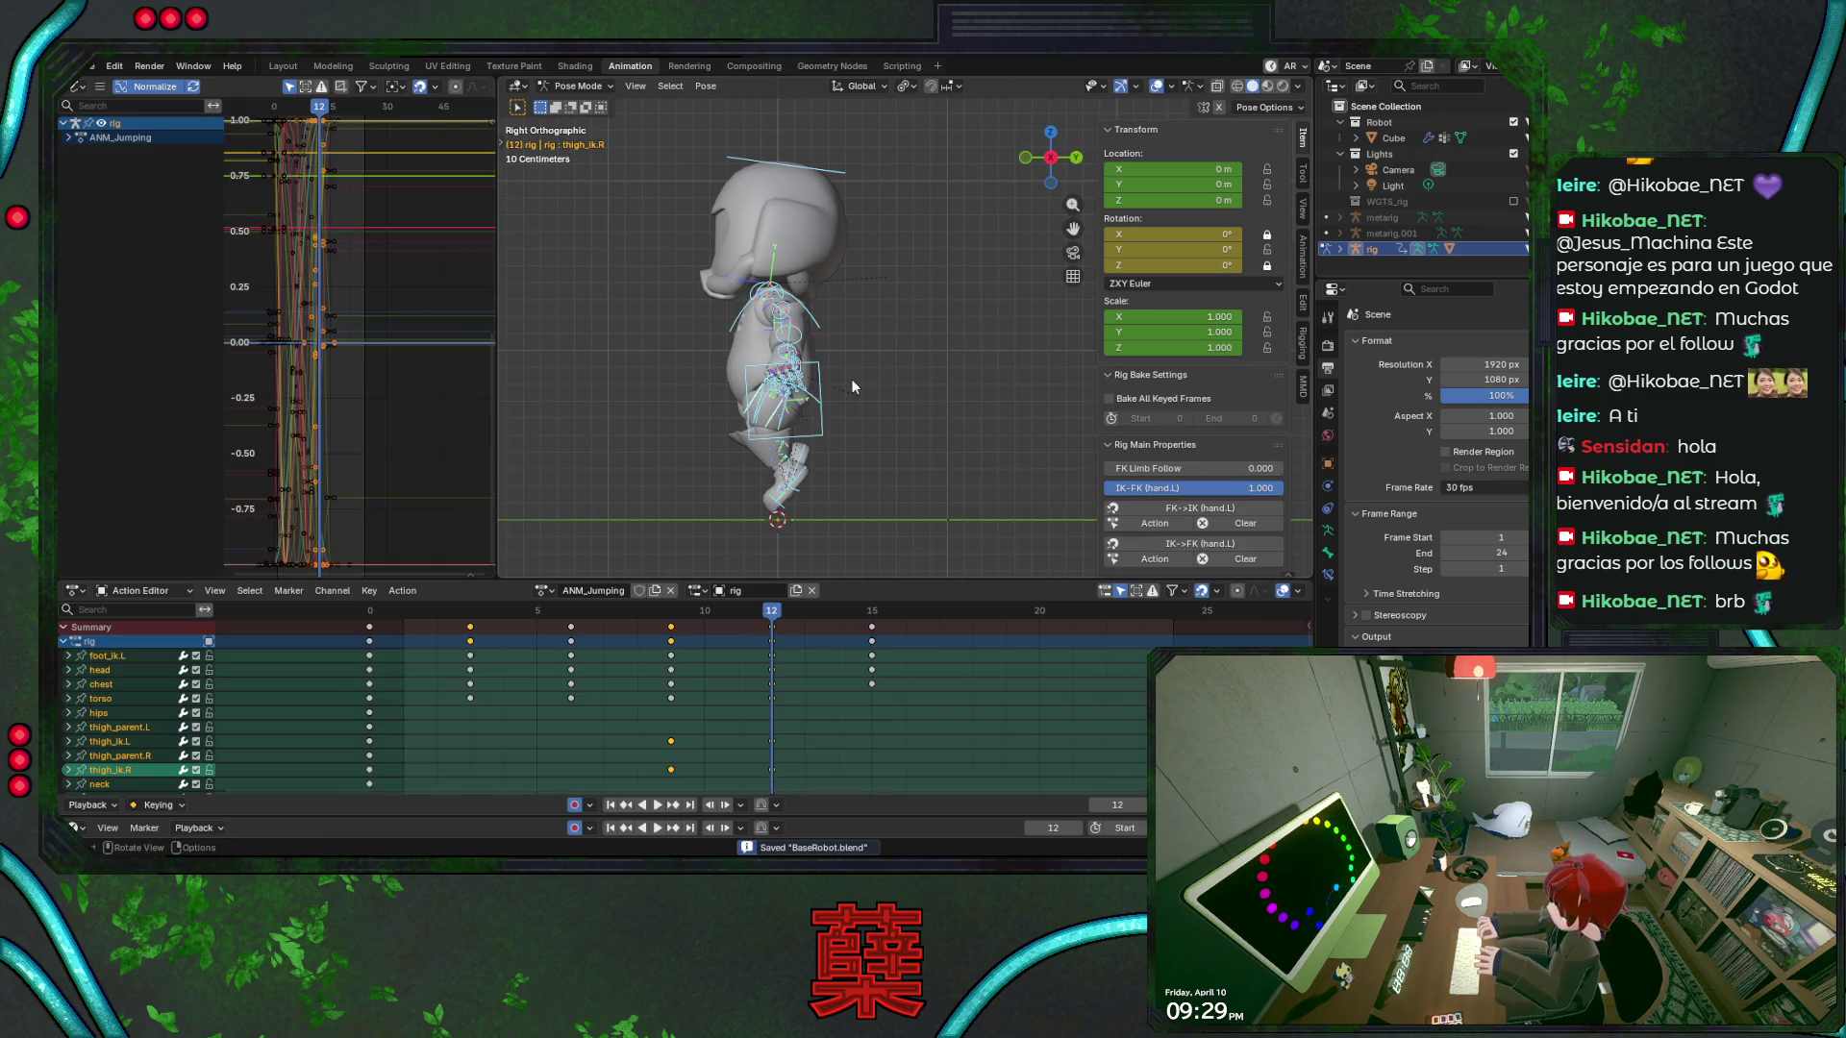
Select thigh_ik.L and thigh_ik.R and move their later keys +3 frames, to frames 12 and 15
{"action": "key", "text": "KP_1"}
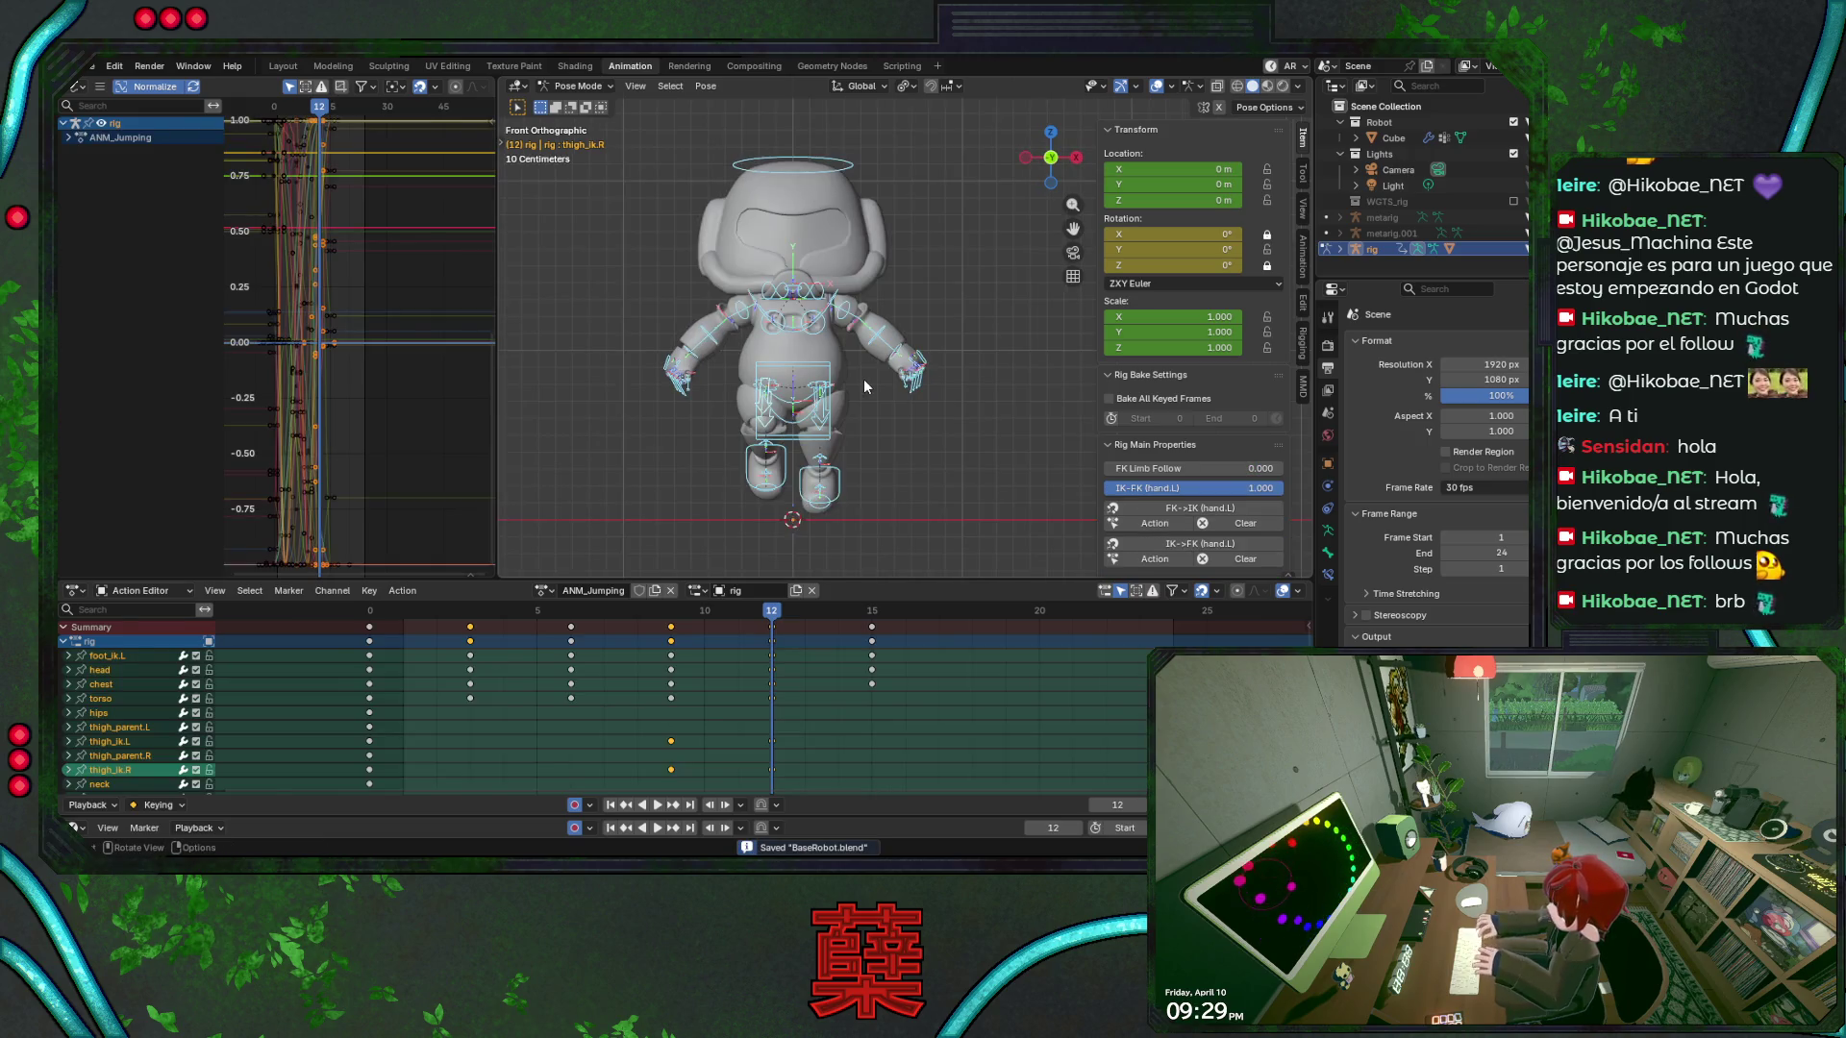
{"action": "left_click", "coordinate": [827, 413]}
{"action": "left_click", "coordinate": [767, 415], "text": "shift"}
{"action": "key", "text": "g"}
{"action": "left_click", "coordinate": [880, 643]}
{"action": "key", "text": "g"}
{"action": "left_click", "coordinate": [908, 660]}
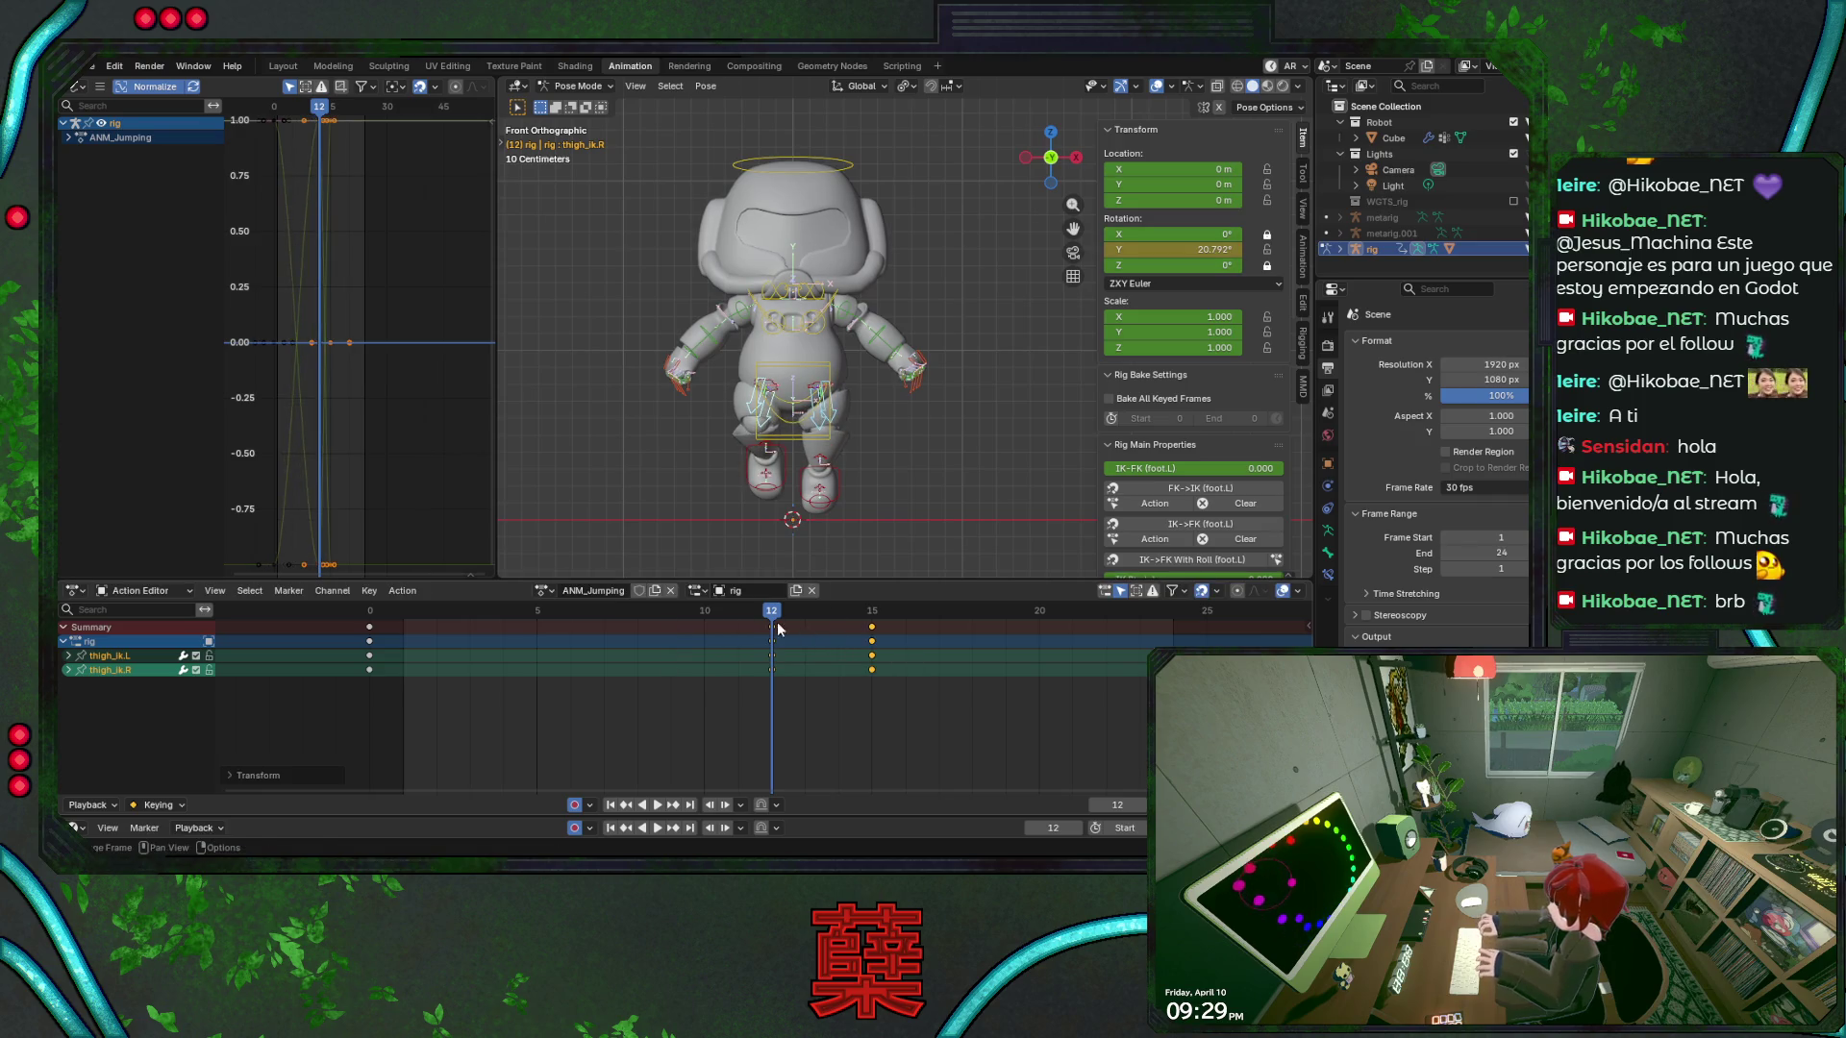
Preview the retimed jump at frames 15 and 10 from the side and save BaseRobot.blend
{"action": "key", "text": "space"}
{"action": "mouse_move", "coordinate": [688, 628]}
{"action": "left_mouse_down"}
{"action": "mouse_move", "coordinate": [889, 637]}
{"action": "mouse_move", "coordinate": [739, 642]}
{"action": "mouse_move", "coordinate": [774, 642]}
{"action": "left_mouse_up"}
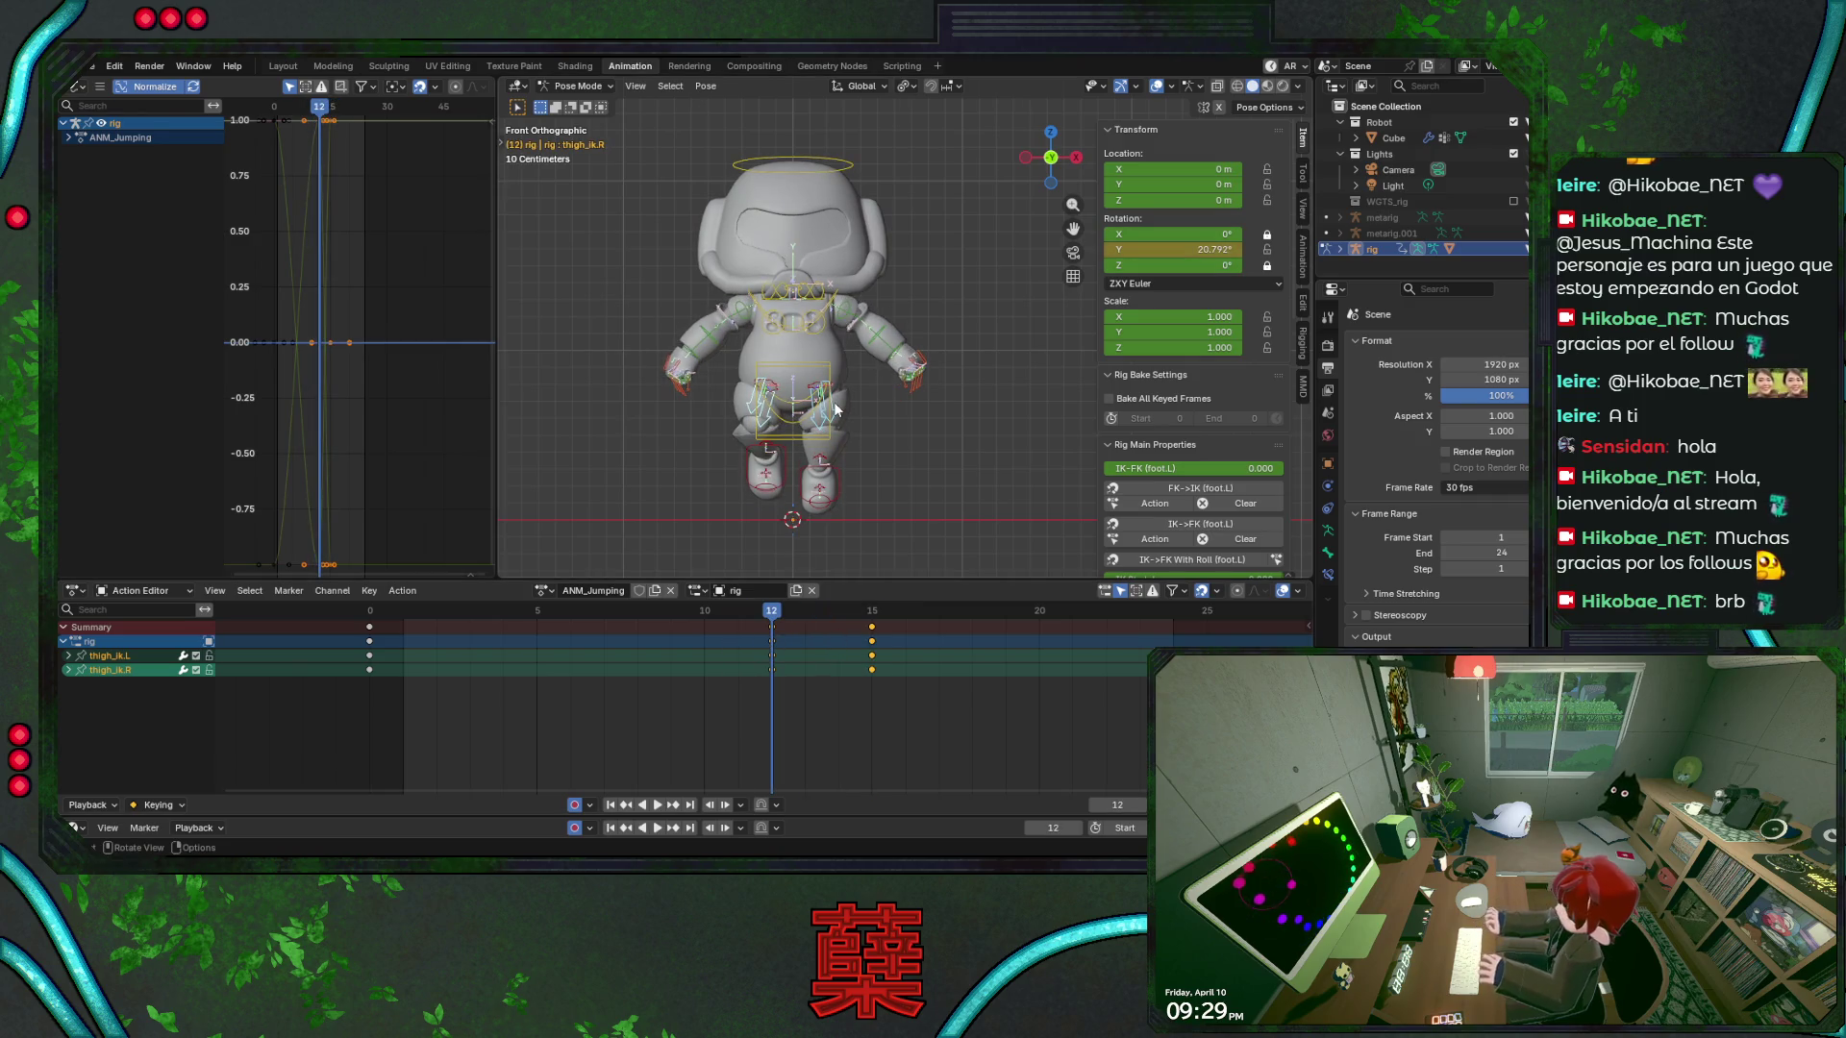
{"action": "key", "text": "KP_3"}
{"action": "key", "text": "ctrl+s"}
{"action": "mouse_move", "coordinate": [771, 613]}
{"action": "left_mouse_down"}
{"action": "mouse_move", "coordinate": [693, 620]}
{"action": "mouse_move", "coordinate": [859, 625]}
{"action": "left_mouse_up"}
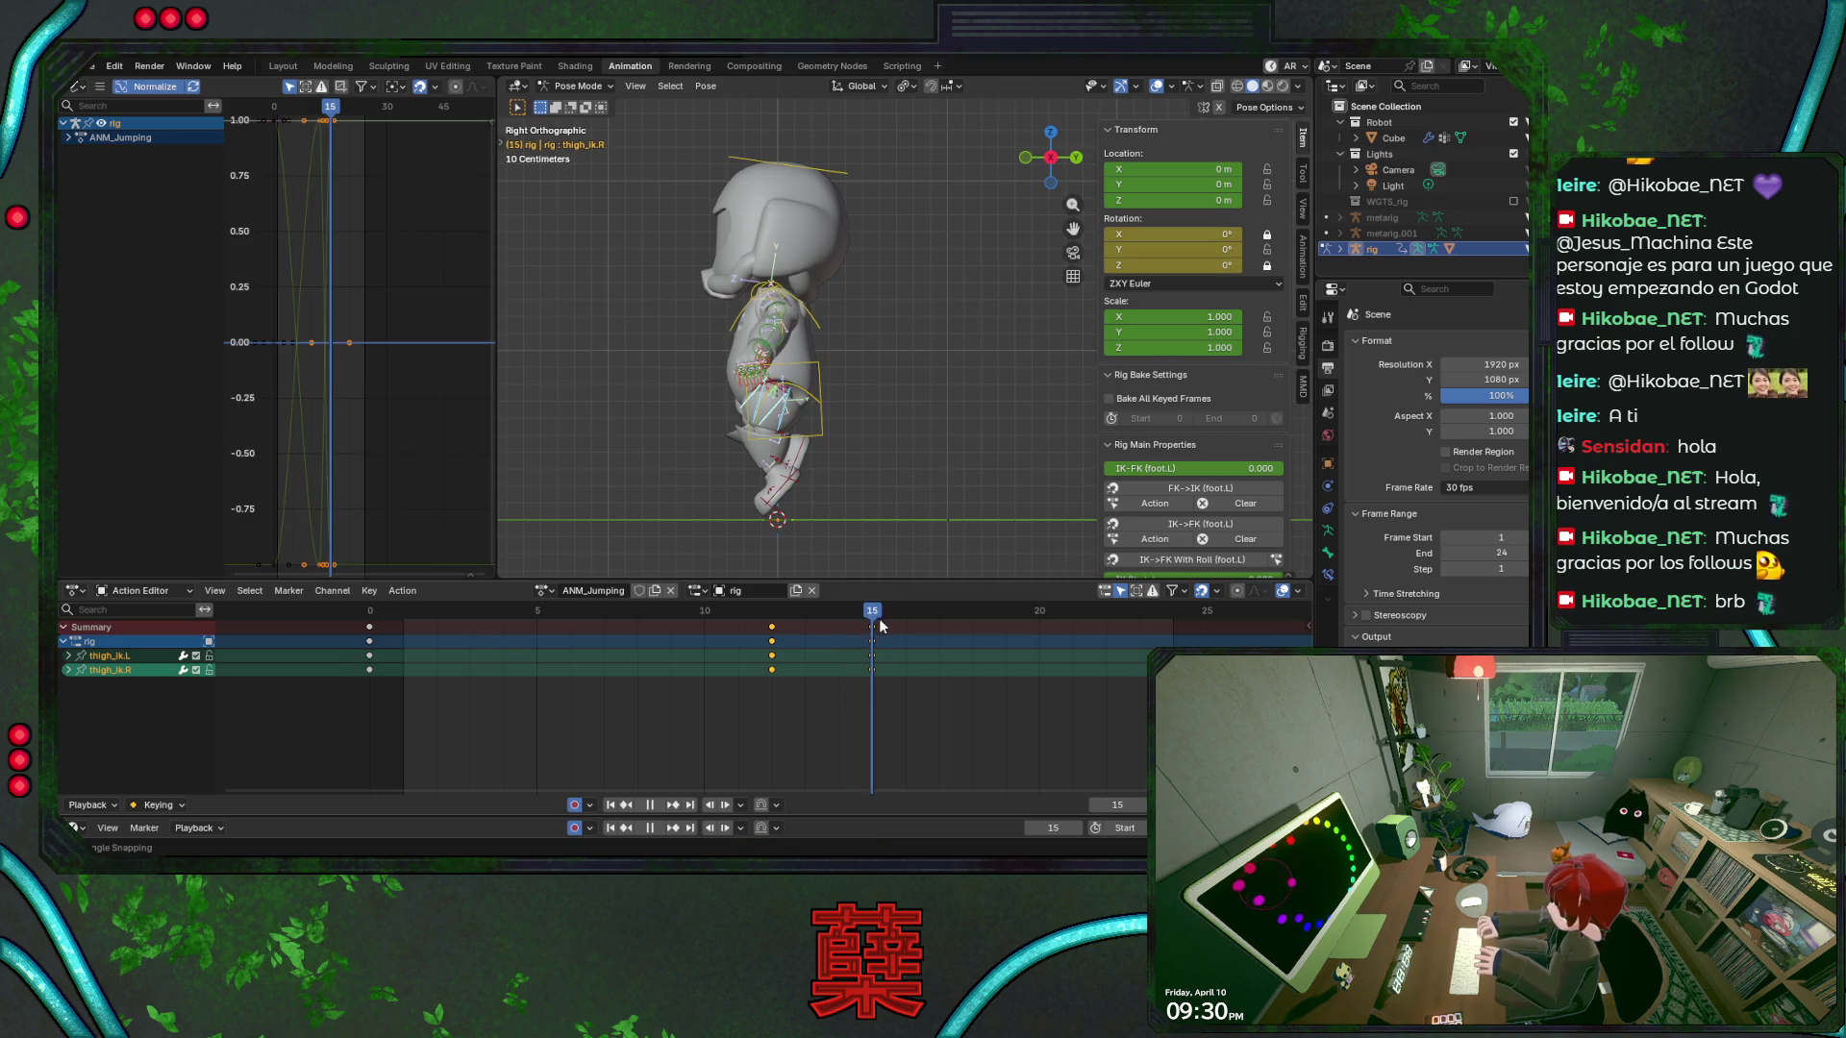
Deselect the thigh_ik bones, replay from the front, and select the left hand's finger bones
{"action": "left_click", "coordinate": [875, 319]}
{"action": "key", "text": "KP_1"}
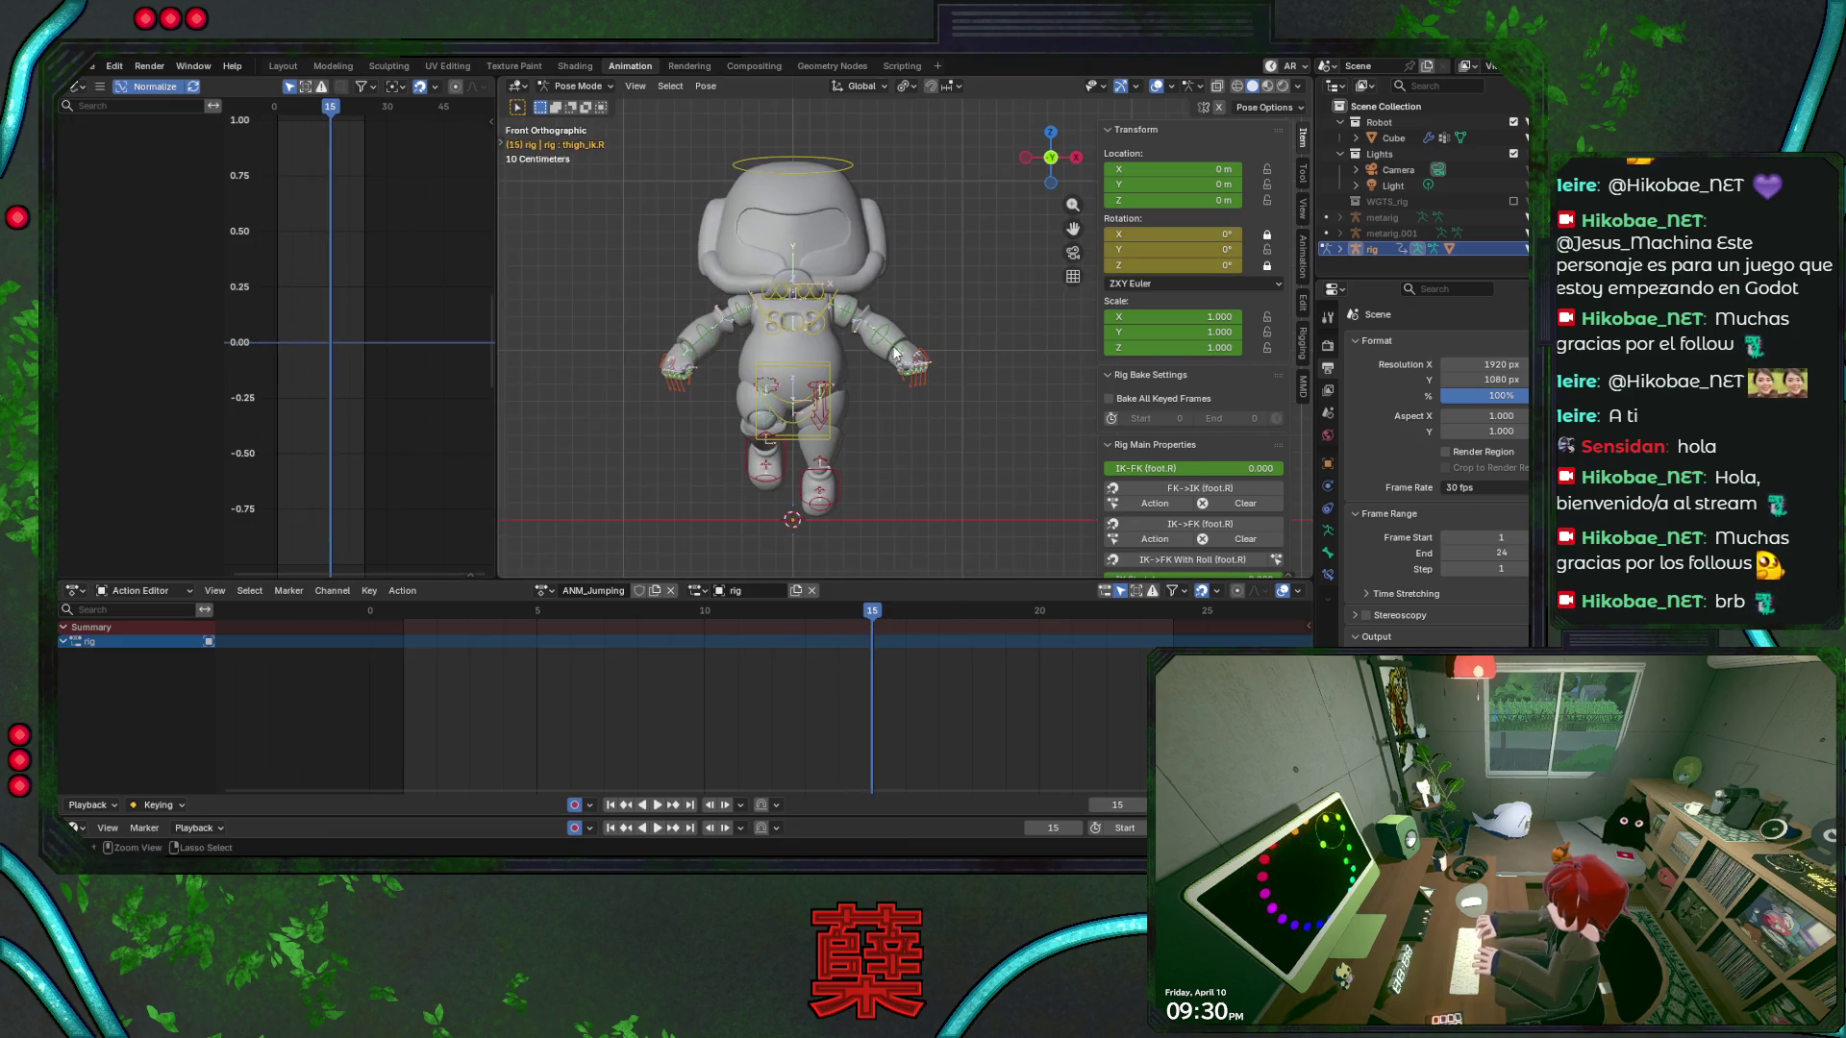
{"action": "key", "text": "space"}
{"action": "left_click_drag", "start_coordinate": [741, 621], "coordinate": [880, 621]}
{"action": "key", "text": "space"}
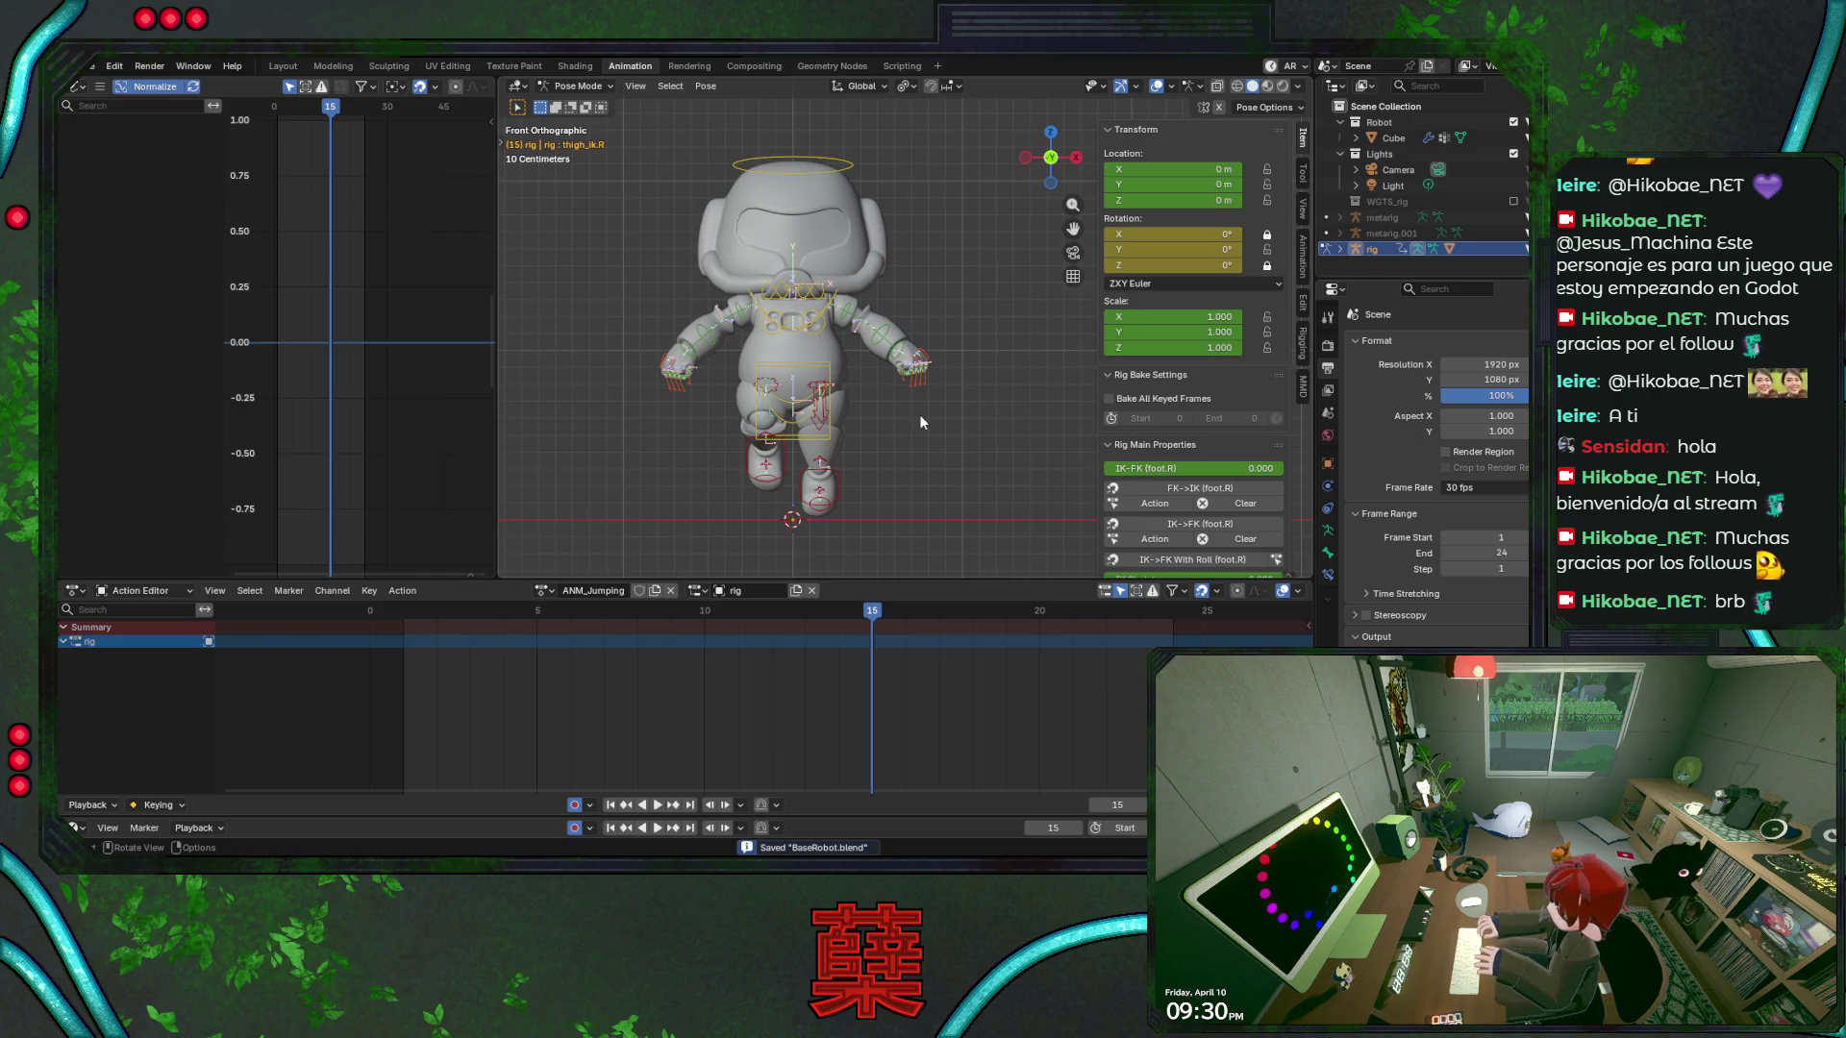
{"action": "scroll", "coordinate": [919, 421], "scroll_direction": "up", "scroll_amount": 2}
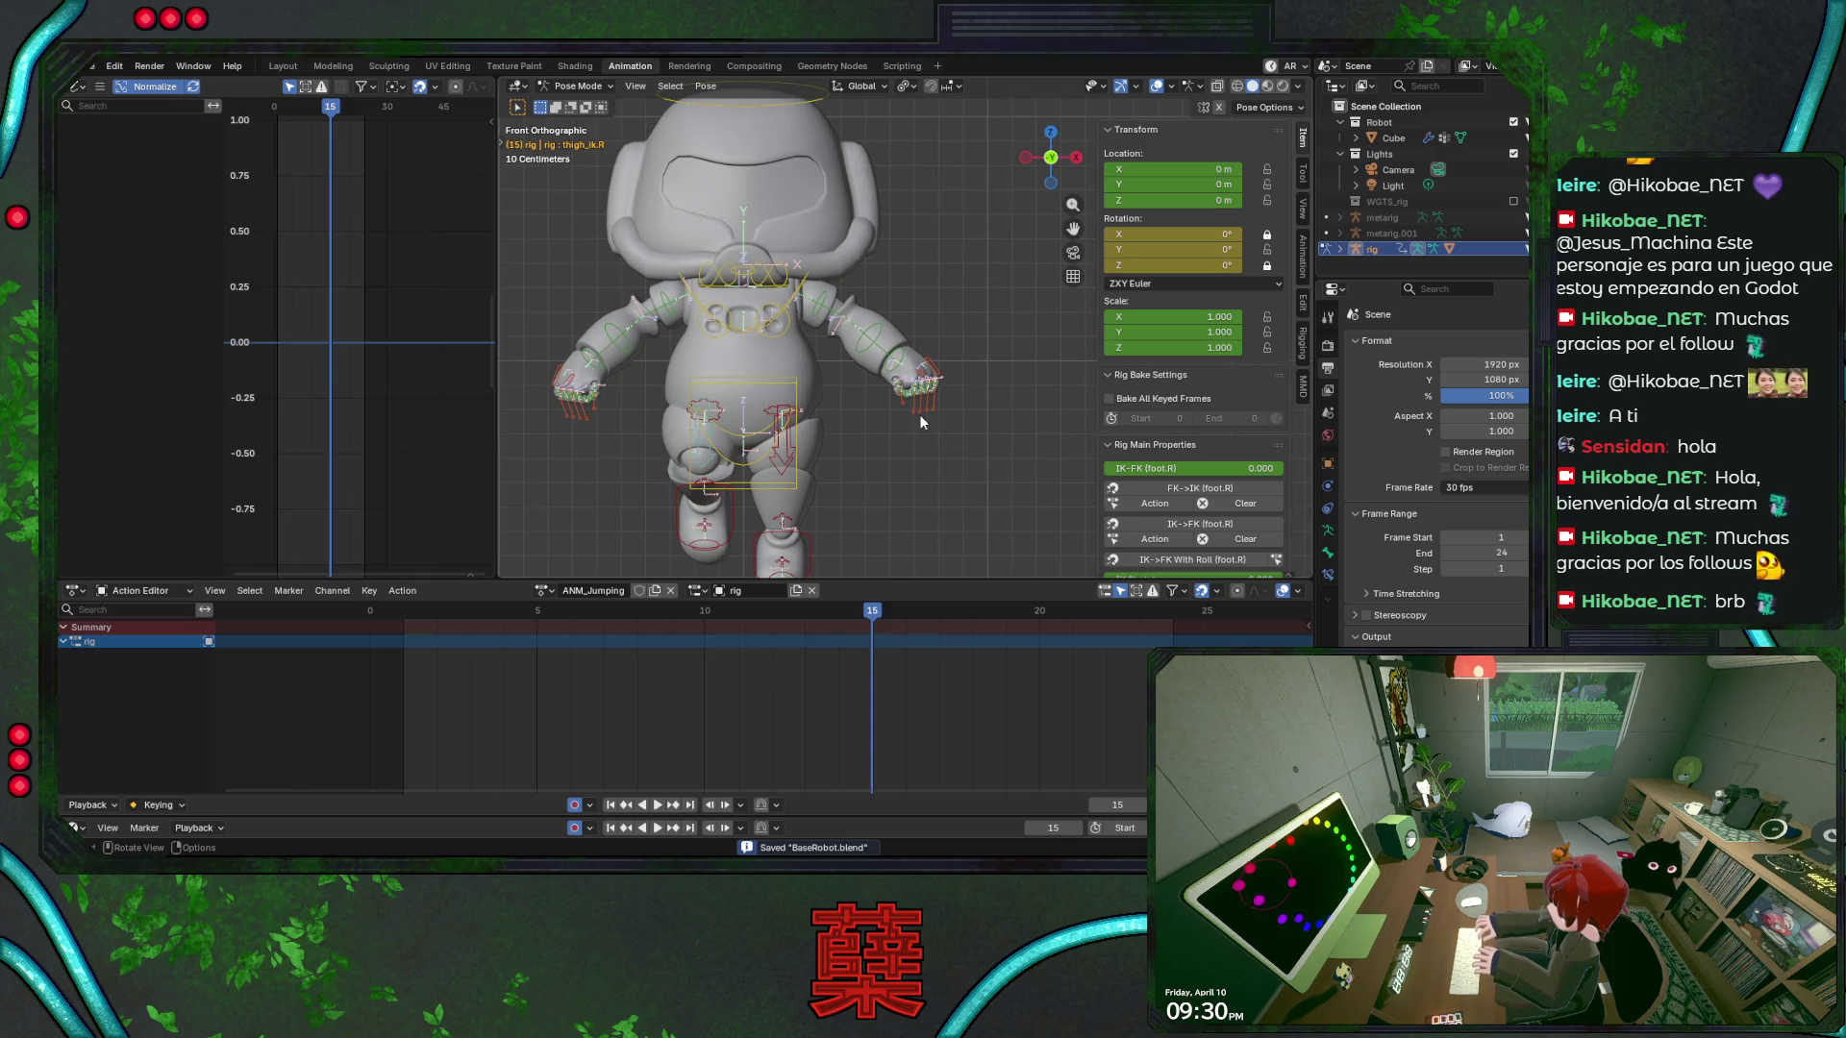
{"action": "left_click_drag", "start_coordinate": [914, 401], "coordinate": [909, 430]}
Copy both hands' finger bones' frame-0 keys, paste them at frame 9, and save
{"action": "left_click", "coordinate": [908, 392], "text": "shift"}
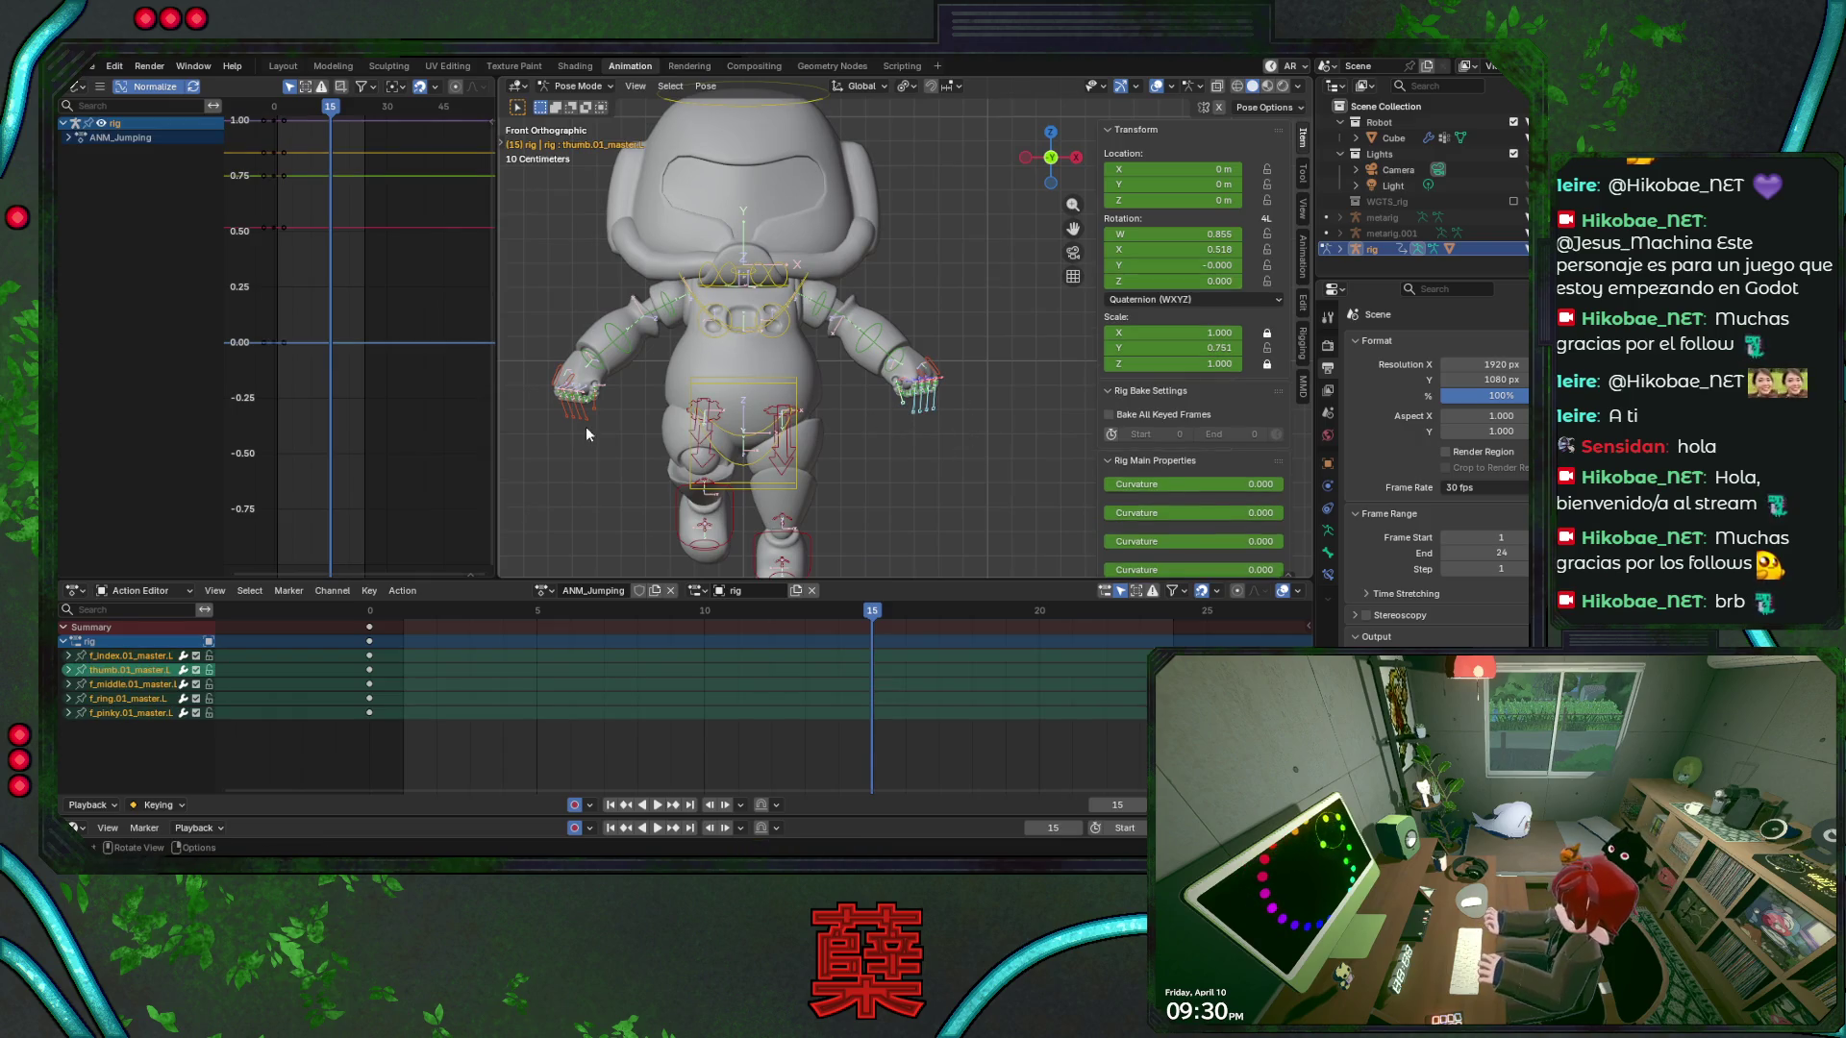
{"action": "left_click_drag", "start_coordinate": [553, 369], "coordinate": [593, 415], "text": "shift"}
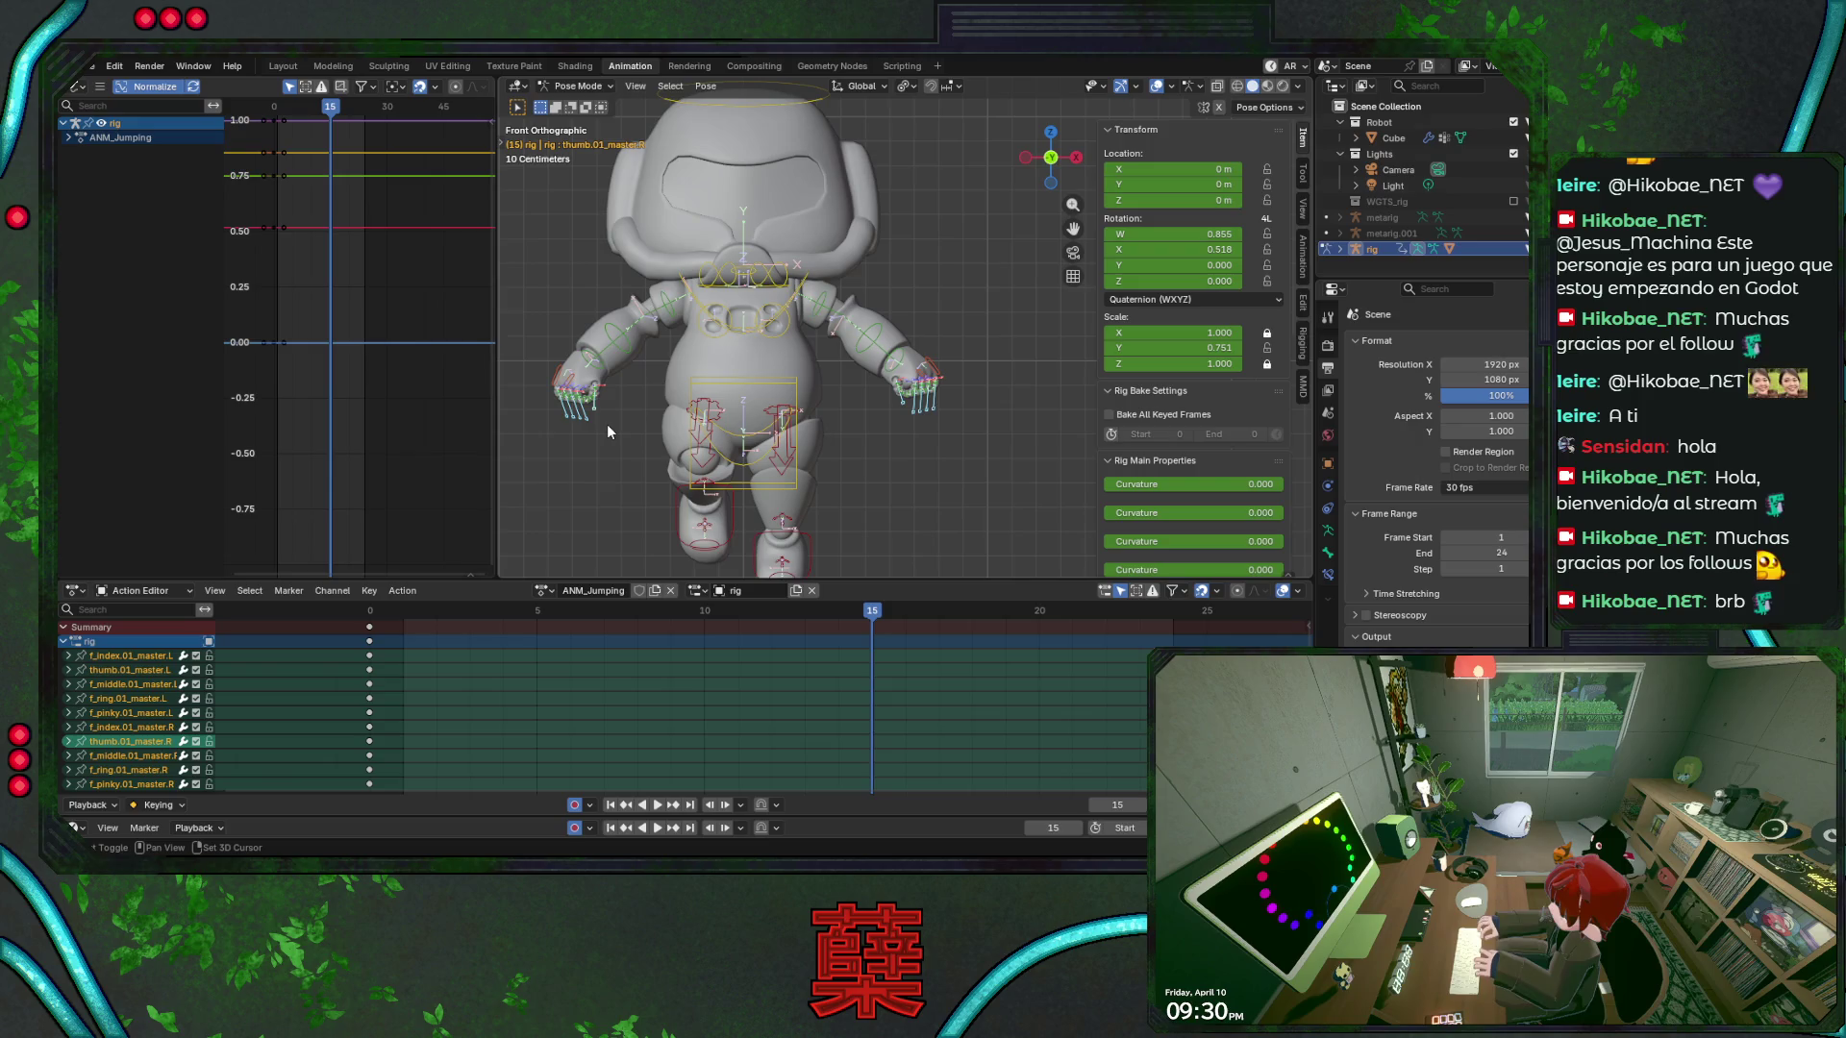
{"action": "left_click", "coordinate": [371, 628]}
{"action": "key", "text": "space"}
{"action": "mouse_move", "coordinate": [769, 628]}
{"action": "left_mouse_down"}
{"action": "mouse_move", "coordinate": [671, 629]}
{"action": "mouse_move", "coordinate": [872, 612]}
{"action": "left_mouse_up"}
{"action": "key", "text": "space"}
{"action": "key", "text": "ctrl+v"}
{"action": "key", "text": "ctrl+s"}
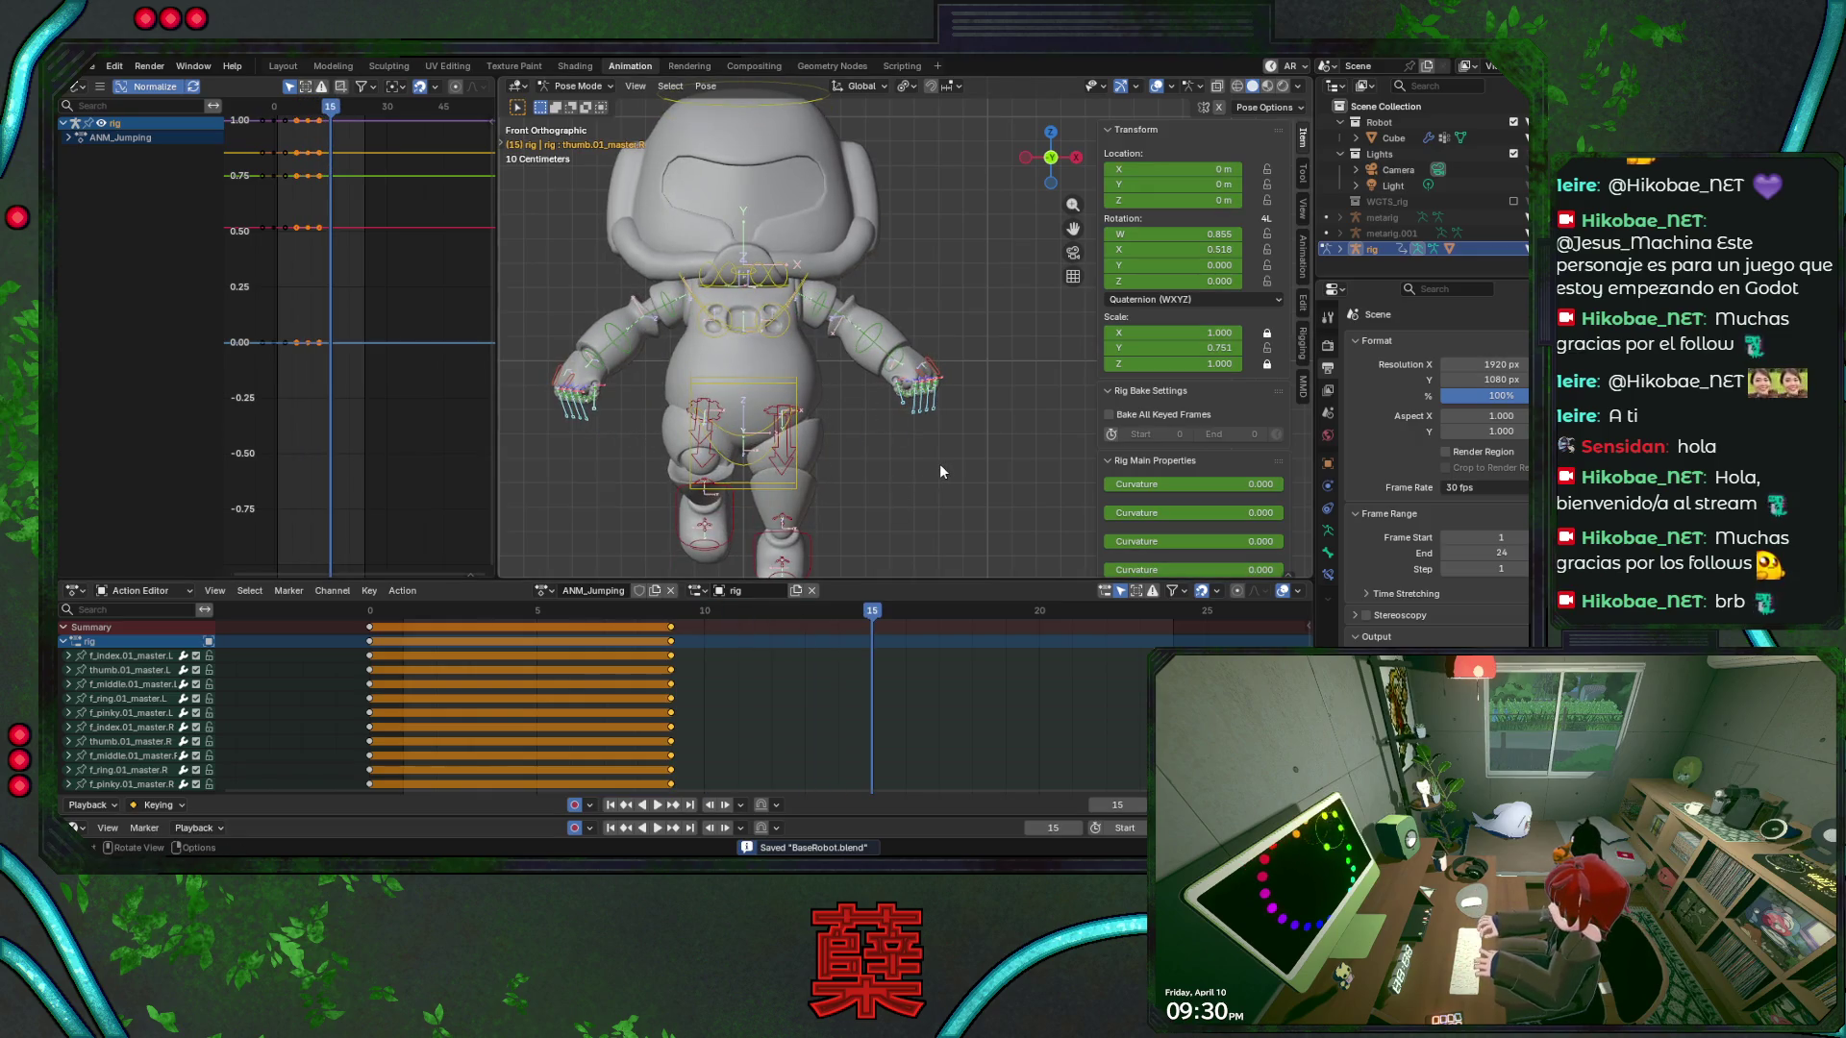
Clear the finger bones' rotation and scale, rotate them on X, and key the pose at frame 15
{"action": "key", "text": "alt+r"}
{"action": "key", "text": "alt+s"}
{"action": "key", "text": "i"}
{"action": "key", "text": "s"}
{"action": "key", "text": "y"}
{"action": "key", "text": "r"}
{"action": "key", "text": "x"}
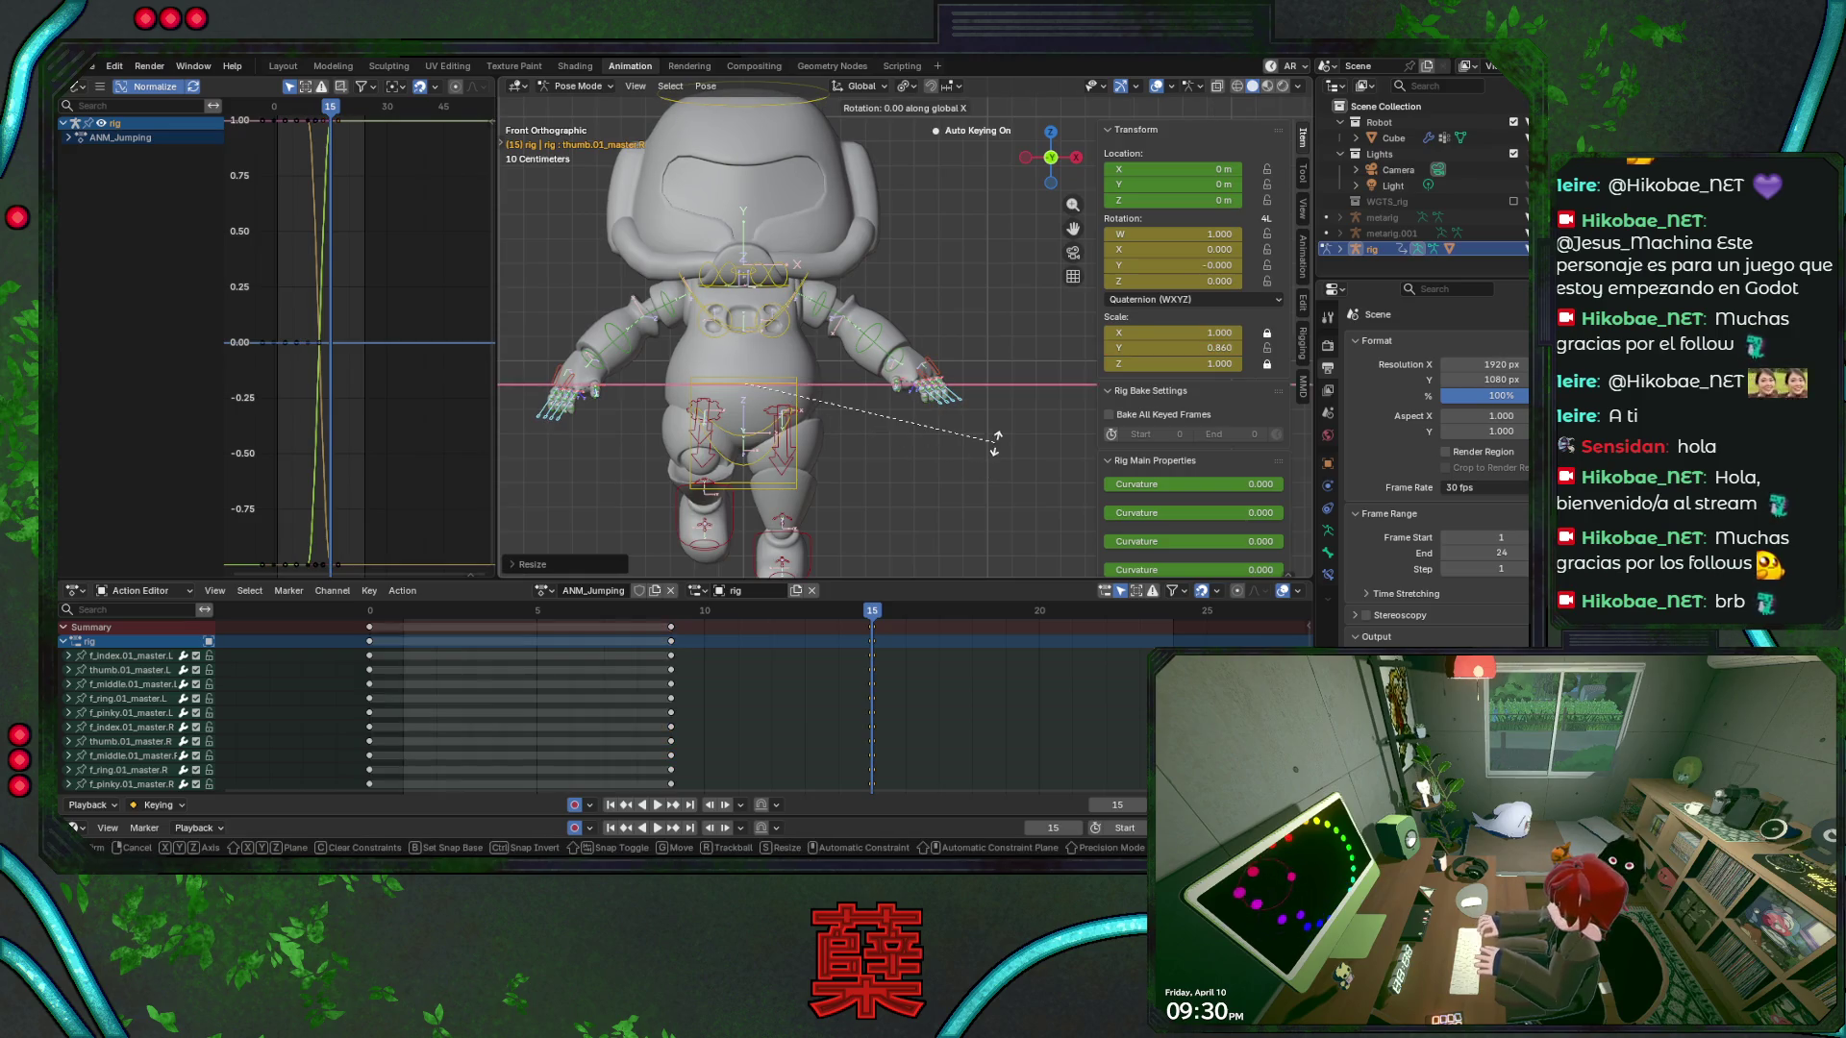
{"action": "left_click", "coordinate": [922, 534]}
{"action": "key", "text": "i"}
{"action": "key", "text": "ctrl+s"}
Replay the animation from the start and scrub the timeline to review the finger motion
{"action": "left_click", "coordinate": [404, 614]}
{"action": "key", "text": "space"}
{"action": "mouse_move", "coordinate": [577, 635]}
{"action": "left_mouse_down"}
{"action": "mouse_move", "coordinate": [540, 638]}
{"action": "mouse_move", "coordinate": [980, 626]}
{"action": "mouse_move", "coordinate": [677, 642]}
{"action": "mouse_move", "coordinate": [872, 636]}
{"action": "left_mouse_up"}
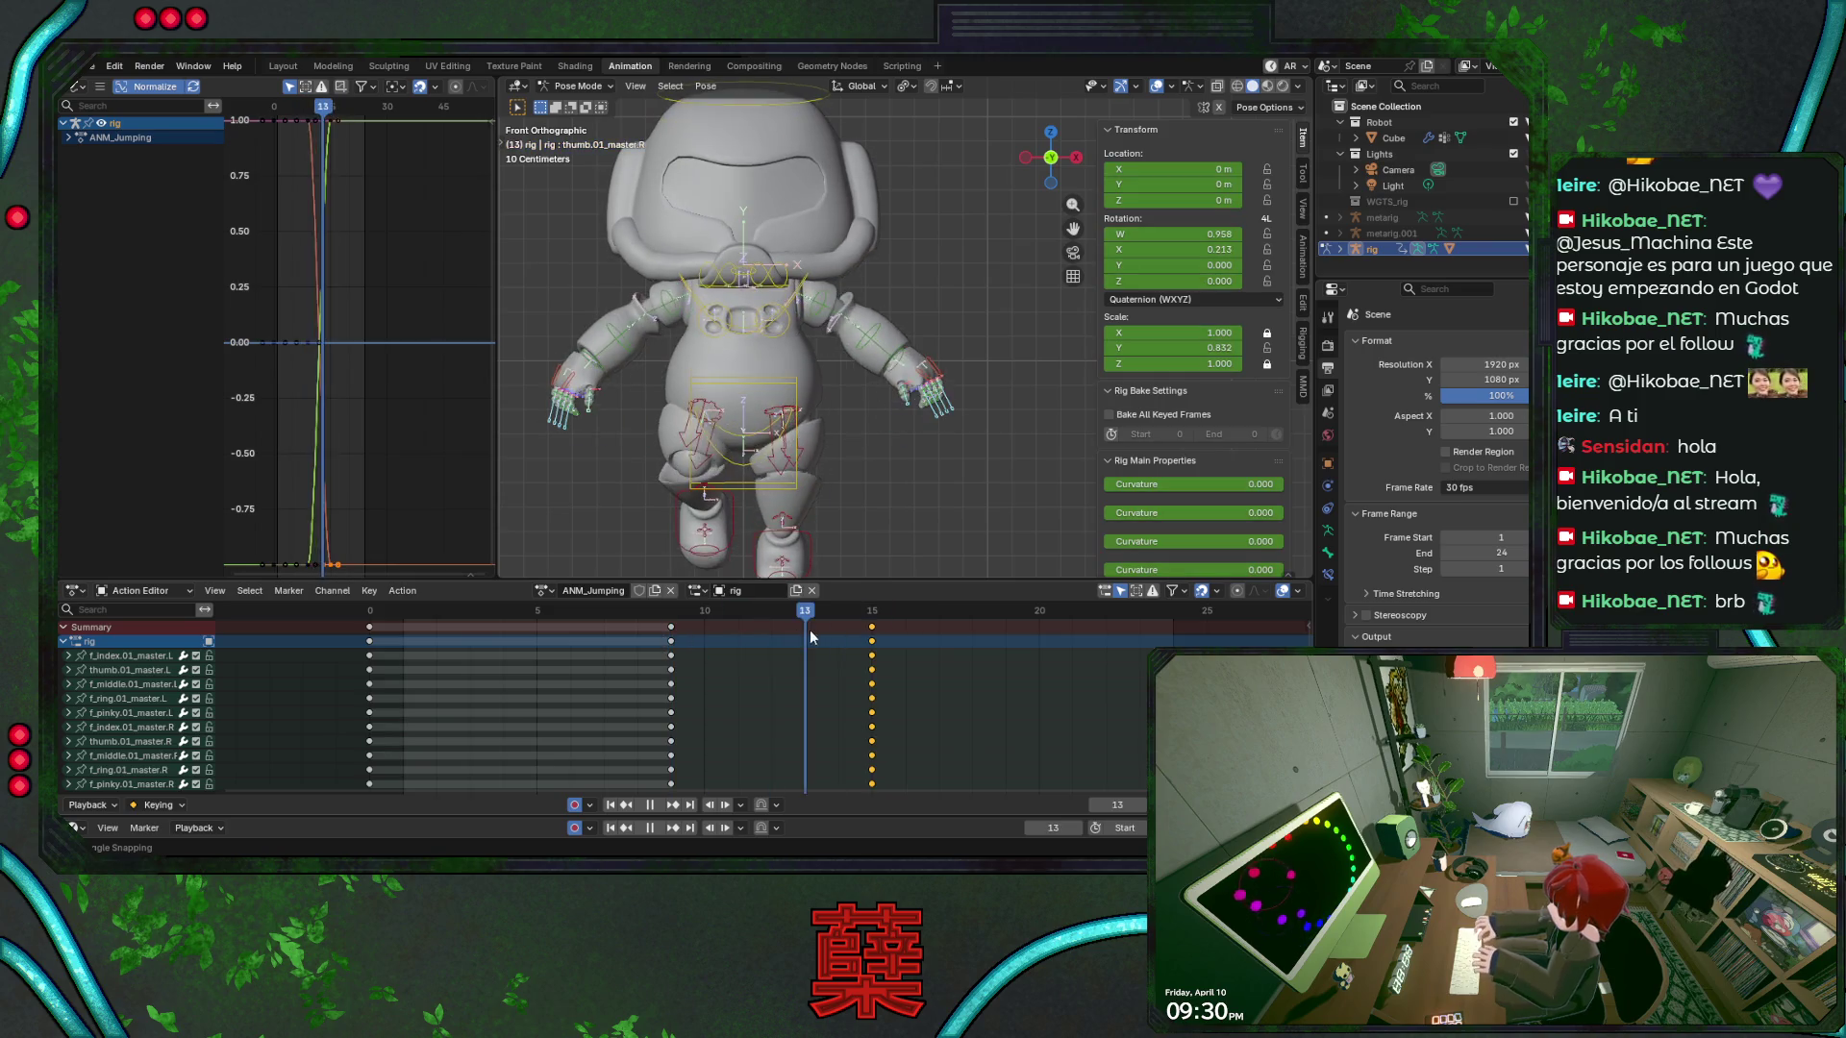
{"action": "key", "text": "ctrl+s"}
{"action": "scroll", "coordinate": [925, 429], "scroll_direction": "down", "scroll_amount": 2}
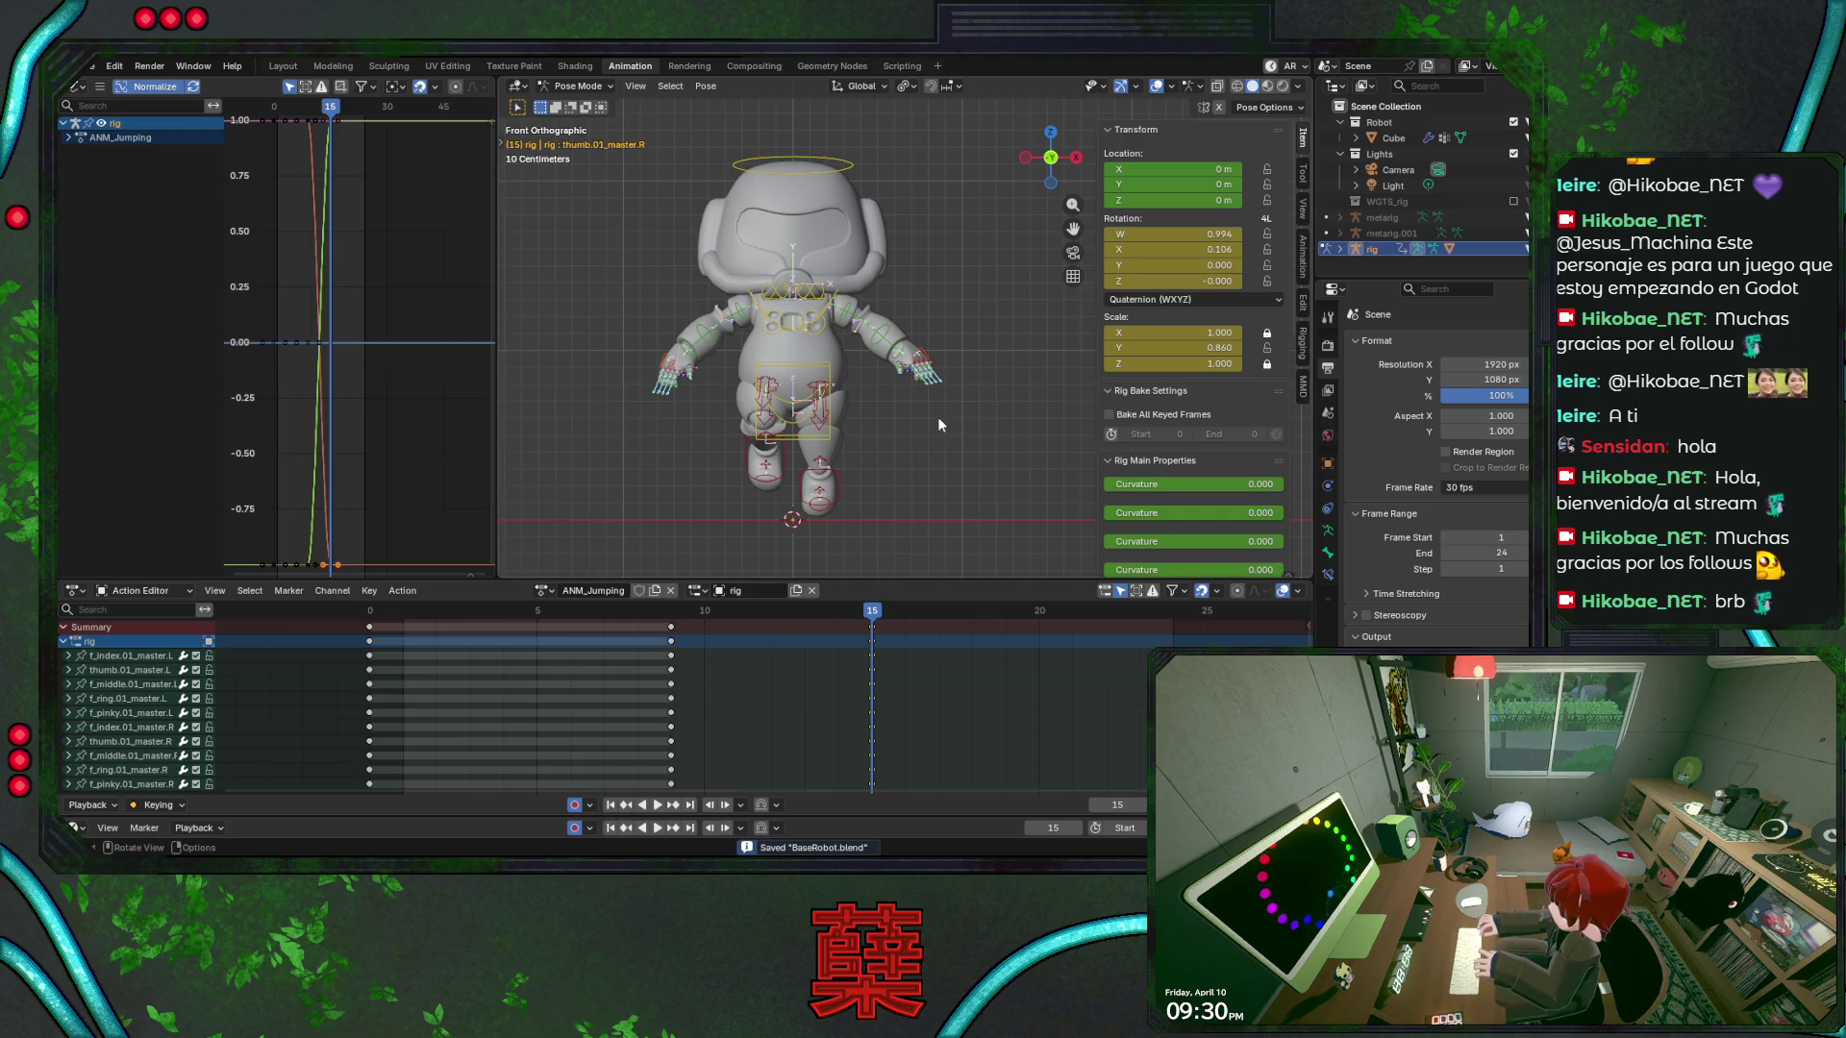
From the right-side view, select all the rig's bones and key their pose at frame 15
{"action": "key", "text": "KP_3"}
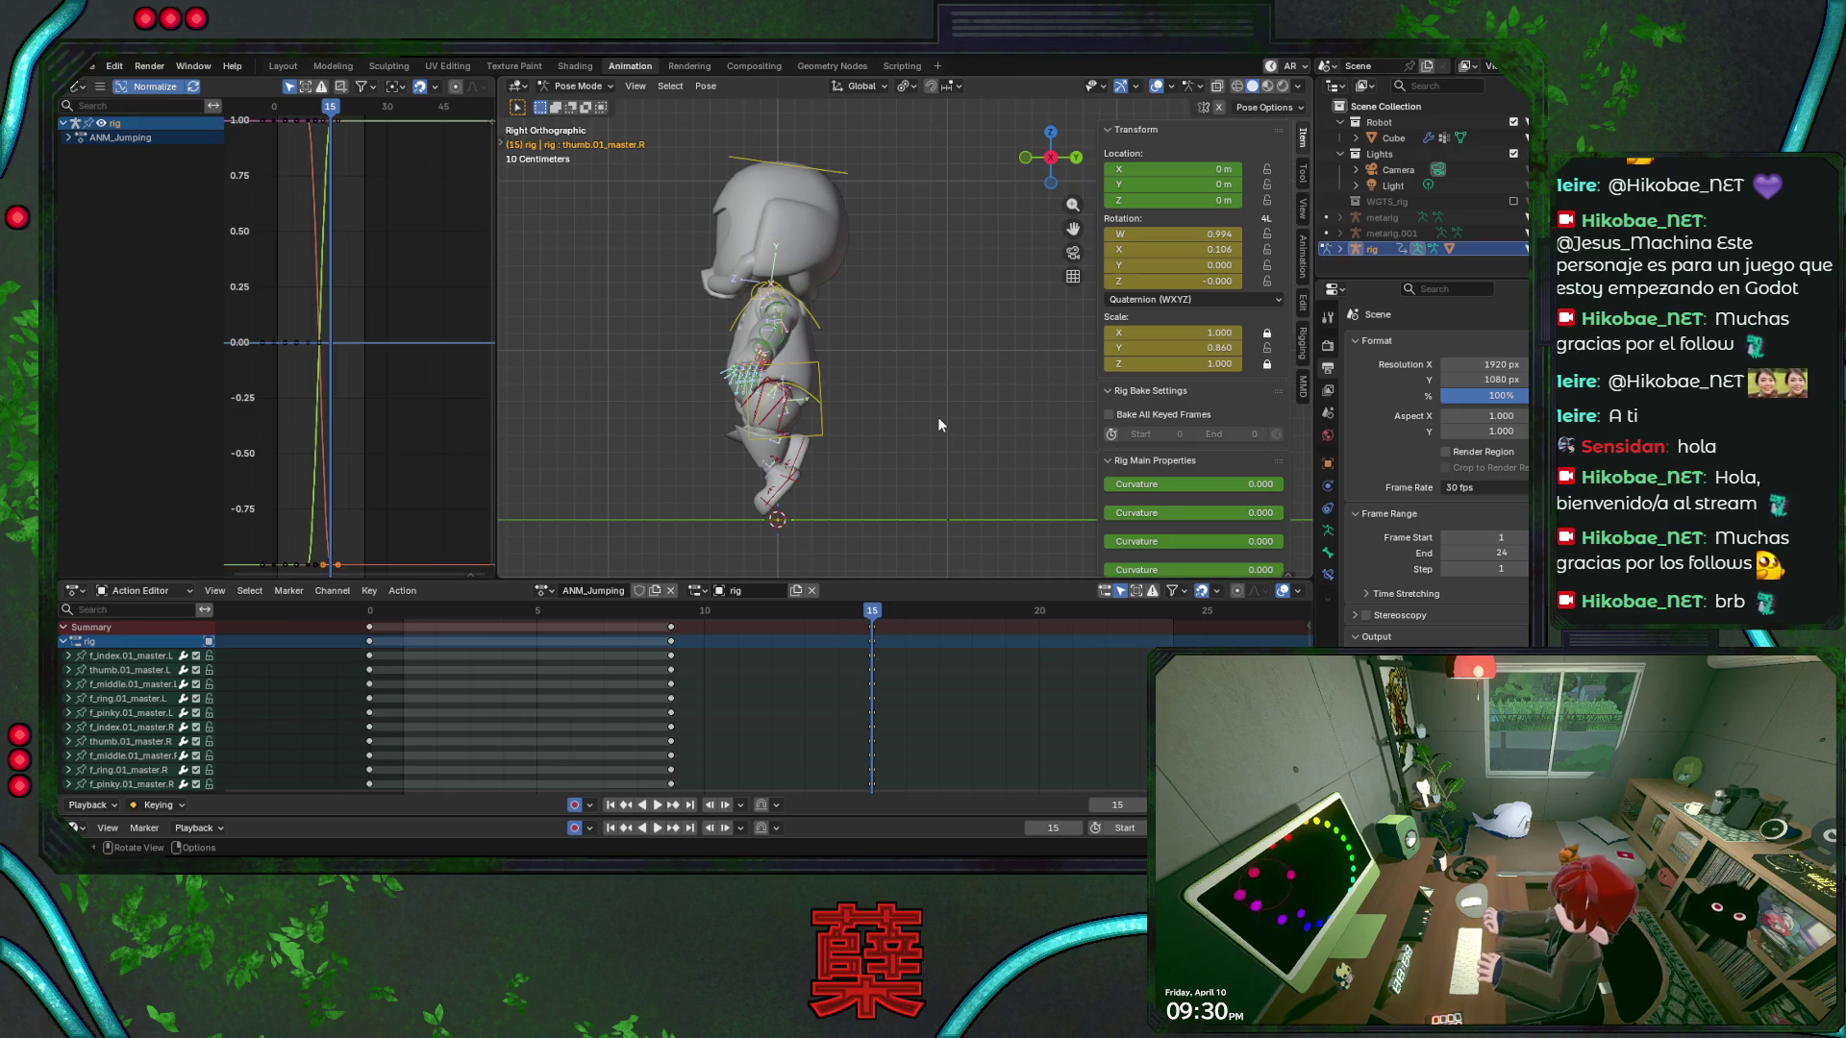
{"action": "key", "text": "shift"}
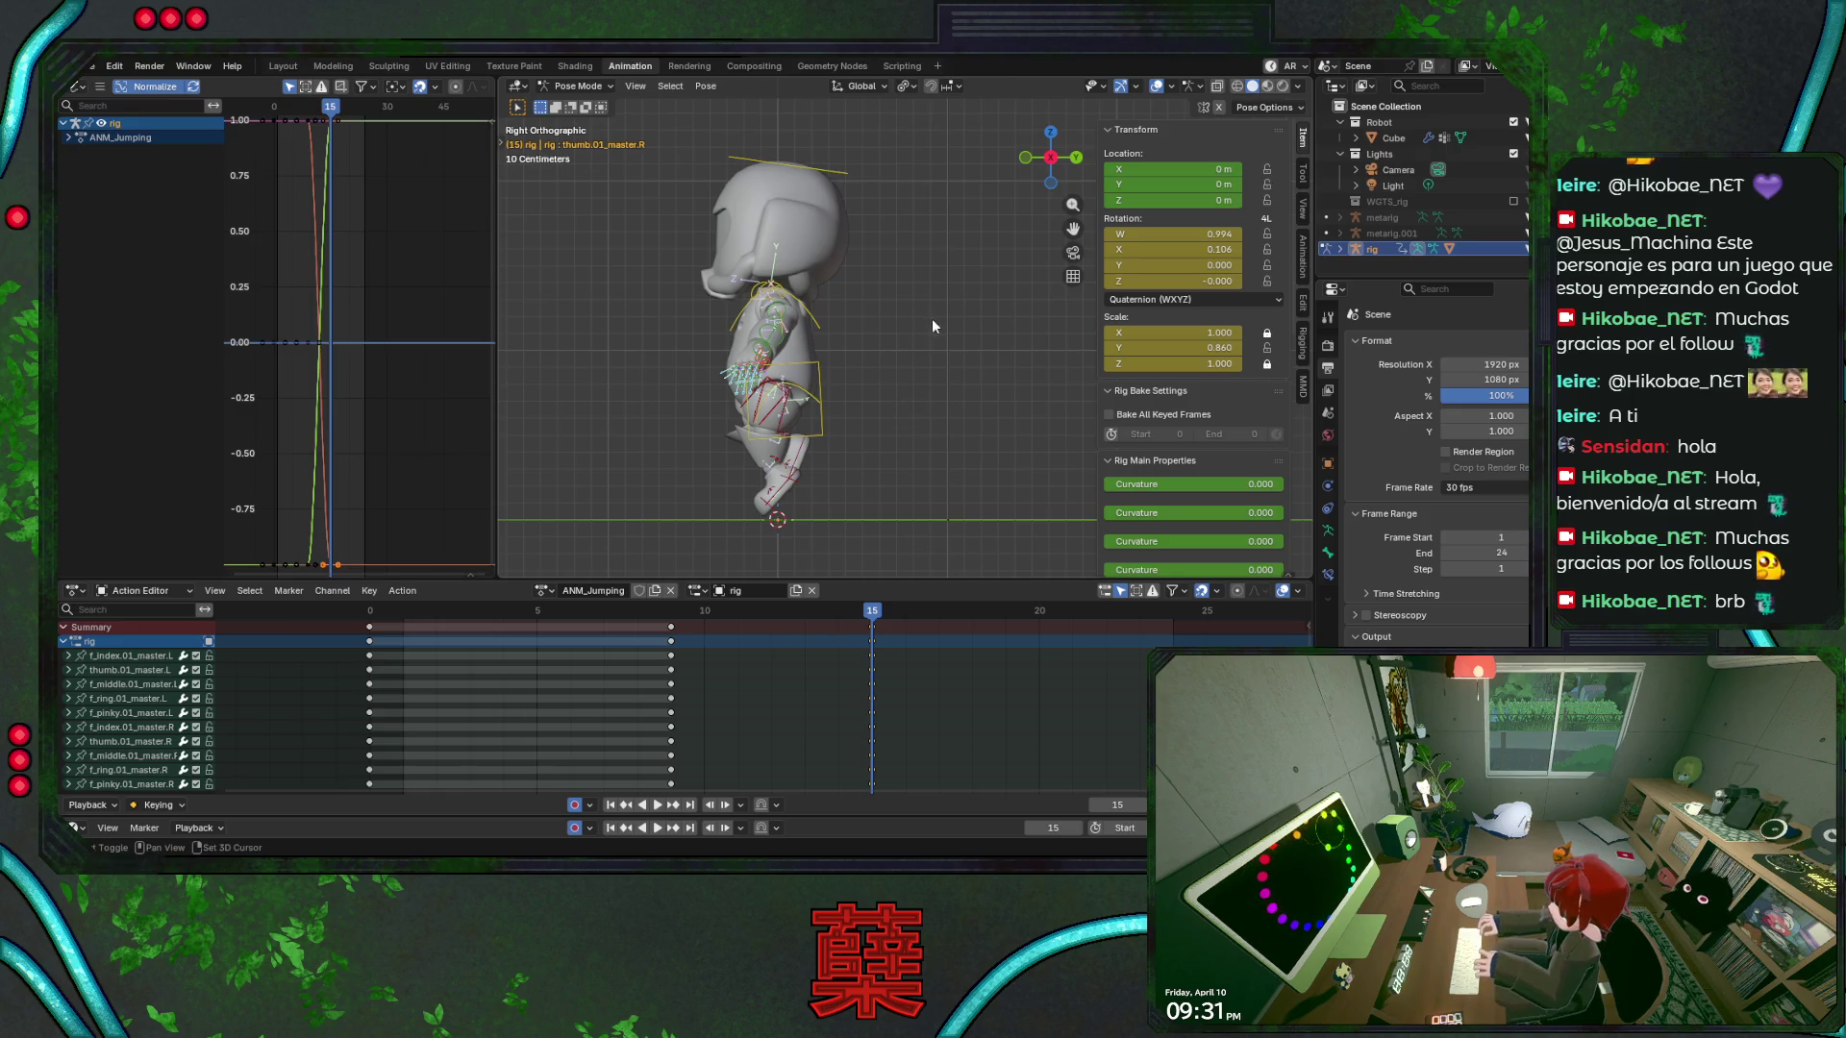
{"action": "key", "text": "alt+a"}
{"action": "key", "text": "ctrl+s"}
{"action": "key", "text": "a"}
{"action": "key", "text": "alt+a"}
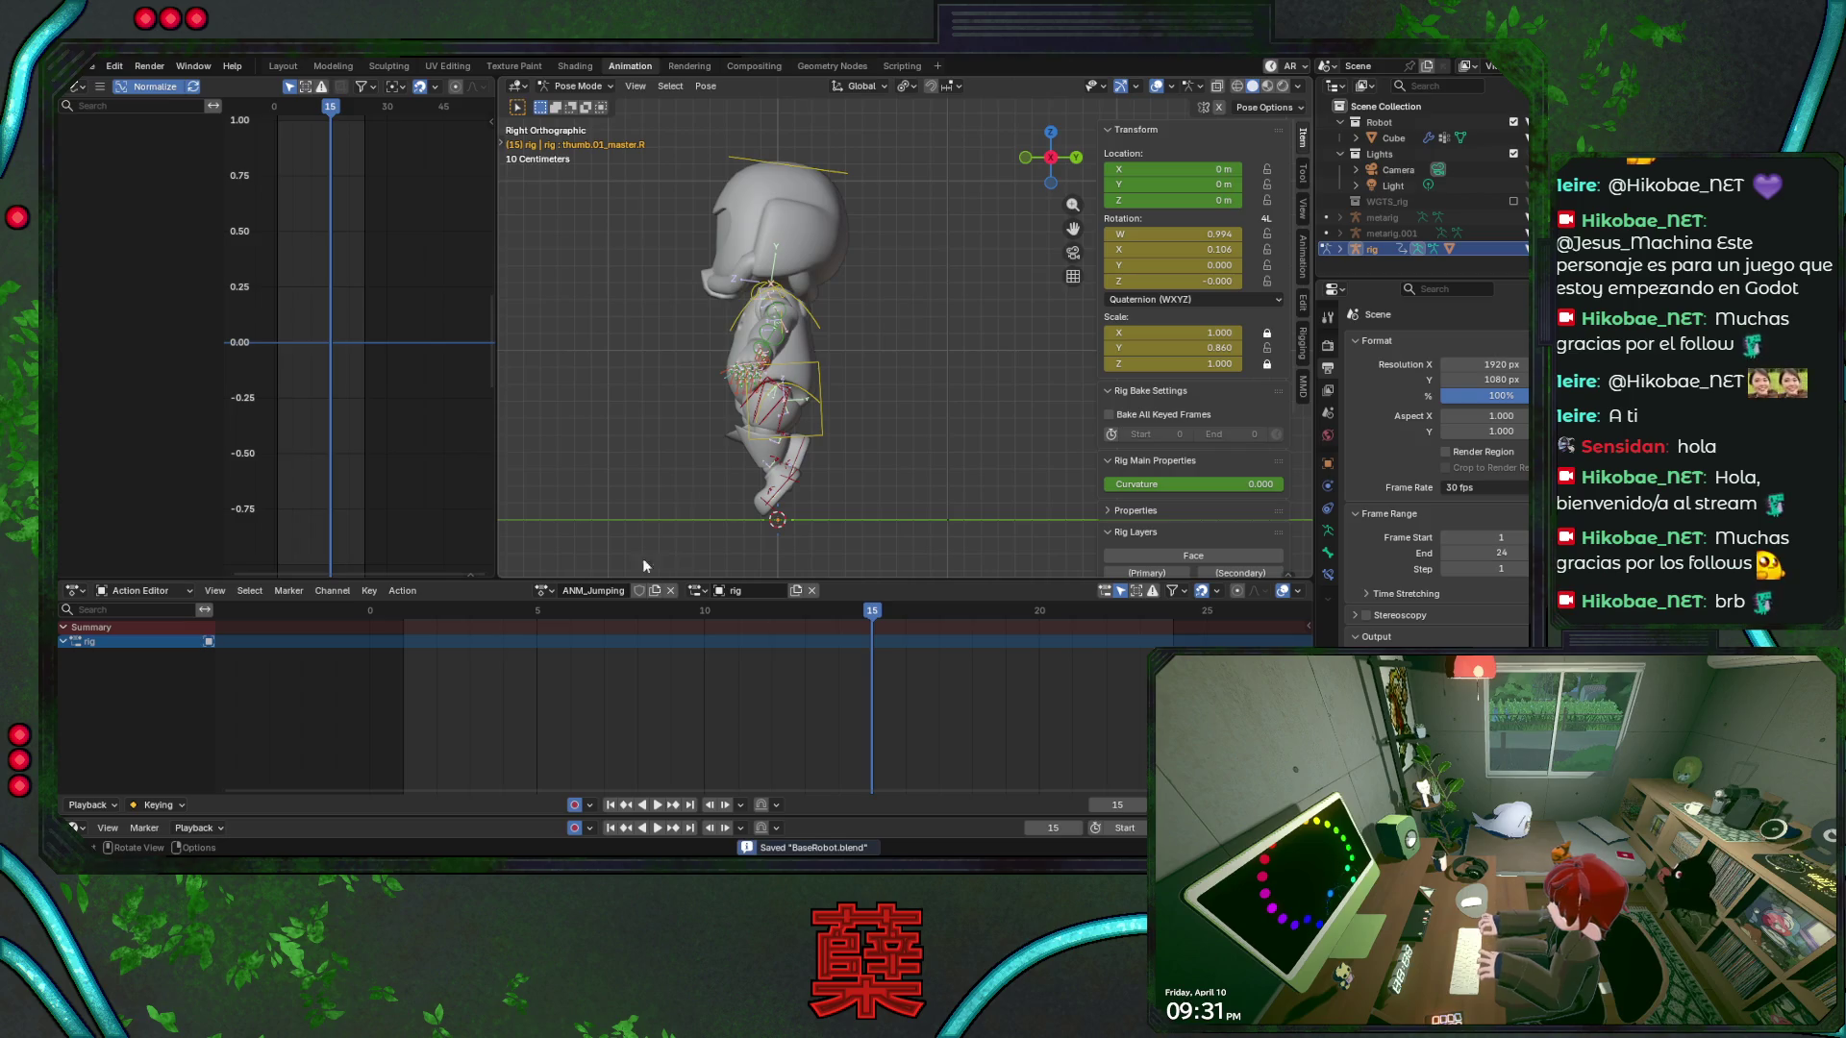
{"action": "key", "text": "a"}
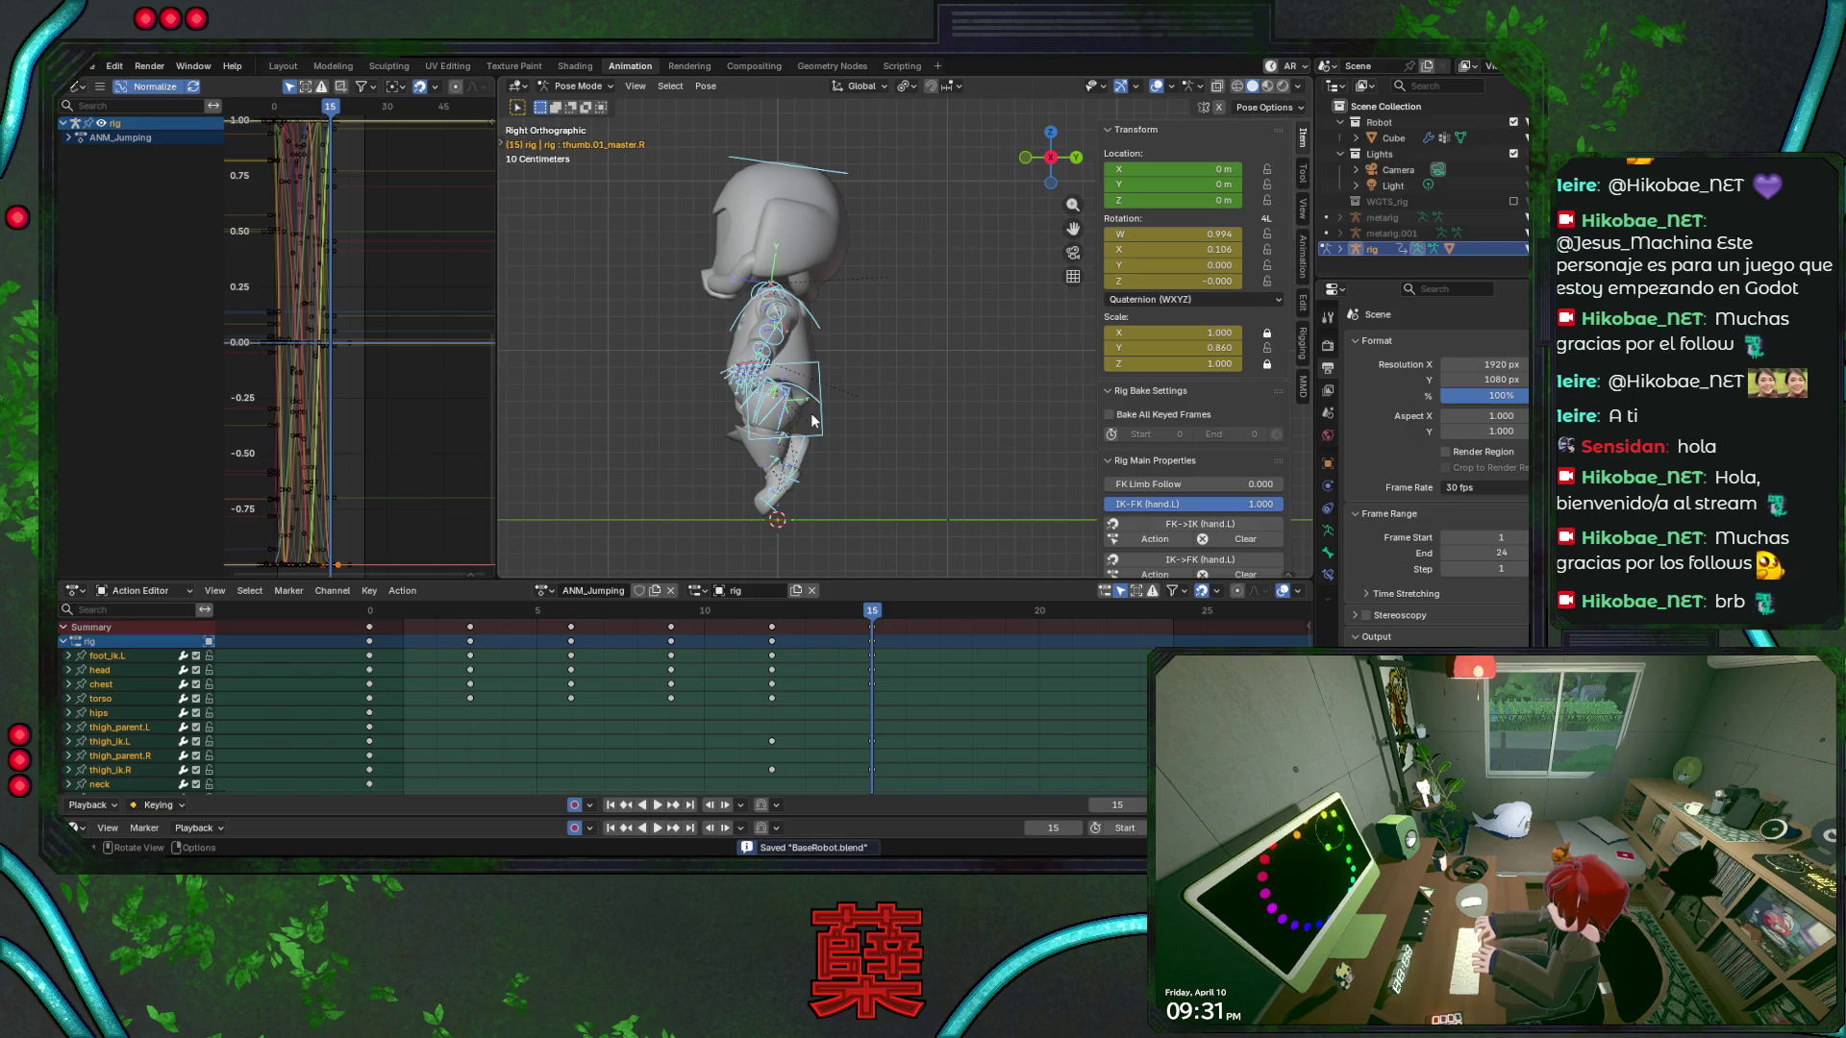
{"action": "key", "text": "i"}
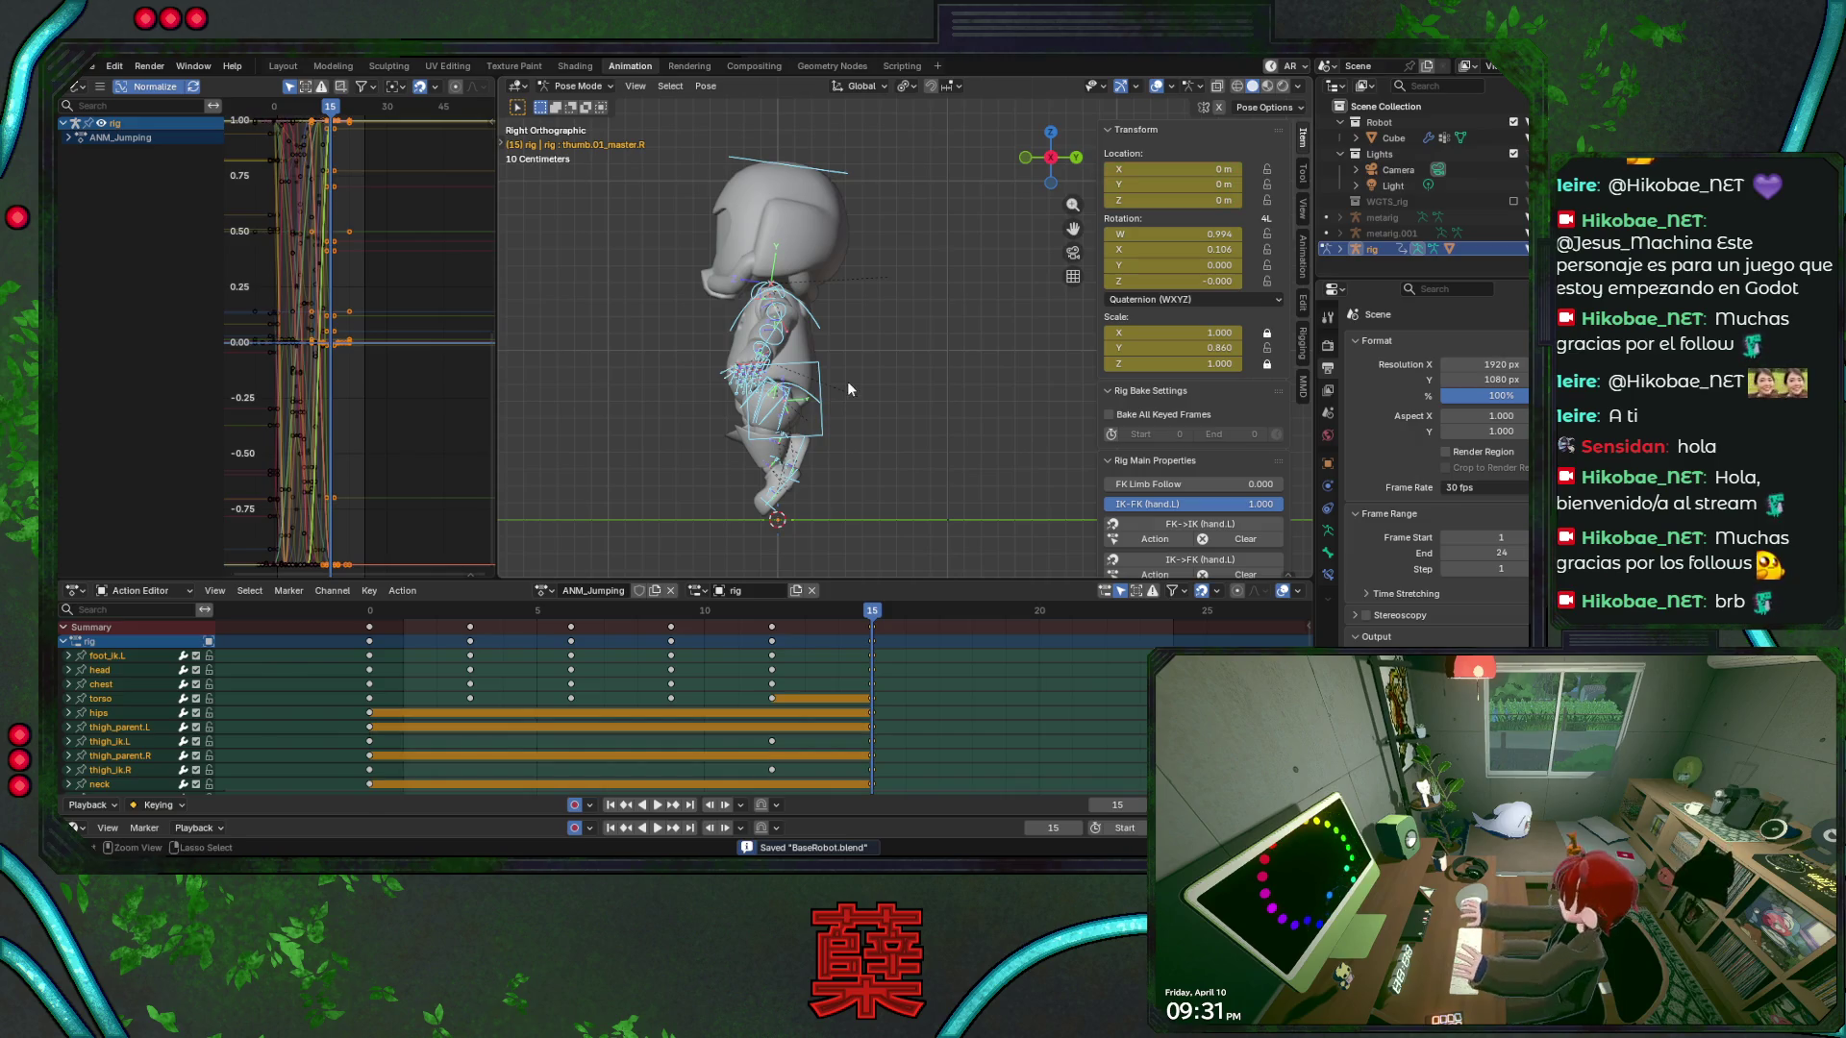
Give ANM_Jumping a Fake User, duplicate it as ANM_Falling, and save
{"action": "left_click", "coordinate": [637, 592]}
{"action": "left_click", "coordinate": [654, 590]}
{"action": "double_click", "coordinate": [606, 591]}
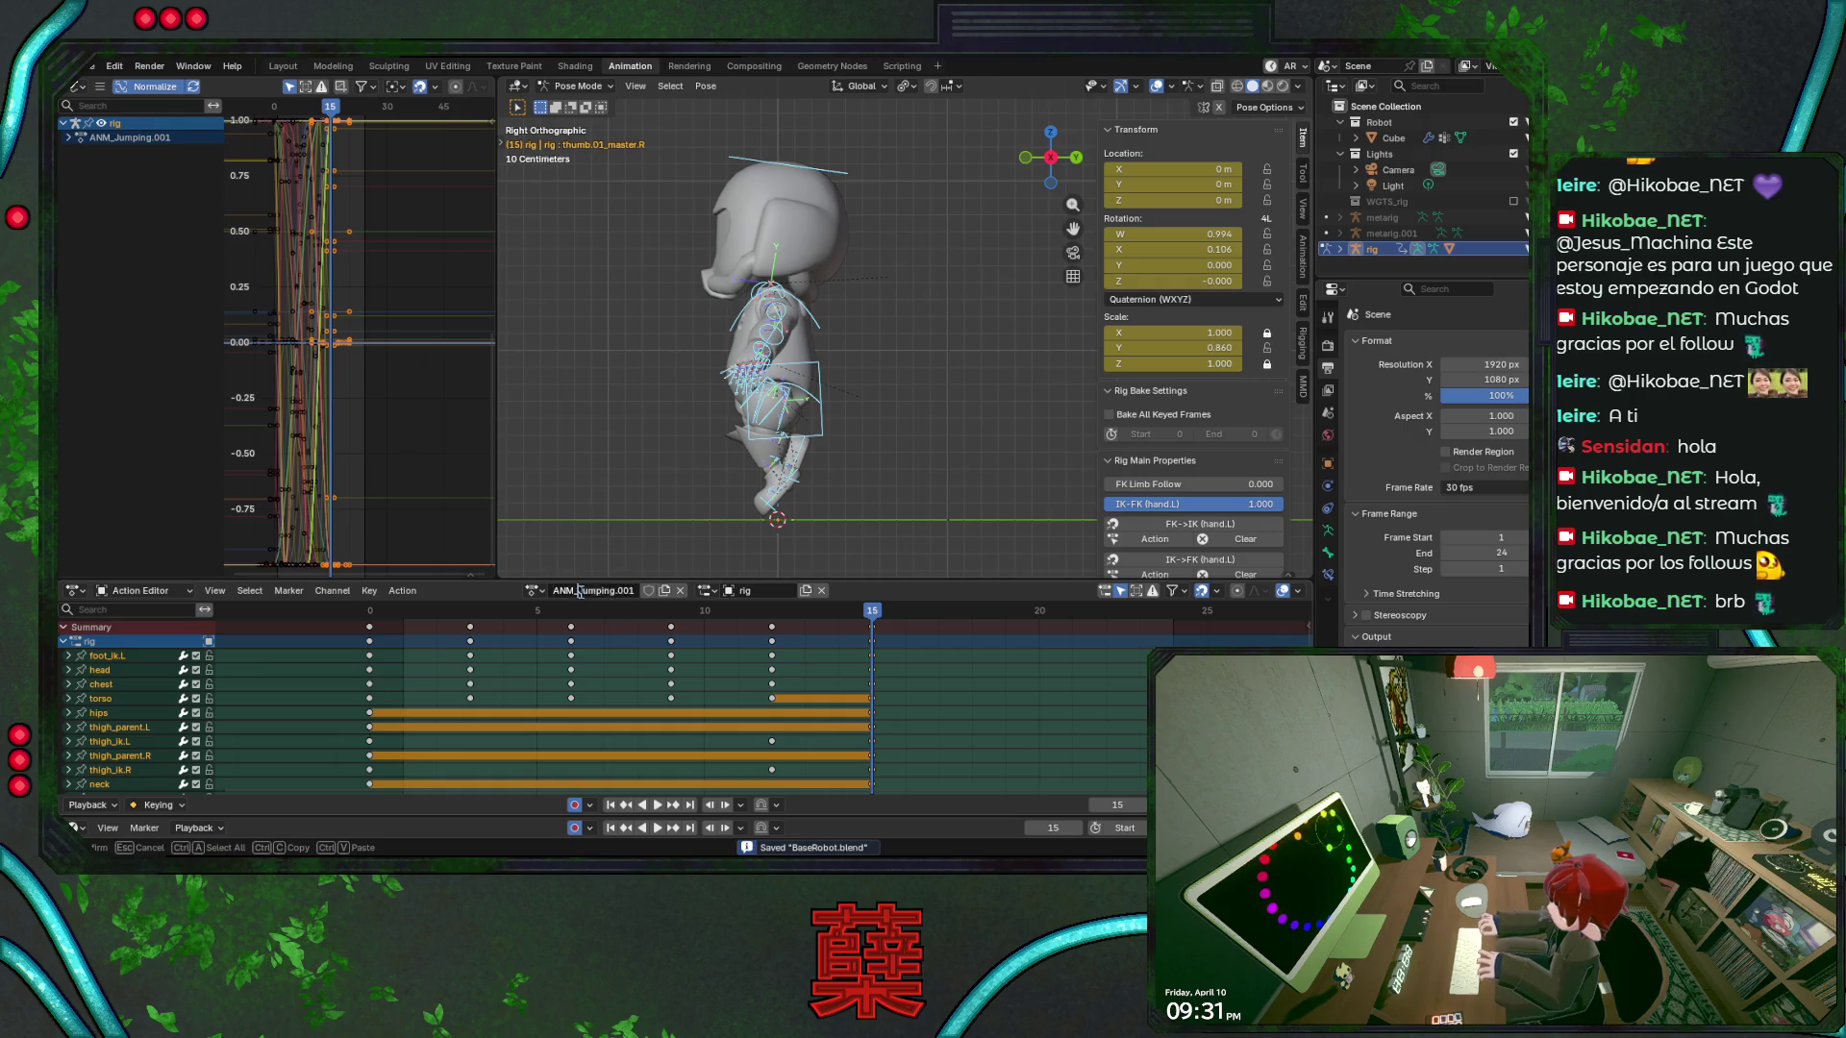
{"action": "type", "text": "ANM_Fall"}
{"action": "key", "text": "Return"}
{"action": "key", "text": "ctrl+s"}
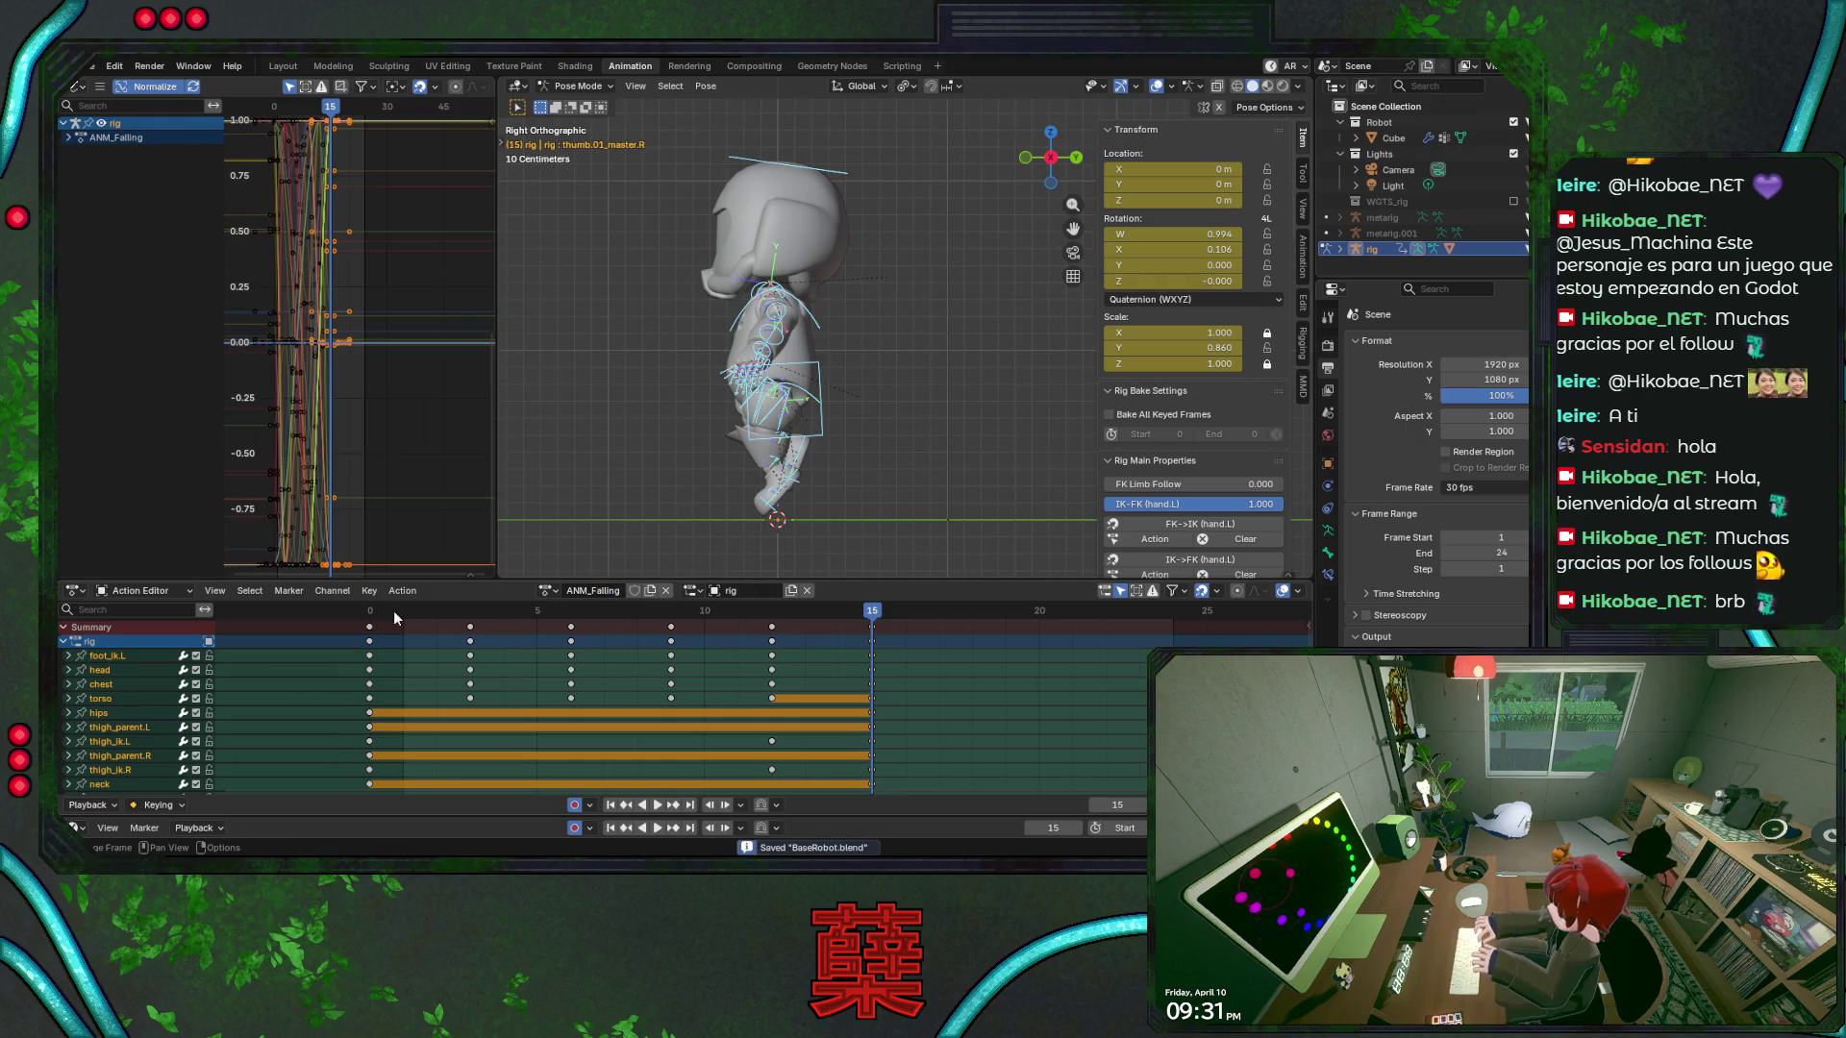
Remove the keys from frames 0–12 and move the remaining frame-15 keys to frame 0
{"action": "left_click", "coordinate": [371, 612]}
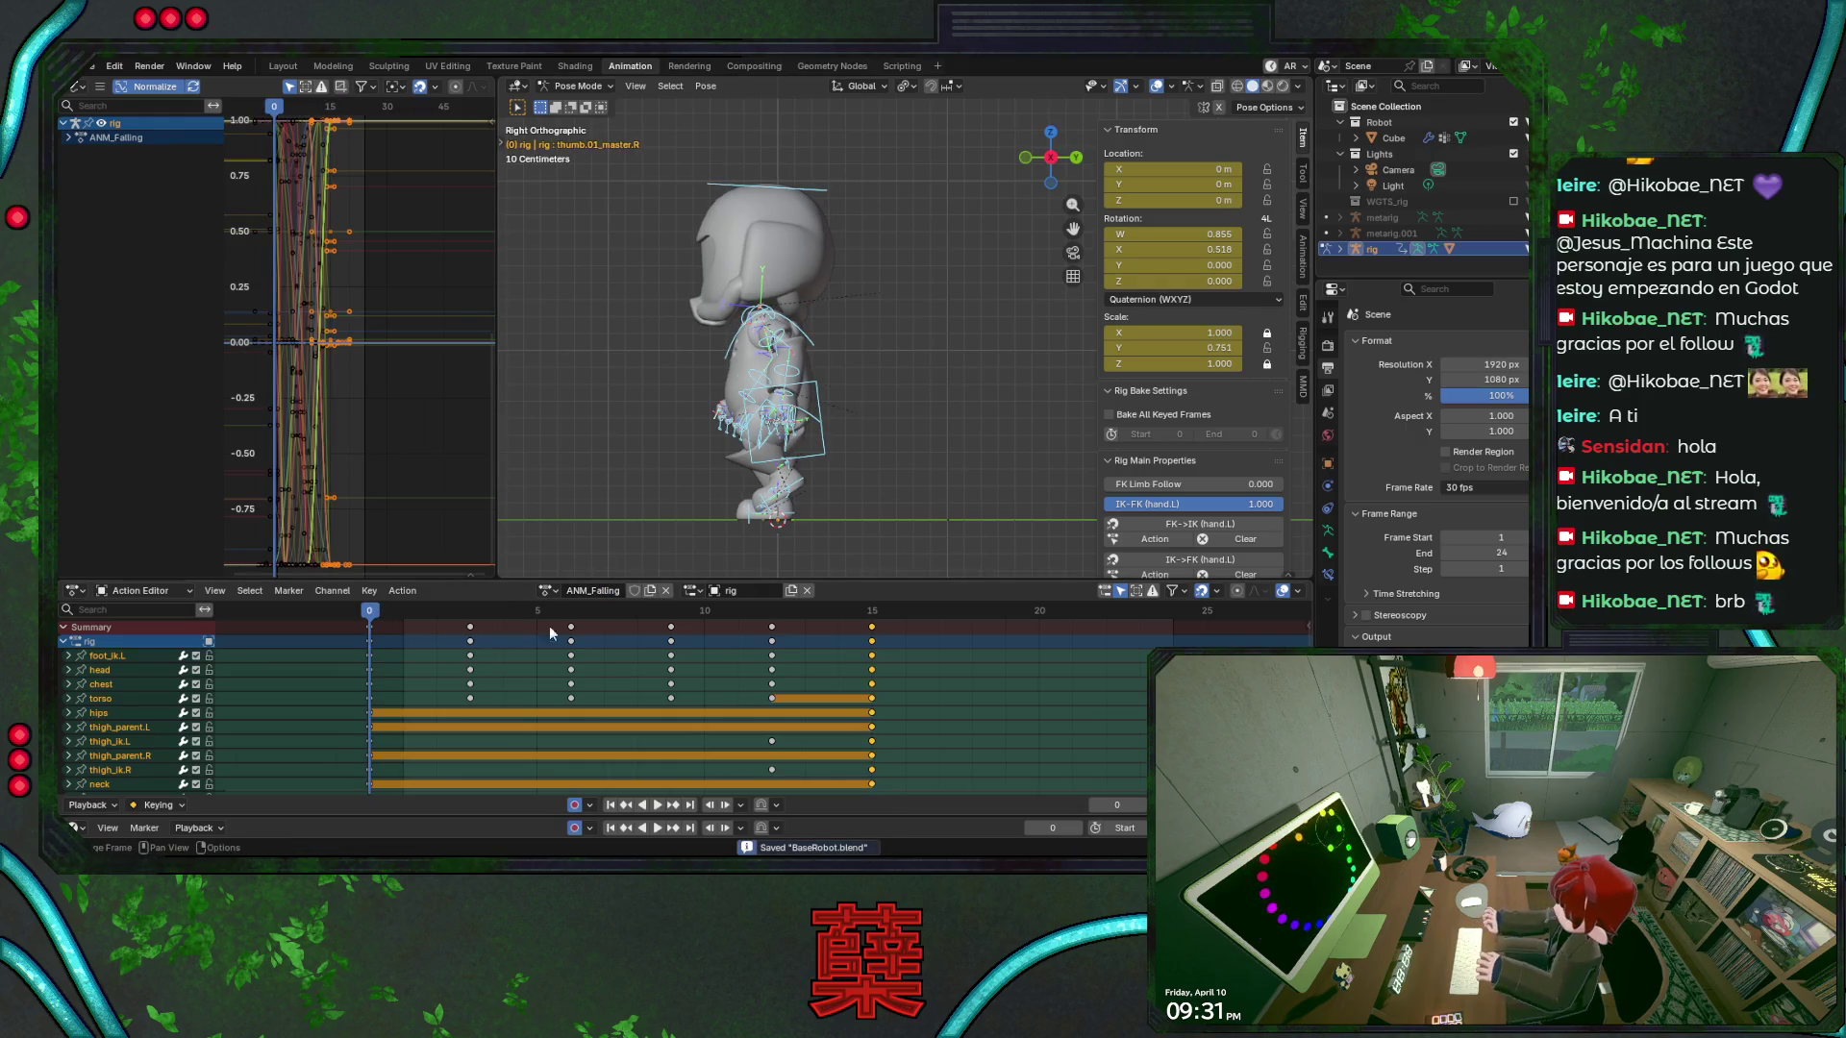
{"action": "left_click", "coordinate": [865, 612]}
{"action": "mouse_move", "coordinate": [354, 685]}
{"action": "left_mouse_down"}
{"action": "mouse_move", "coordinate": [566, 615]}
{"action": "mouse_move", "coordinate": [800, 636]}
{"action": "left_mouse_up"}
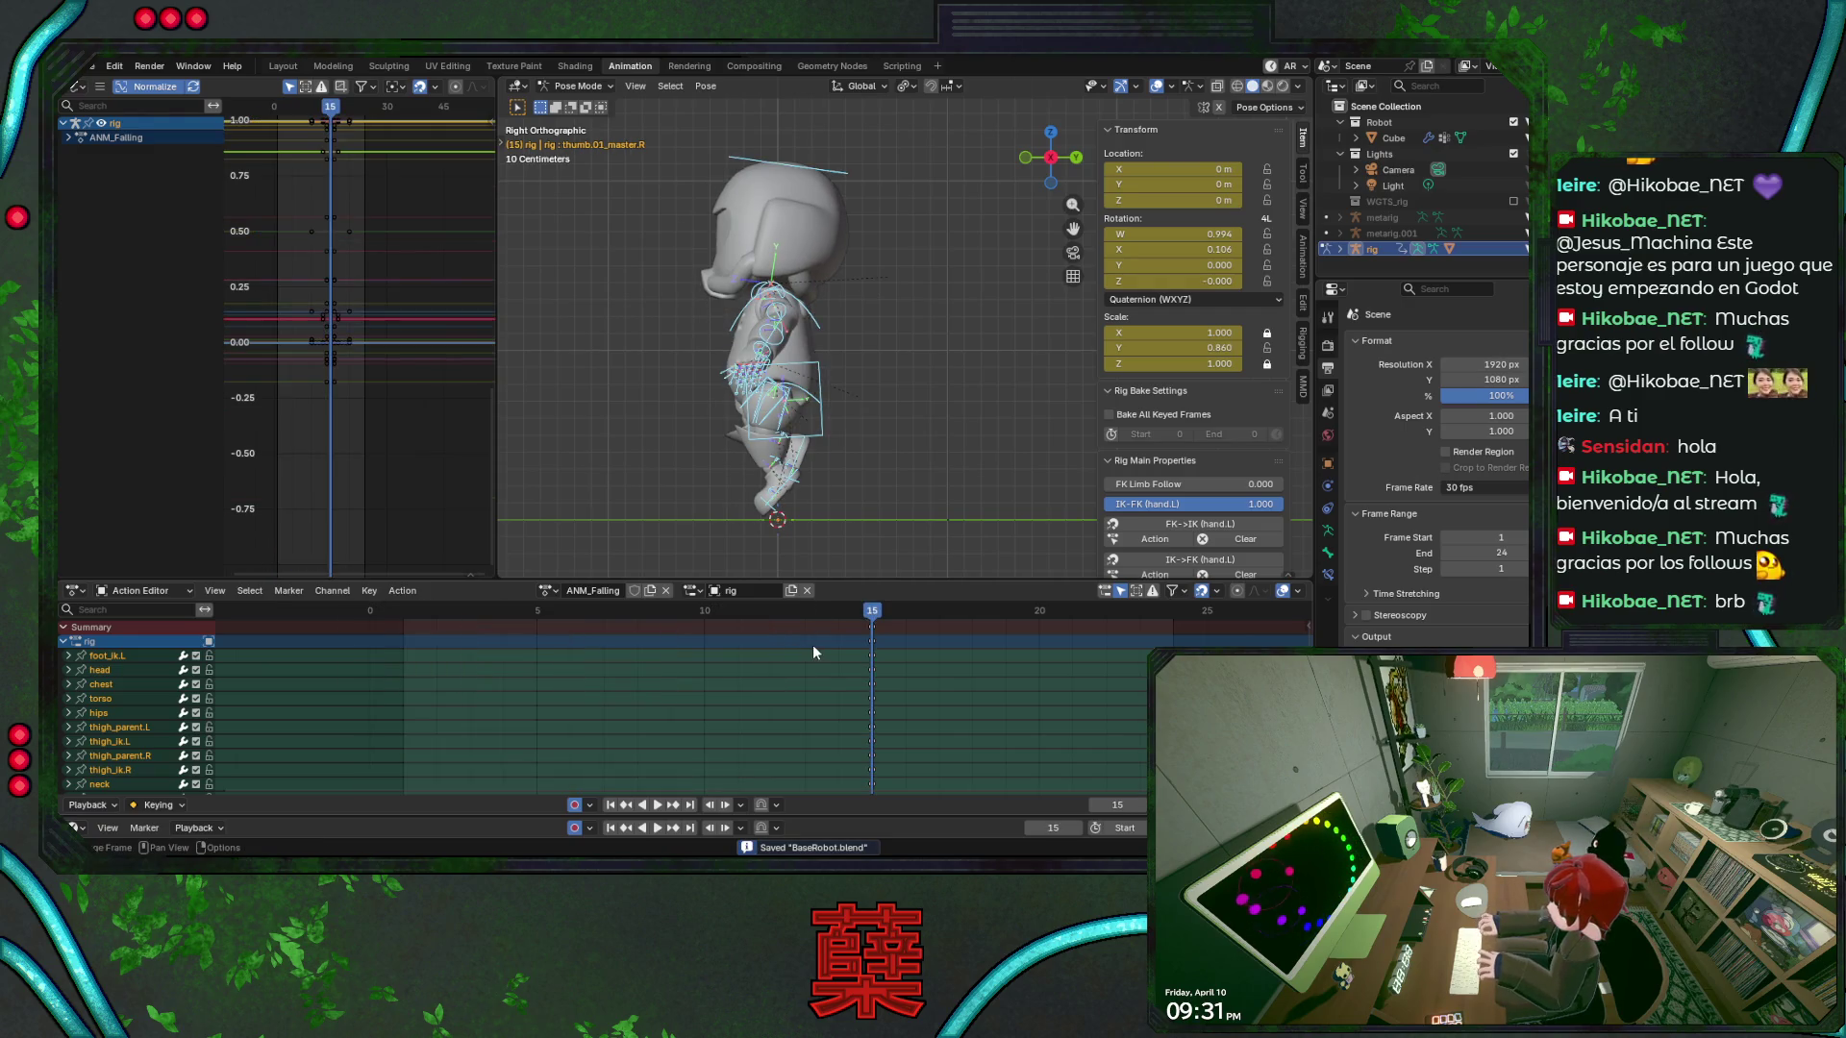
{"action": "key", "text": "g"}
{"action": "left_click", "coordinate": [450, 684]}
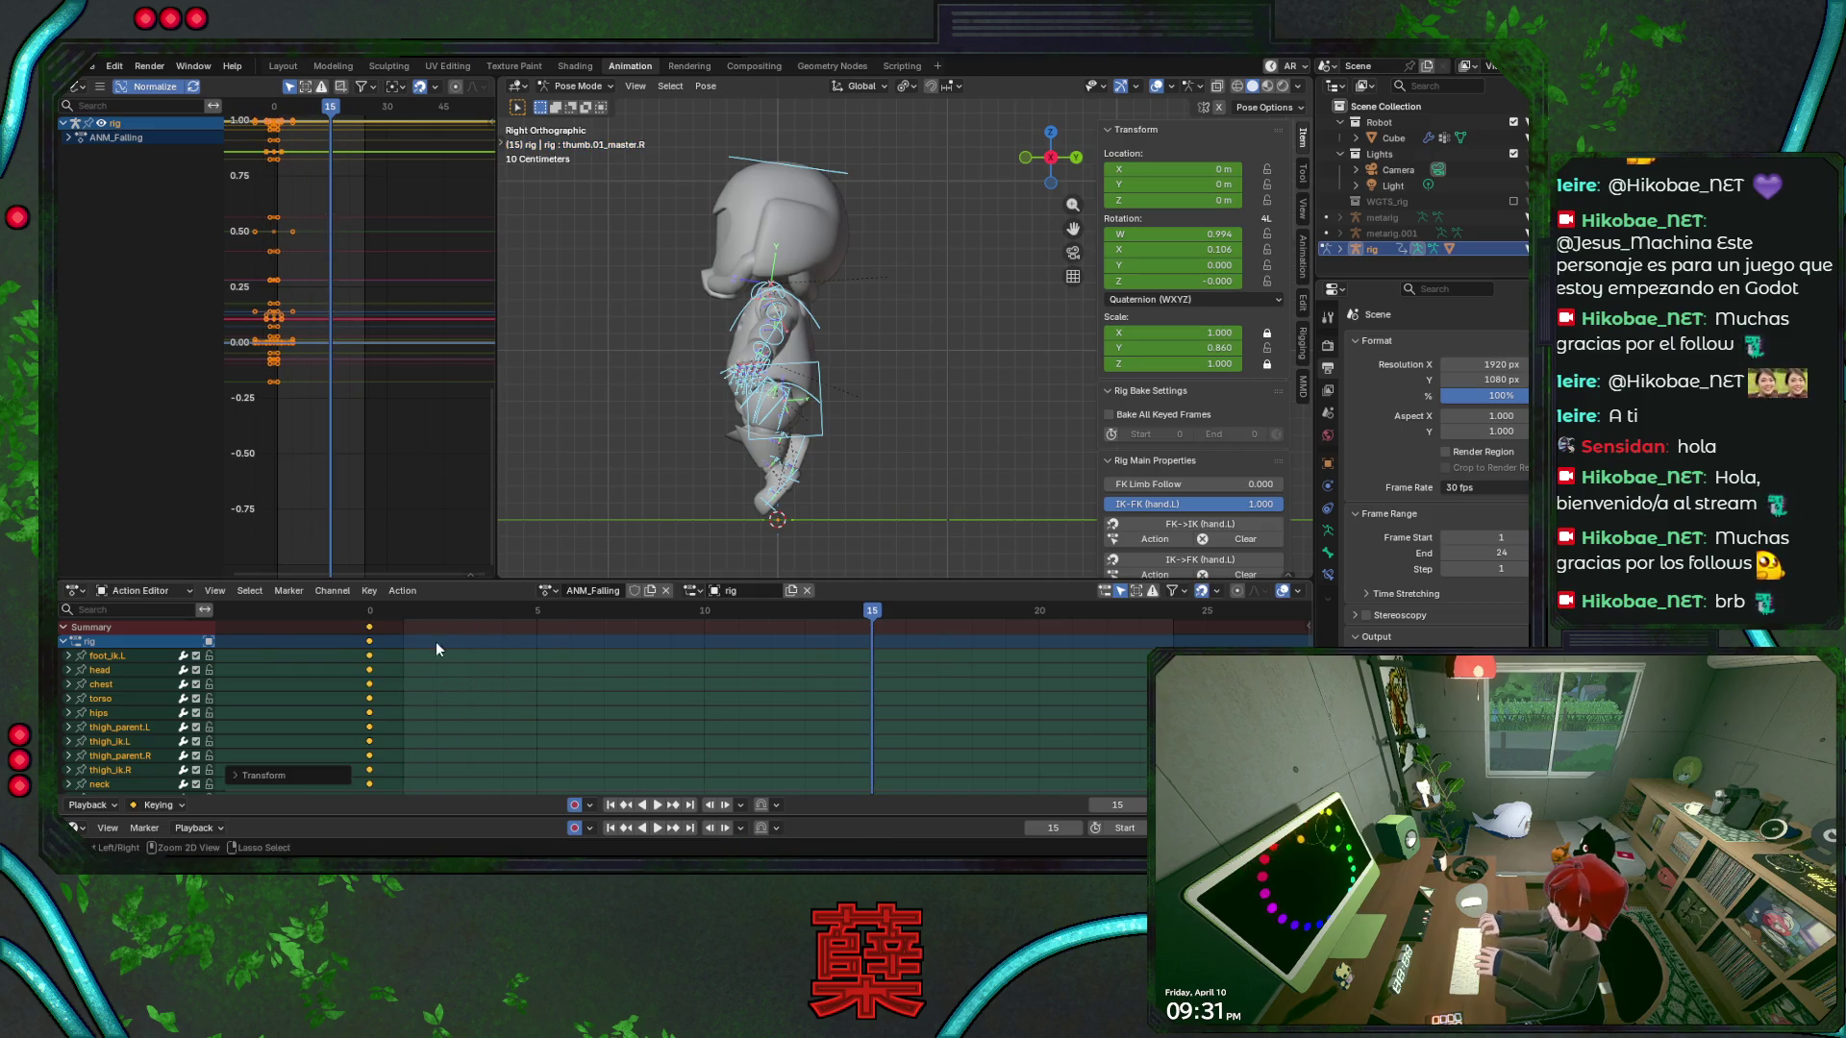
{"action": "key", "text": "ctrl+s"}
{"action": "left_click", "coordinate": [406, 616]}
{"action": "key", "text": "space"}
{"action": "left_click", "coordinate": [434, 612]}
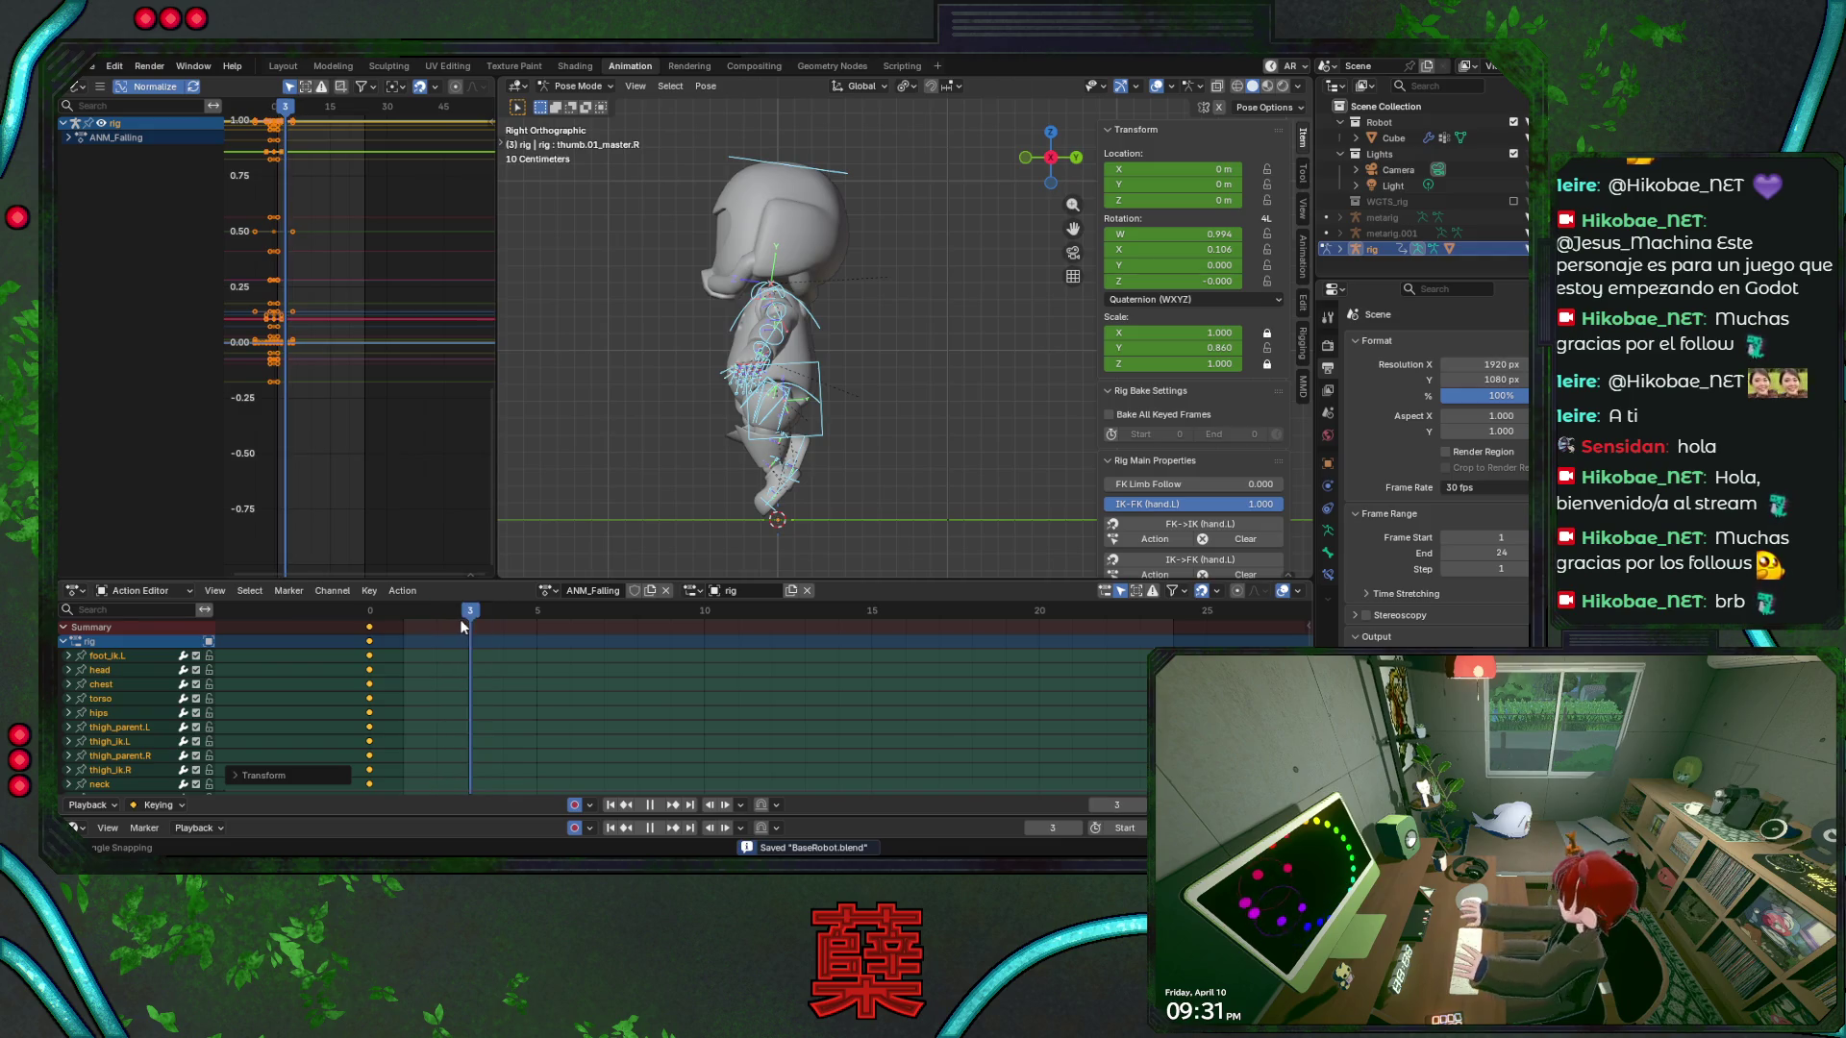
From the front view, rotate upper_arm_fk.L around its local Z axis at frame 3
{"action": "key", "text": "space"}
{"action": "key", "text": "KP_1"}
{"action": "scroll", "coordinate": [892, 409], "scroll_direction": "up", "scroll_amount": 2}
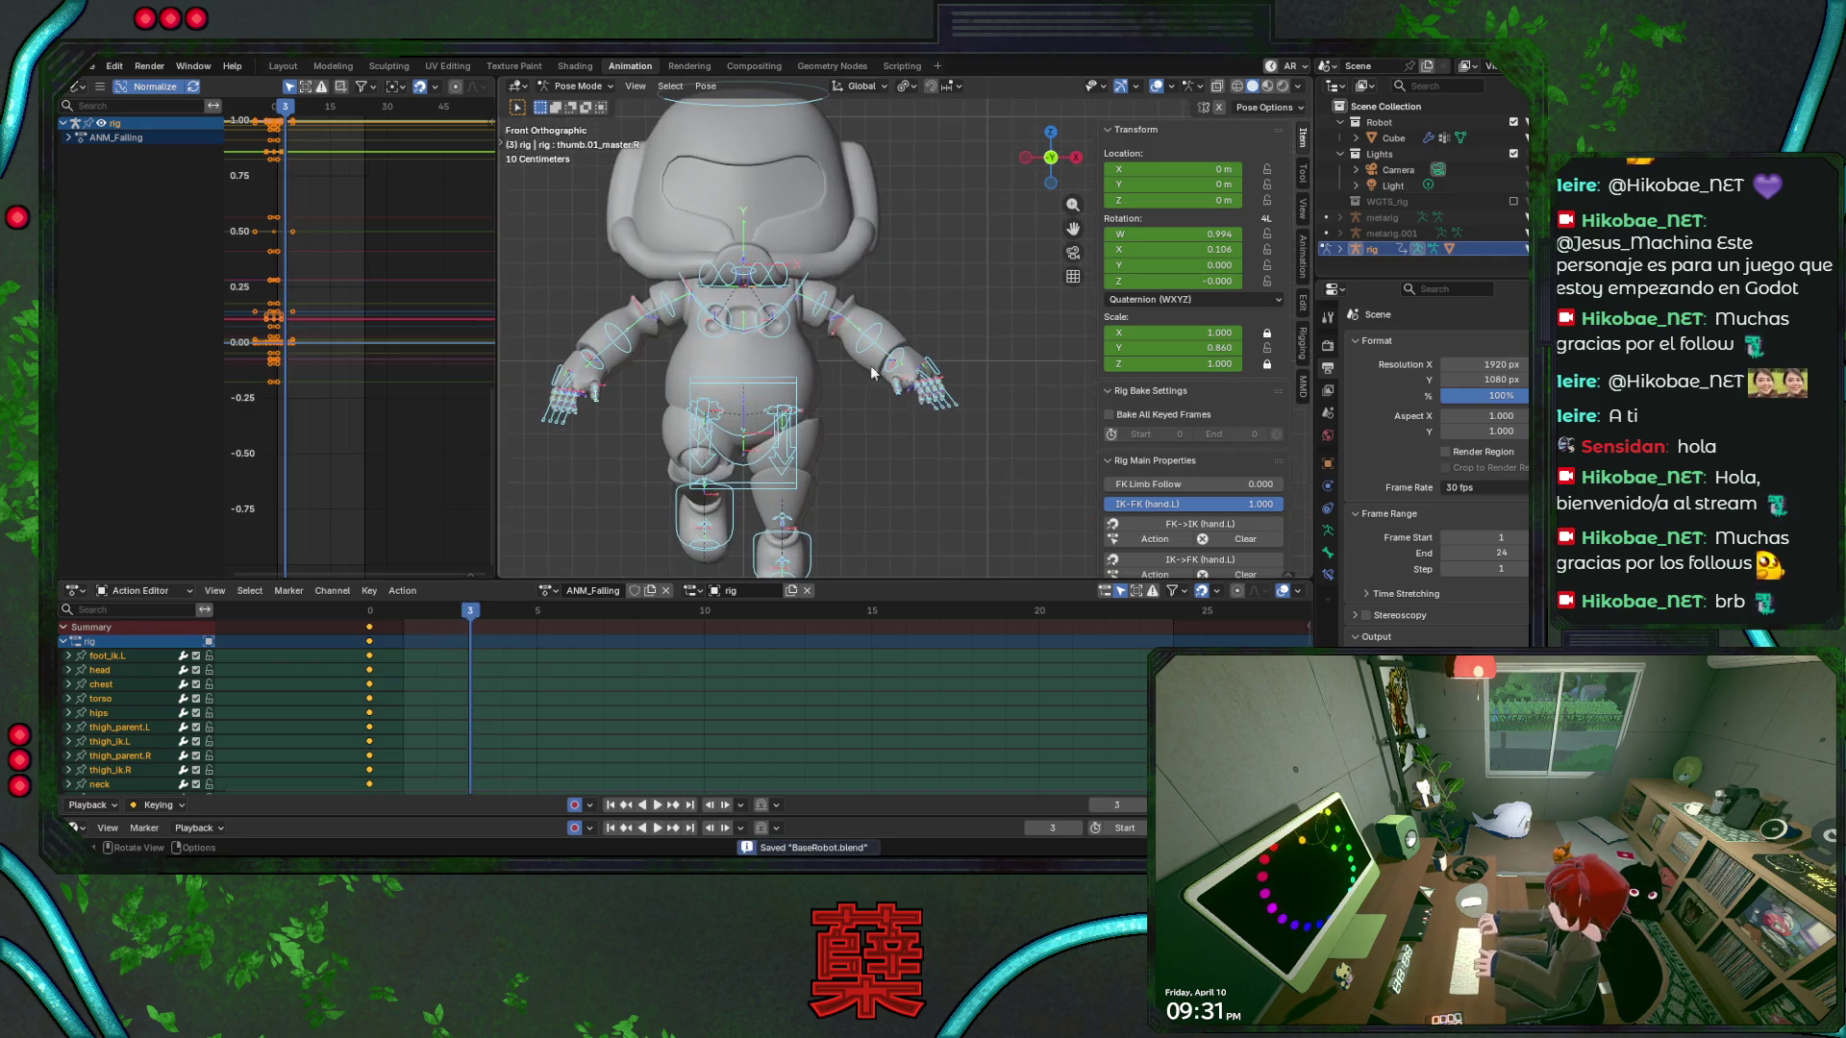
{"action": "left_click", "coordinate": [842, 306]}
{"action": "key", "text": "r"}
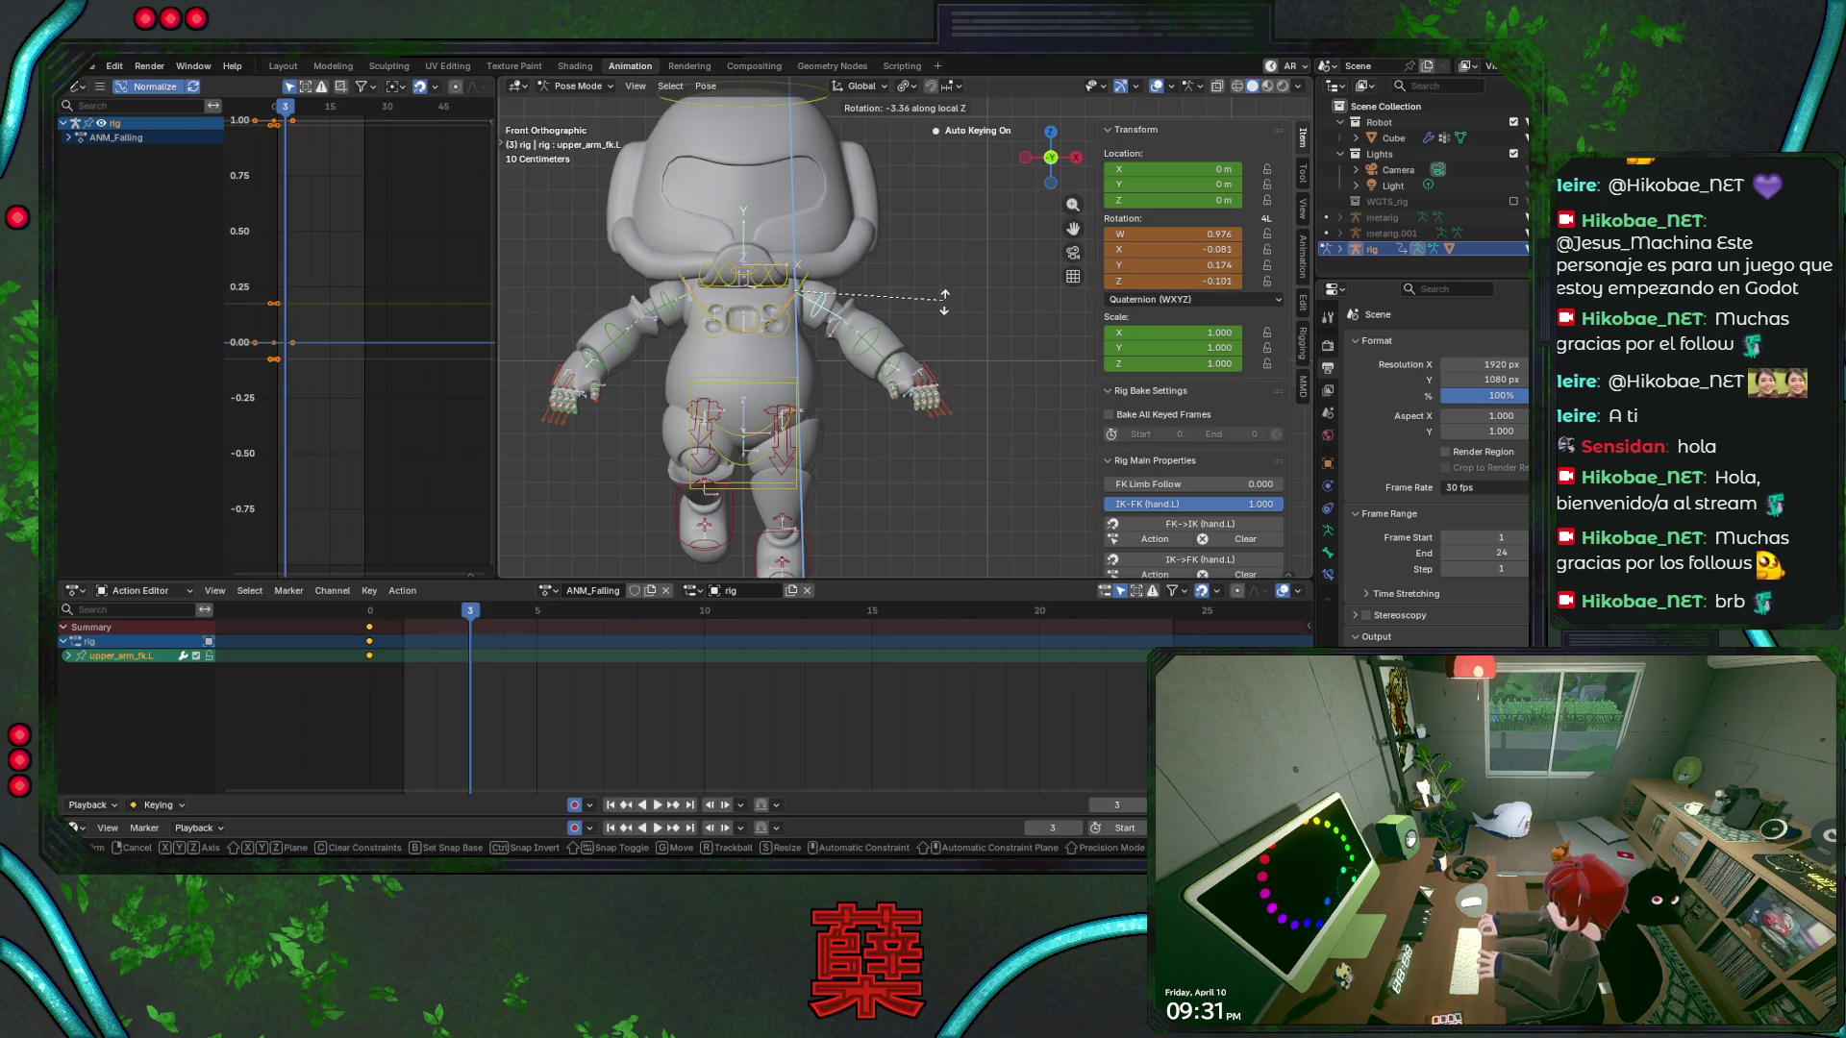
{"action": "key", "text": "Escape"}
{"action": "key", "text": "ctrl+s"}
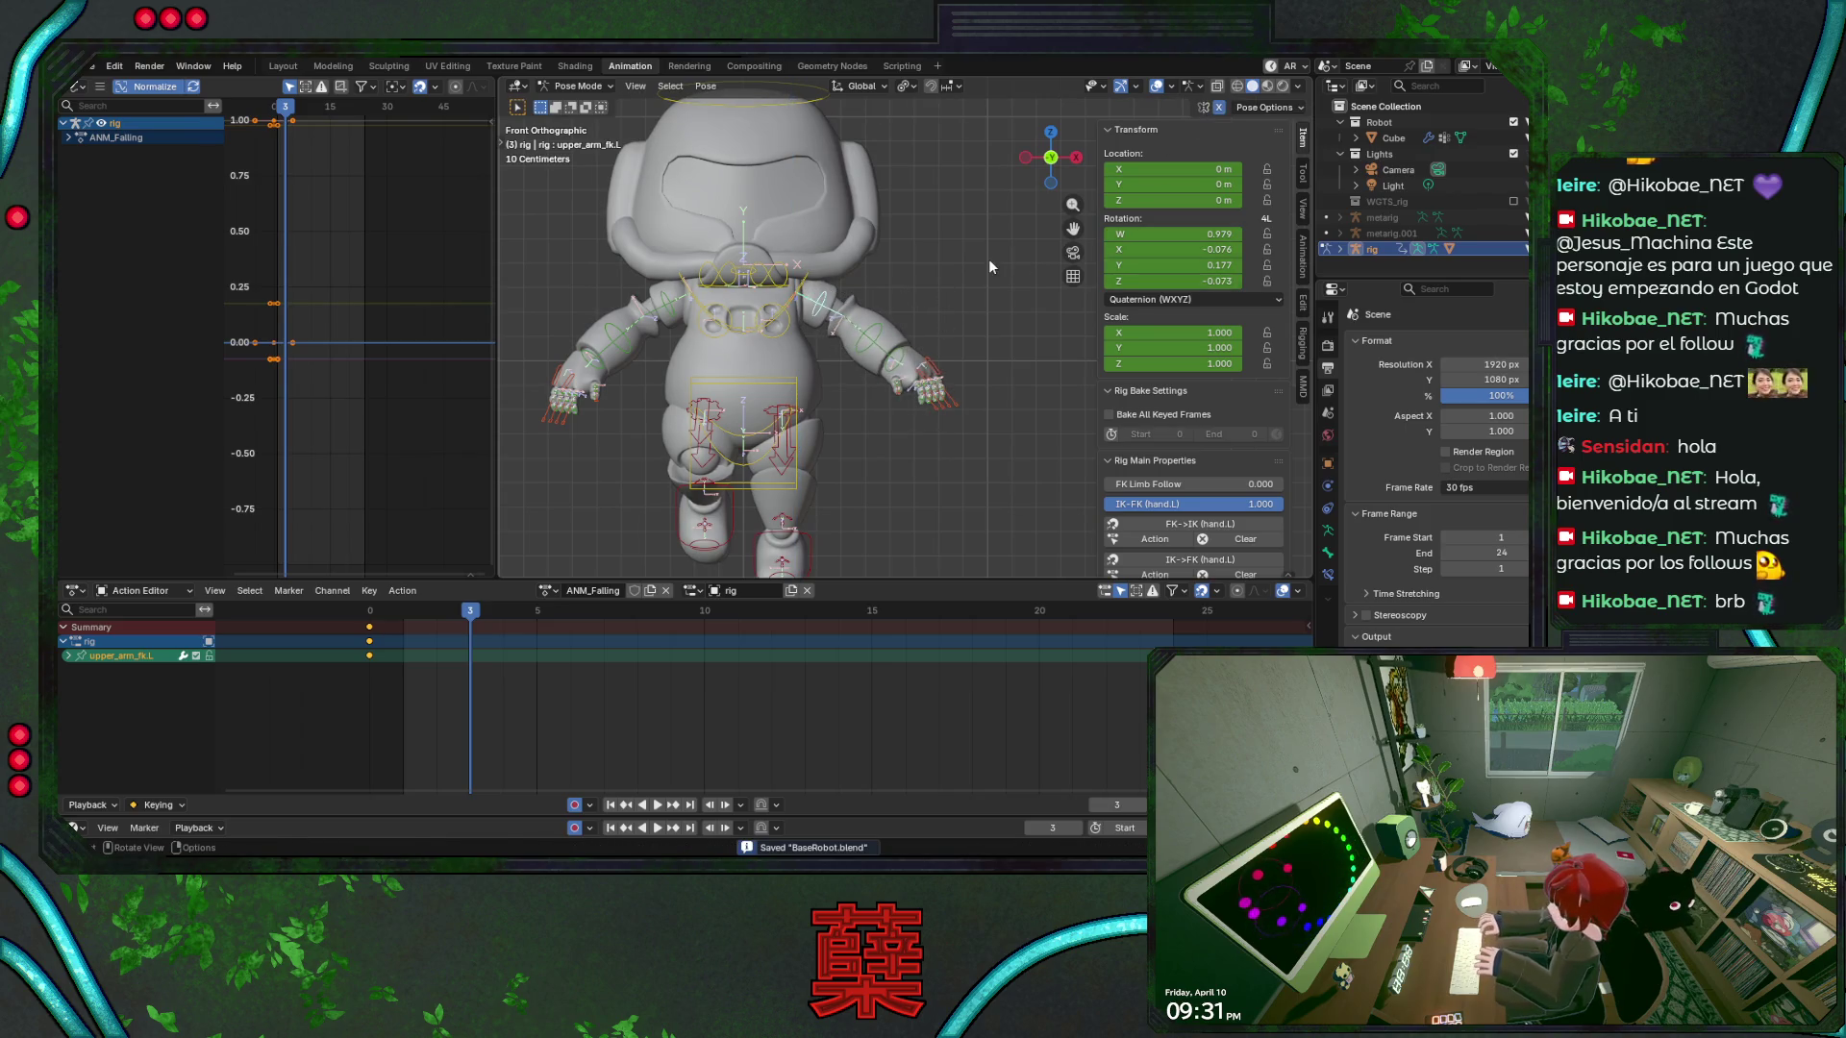
{"action": "key", "text": "r"}
{"action": "key", "text": "z"}
{"action": "key", "text": "z"}
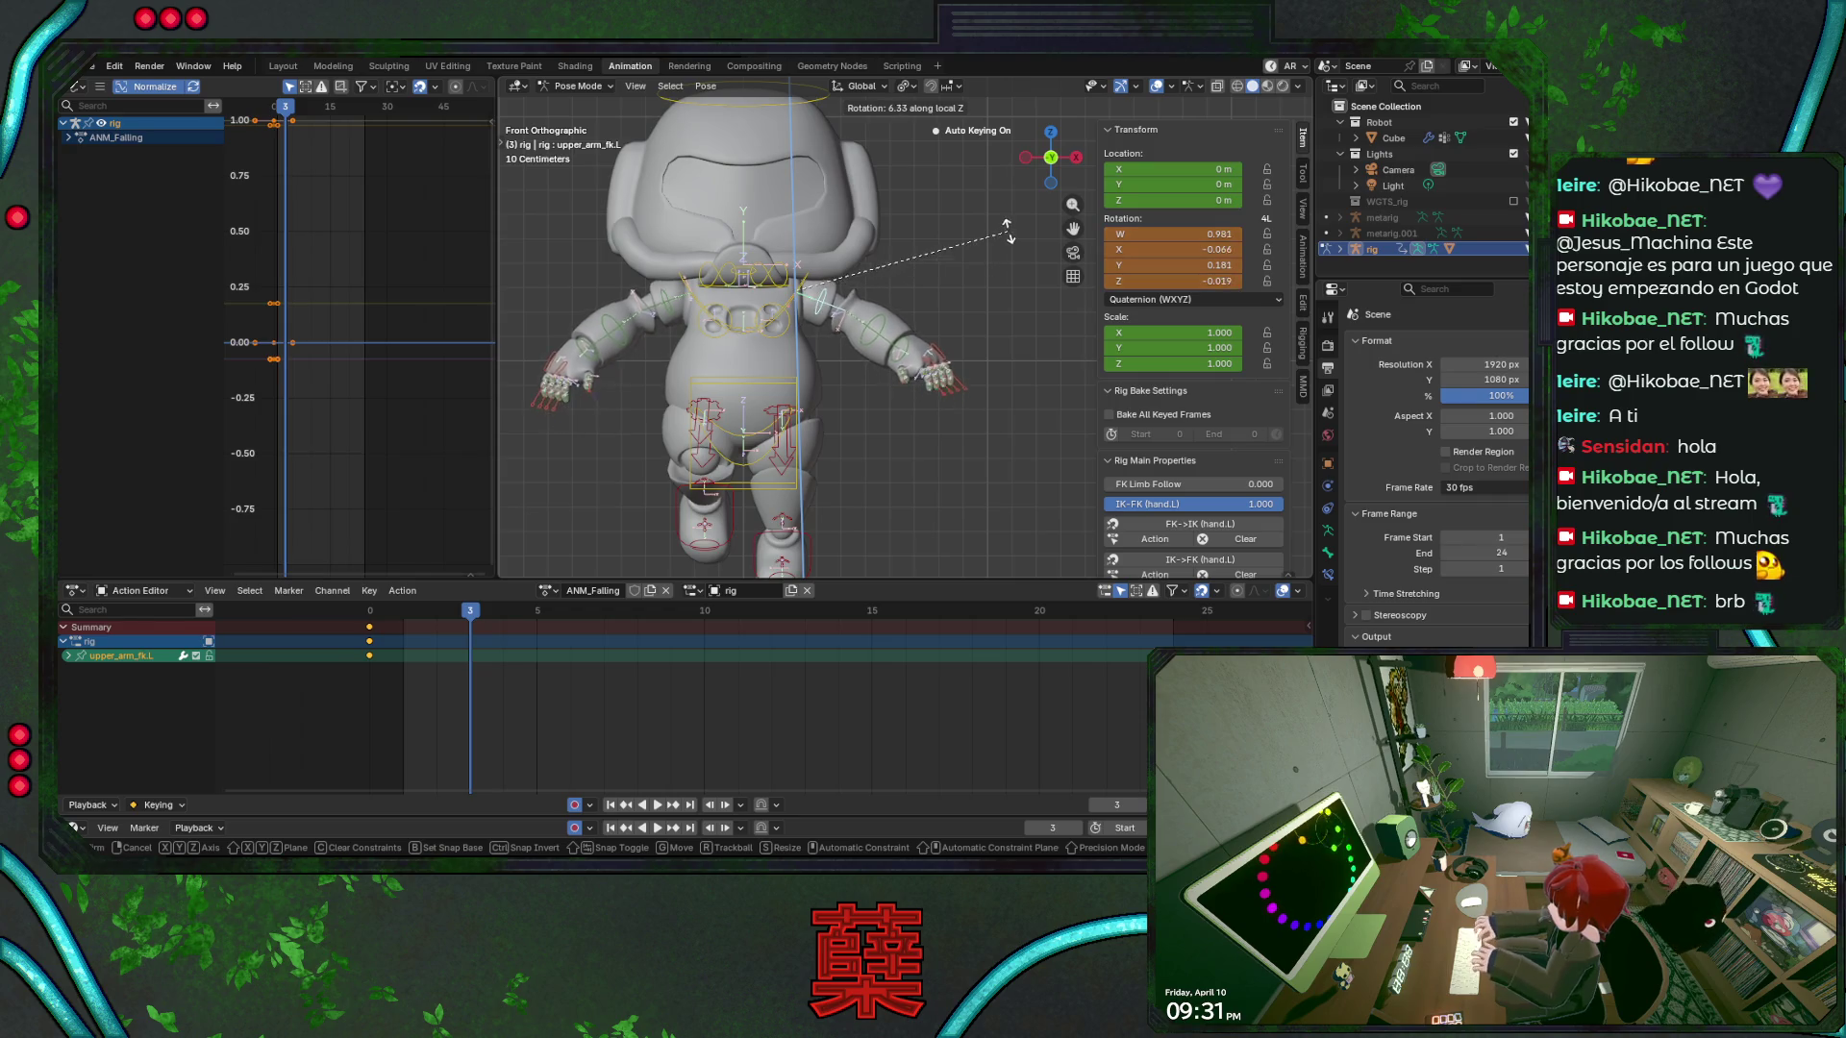
{"action": "left_click", "coordinate": [1011, 213]}
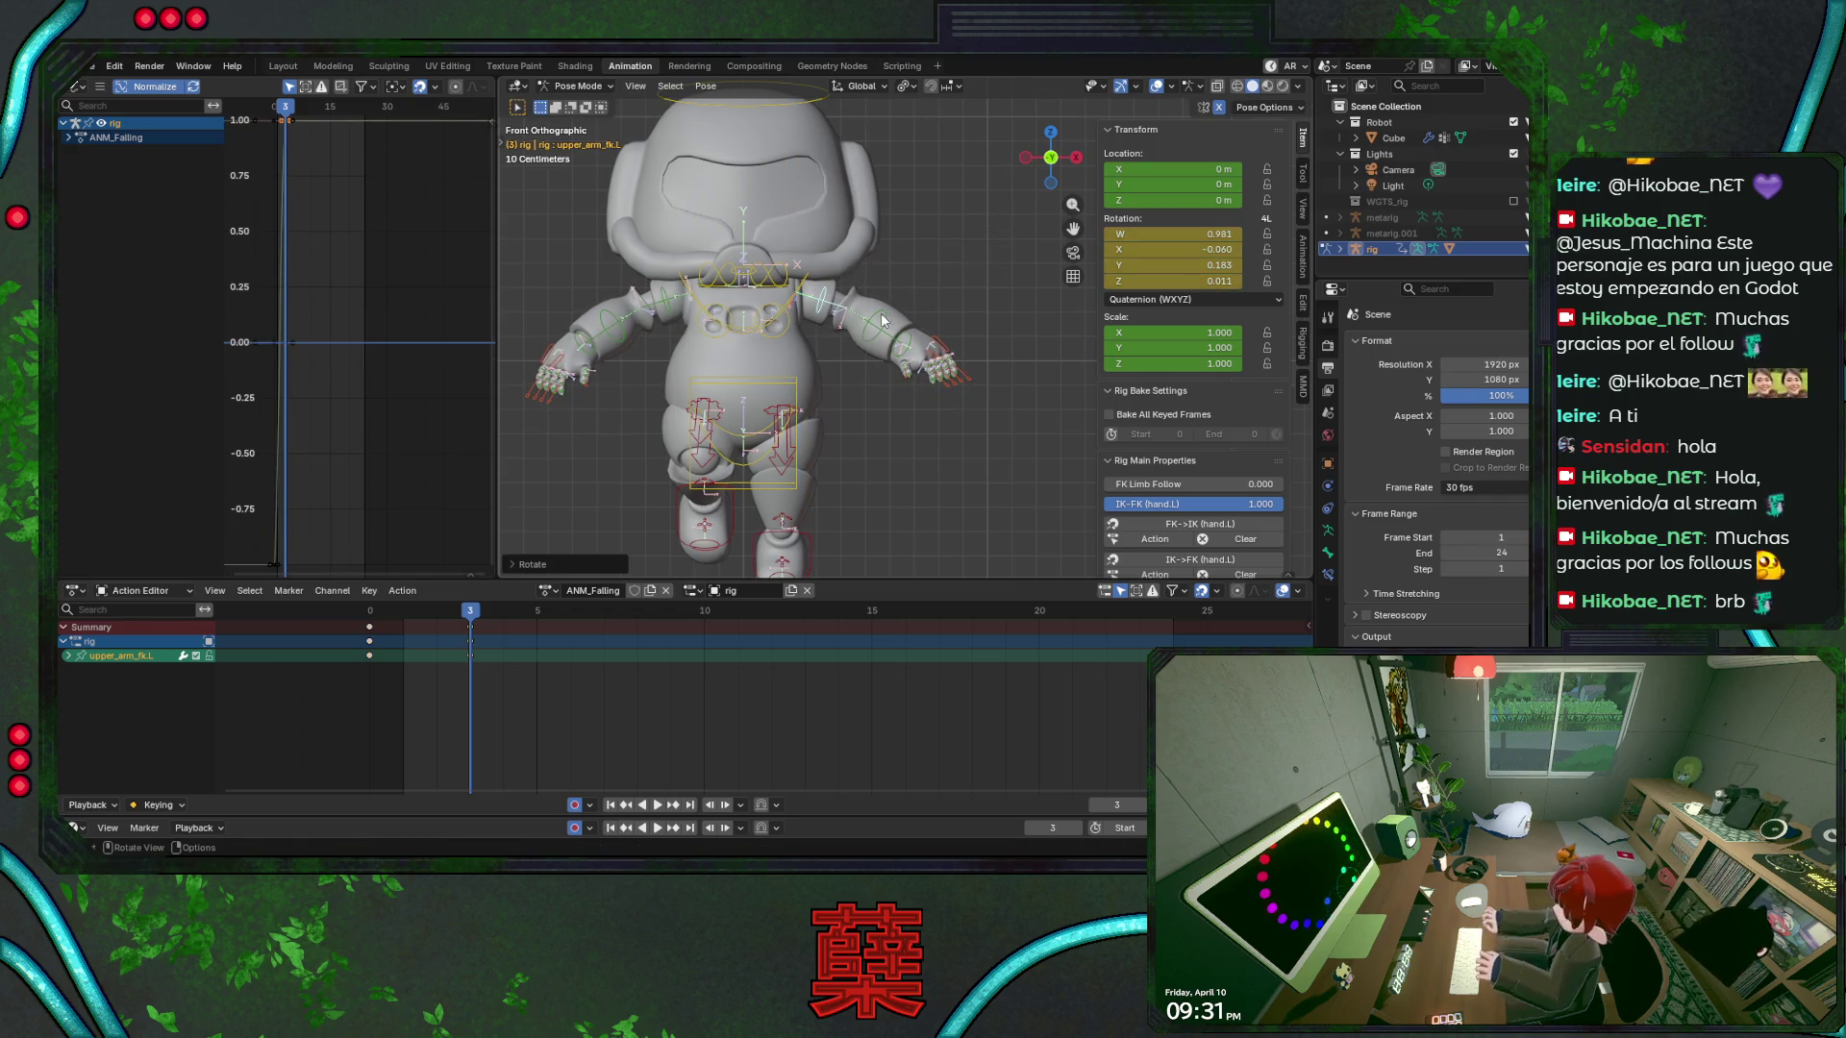
Bend the left forearm around its local X axis
{"action": "left_click", "coordinate": [889, 322]}
{"action": "key", "text": "r"}
{"action": "key", "text": "x"}
{"action": "key", "text": "x"}
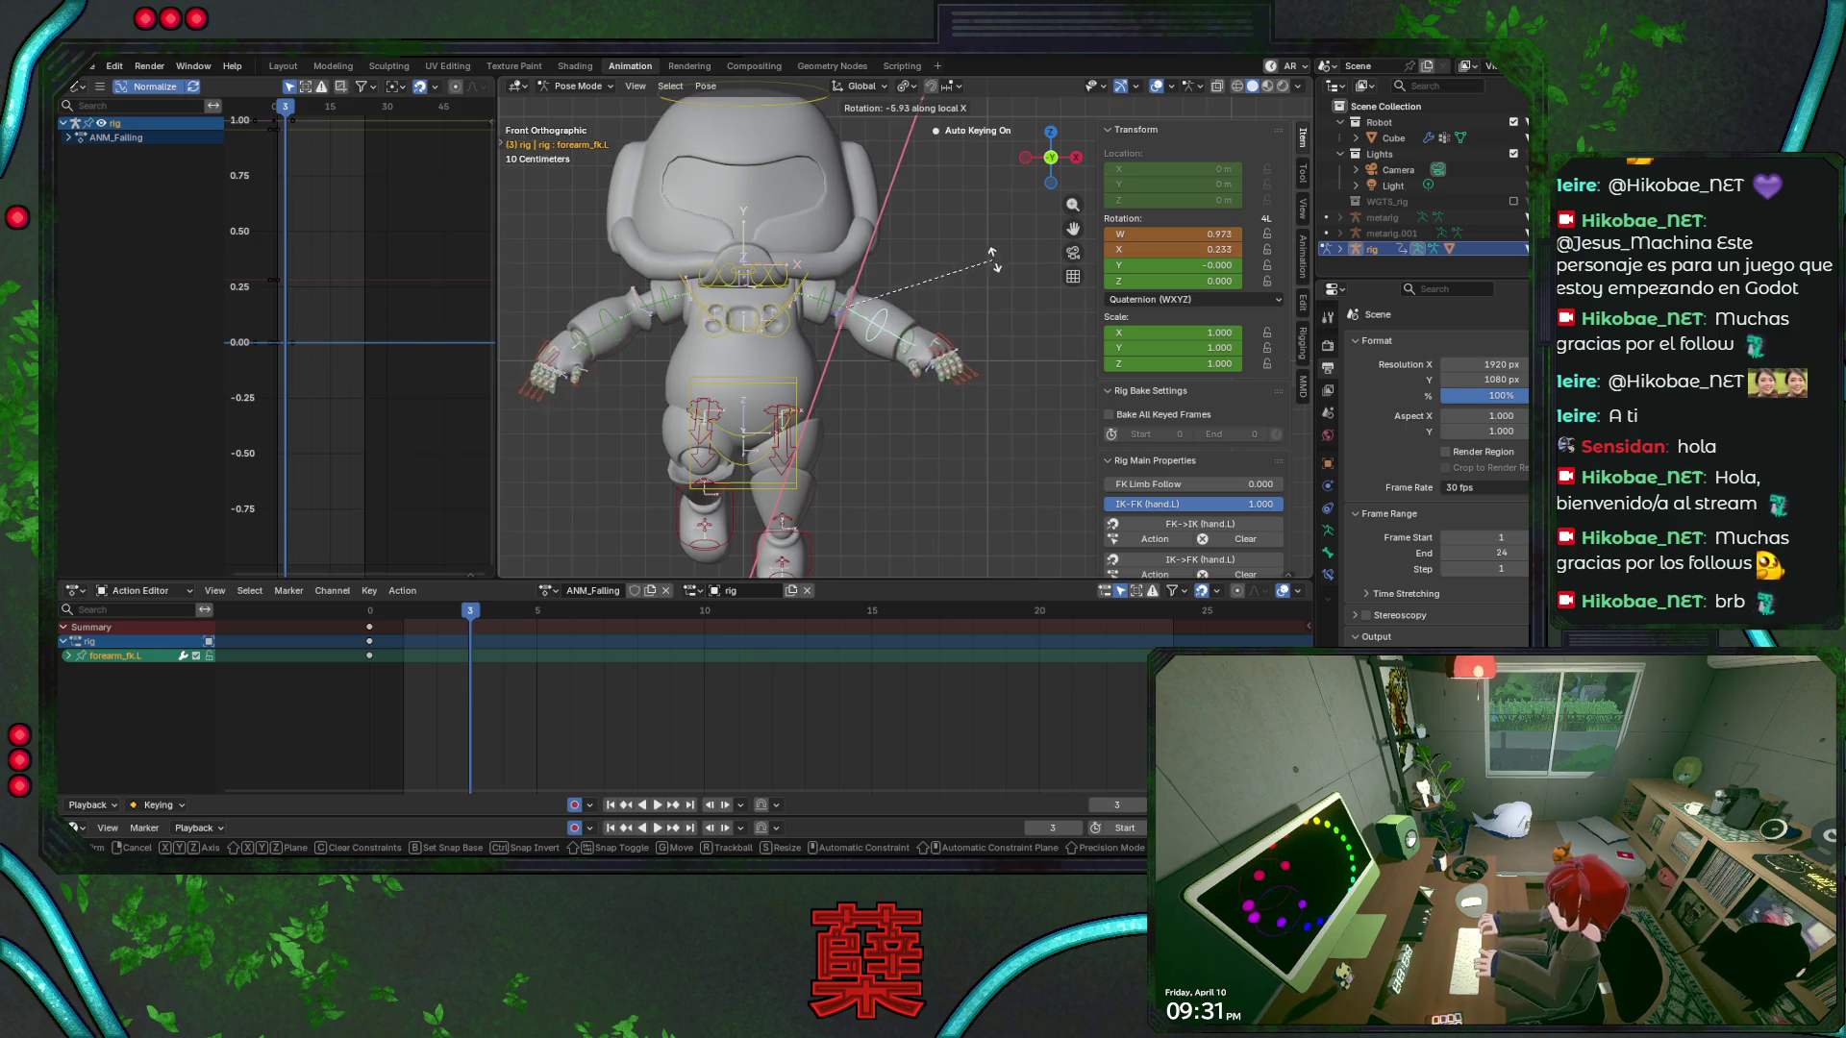
{"action": "left_click", "coordinate": [996, 275]}
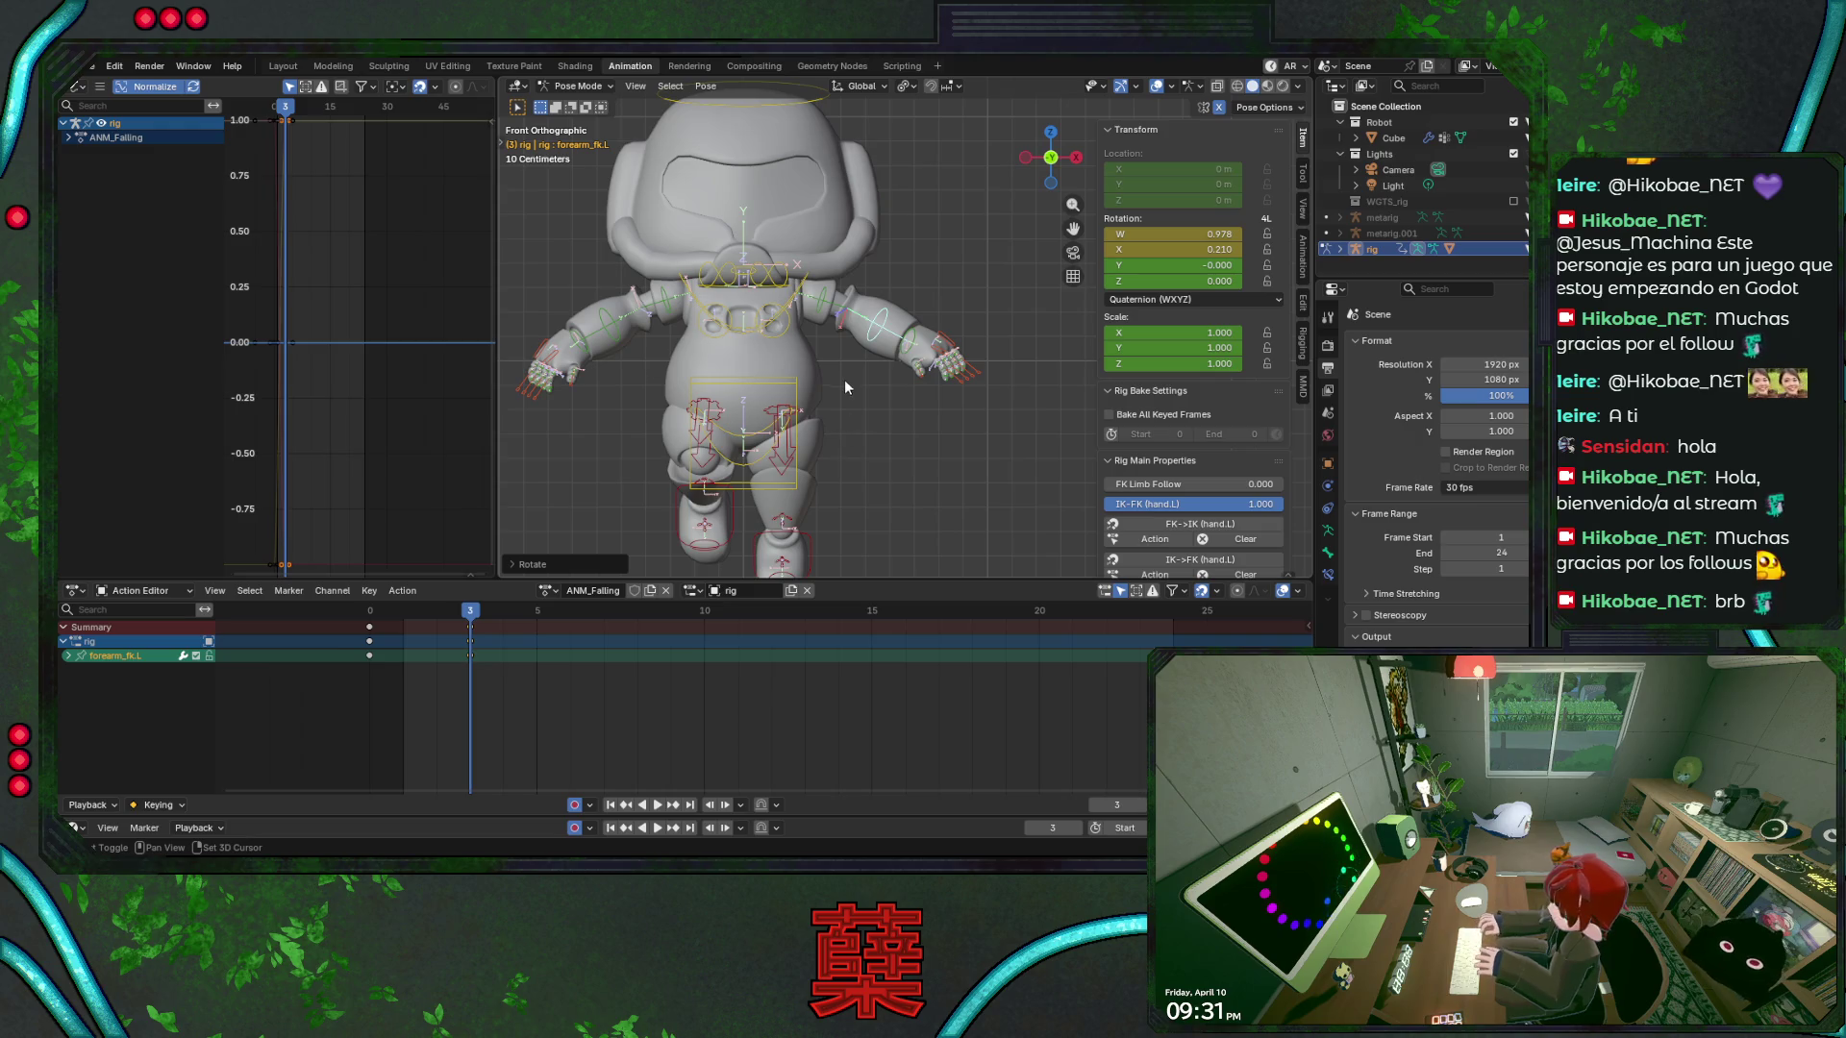
From the right side, lower the right and left foot IK controls along Z
{"action": "middle_click_drag", "start_coordinate": [849, 382], "coordinate": [846, 355], "text": "shift"}
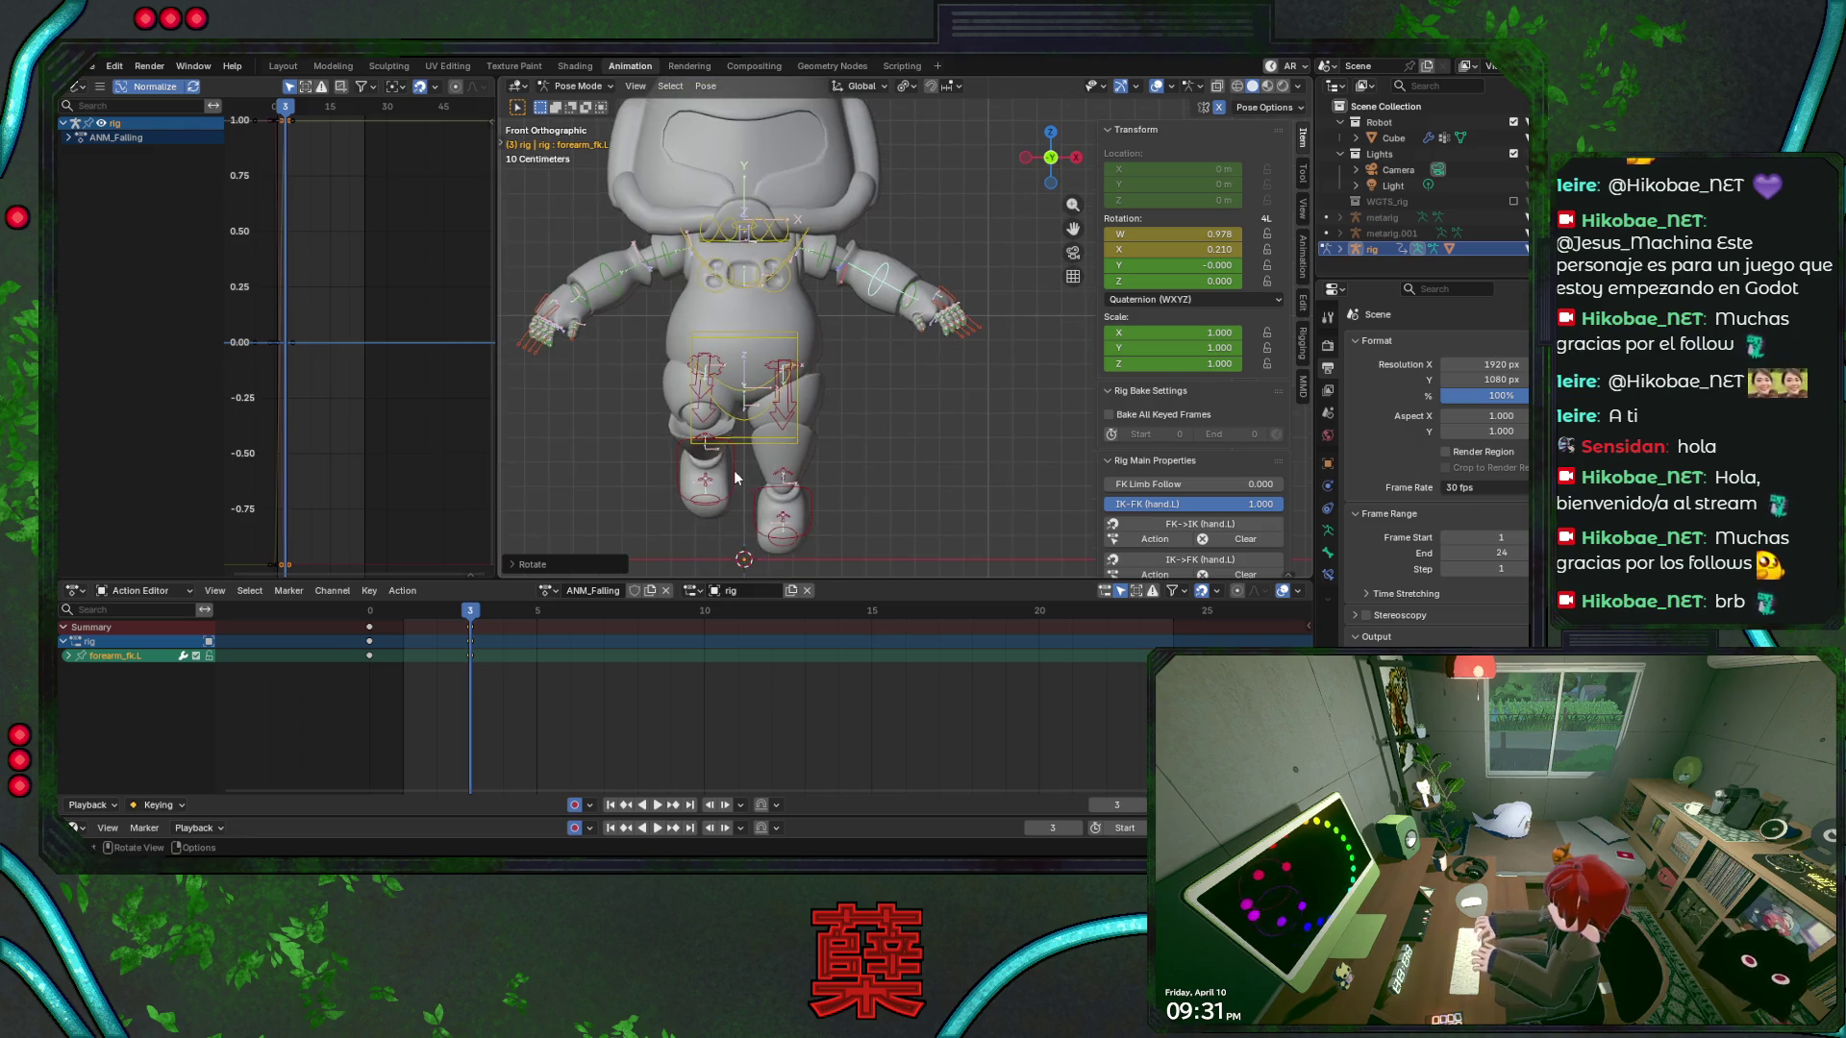
{"action": "left_click", "coordinate": [706, 500]}
{"action": "key", "text": "KP_3"}
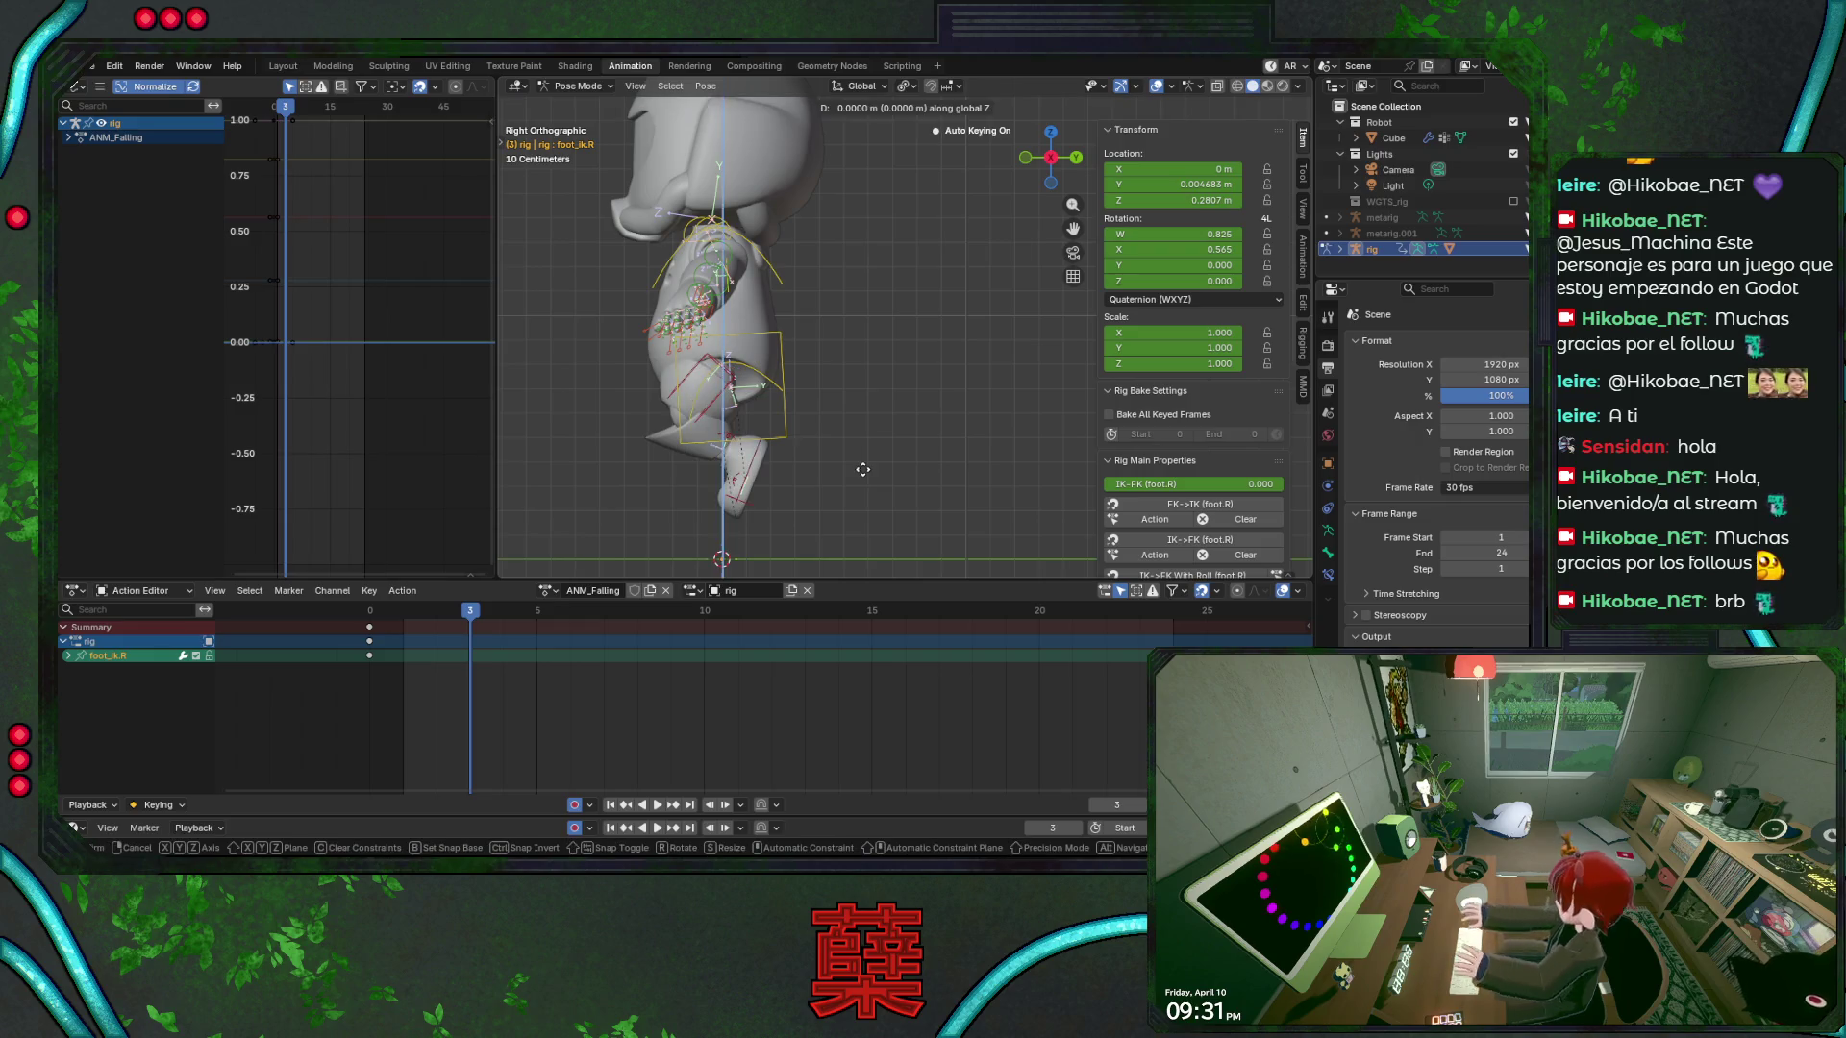
{"action": "key", "text": "g"}
{"action": "key", "text": "z"}
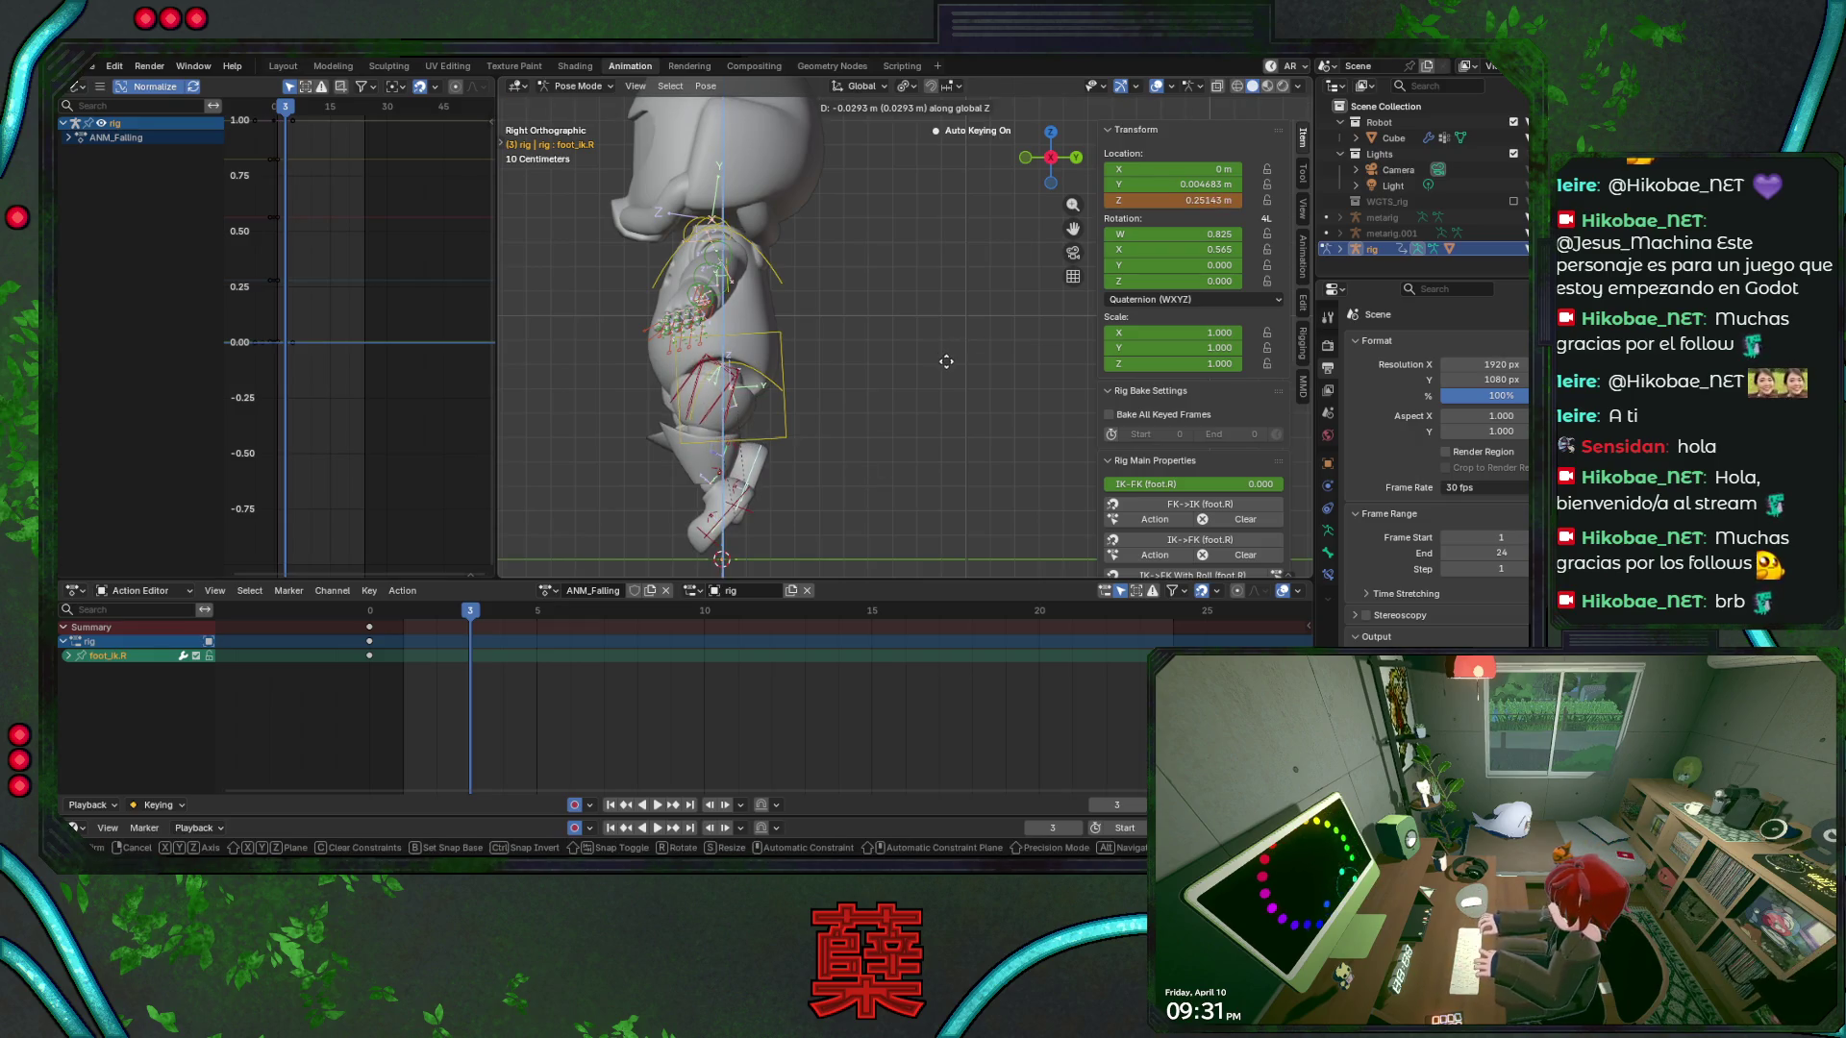
{"action": "left_click", "coordinate": [946, 361]}
{"action": "left_click", "coordinate": [726, 518]}
{"action": "key", "text": "g"}
{"action": "key", "text": "z"}
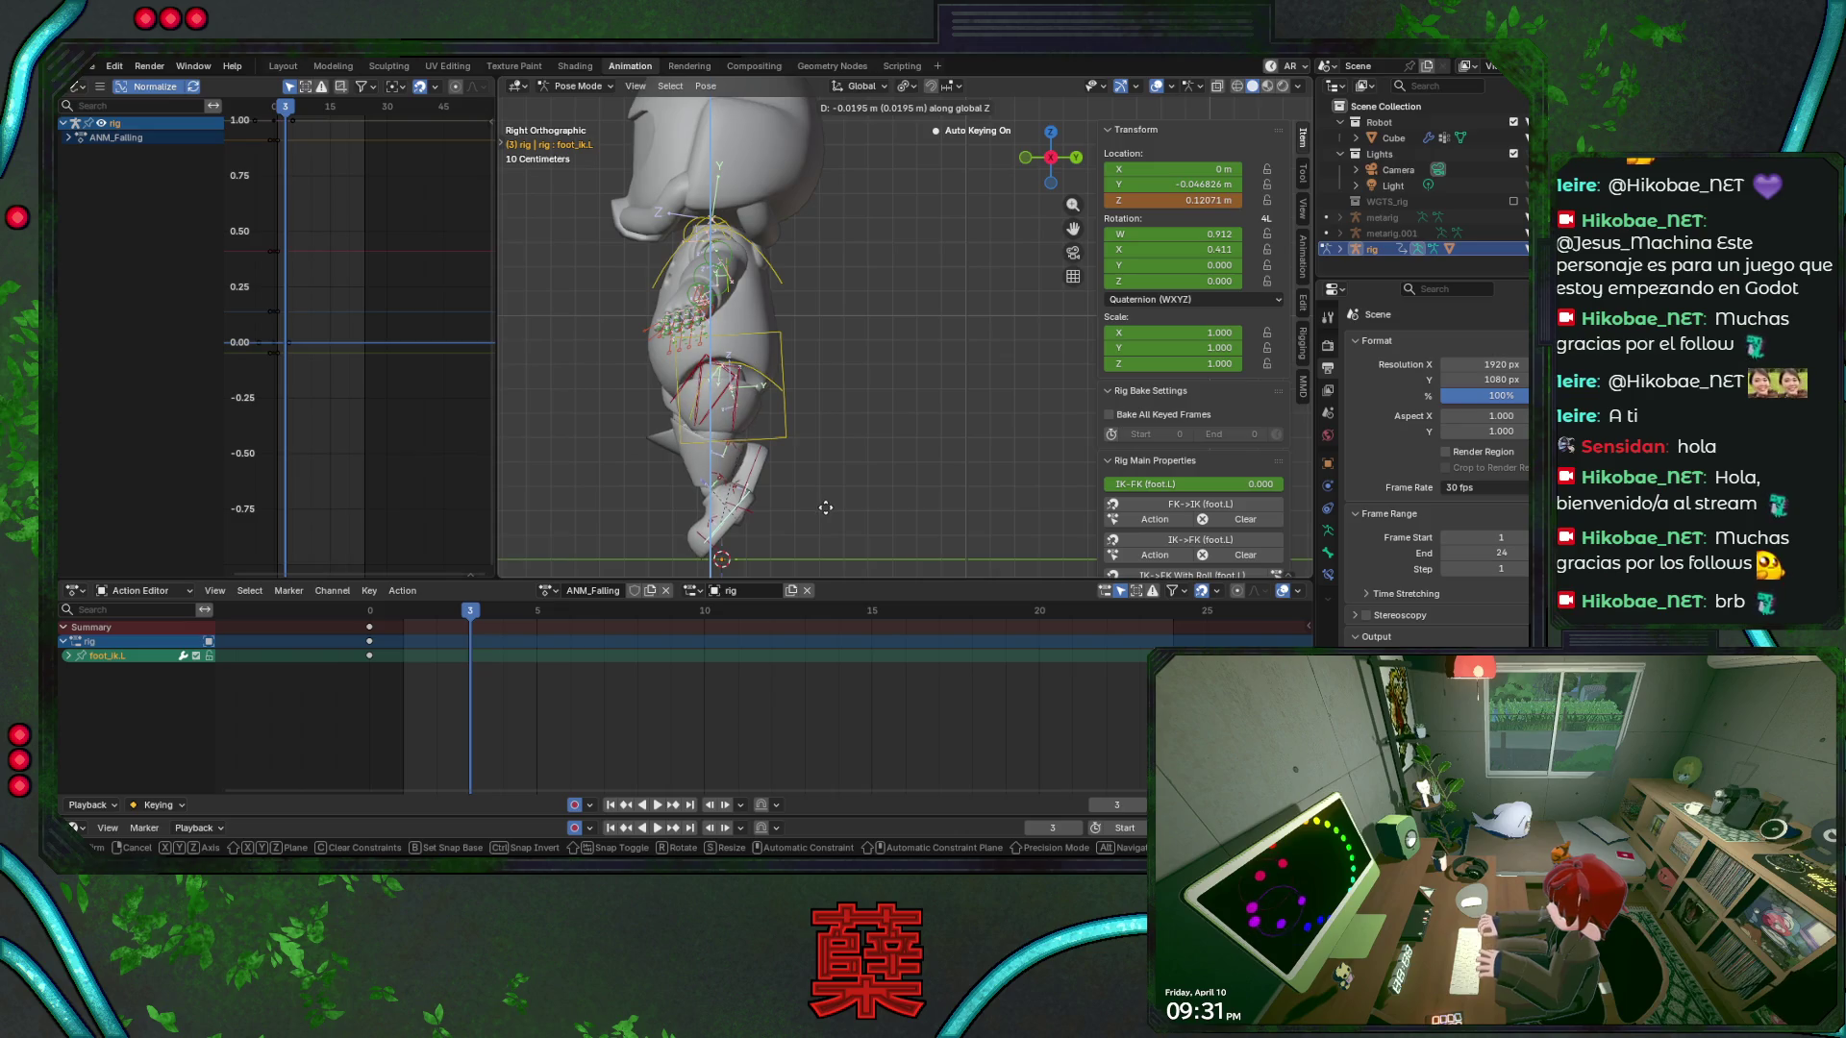
{"action": "left_click", "coordinate": [825, 485]}
{"action": "key", "text": "KP_1"}
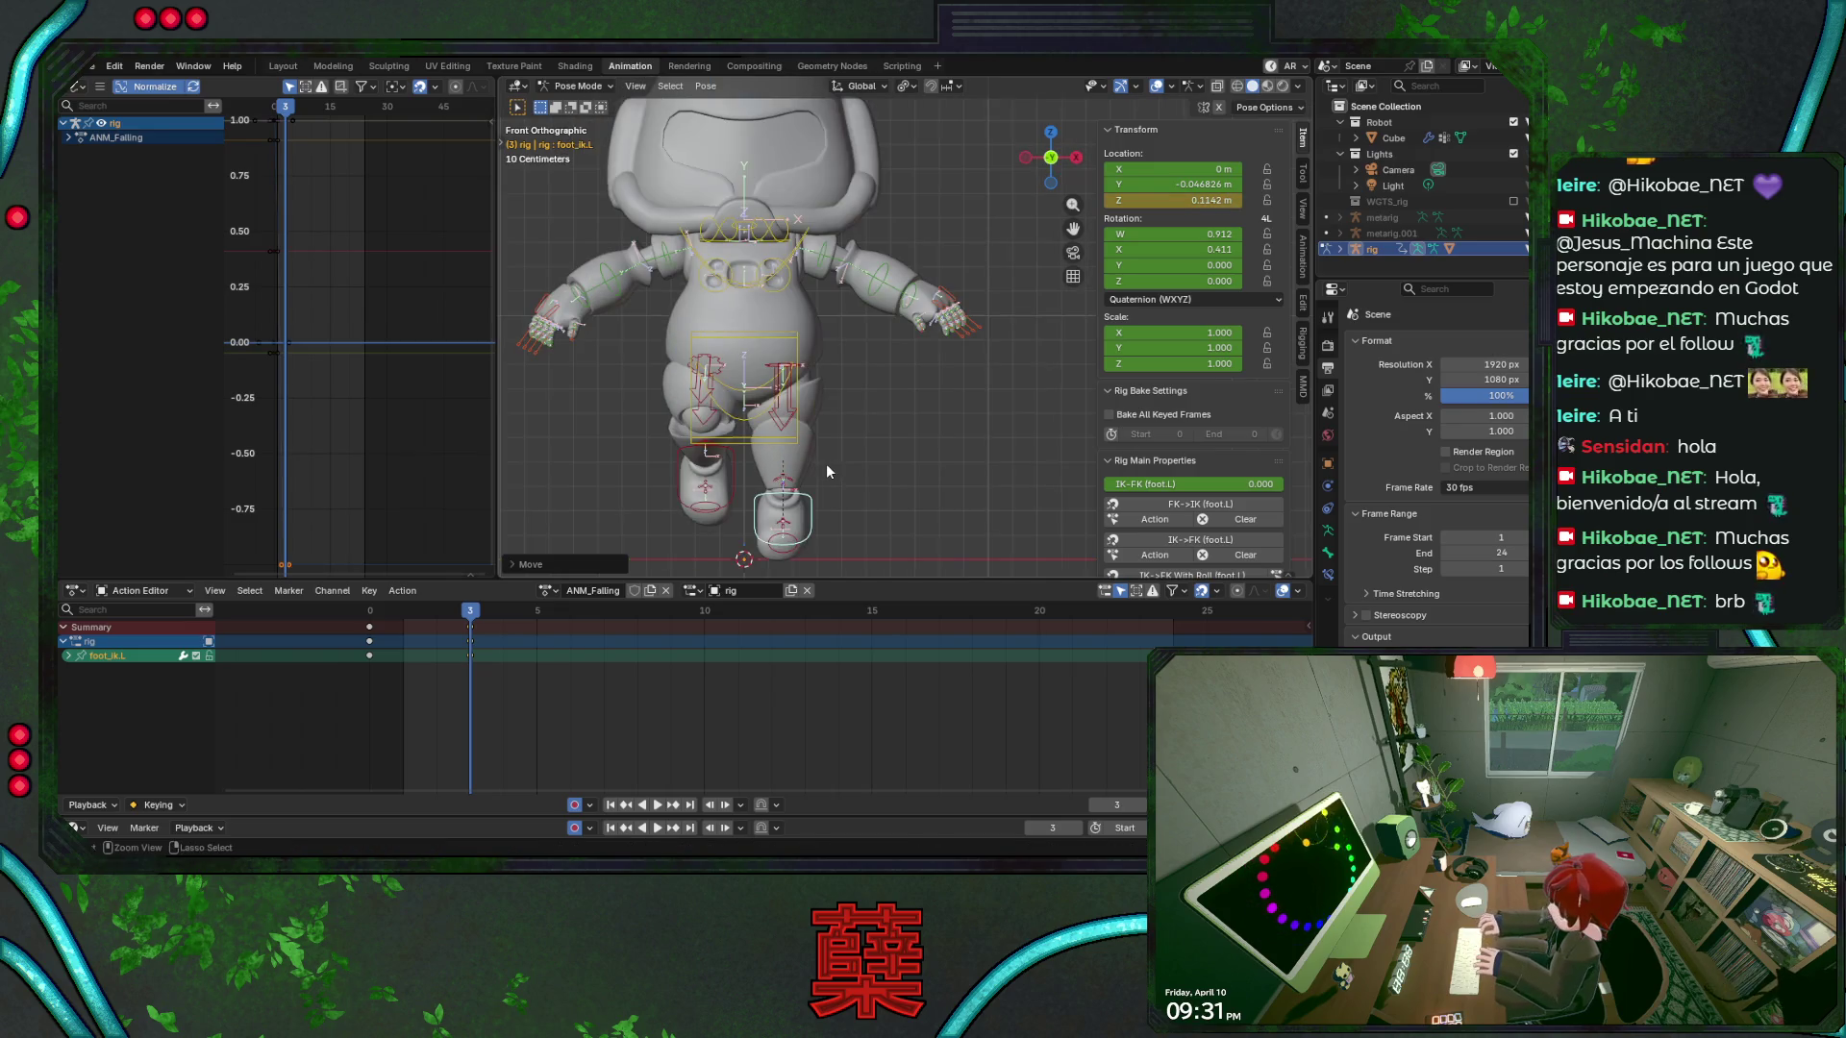
Tilt the chest bone slightly, viewed from the right side
{"action": "left_click", "coordinate": [819, 246]}
{"action": "scroll", "coordinate": [879, 244], "scroll_direction": "down", "scroll_amount": 1}
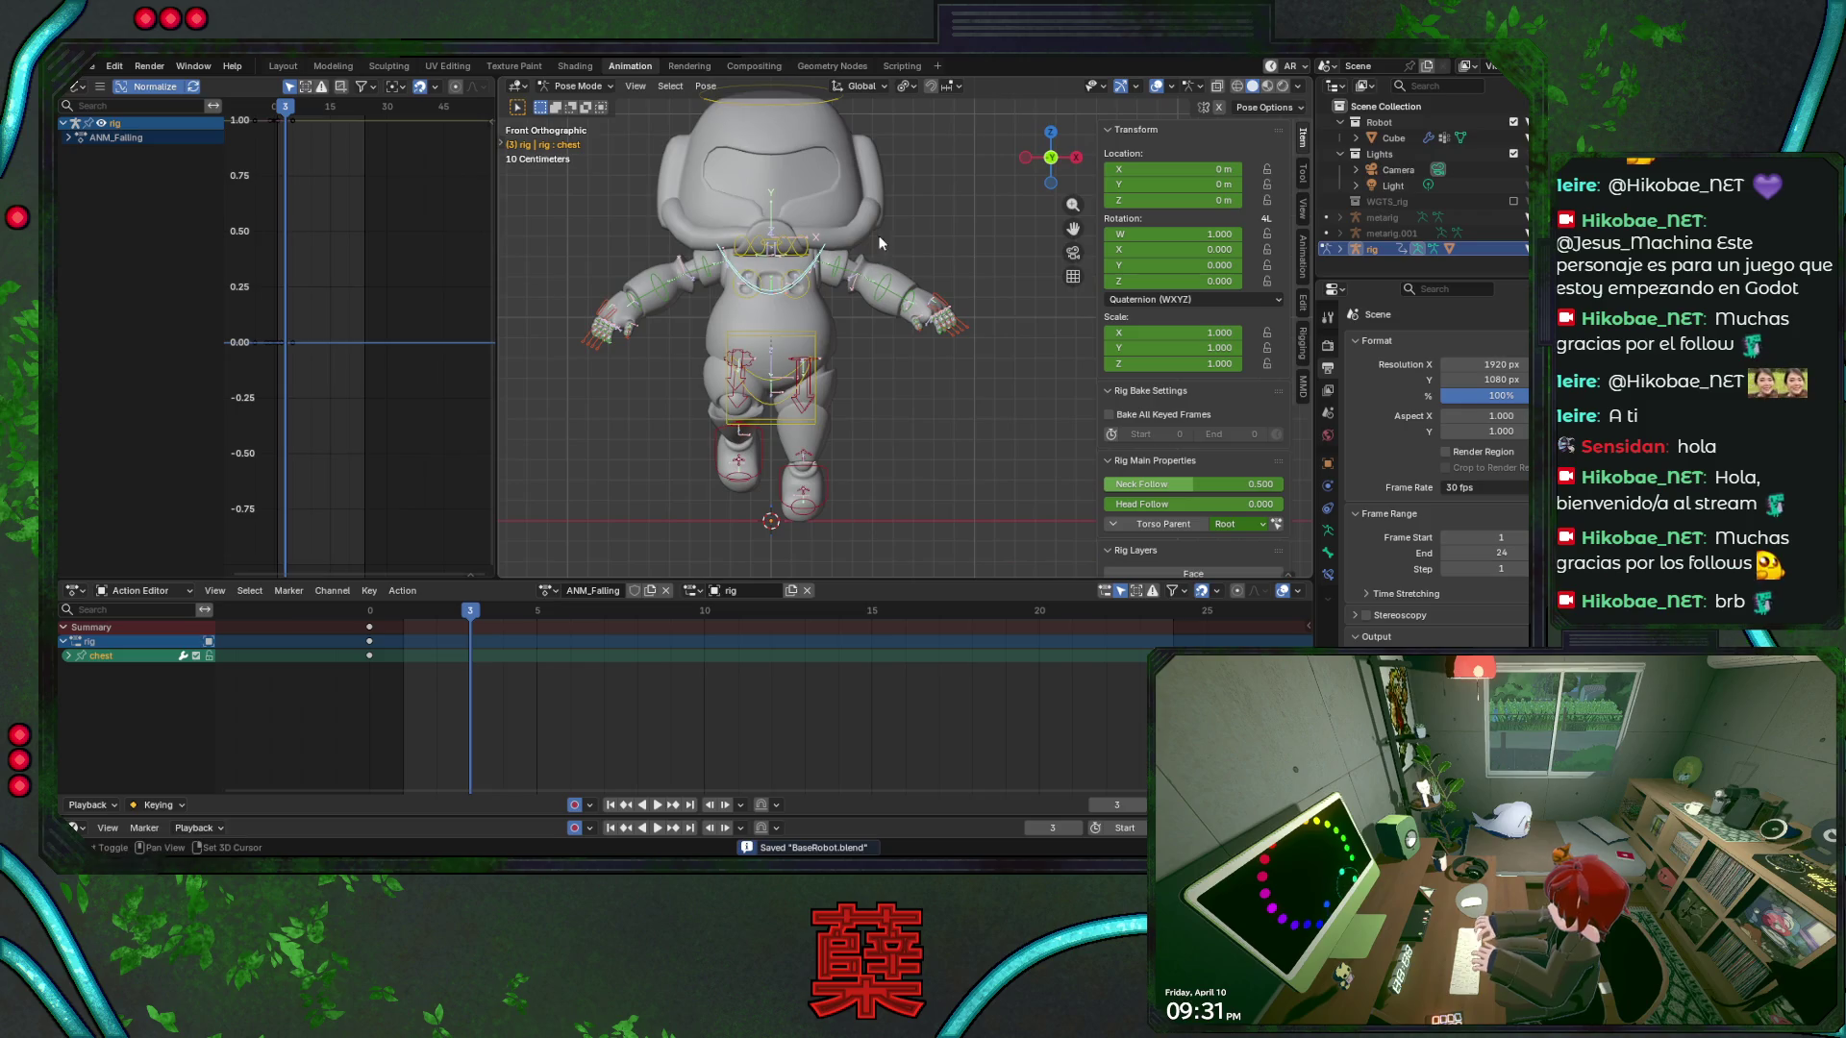
{"action": "key", "text": "KP_3"}
{"action": "key", "text": "KP_1"}
{"action": "key", "text": "KP_3"}
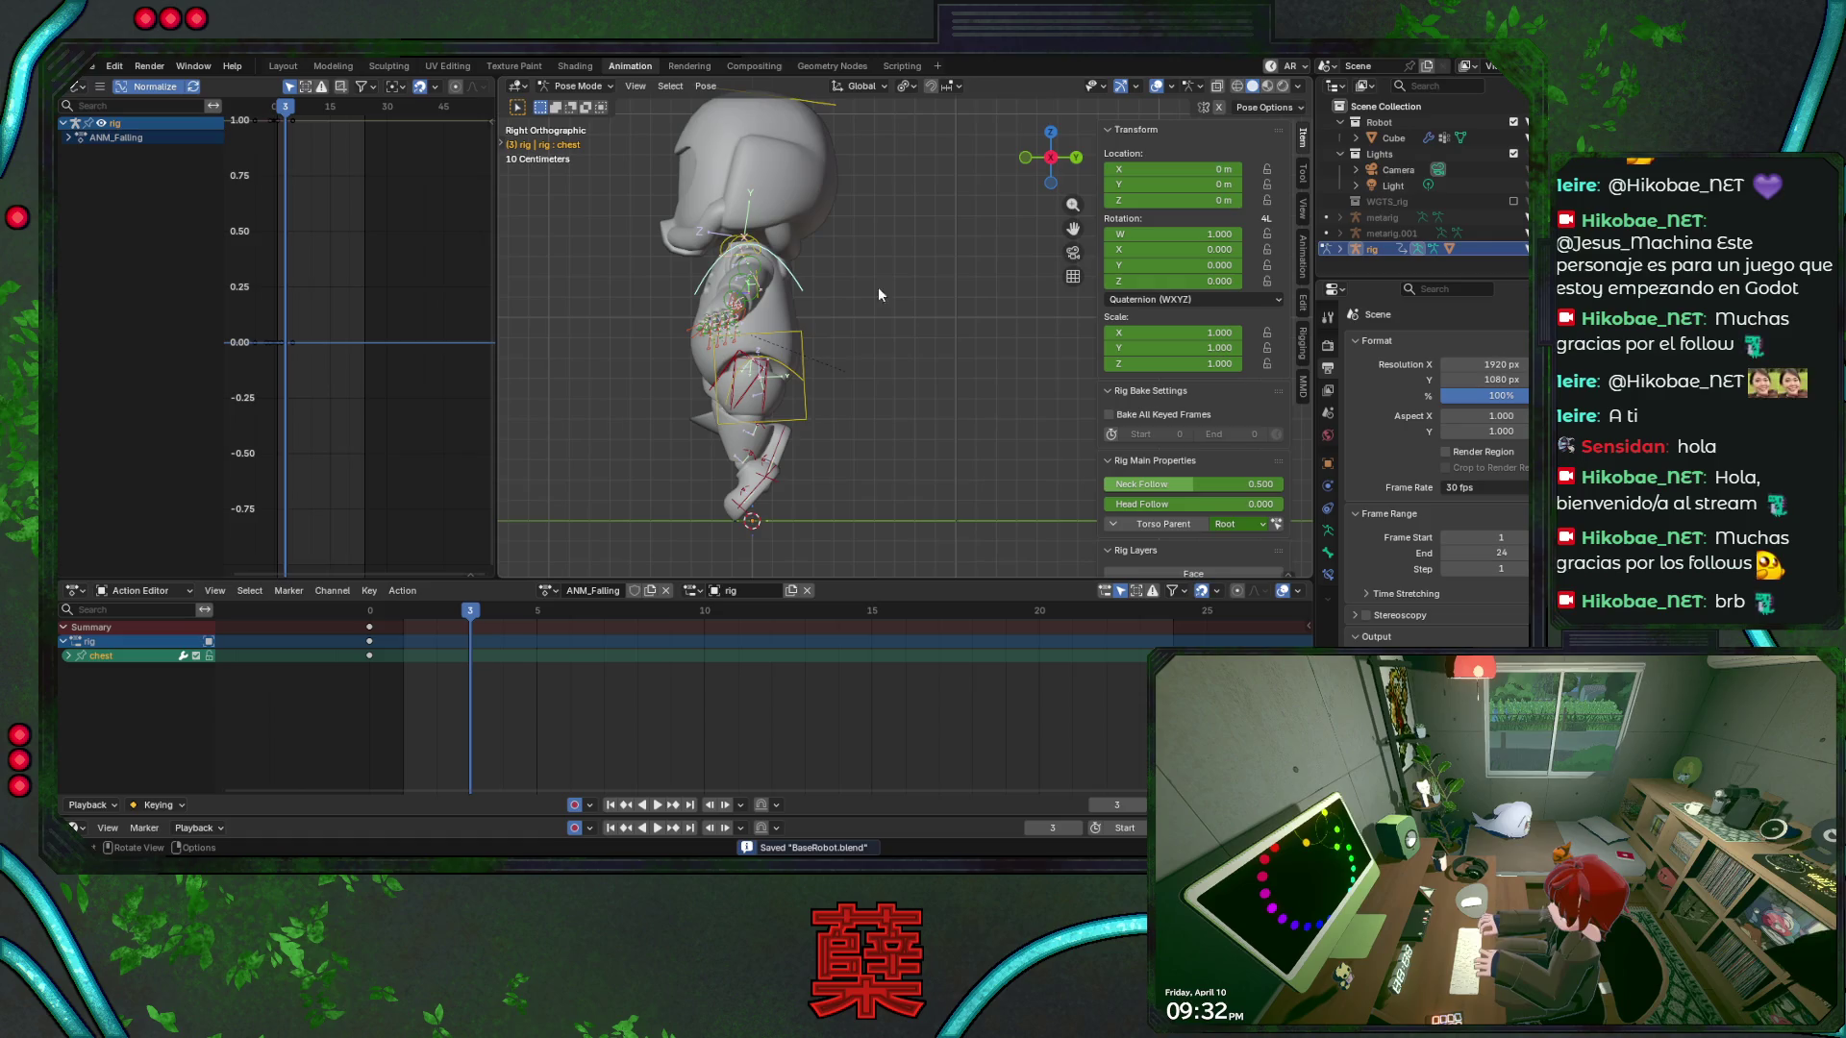
{"action": "key", "text": "r"}
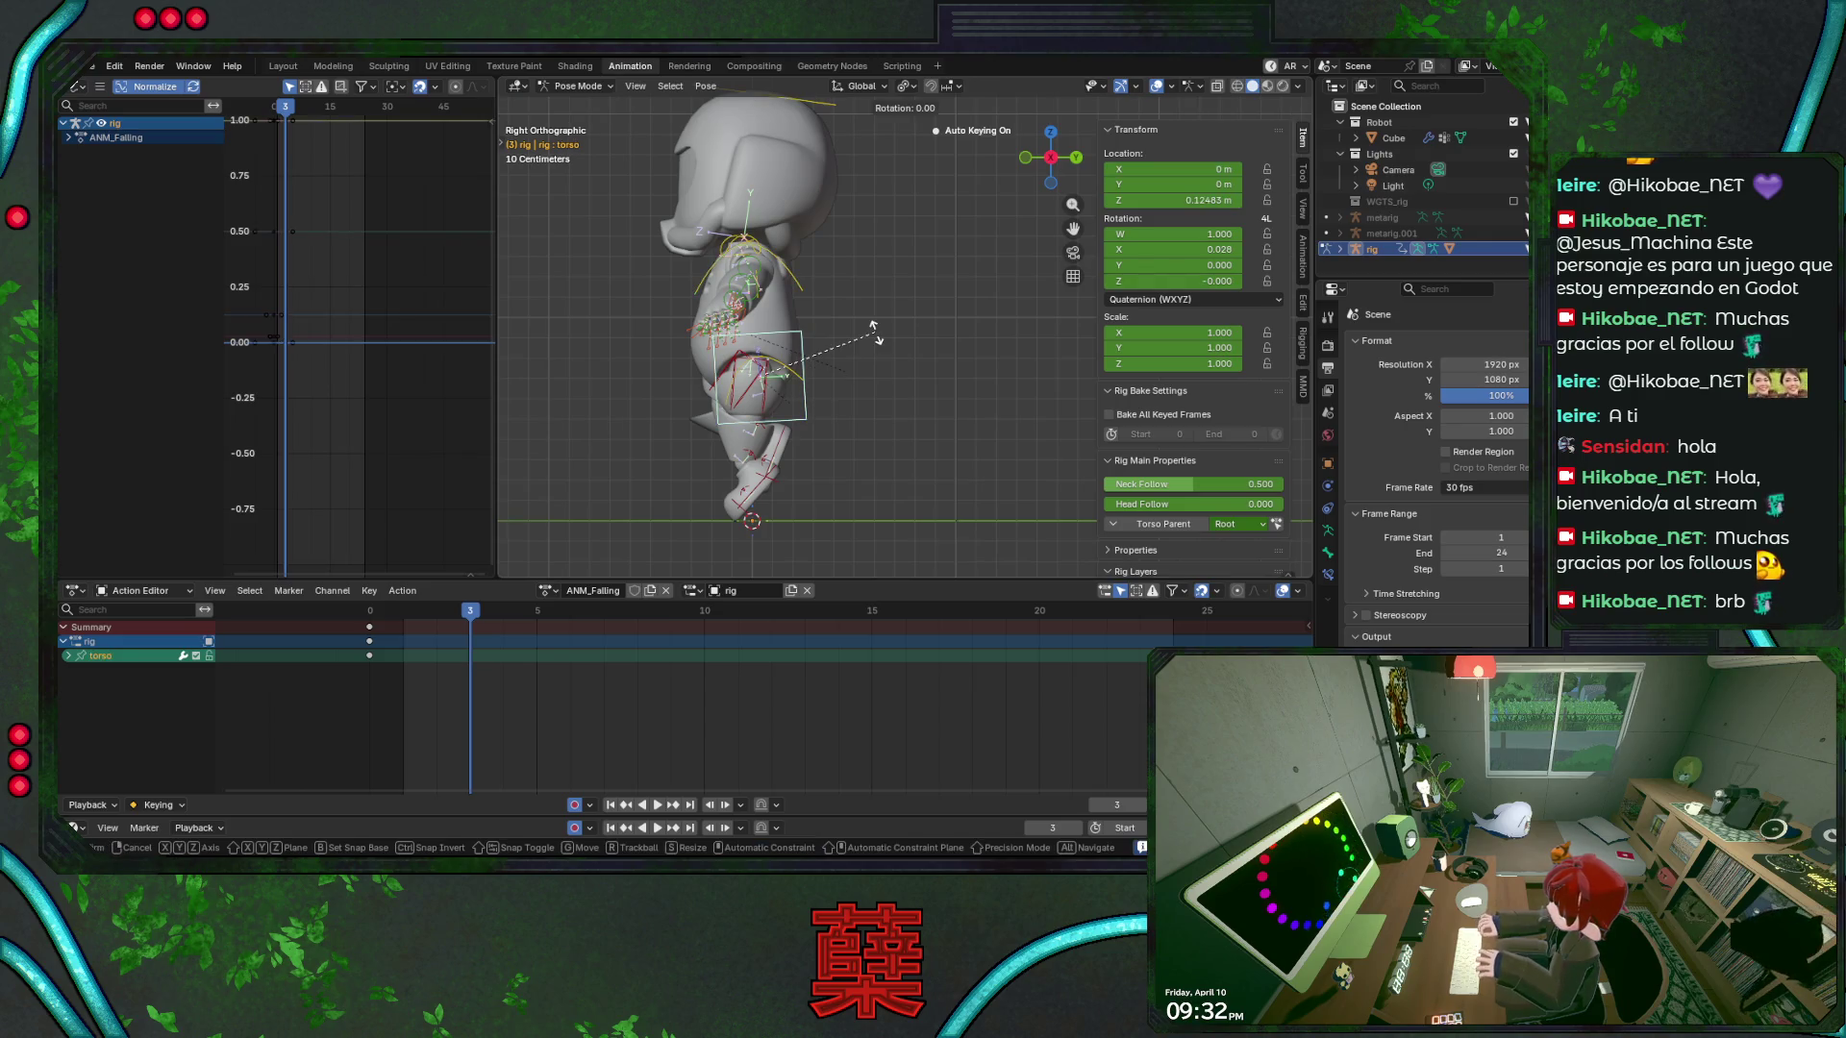
{"action": "key", "text": "Escape"}
{"action": "key", "text": "r"}
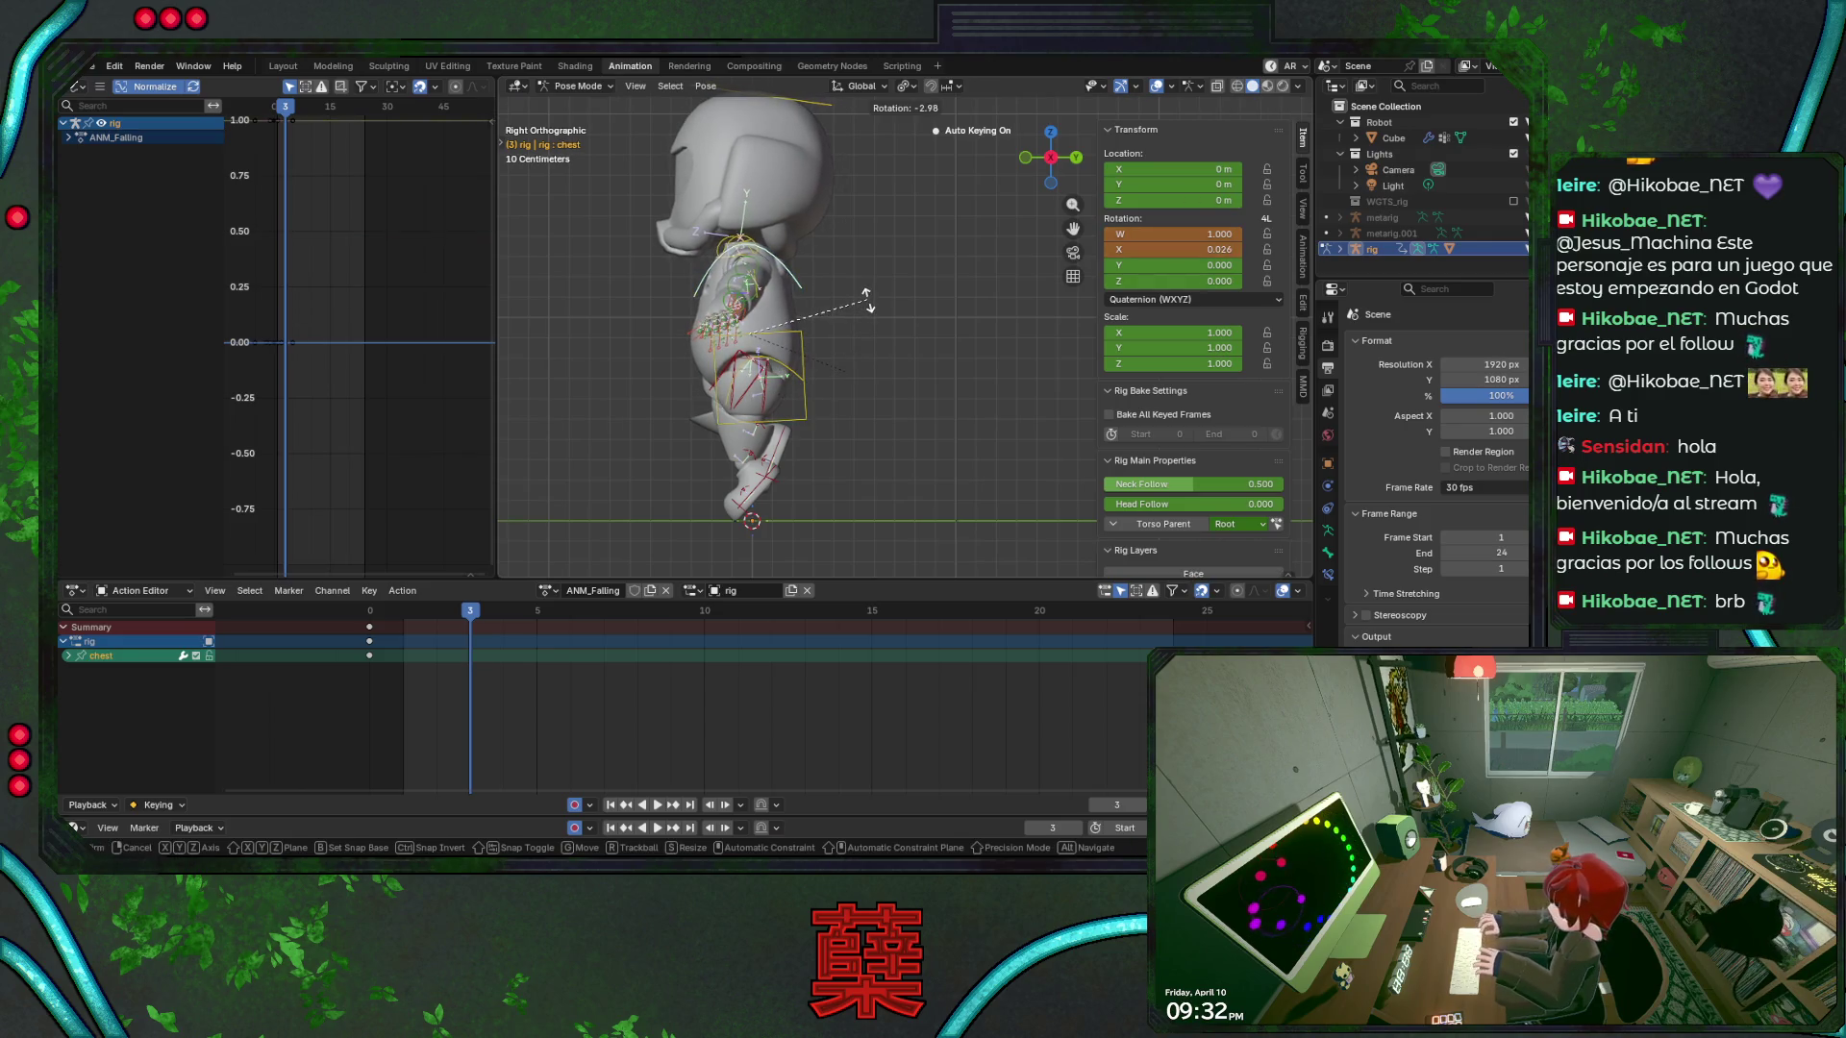
{"action": "left_click", "coordinate": [870, 306]}
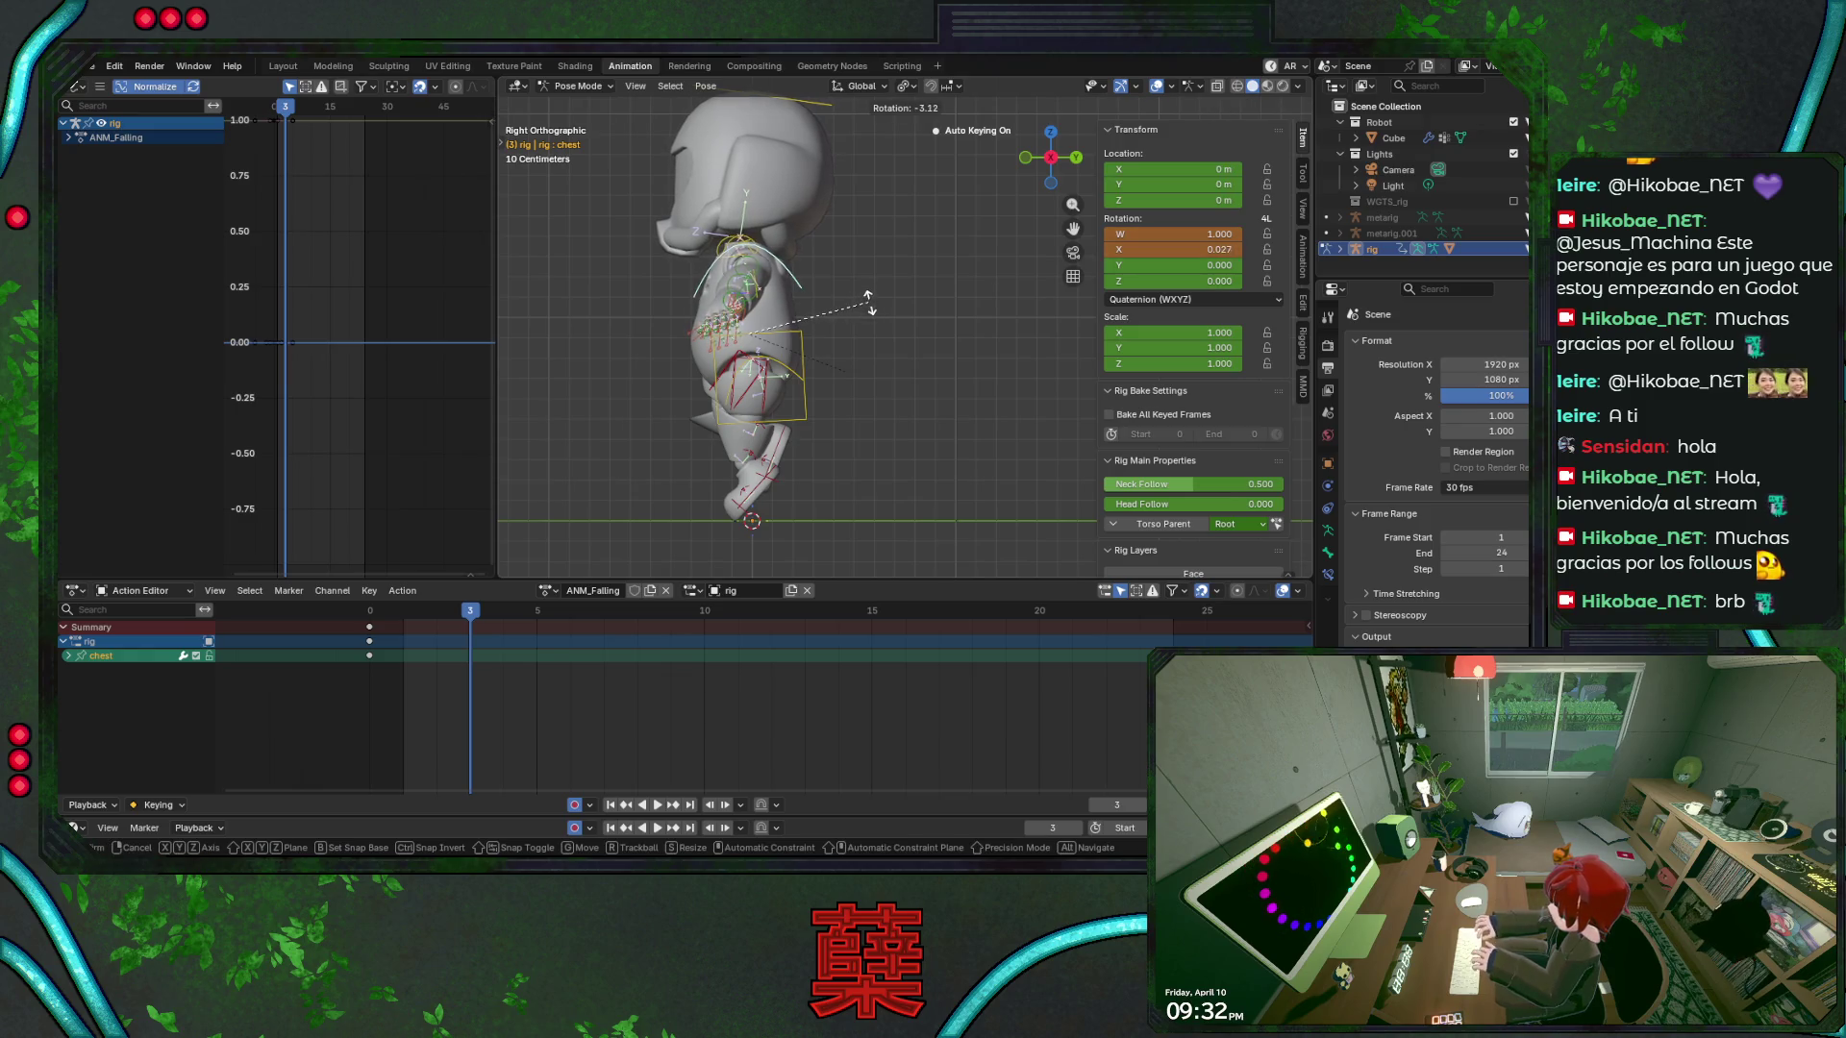
Twist the left upper arm around its local Y axis and key the rotation
{"action": "left_click", "coordinate": [766, 267]}
{"action": "key", "text": "r"}
{"action": "key", "text": "y"}
{"action": "key", "text": "y"}
{"action": "left_click", "coordinate": [831, 364]}
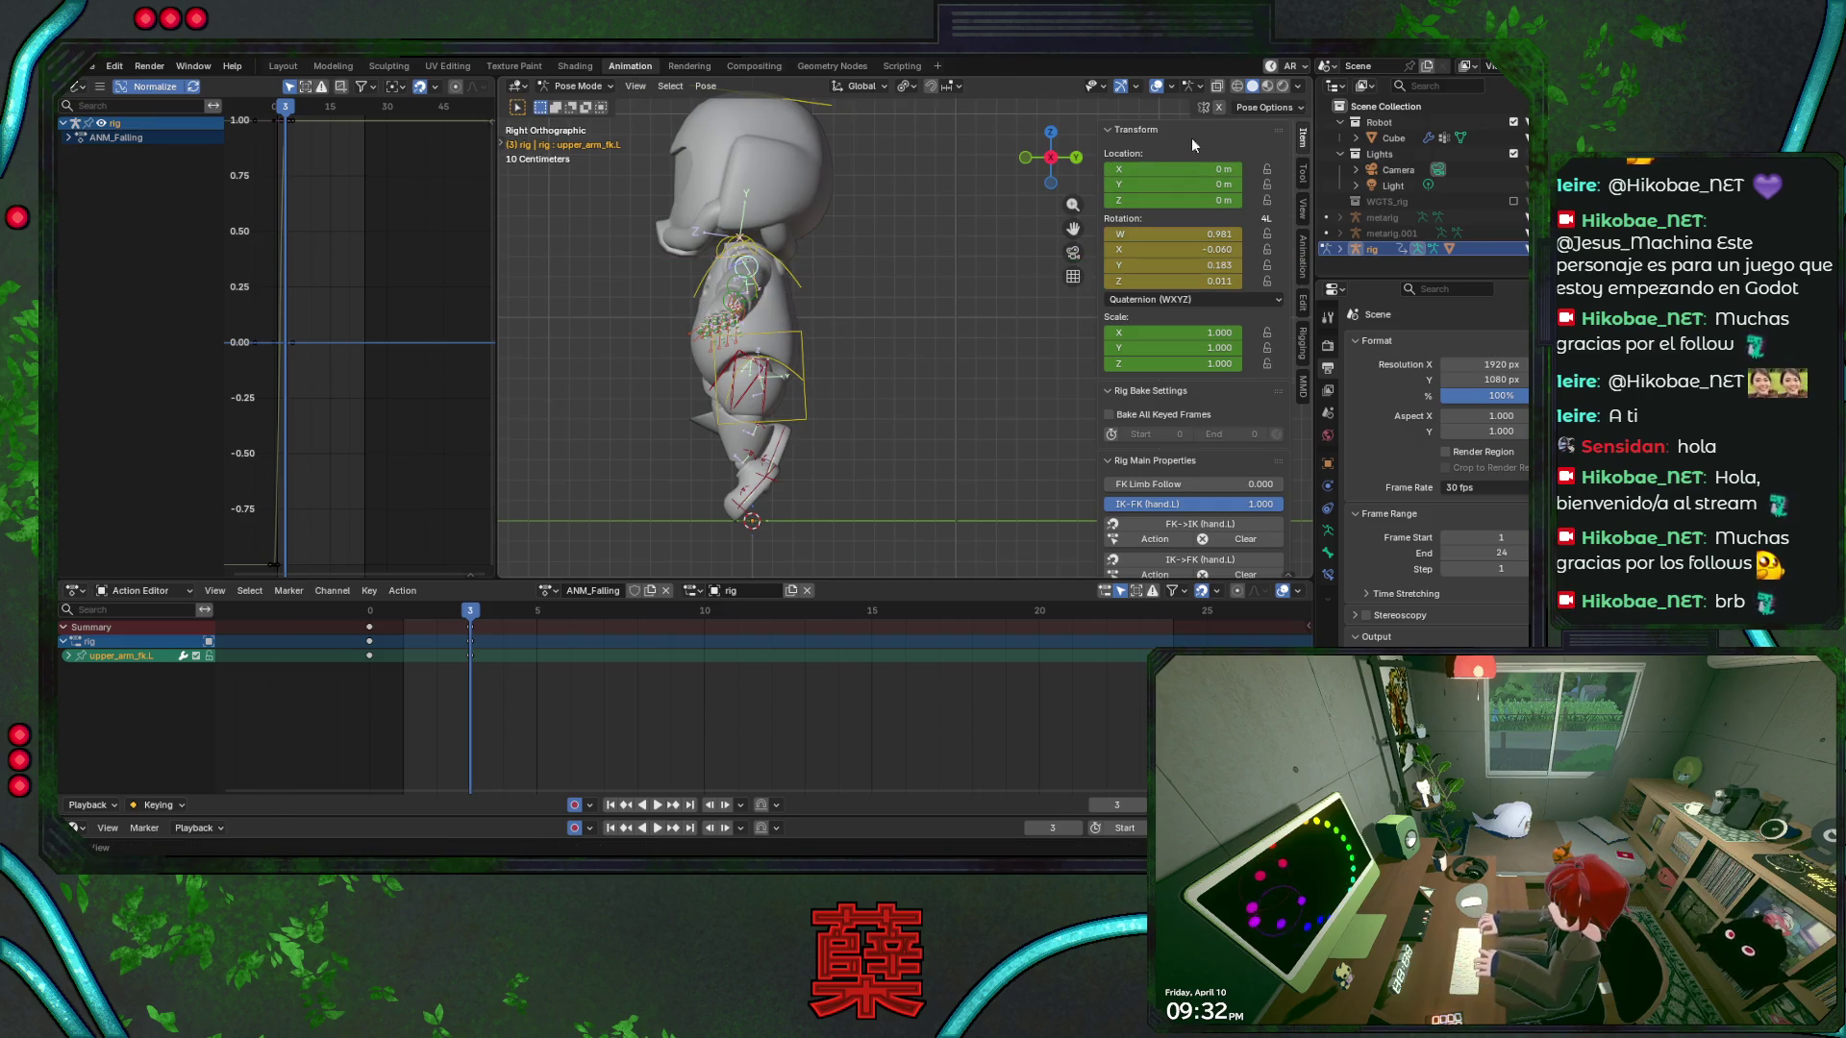
{"action": "key", "text": "r"}
{"action": "key", "text": "y"}
{"action": "key", "text": "y"}
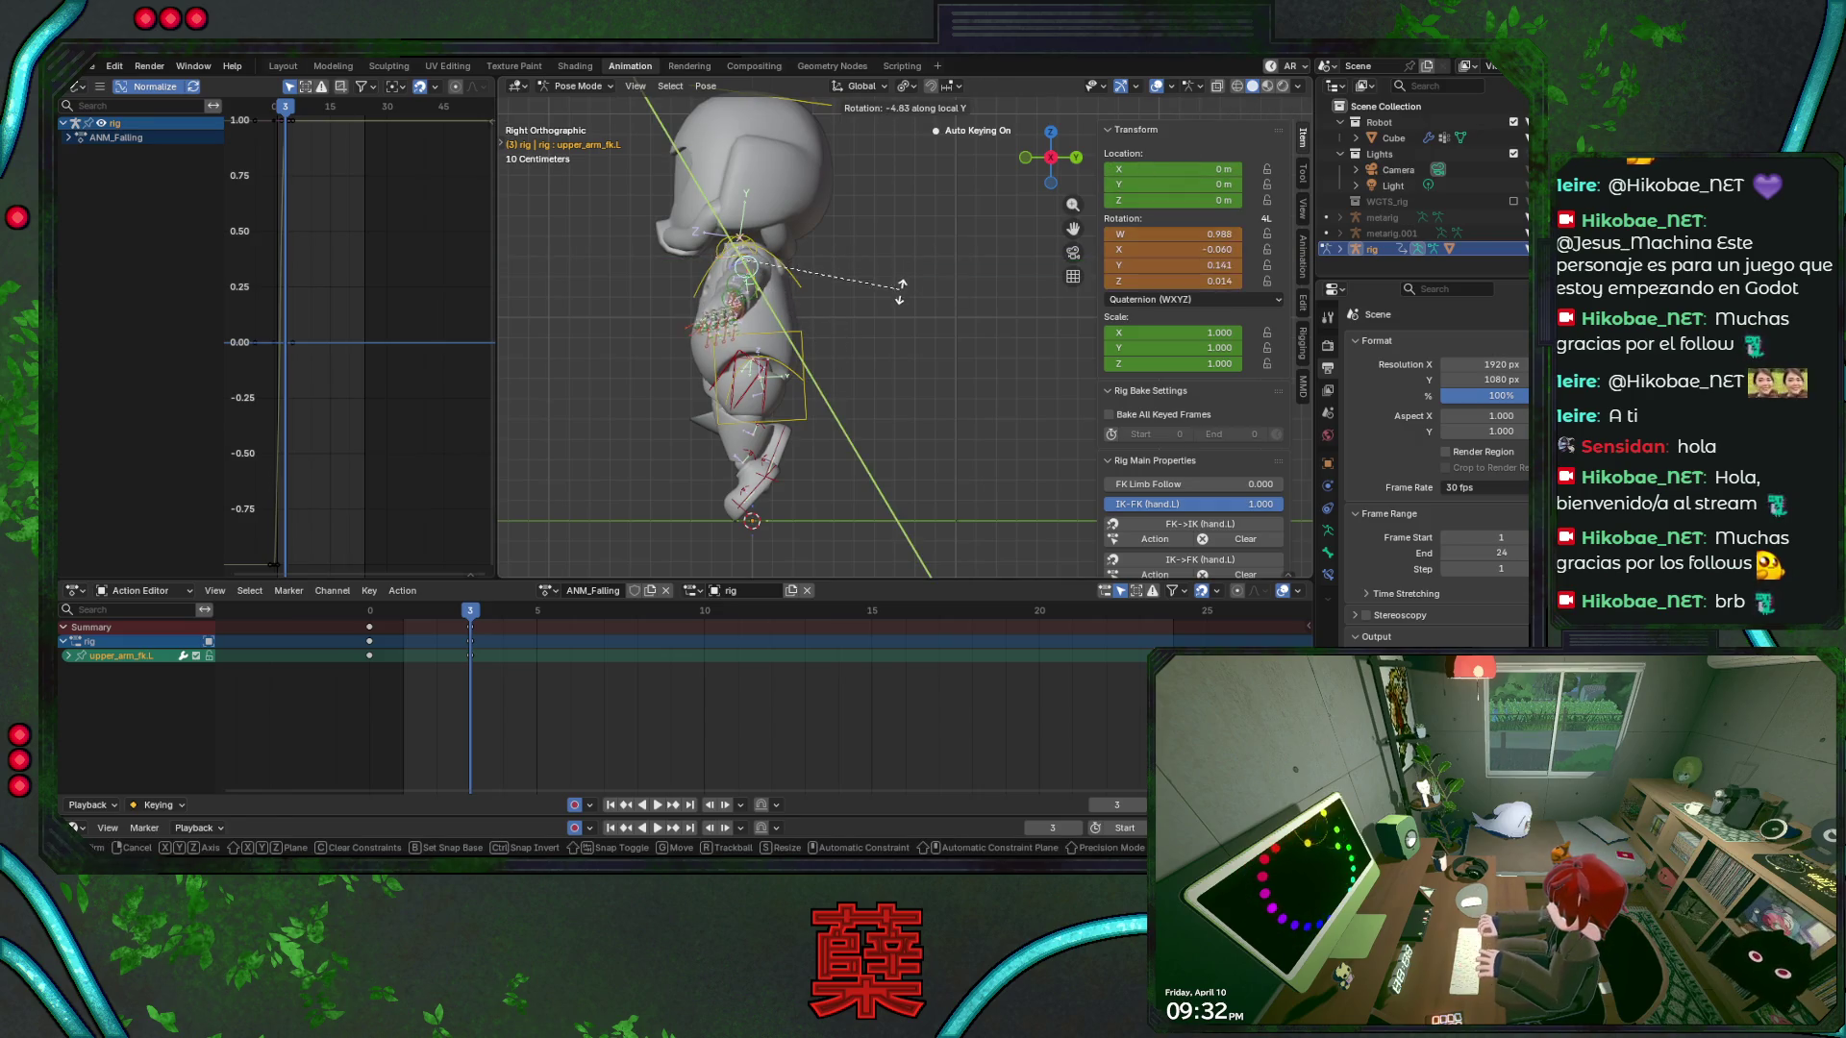
{"action": "right_click", "coordinate": [893, 321]}
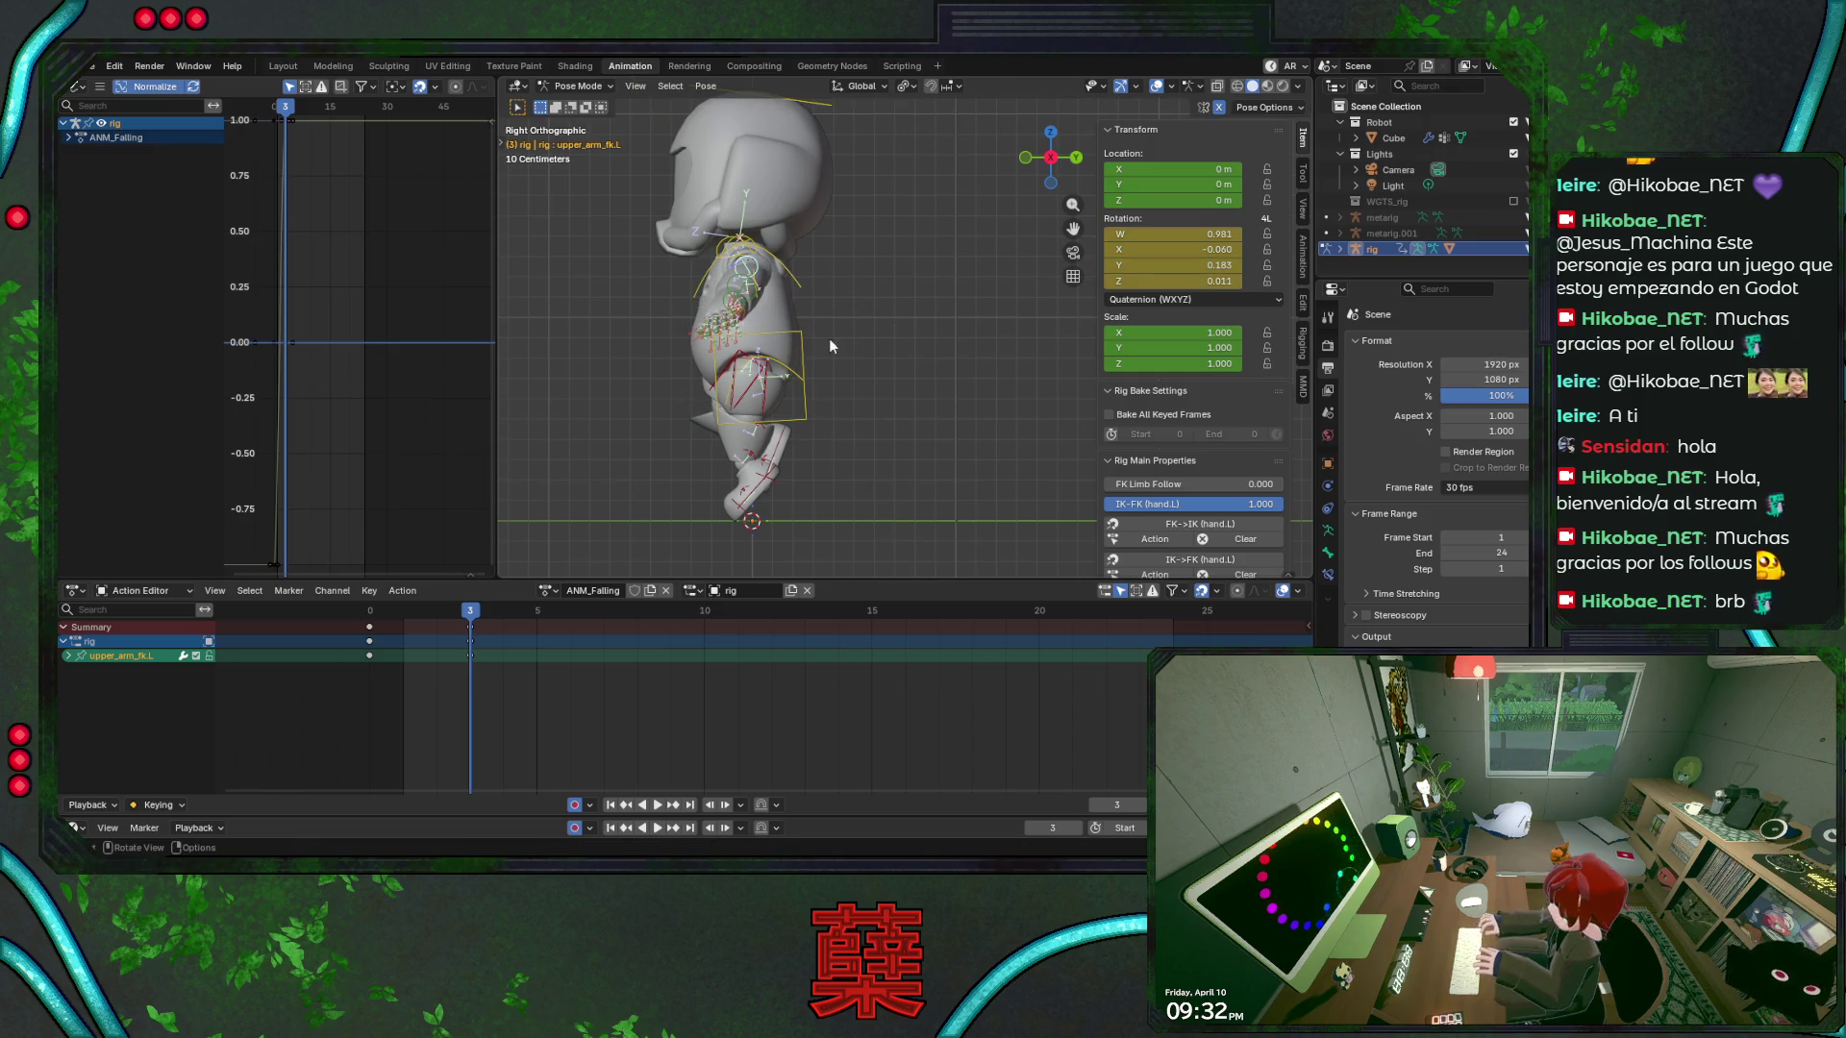
{"action": "mouse_move", "coordinate": [881, 346]}
{"action": "middle_mouse_down"}
{"action": "mouse_move", "coordinate": [942, 381]}
{"action": "mouse_move", "coordinate": [944, 342]}
{"action": "middle_mouse_up"}
{"action": "key", "text": "r"}
{"action": "key", "text": "y"}
{"action": "key", "text": "y"}
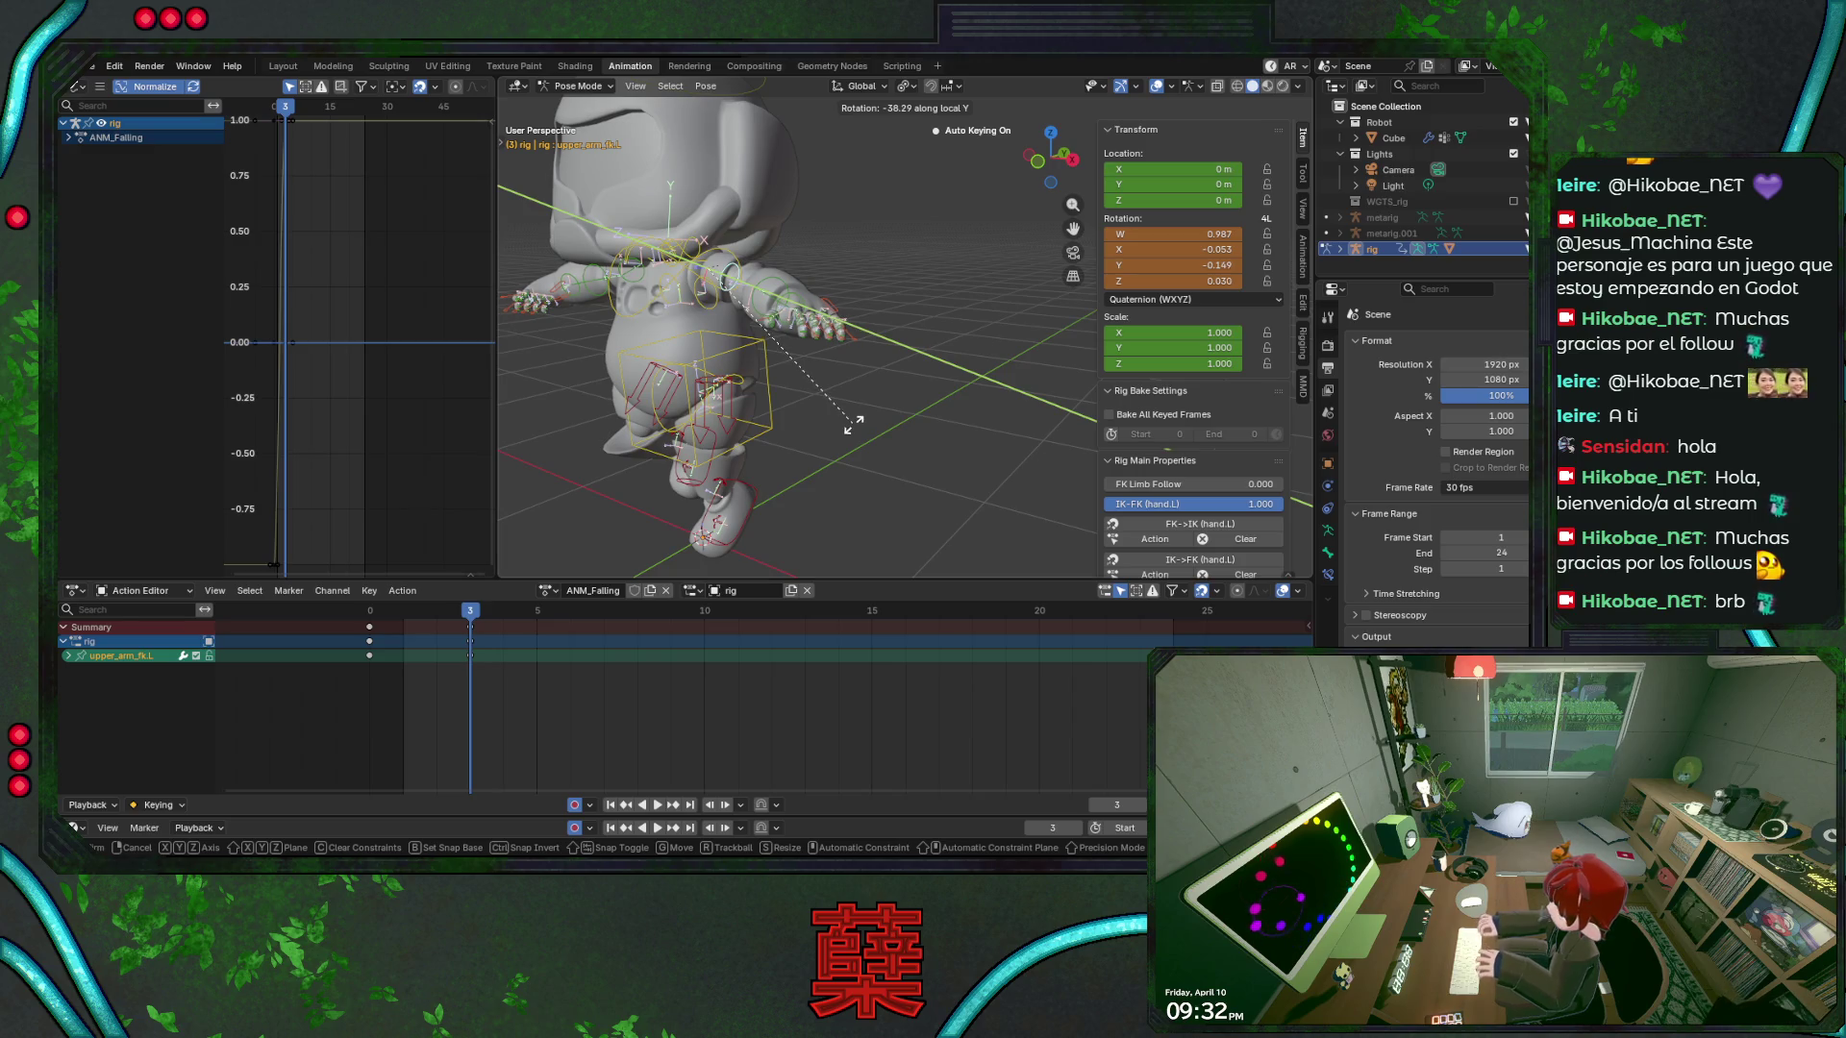
{"action": "left_click", "coordinate": [864, 395]}
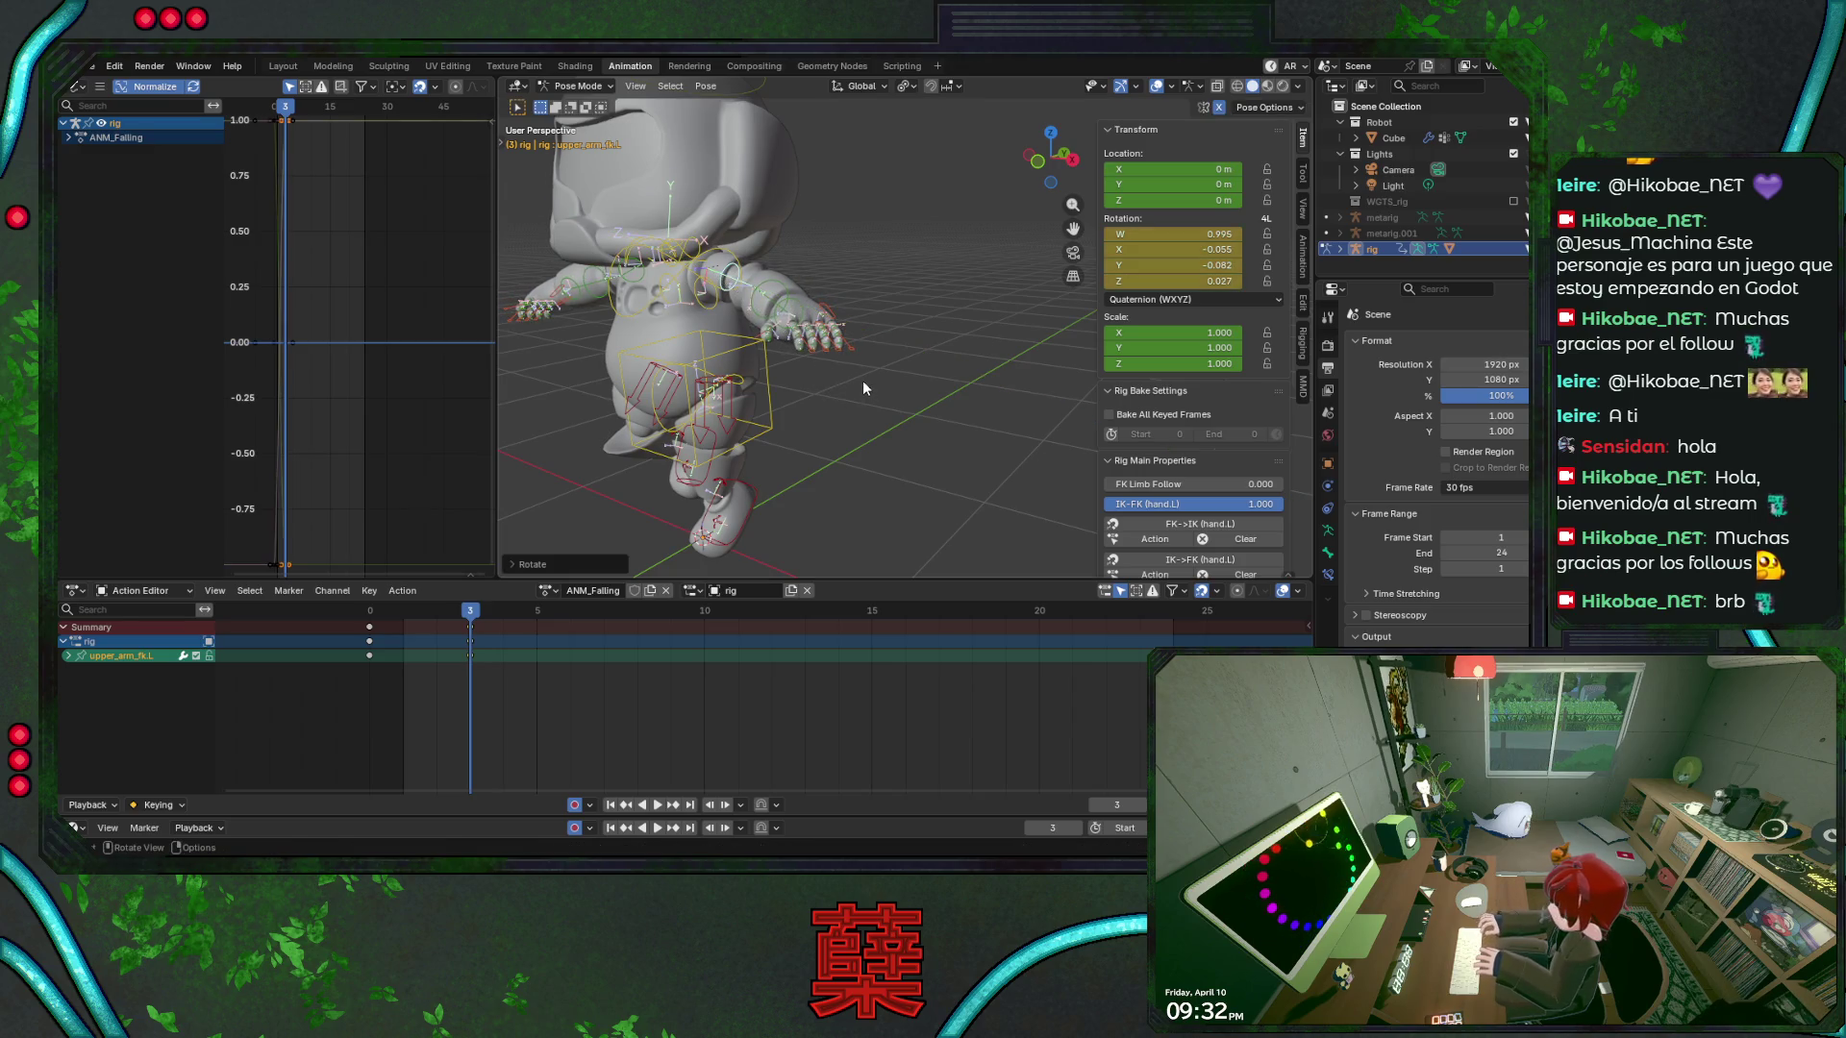
Save BaseRobot.blend, then play and scrub from frame 2 to check the pose
{"action": "key", "text": "ctrl+s"}
{"action": "key", "text": "KP_1"}
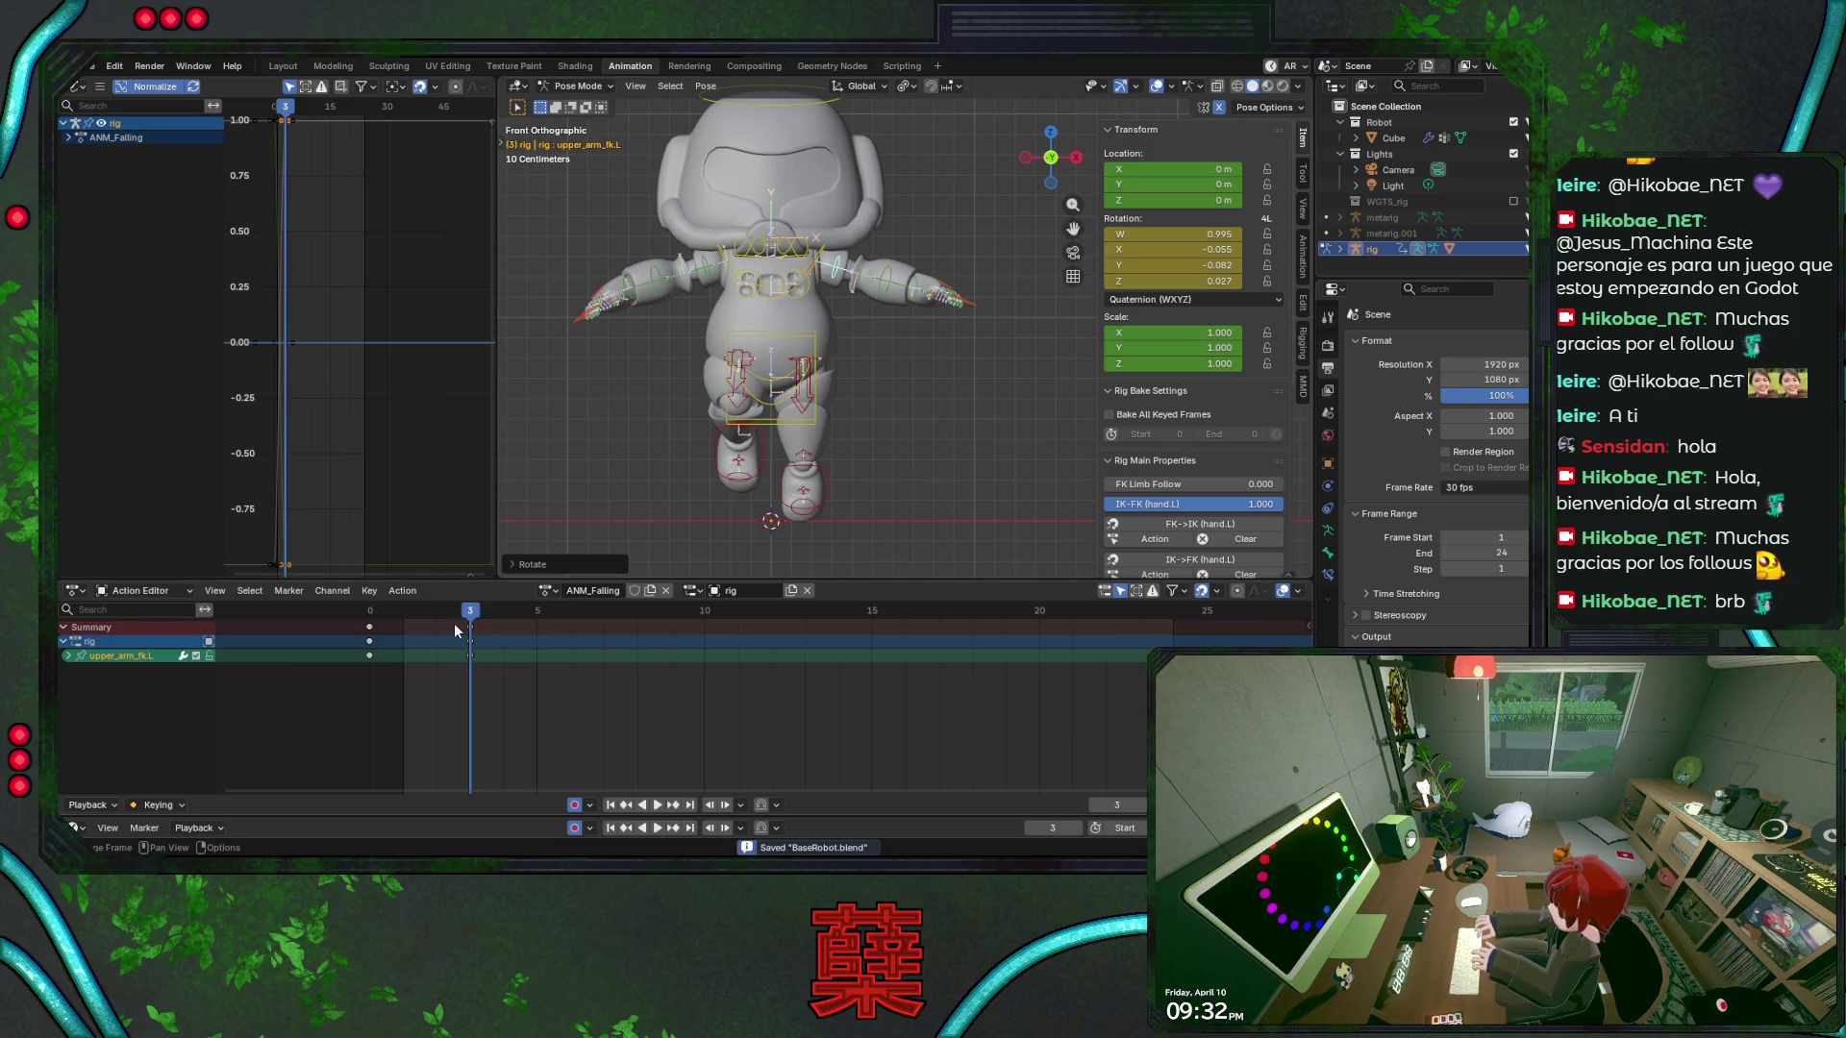
{"action": "key", "text": "Escape"}
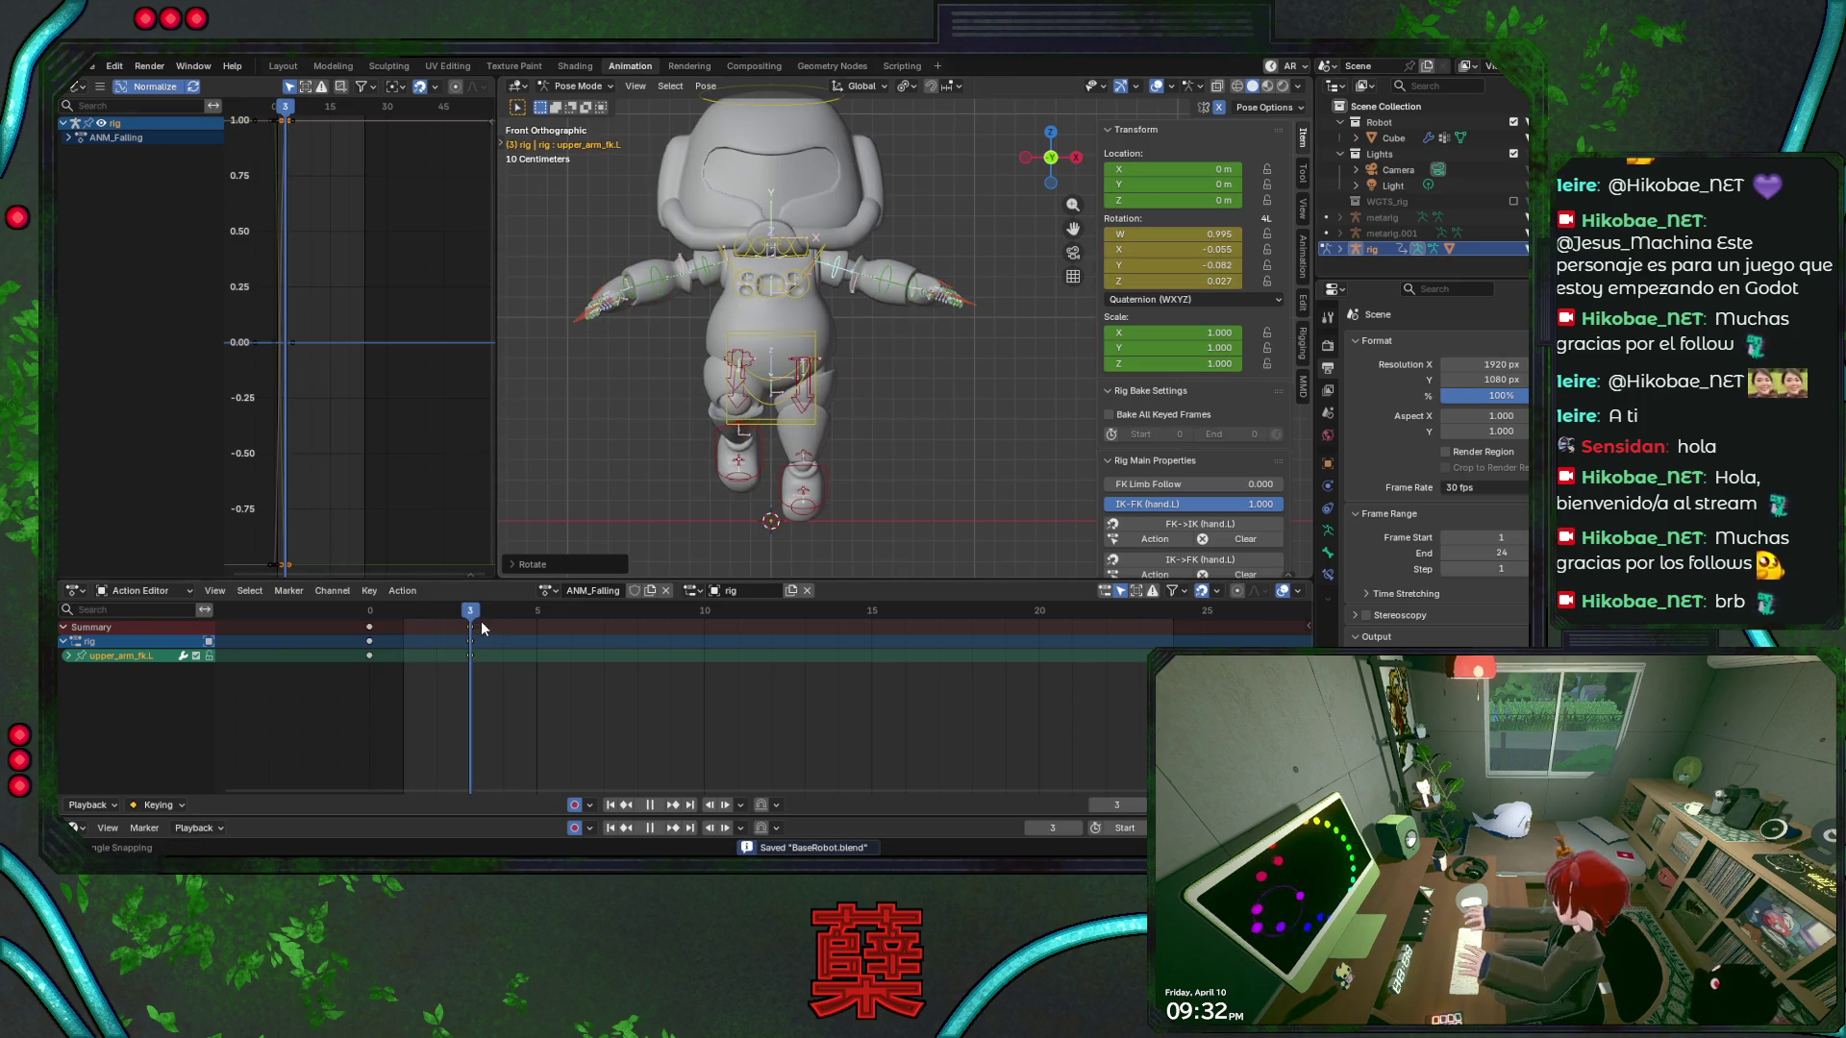
{"action": "key", "text": "space"}
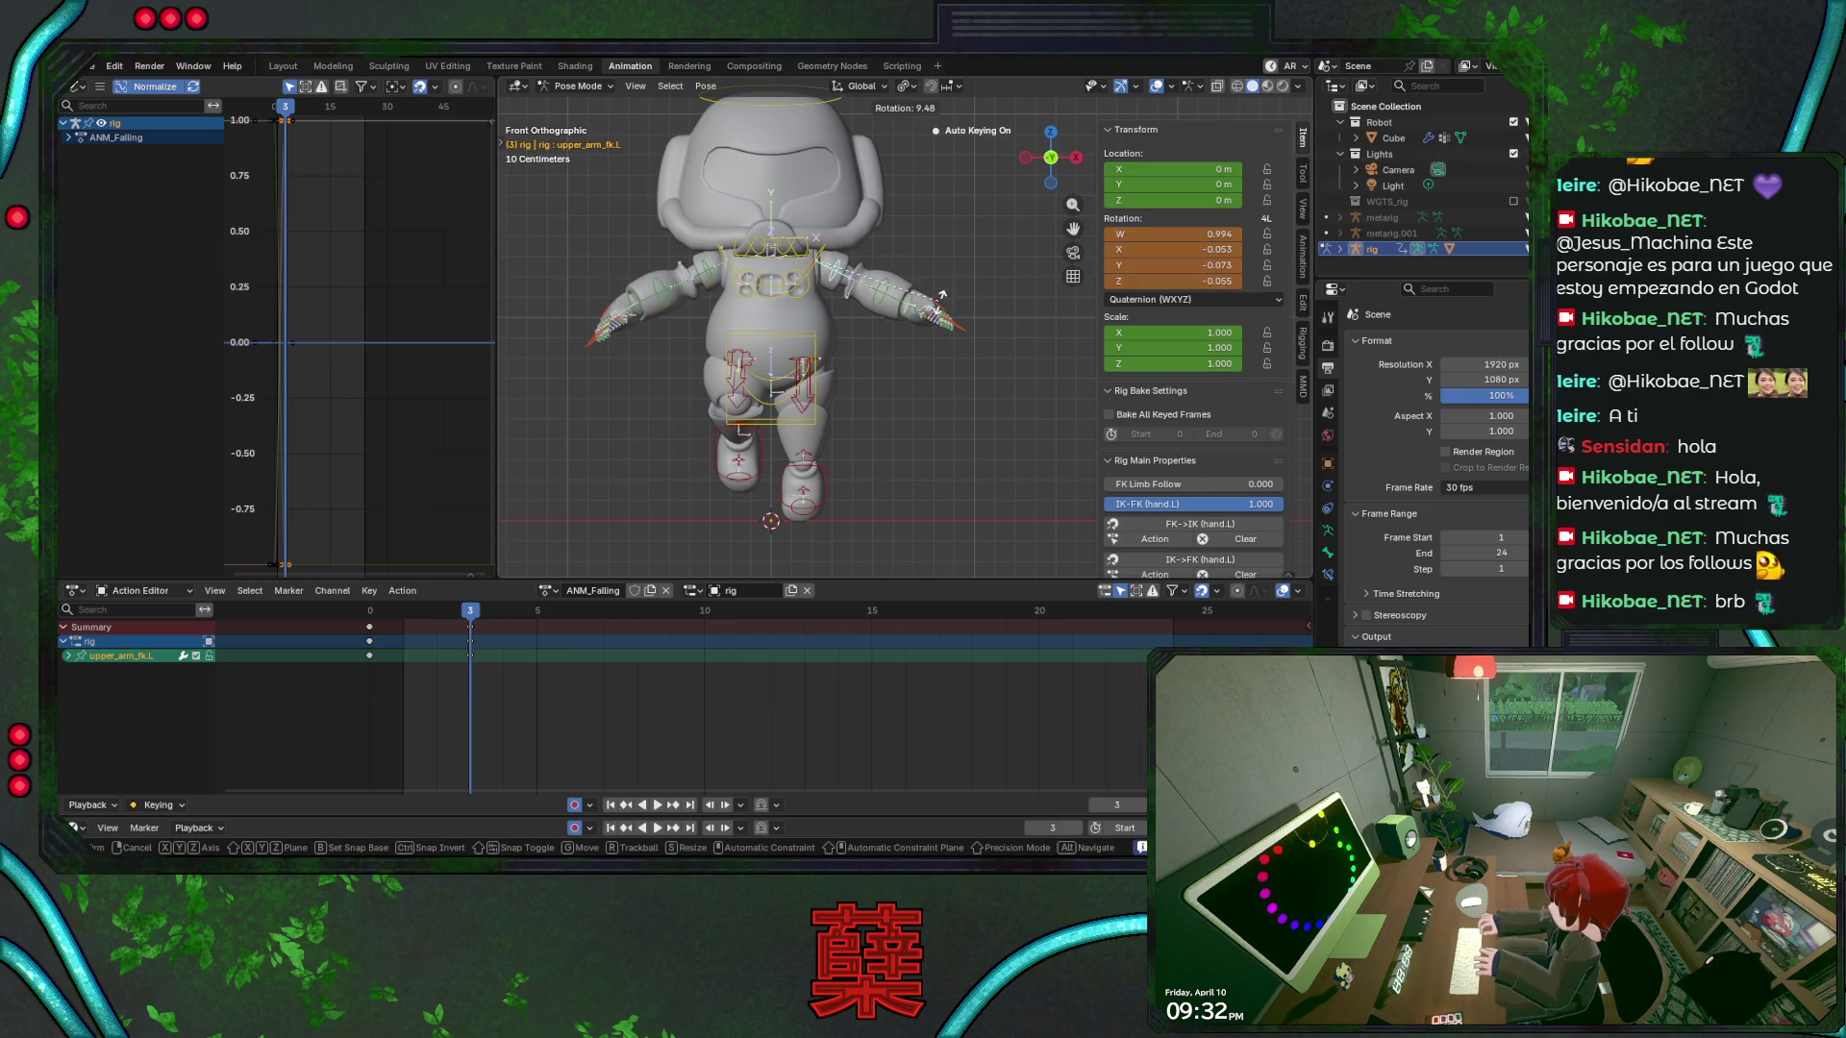
{"action": "left_click", "coordinate": [444, 612]}
{"action": "mouse_move", "coordinate": [444, 616]}
{"action": "left_mouse_down"}
{"action": "mouse_move", "coordinate": [396, 621]}
{"action": "mouse_move", "coordinate": [486, 633]}
{"action": "mouse_move", "coordinate": [385, 636]}
{"action": "mouse_move", "coordinate": [499, 637]}
{"action": "mouse_move", "coordinate": [381, 642]}
{"action": "mouse_move", "coordinate": [503, 636]}
{"action": "left_mouse_up"}
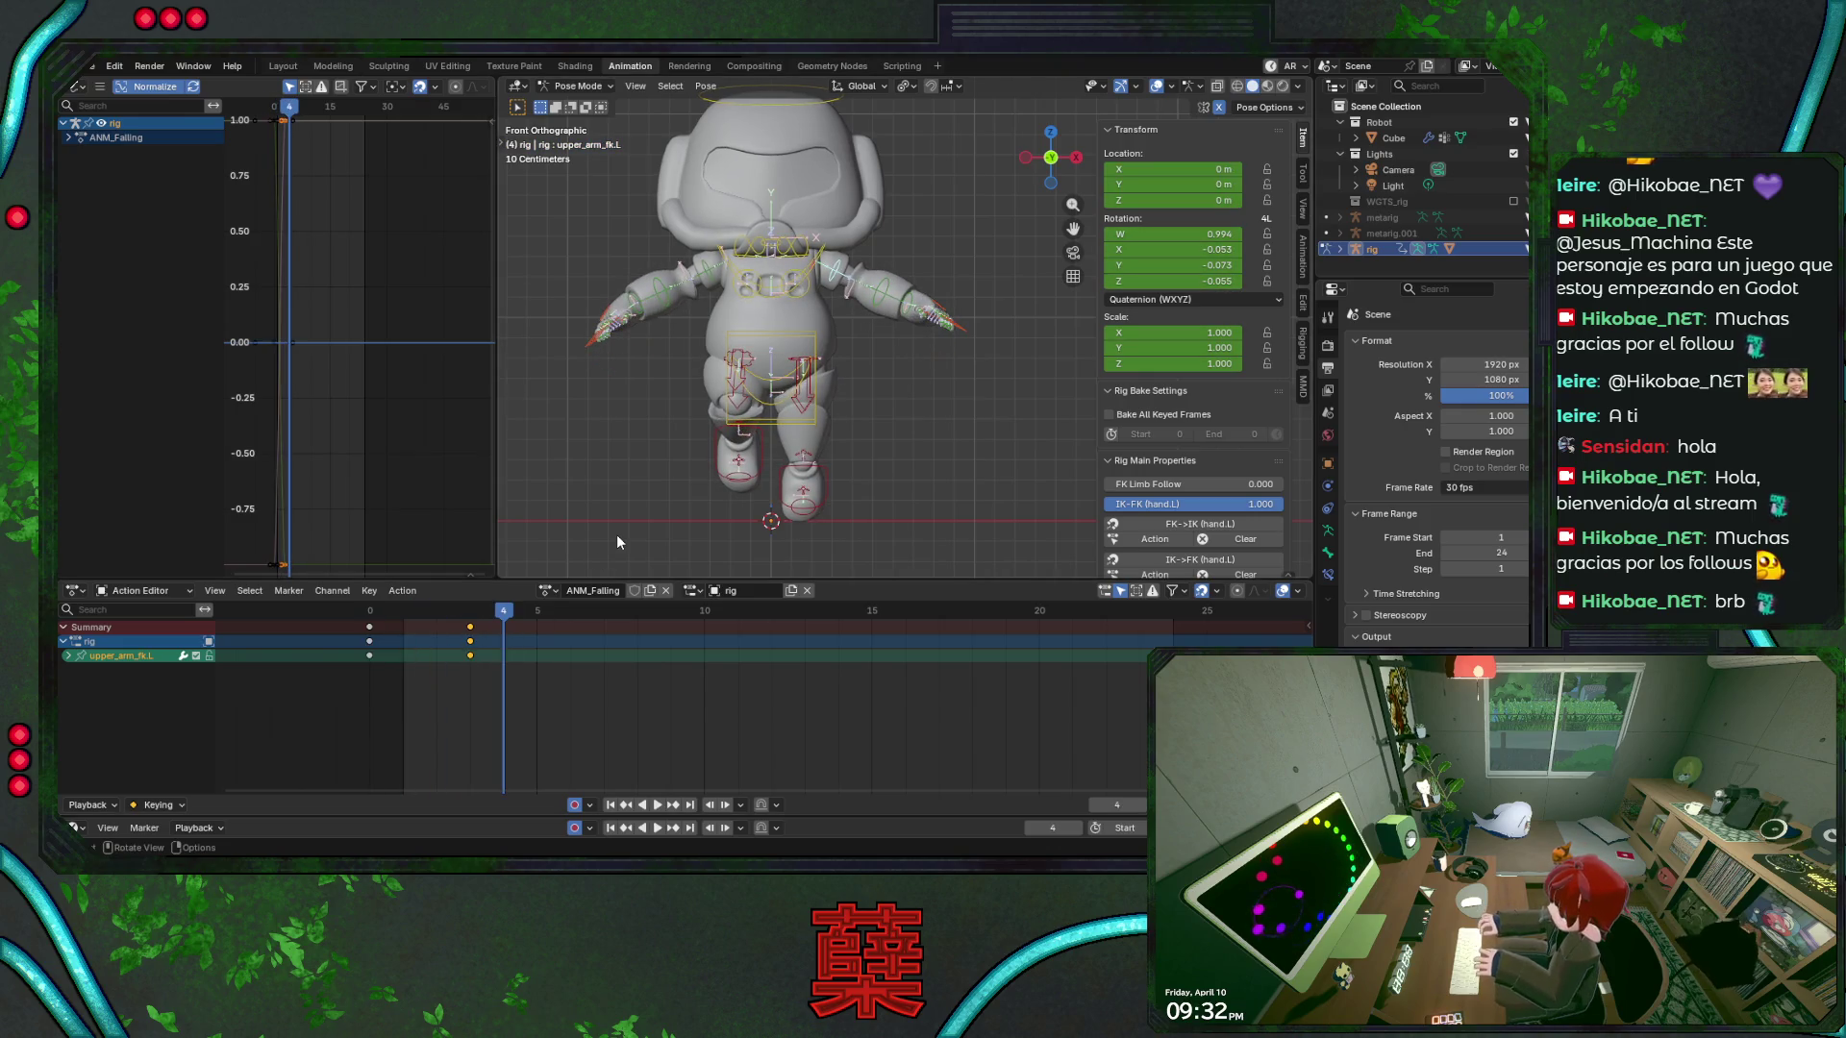
{"action": "key", "text": "KP_3"}
{"action": "key", "text": "ctrl+s"}
Rotate the right foot IK control at frame 3 so it is keyed, then replay
{"action": "key", "text": "space"}
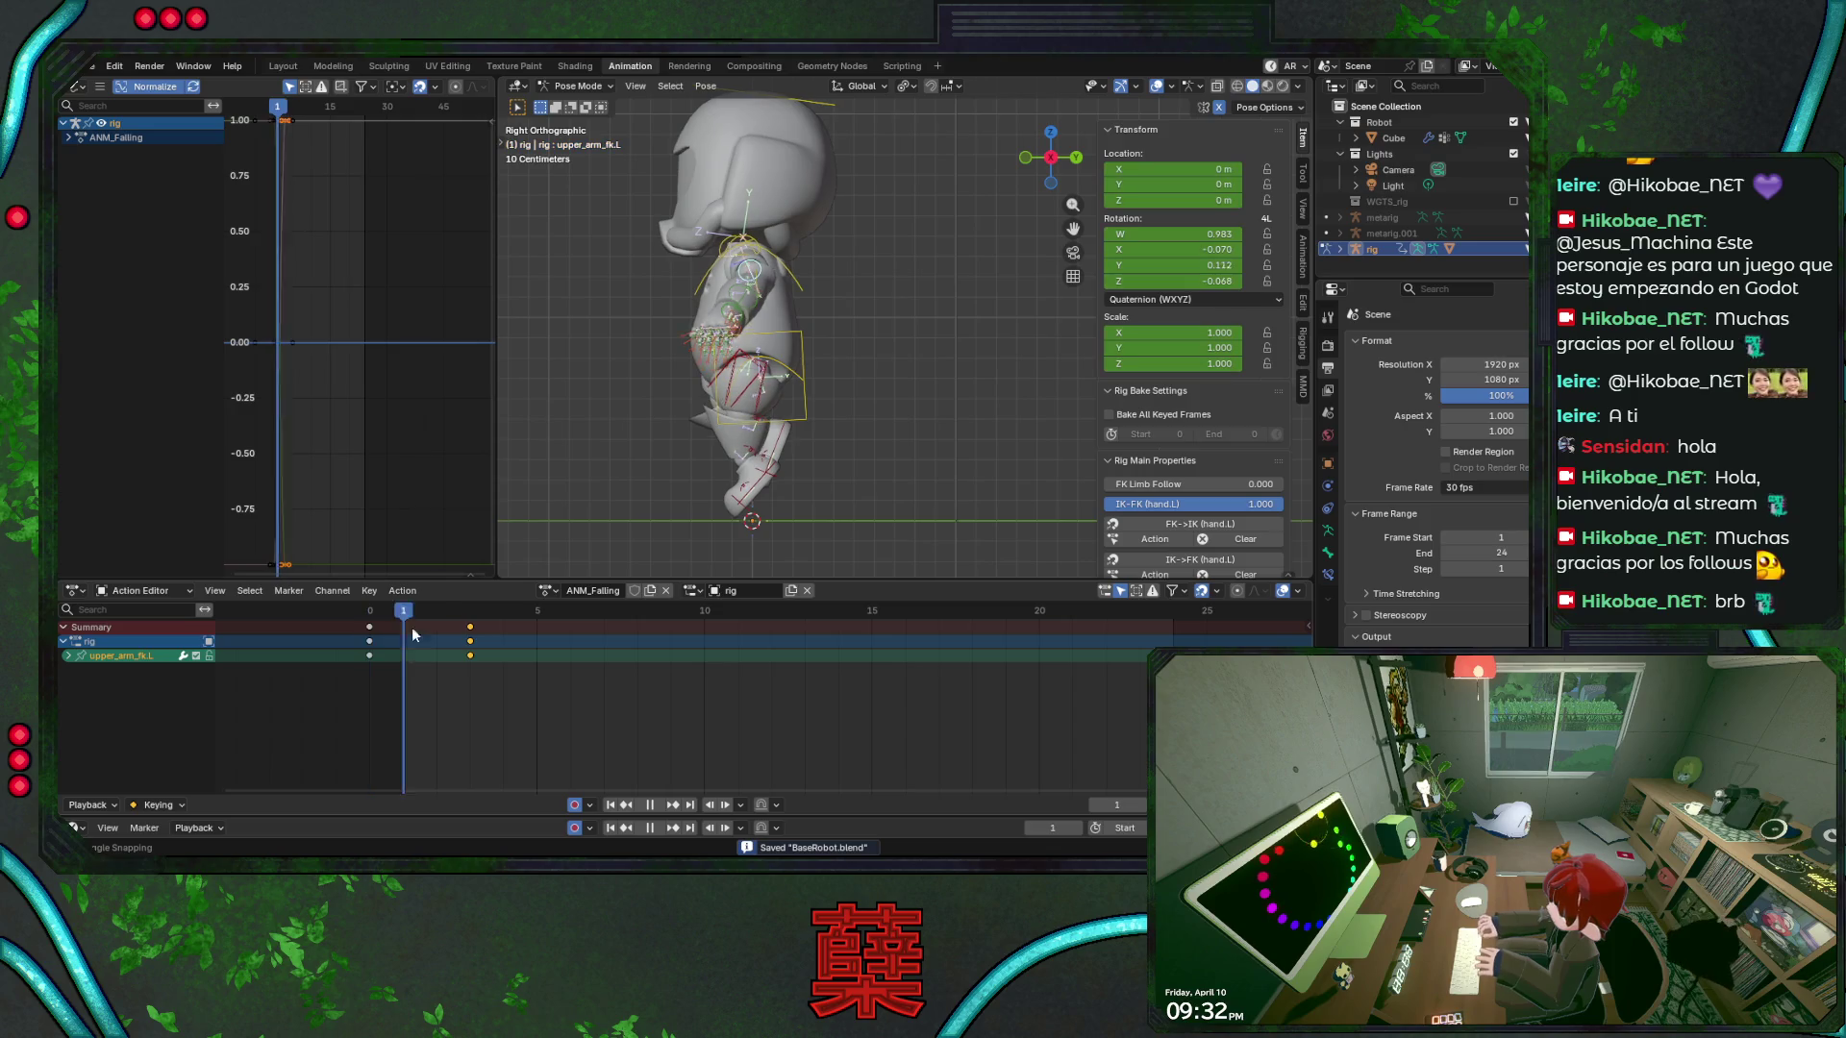
{"action": "left_click", "coordinate": [754, 495]}
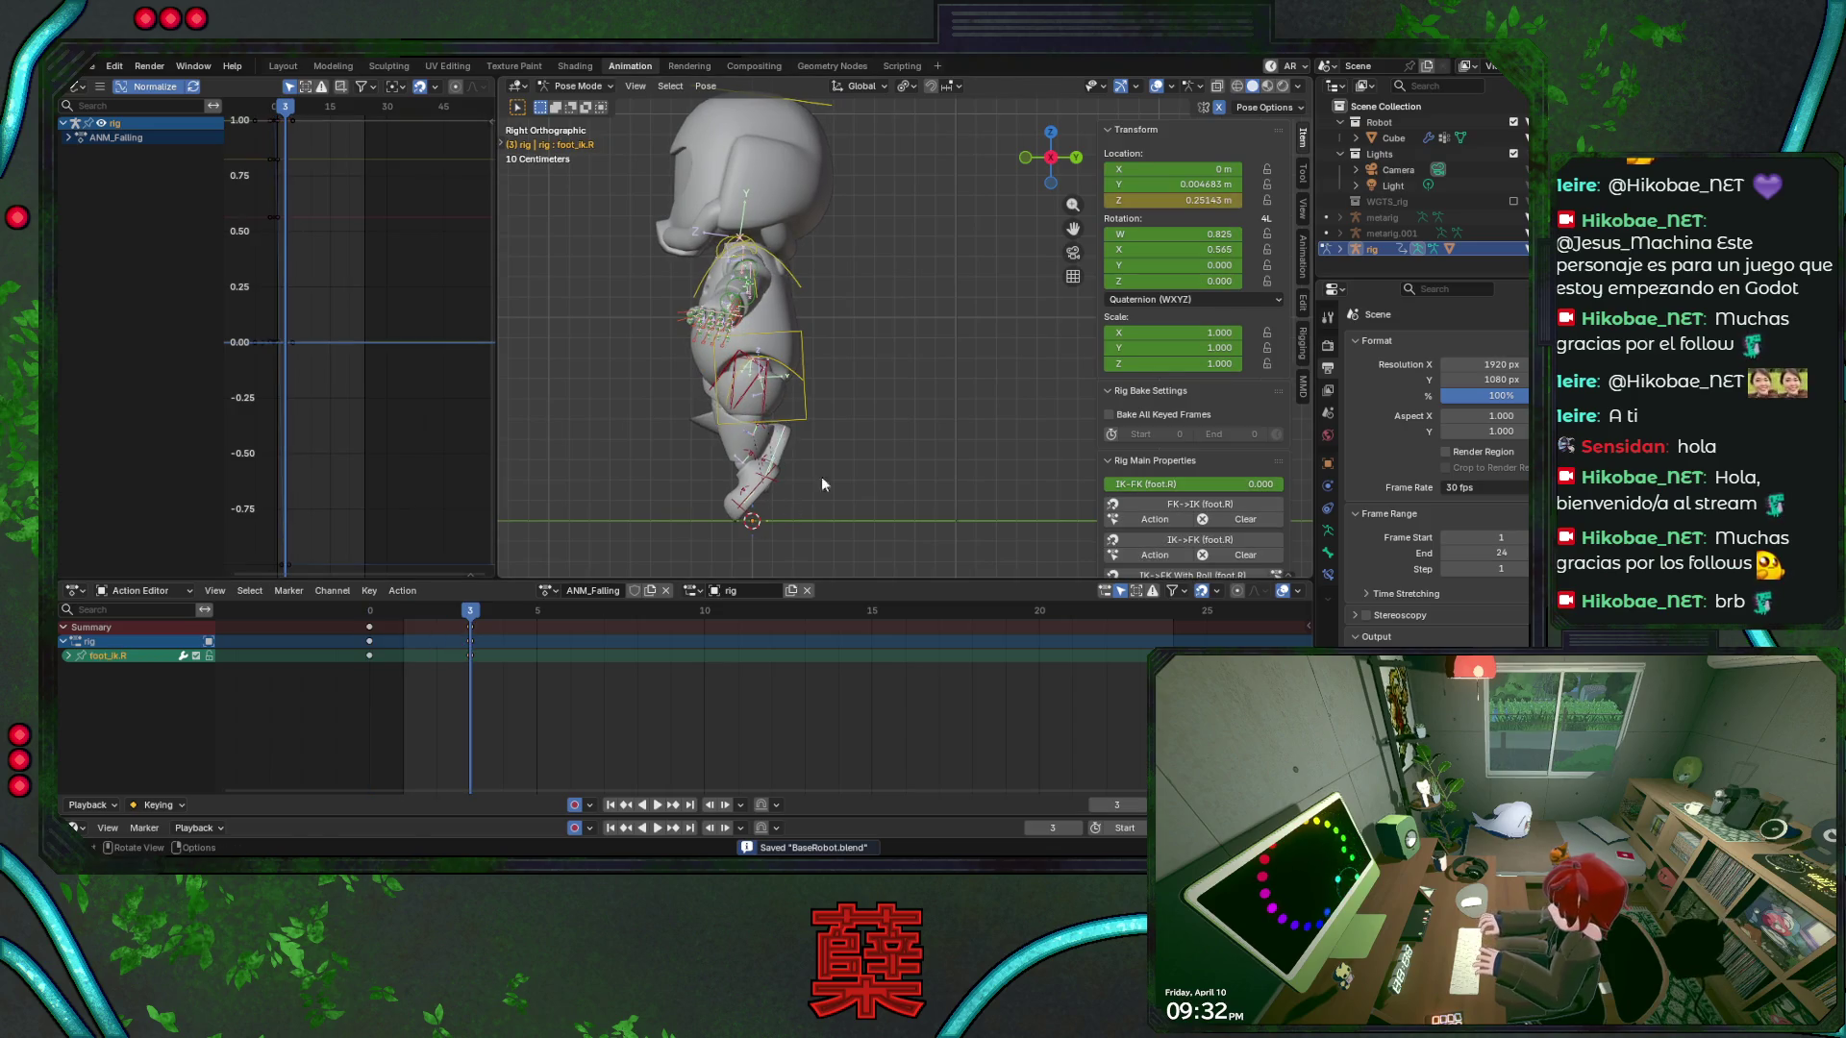
{"action": "key", "text": "Escape"}
{"action": "key", "text": "r"}
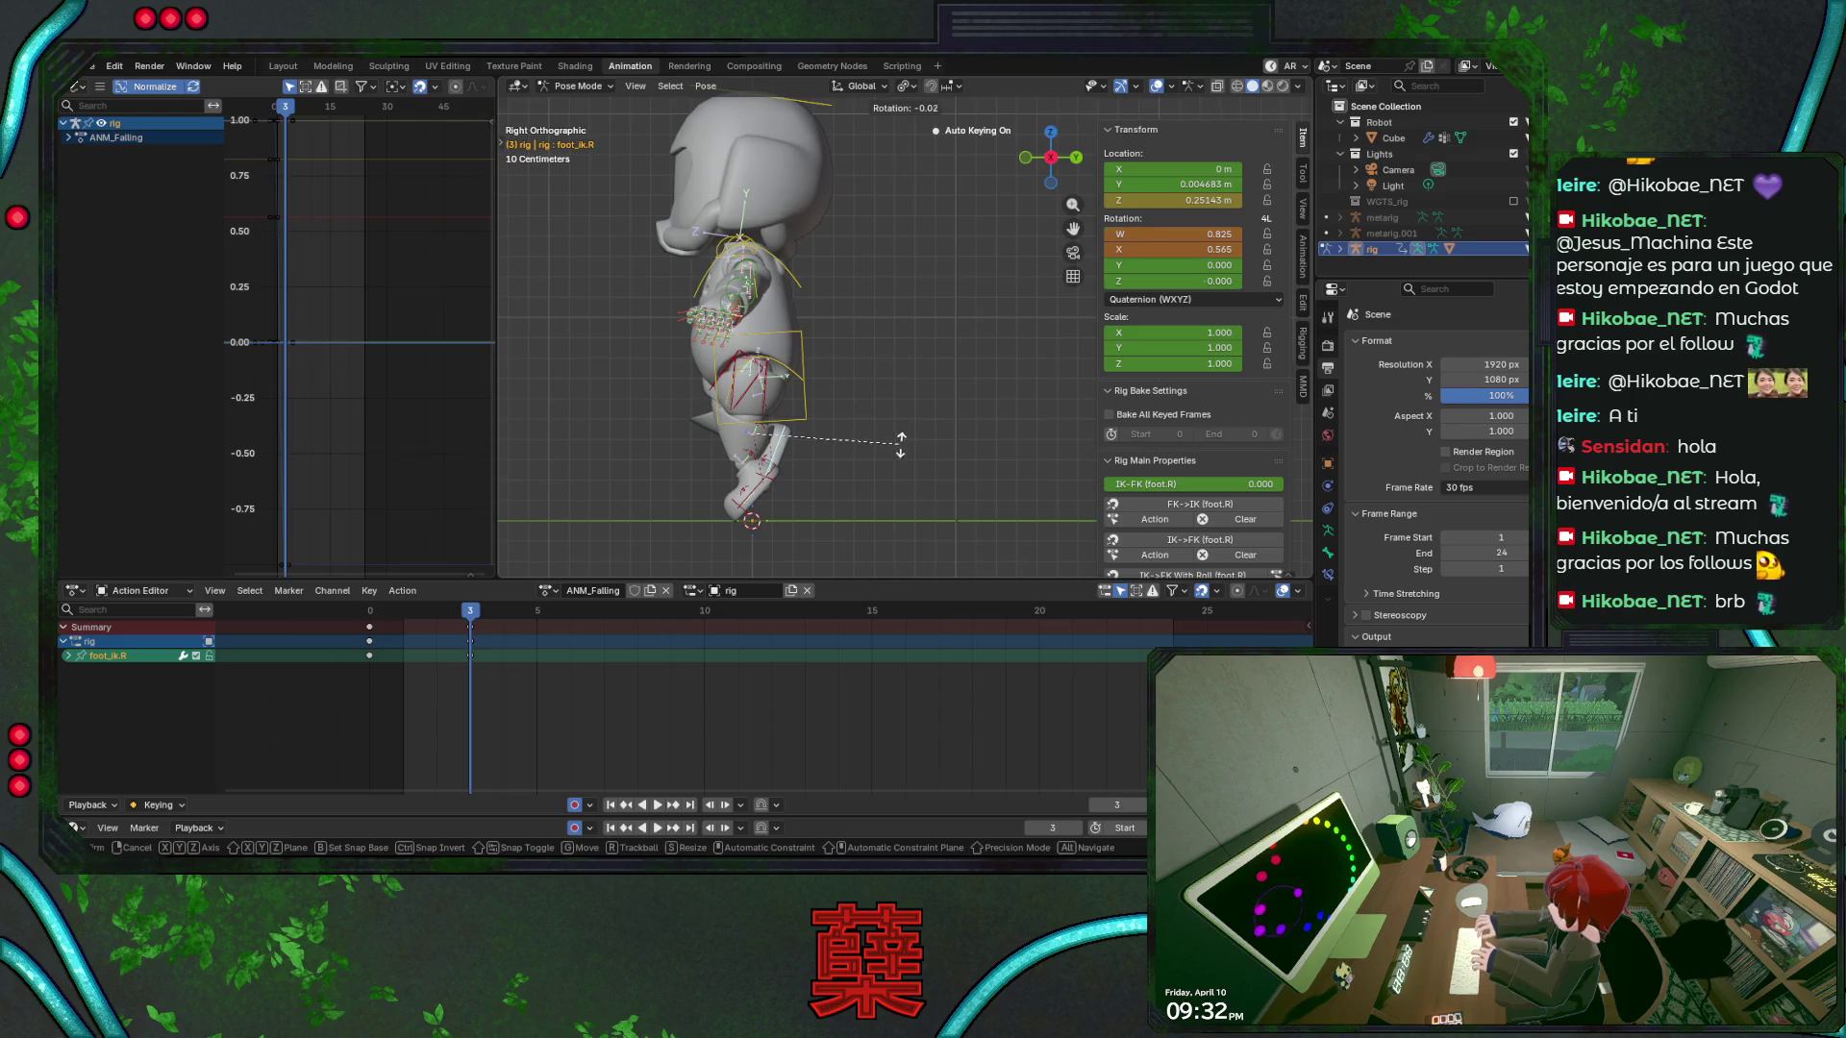
{"action": "left_click", "coordinate": [914, 429]}
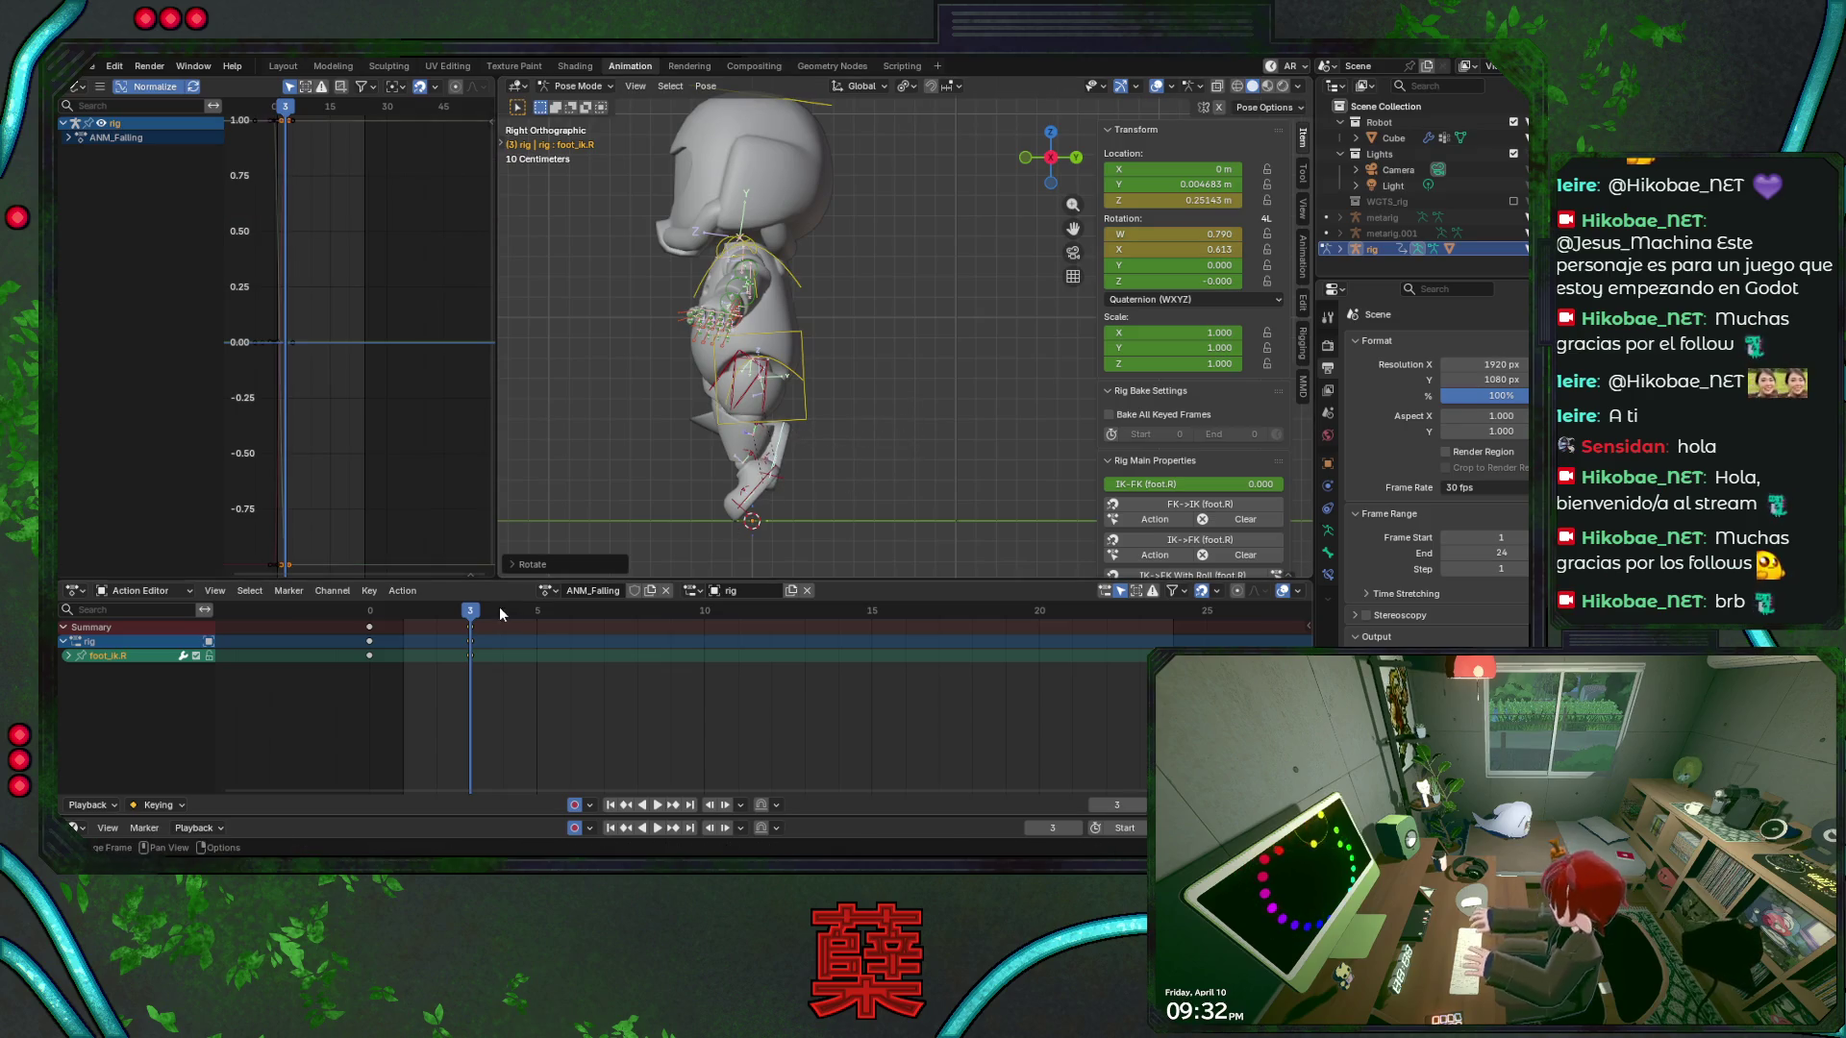
{"action": "key", "text": "space"}
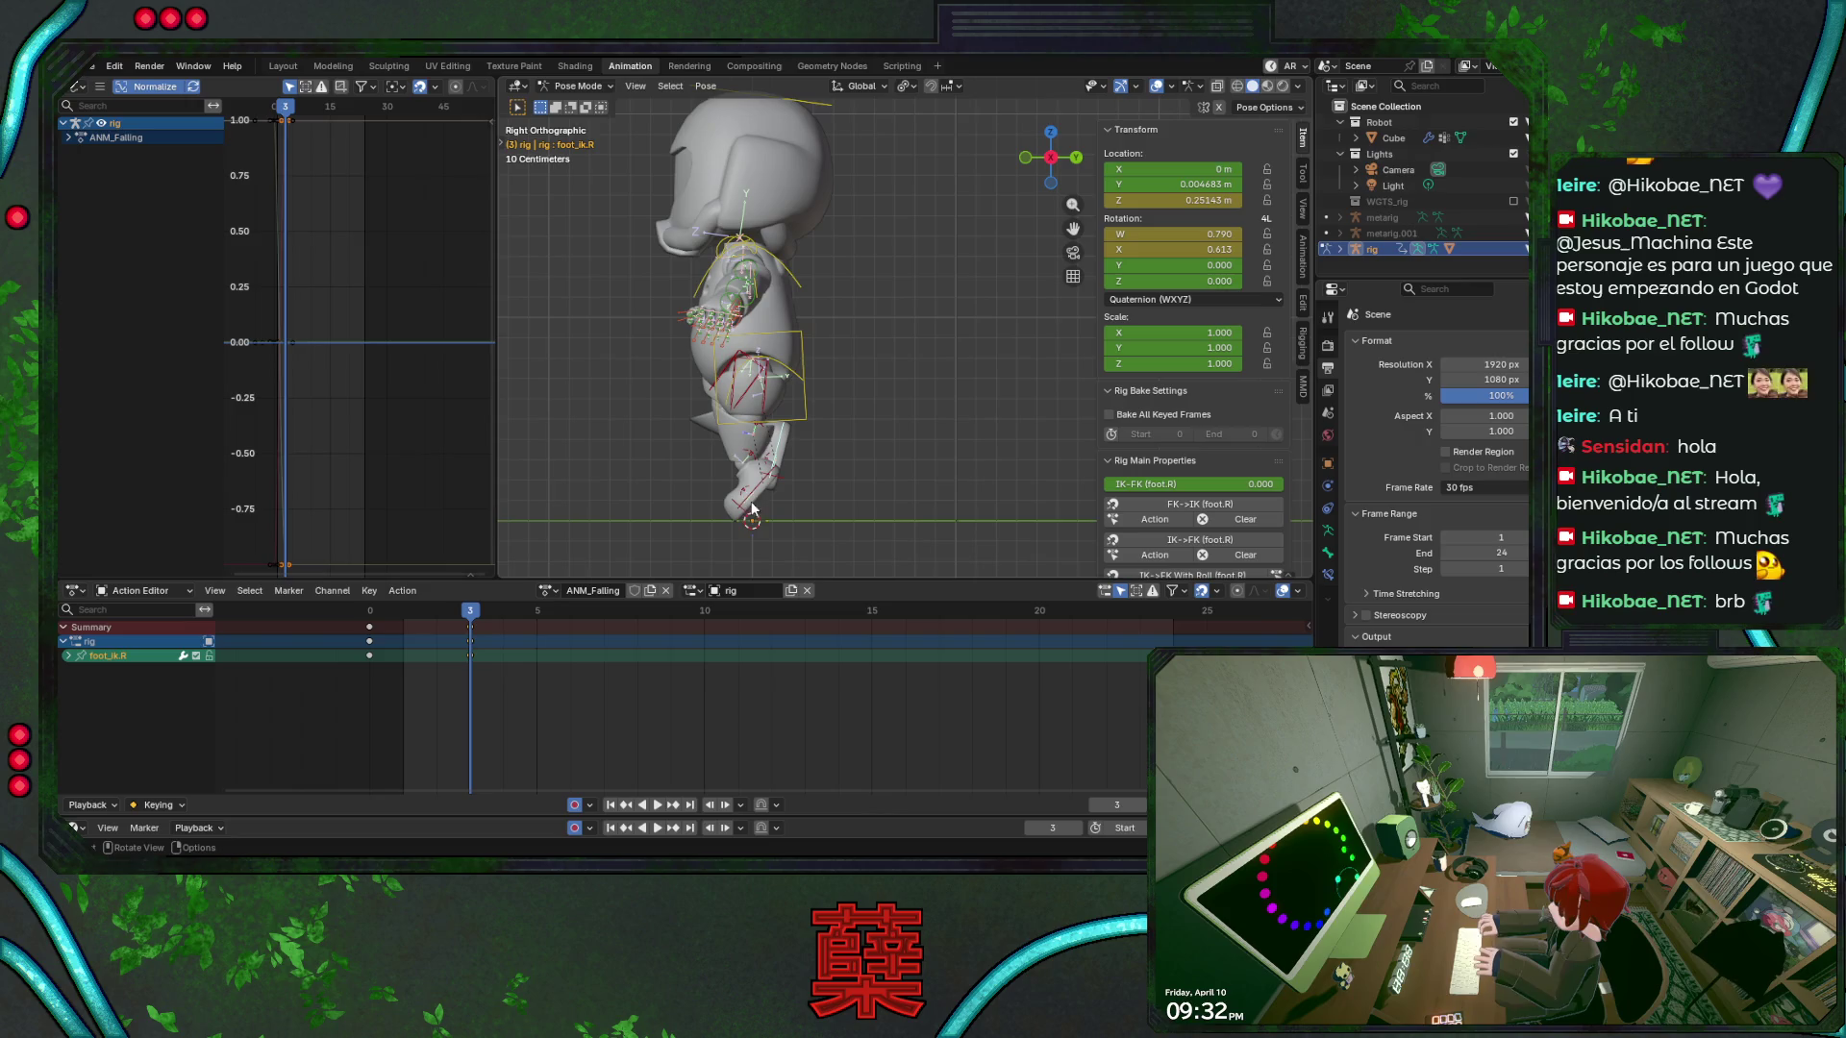
Rotate and key foot_ik.L, save the file, and bring the playhead back to frame 1
{"action": "key", "text": "r"}
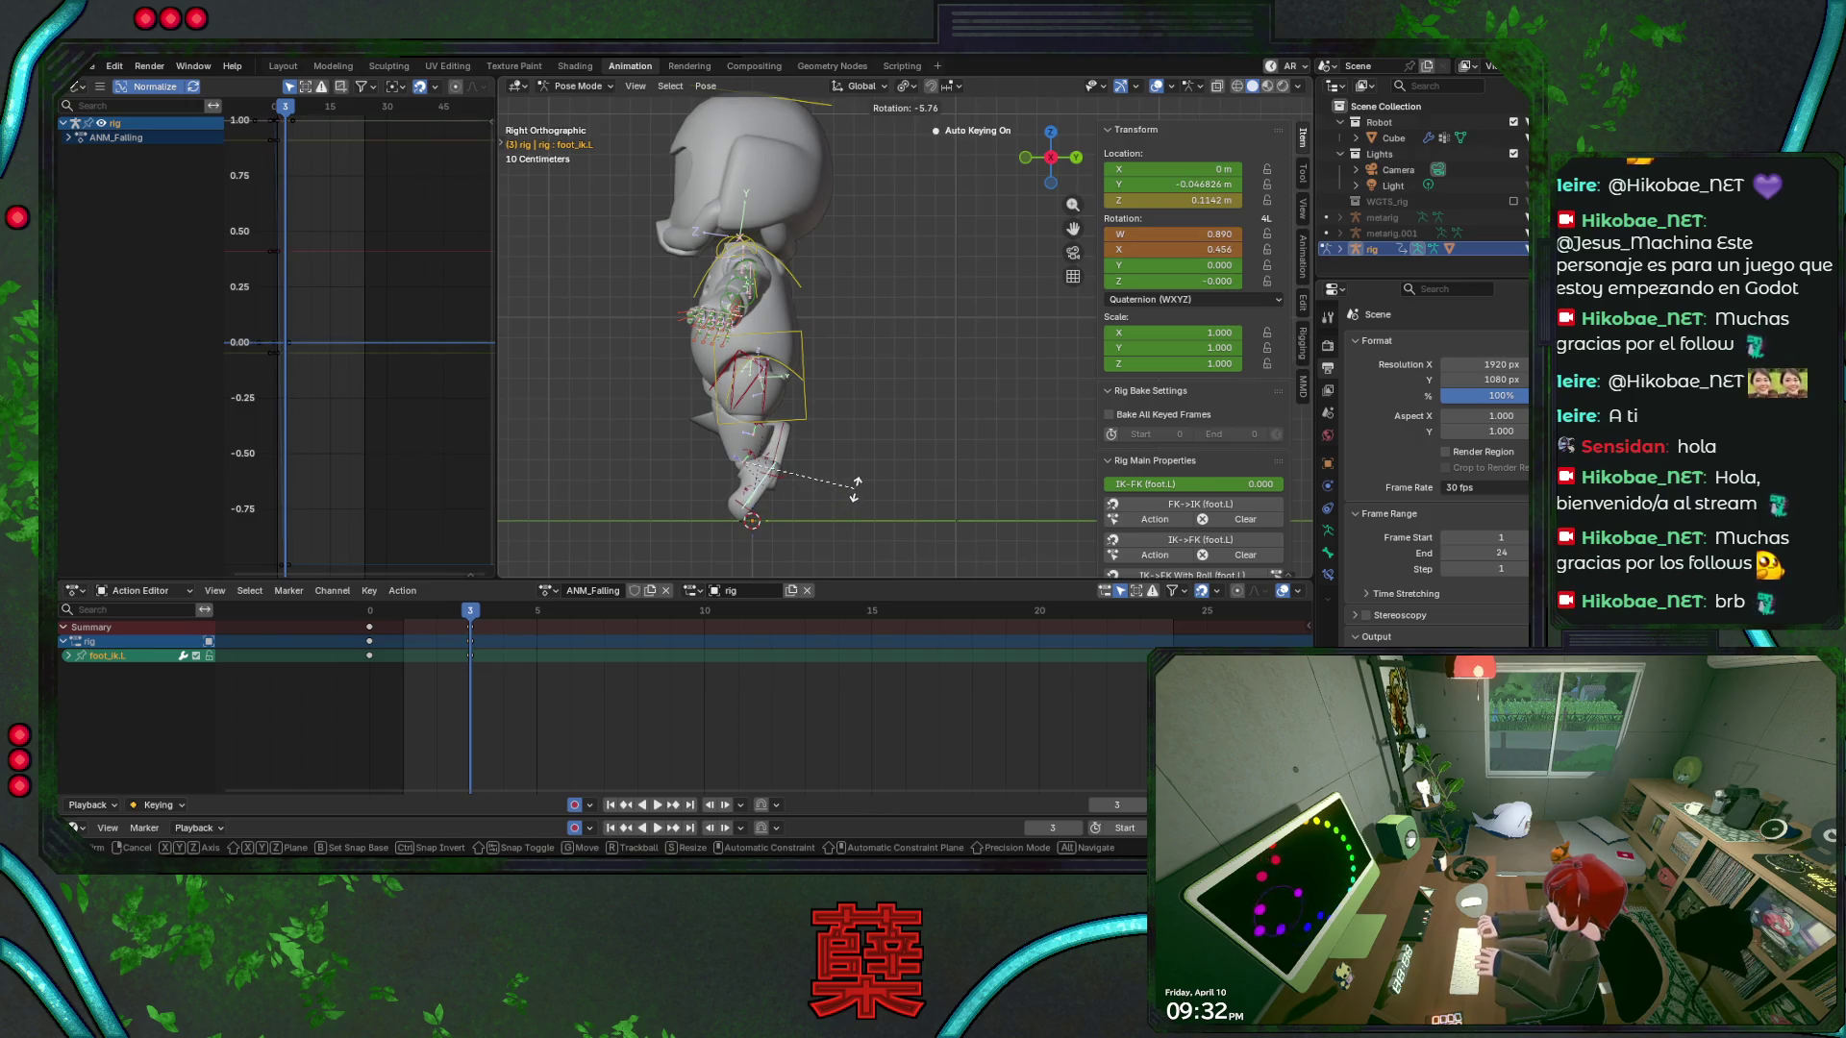
{"action": "left_click", "coordinate": [855, 489]}
{"action": "key", "text": "ctrl+s"}
{"action": "key", "text": "space"}
{"action": "mouse_move", "coordinate": [404, 615]}
{"action": "left_mouse_down"}
{"action": "mouse_move", "coordinate": [464, 620]}
{"action": "mouse_move", "coordinate": [372, 646]}
{"action": "left_mouse_up"}
Select all rig bones, paste their keyframes at frame 6, and save
{"action": "key", "text": "a"}
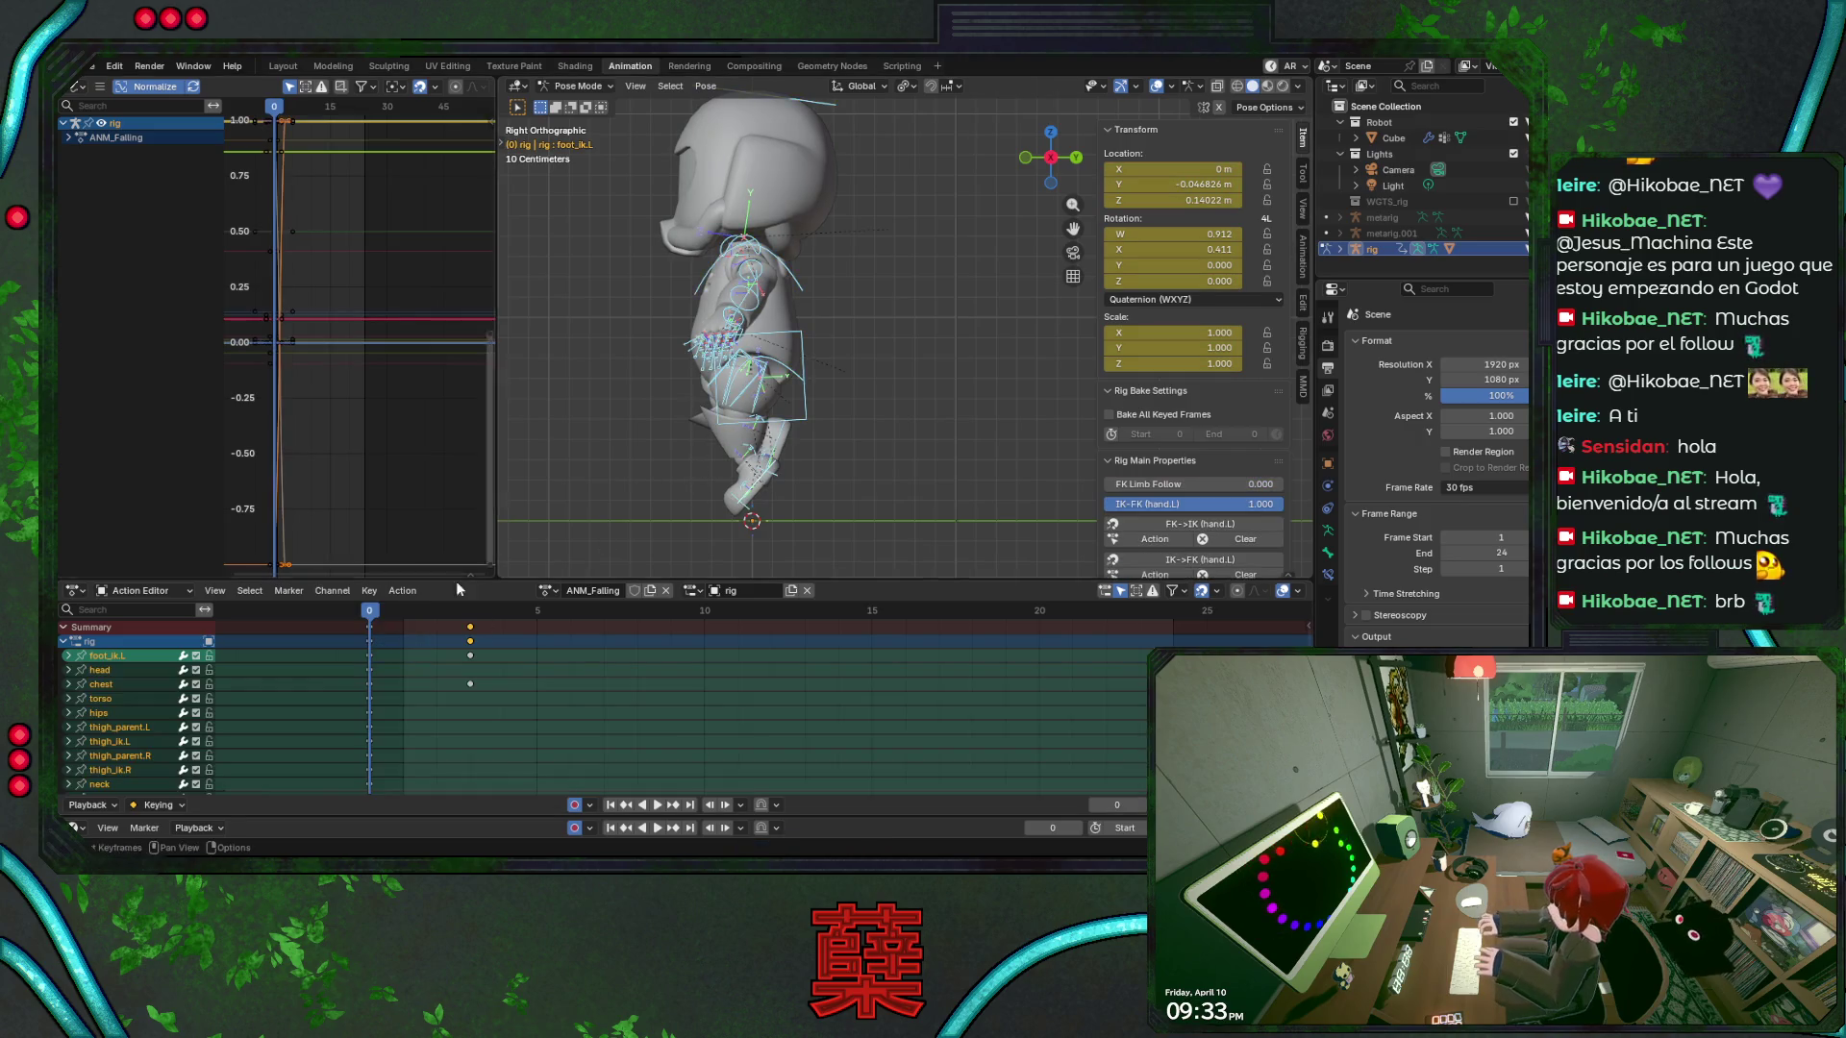
{"action": "left_click", "coordinate": [376, 628]}
{"action": "mouse_move", "coordinate": [376, 615]}
{"action": "left_mouse_down"}
{"action": "mouse_move", "coordinate": [552, 625]}
{"action": "mouse_move", "coordinate": [566, 644]}
{"action": "left_mouse_up"}
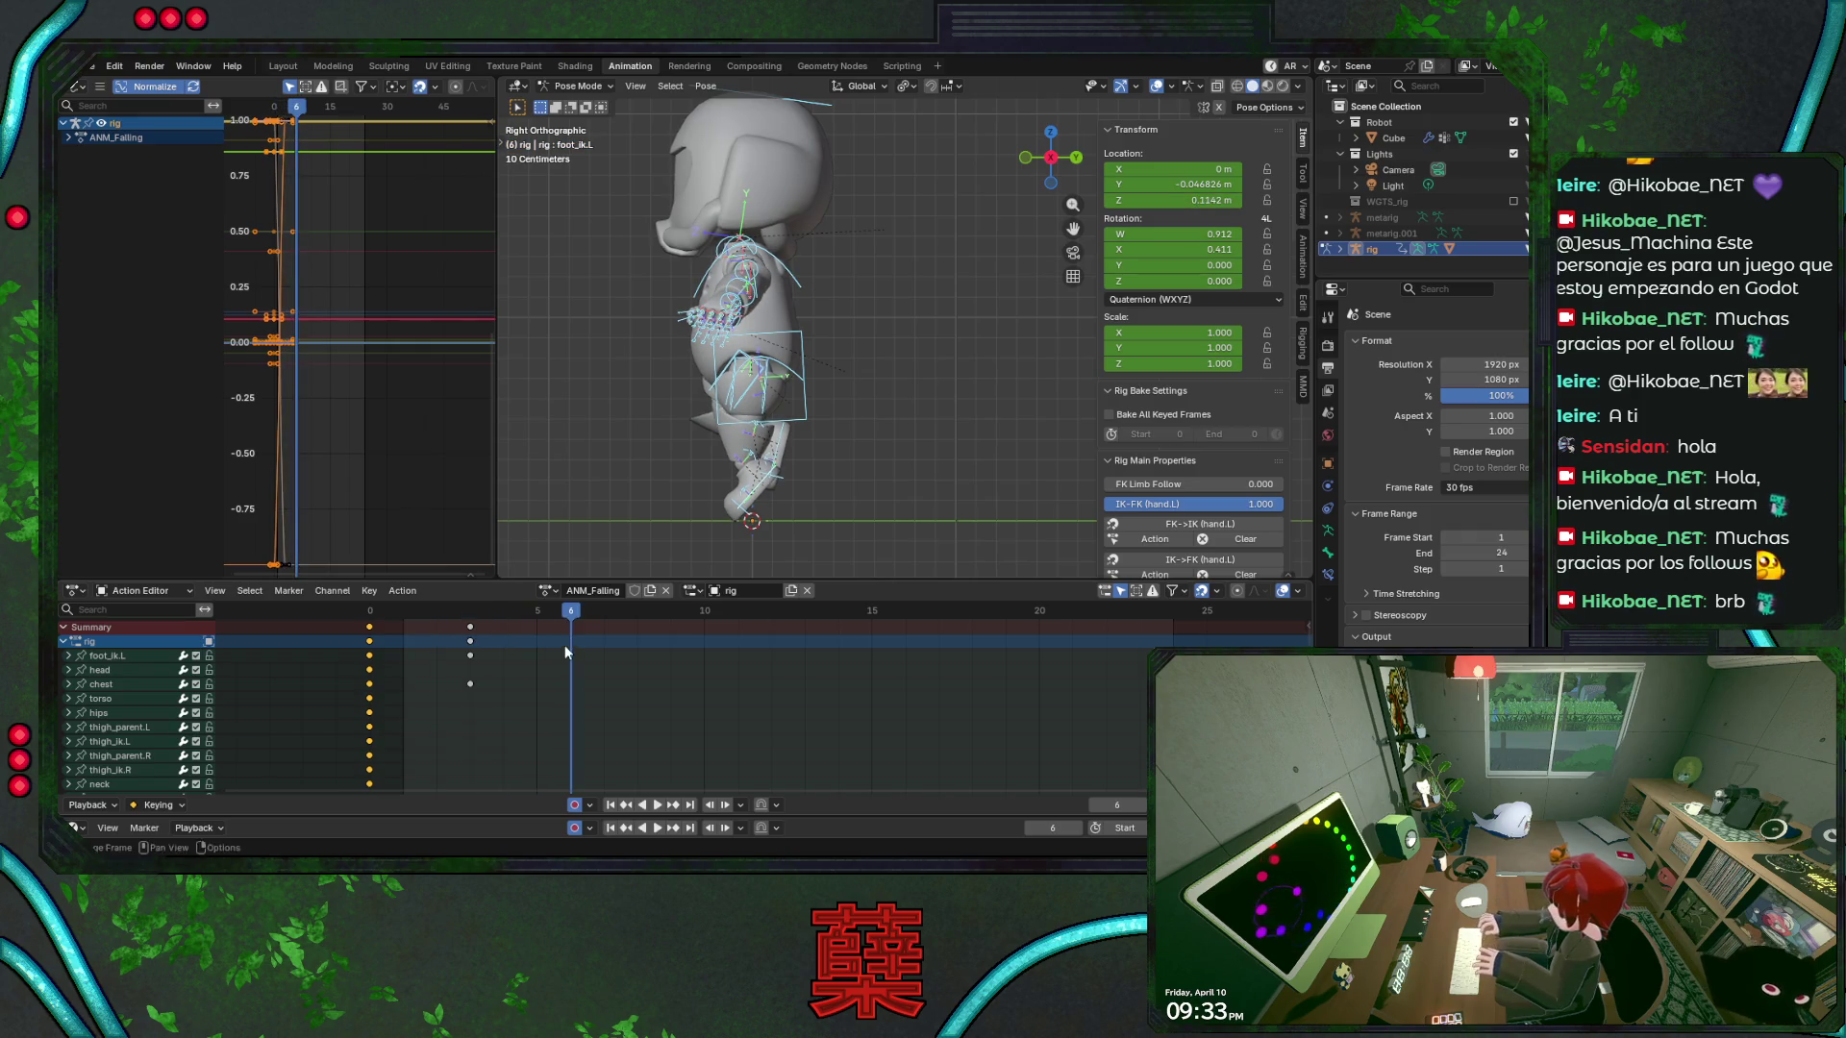
{"action": "key", "text": "ctrl+v"}
{"action": "key", "text": "ctrl+s"}
Set the pasted keys to Bézier interpolation, end the animation at frame 6, and preview it
{"action": "right_click", "coordinate": [480, 696]}
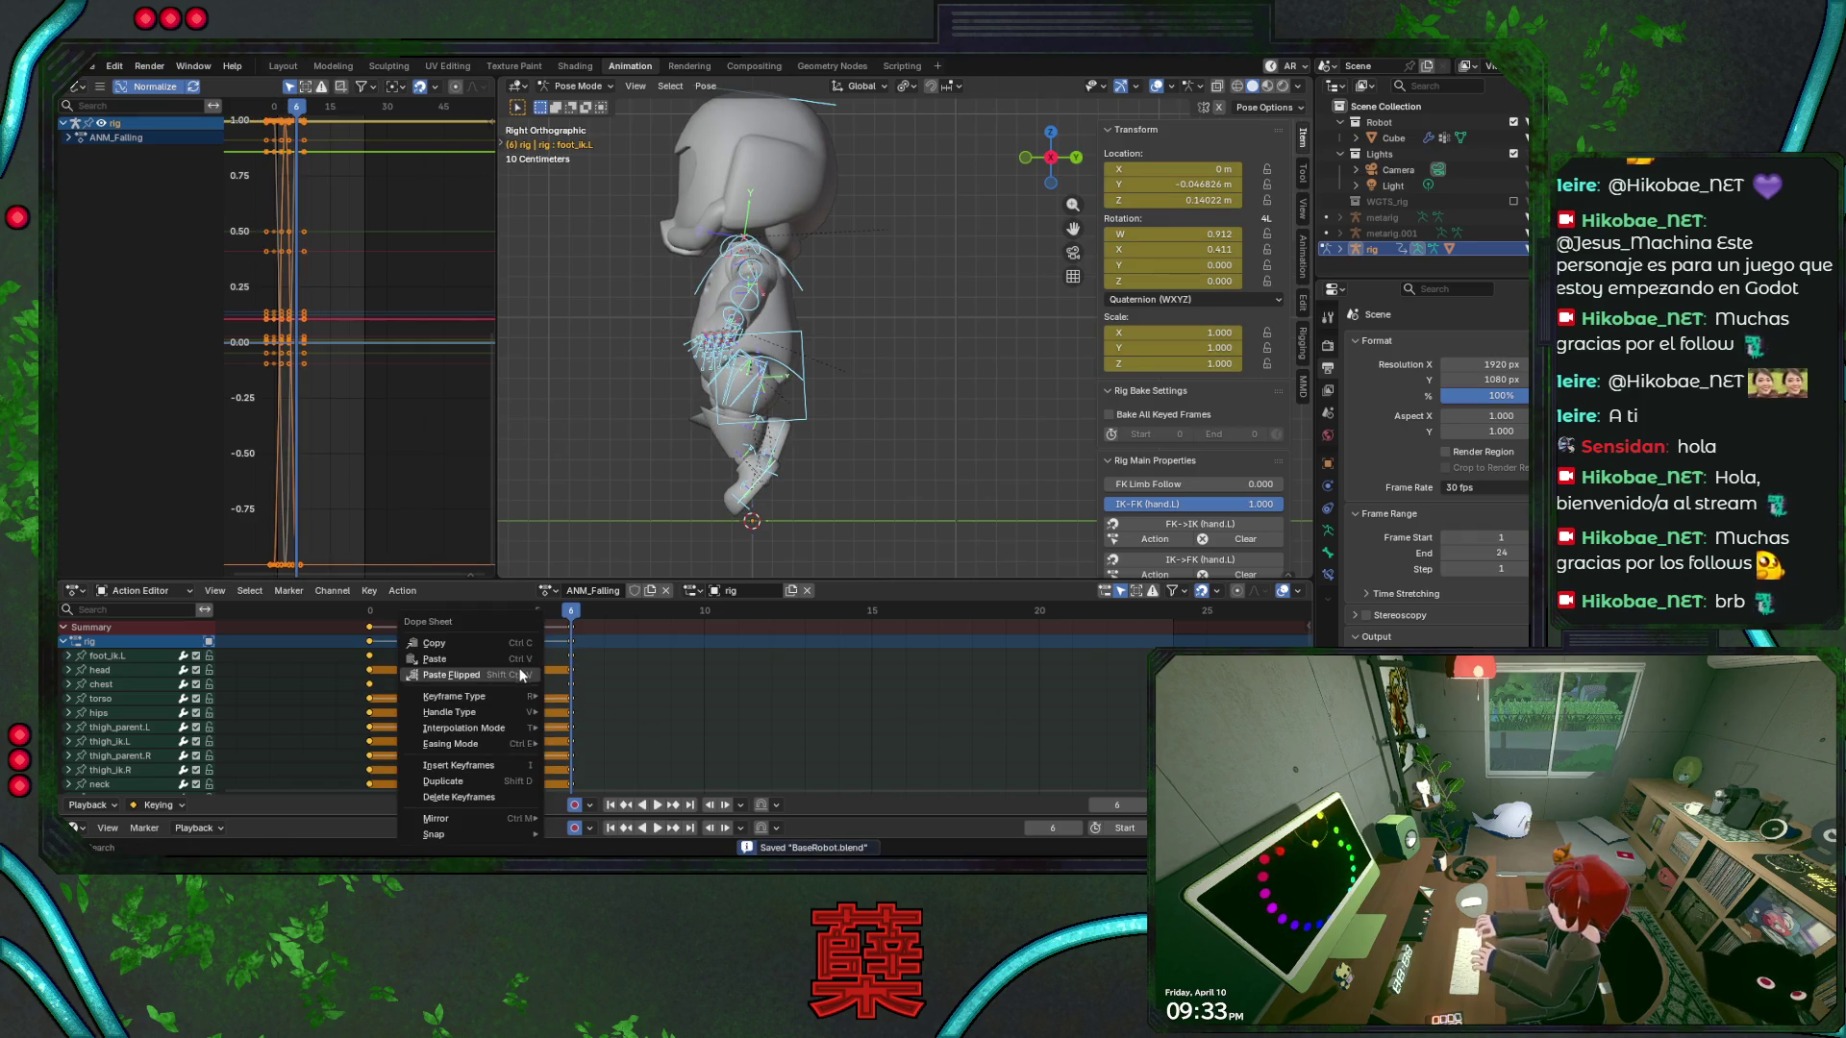
{"action": "mouse_move", "coordinate": [503, 734]}
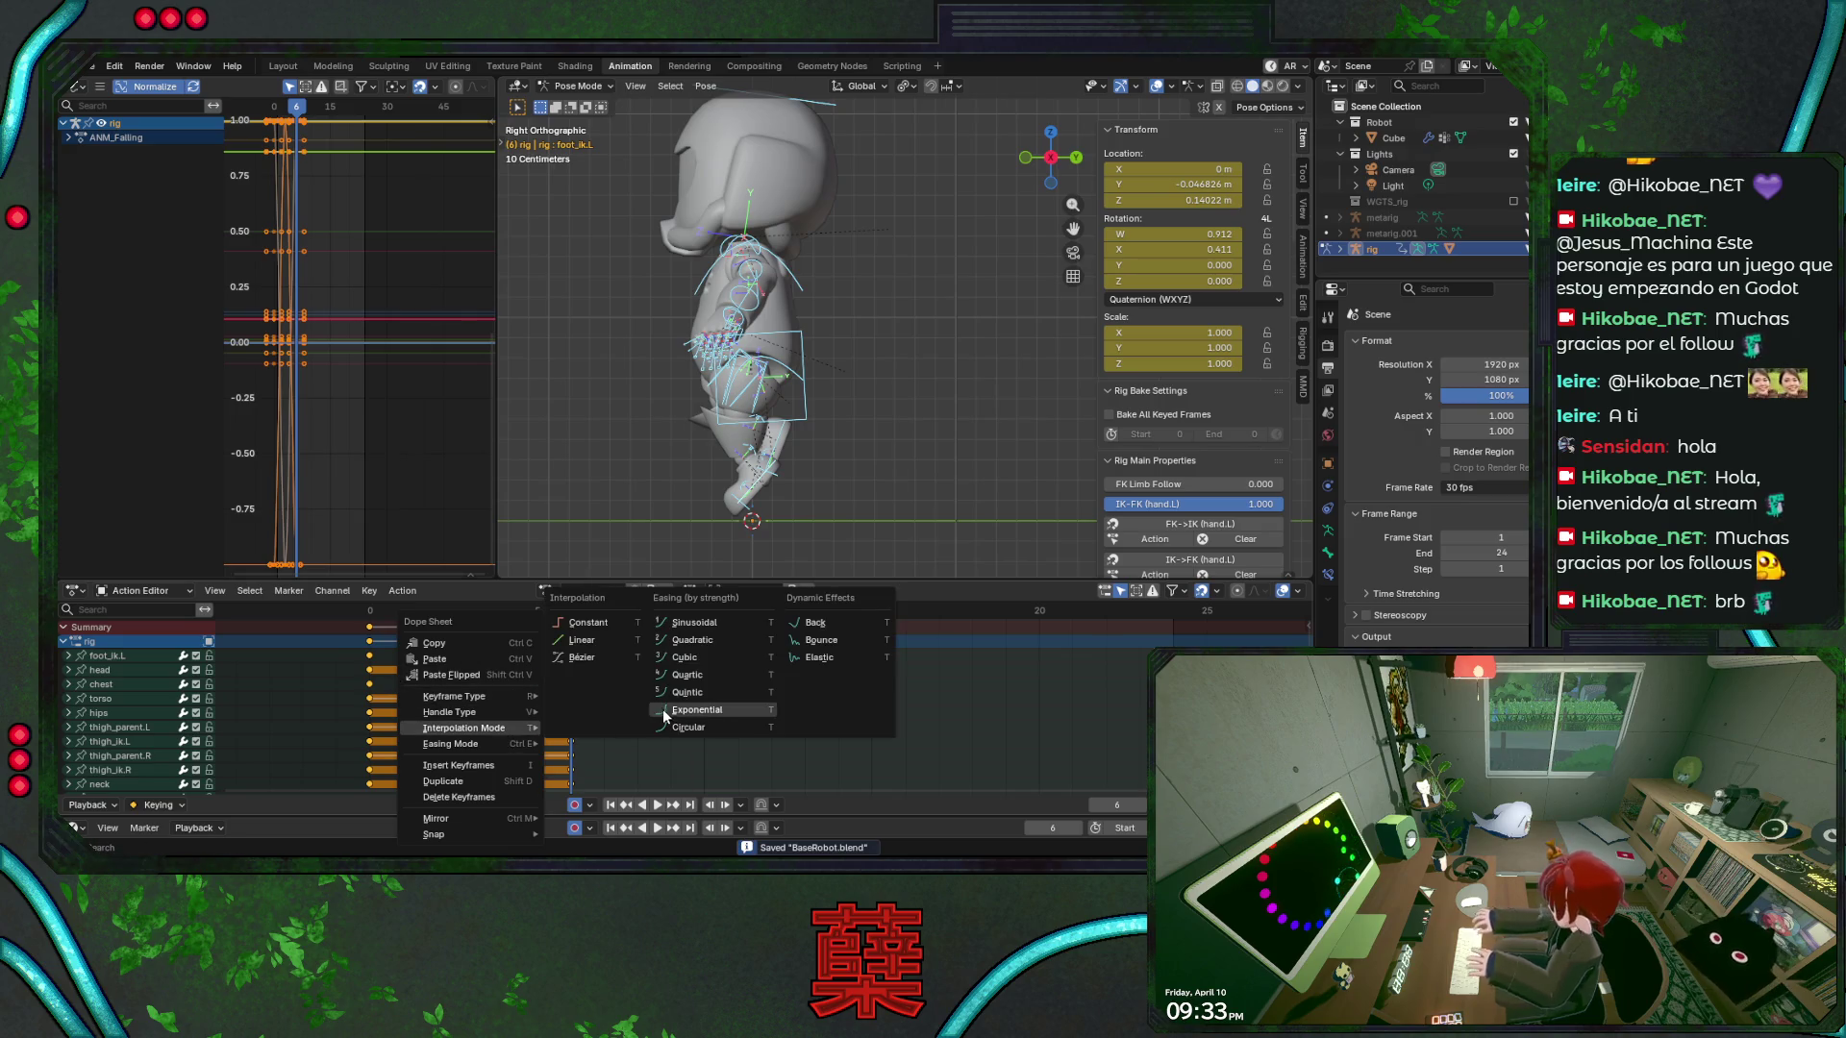
{"action": "left_click", "coordinate": [588, 659]}
{"action": "key", "text": "g"}
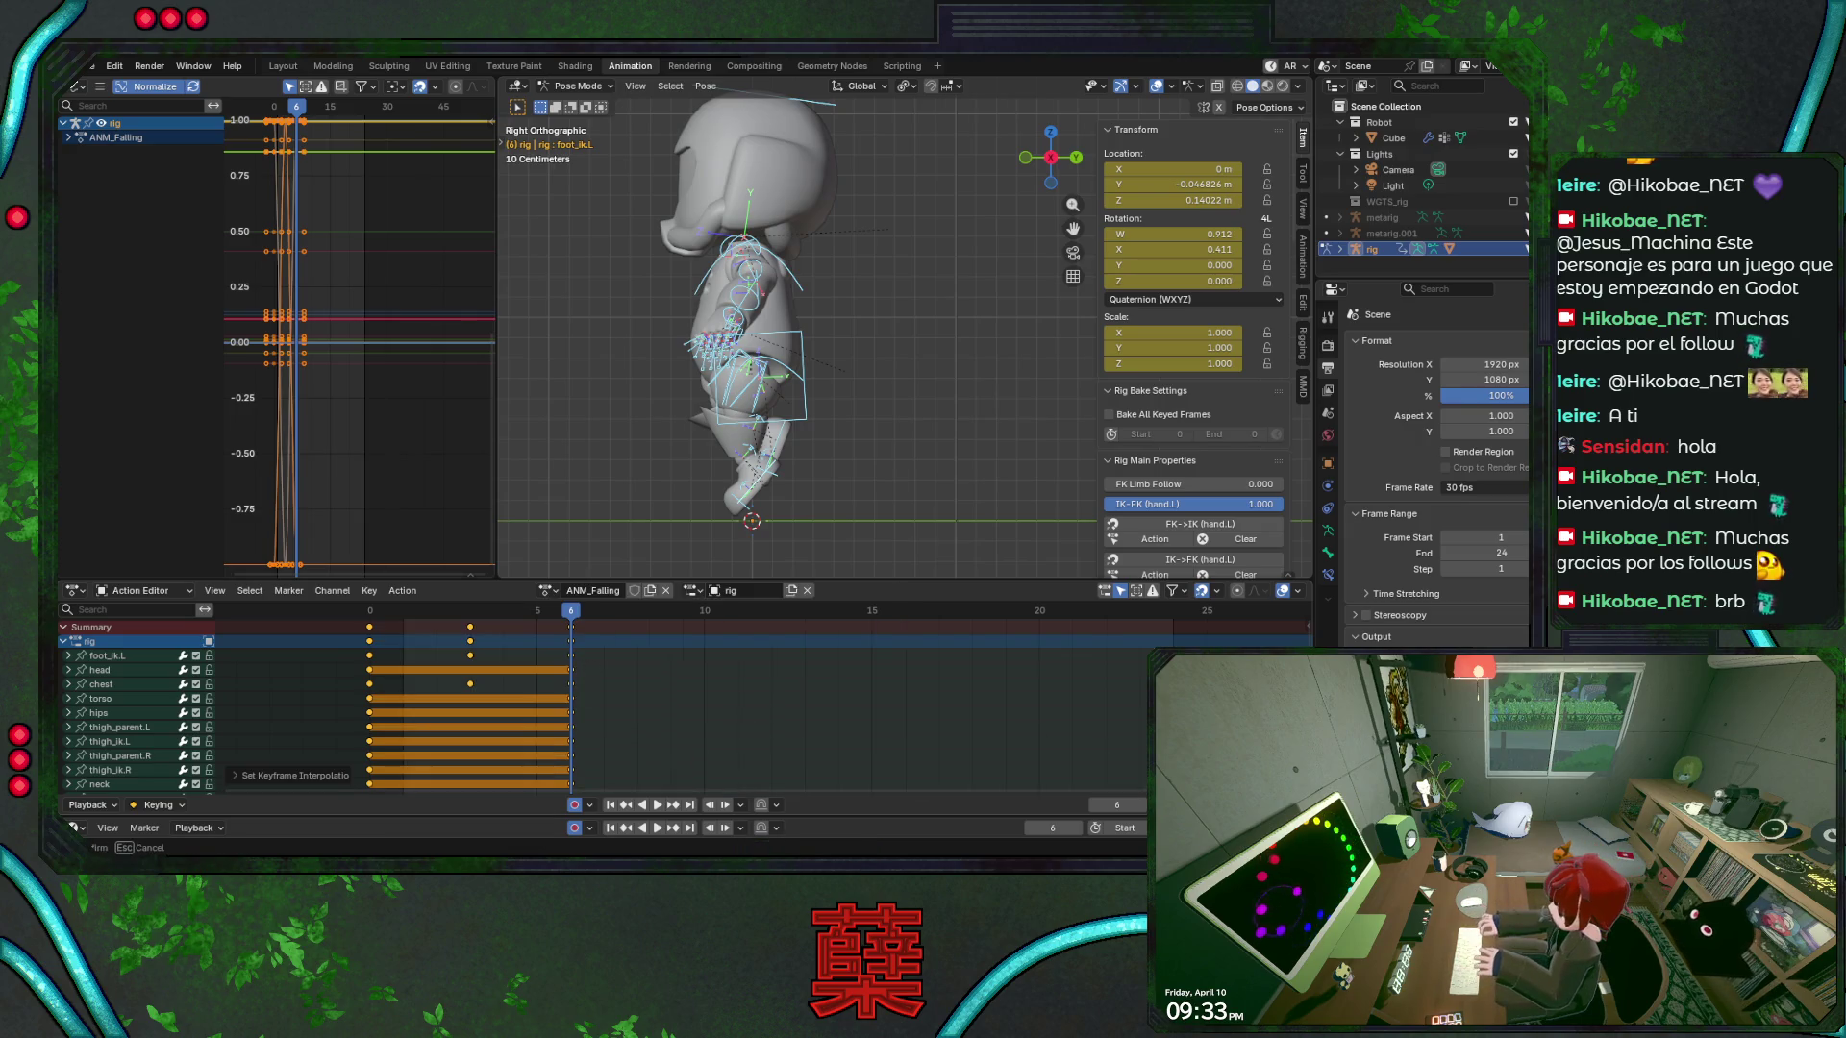
{"action": "key", "text": "ctrl+End"}
{"action": "key", "text": "space"}
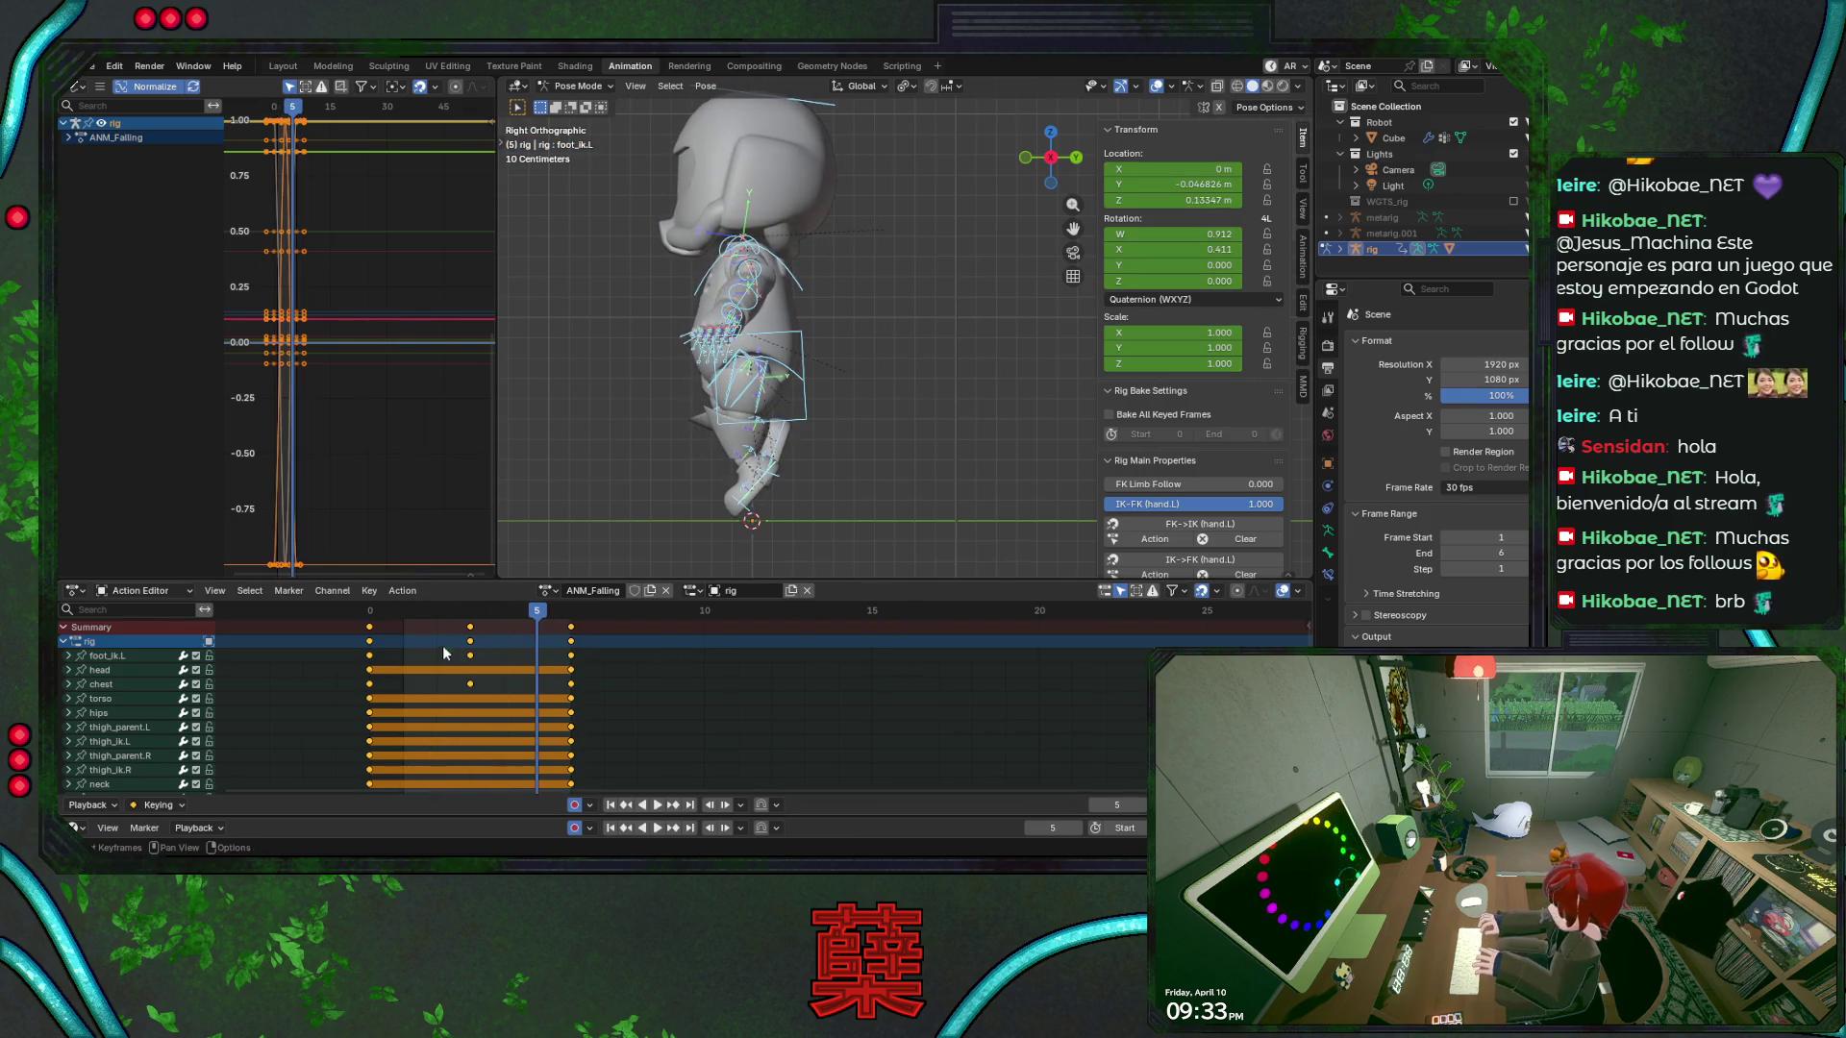
{"action": "key", "text": "space"}
Select all keyframes and scale them in time, spreading them from frame 0 to 6
{"action": "key", "text": "a"}
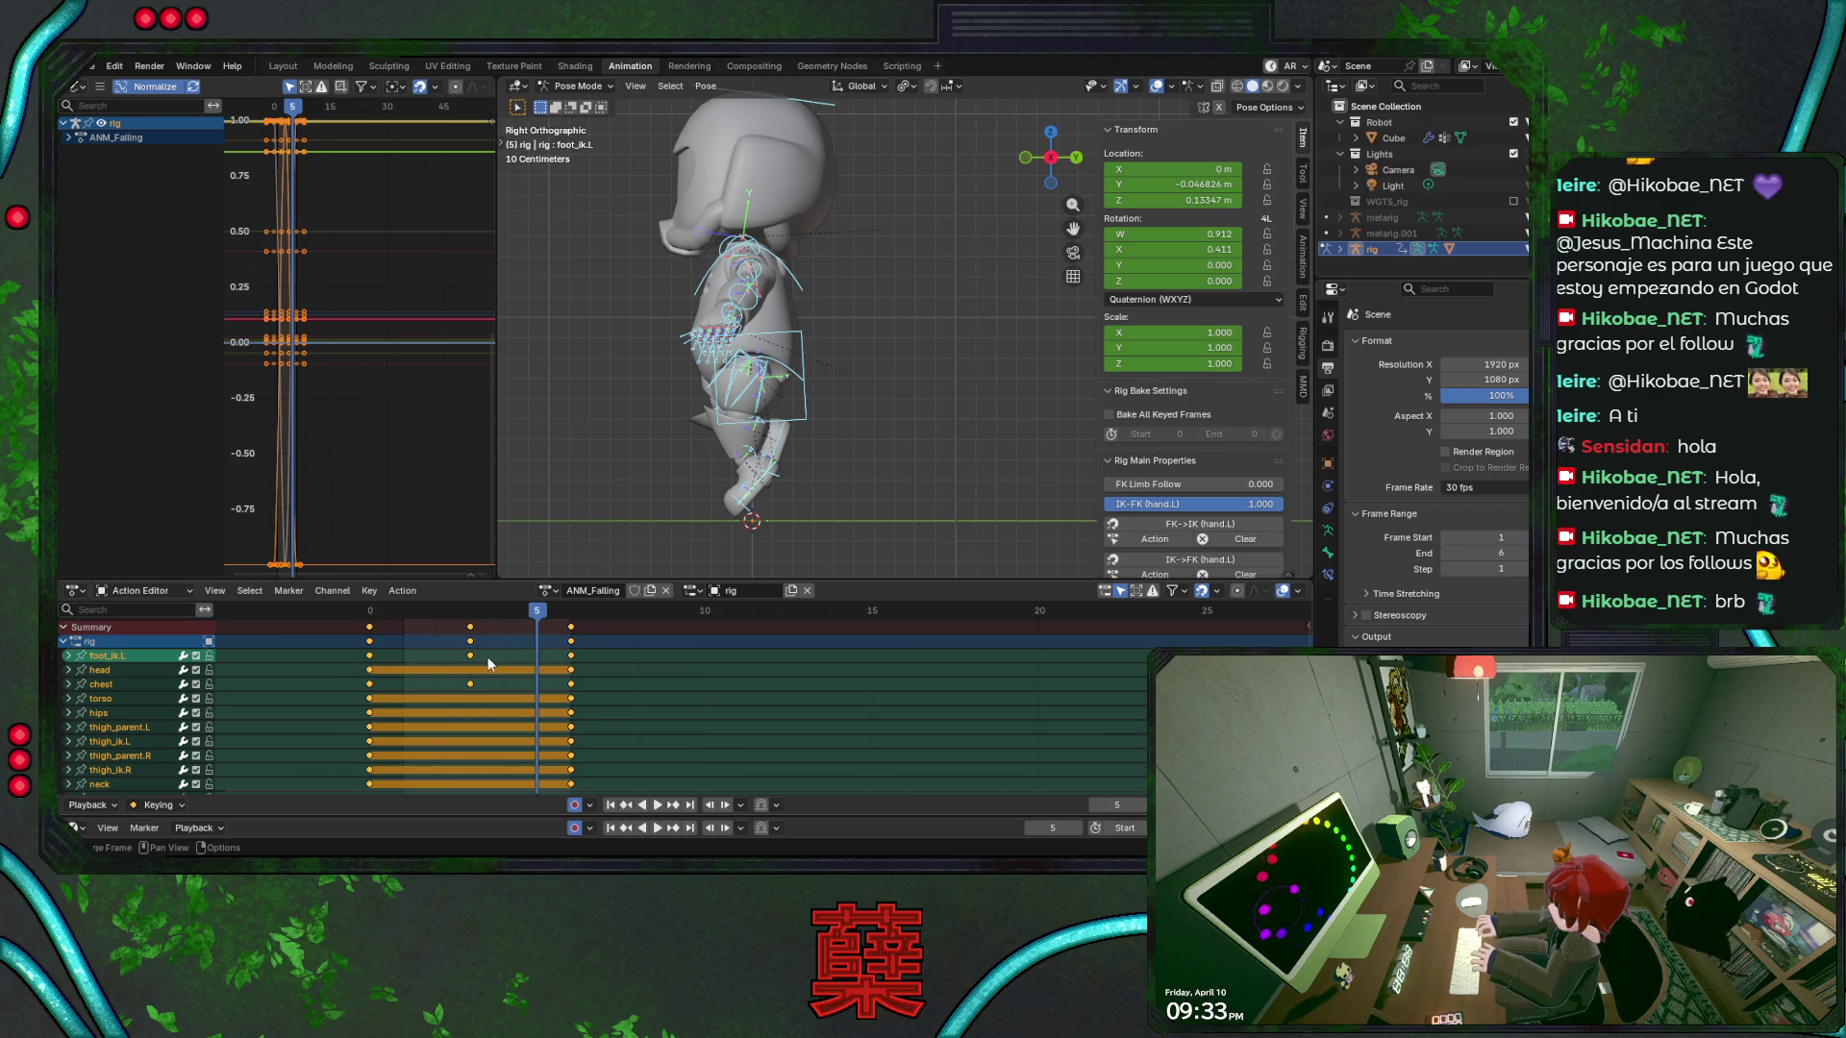
{"action": "key", "text": "Right"}
{"action": "key", "text": "s"}
{"action": "left_click", "coordinate": [629, 699]}
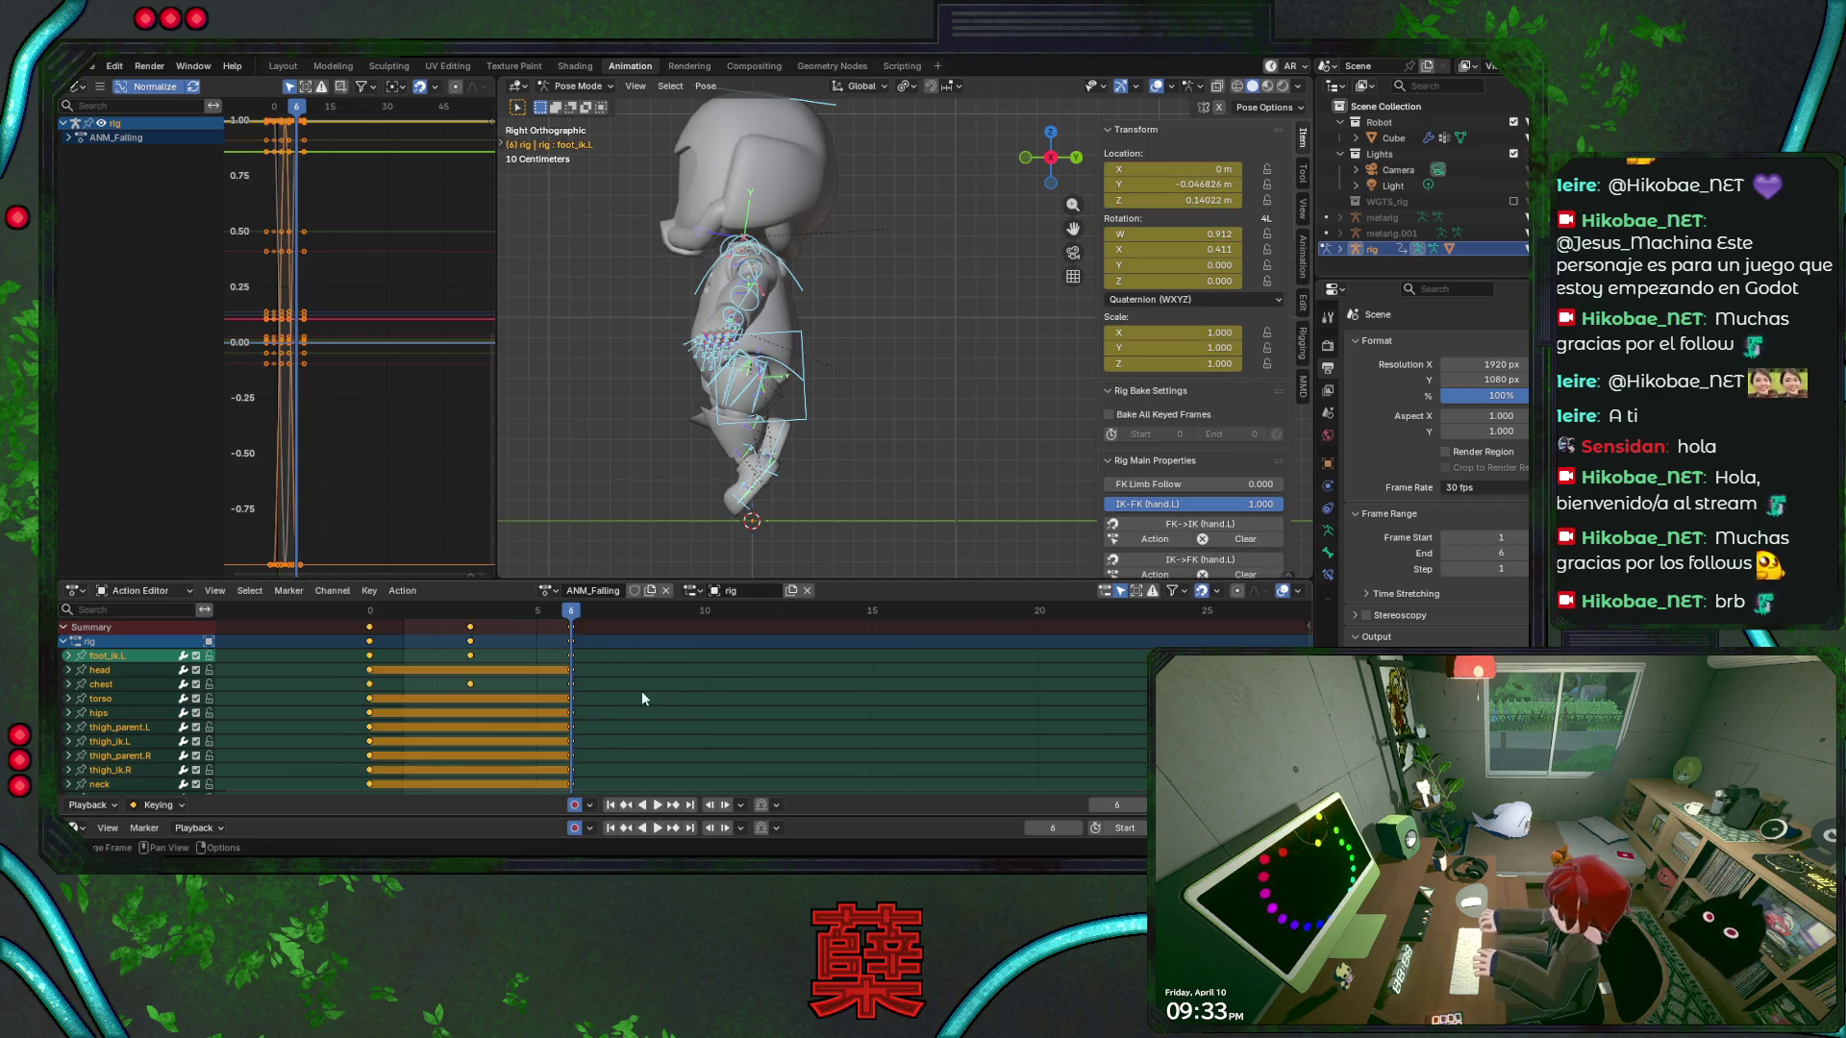
{"action": "key", "text": "shift+Left"}
{"action": "key", "text": "s"}
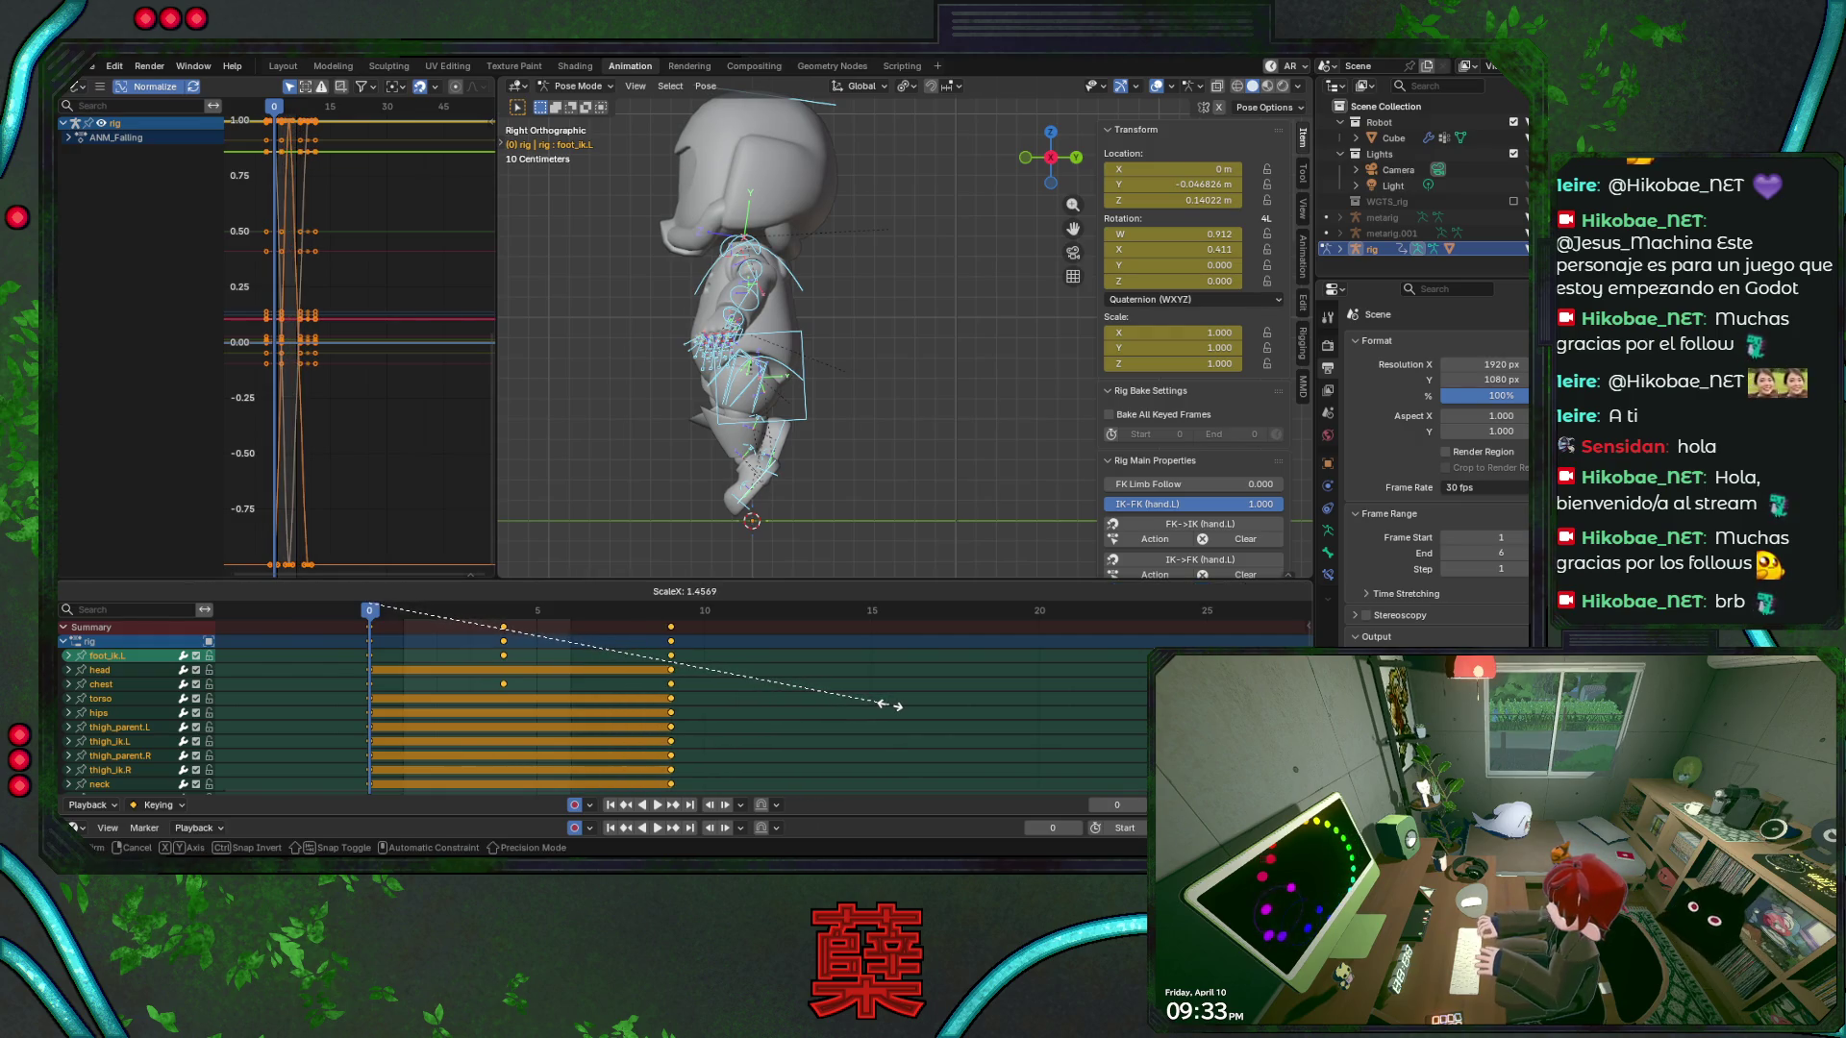
Confirm the stretched keys and rescale them to end at frame 8
{"action": "left_click", "coordinate": [889, 705]}
{"action": "key", "text": "Home"}
{"action": "key", "text": "s"}
{"action": "left_click", "coordinate": [570, 698]}
{"action": "scroll", "coordinate": [624, 700], "scroll_direction": "down", "scroll_amount": 2}
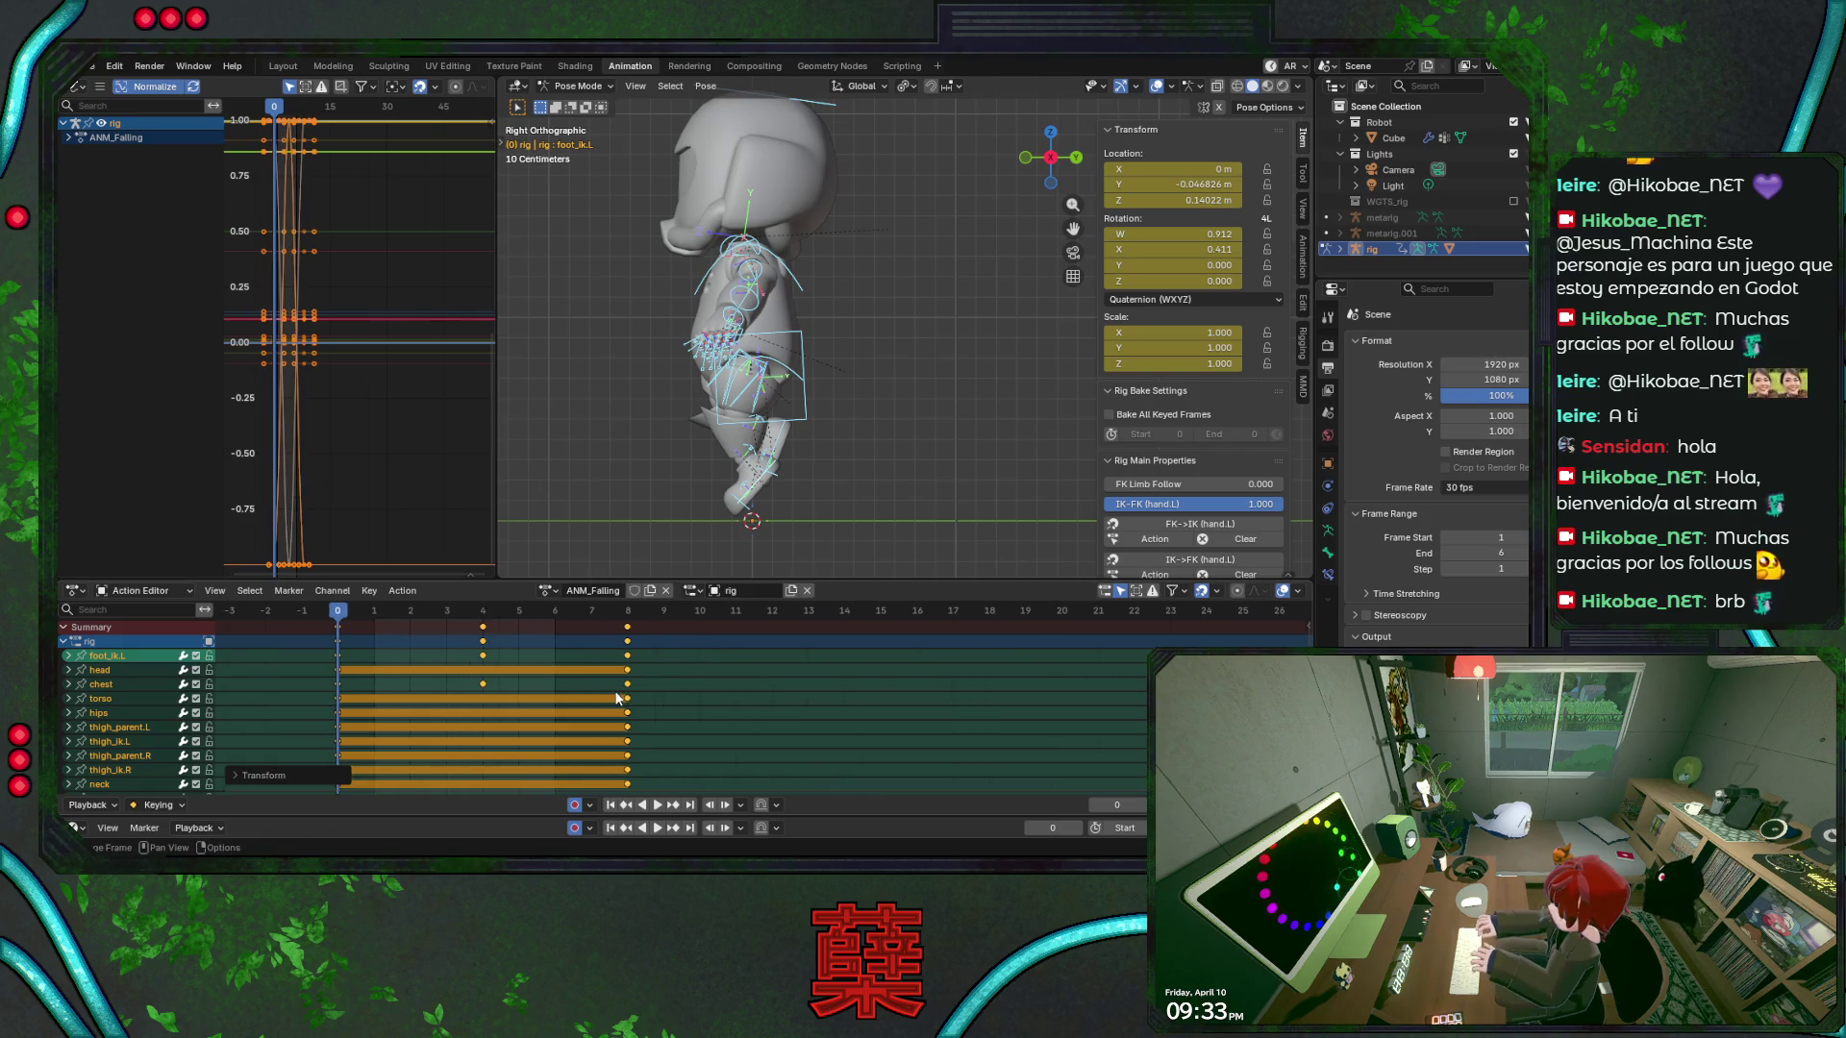
{"action": "key", "text": "space"}
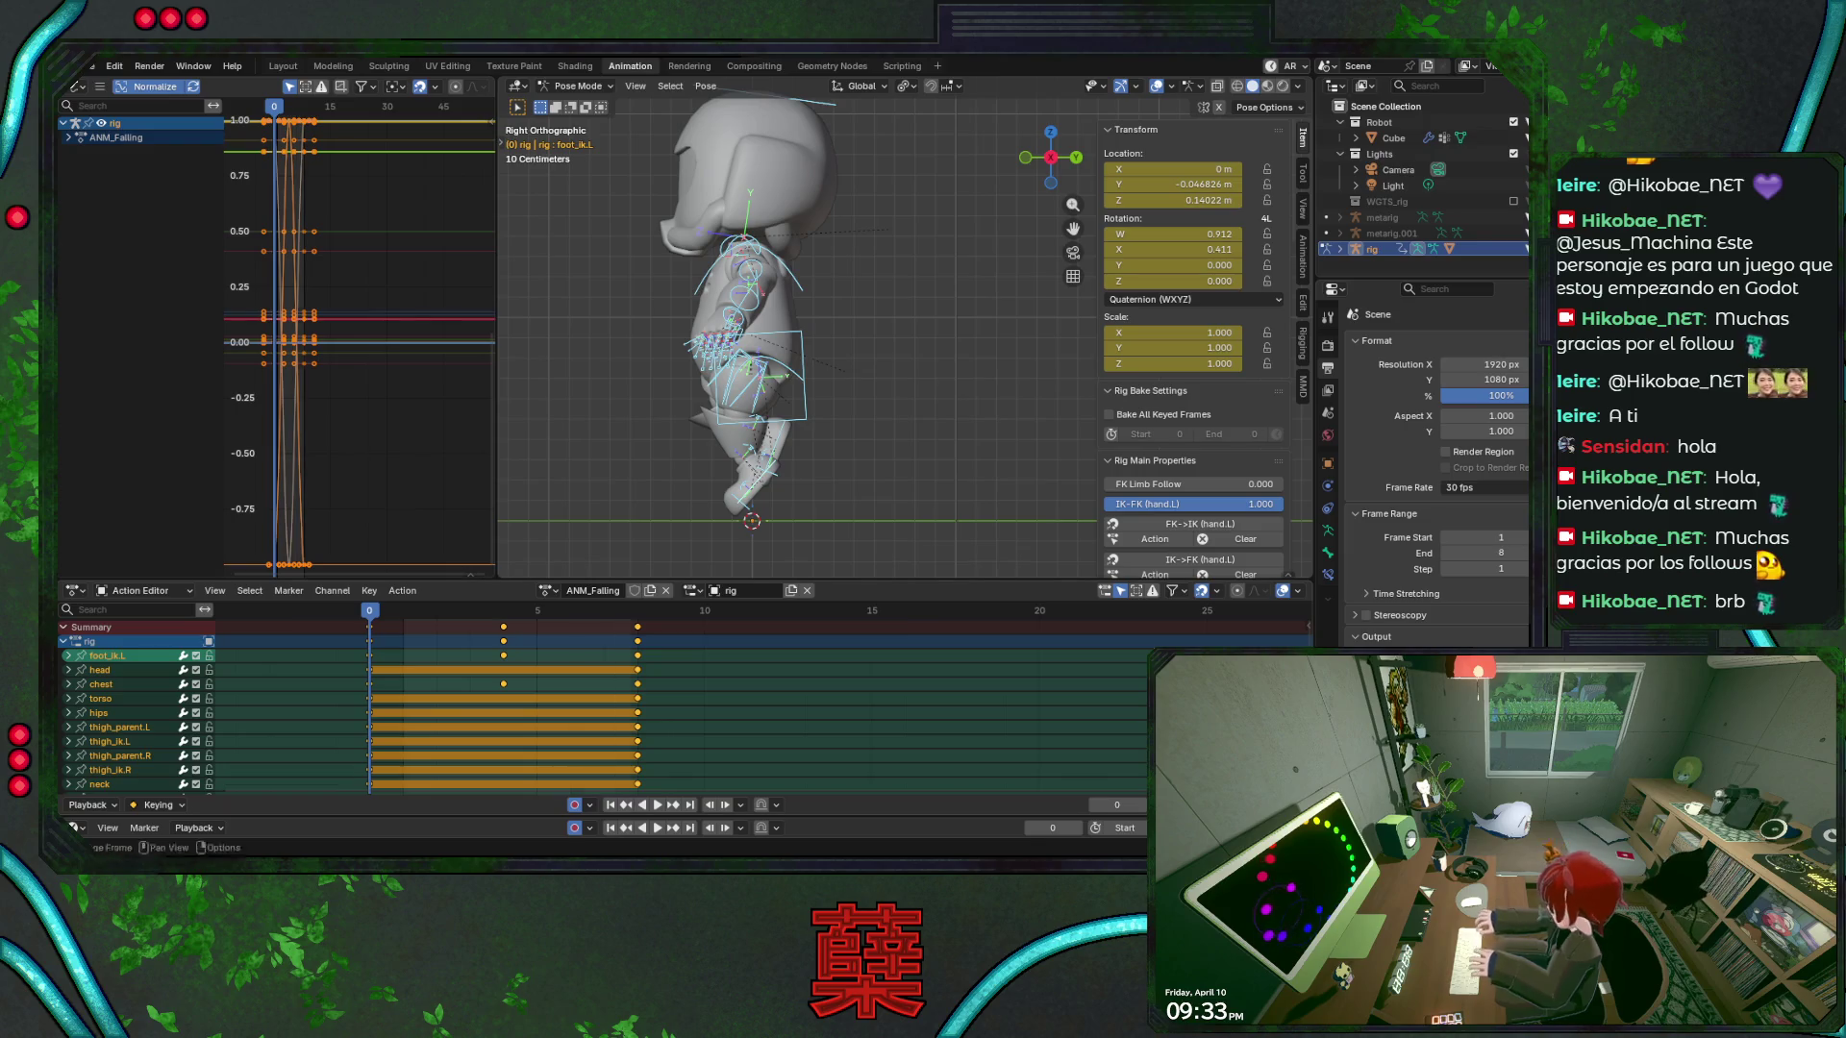
Stretch the ANM_Falling keys from frame 0 out to frame 16
{"action": "key", "text": "KP_1"}
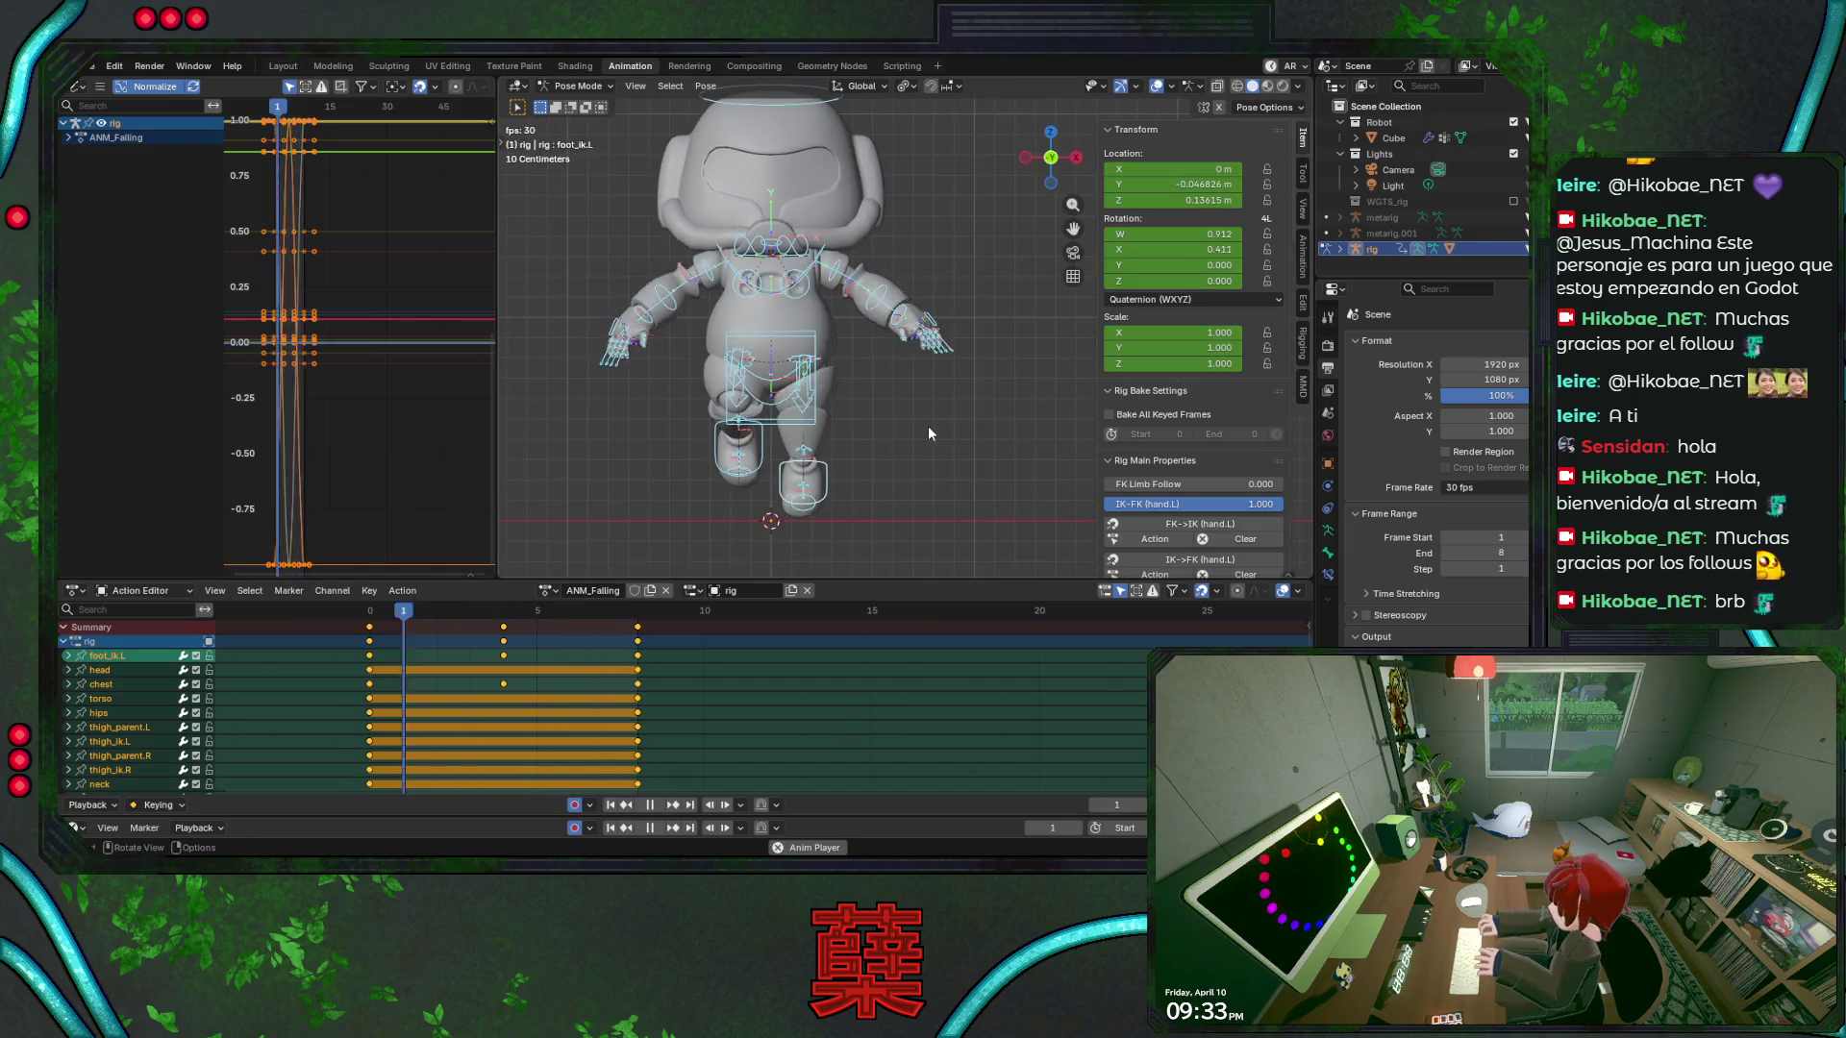
{"action": "key", "text": "i"}
{"action": "key", "text": "space"}
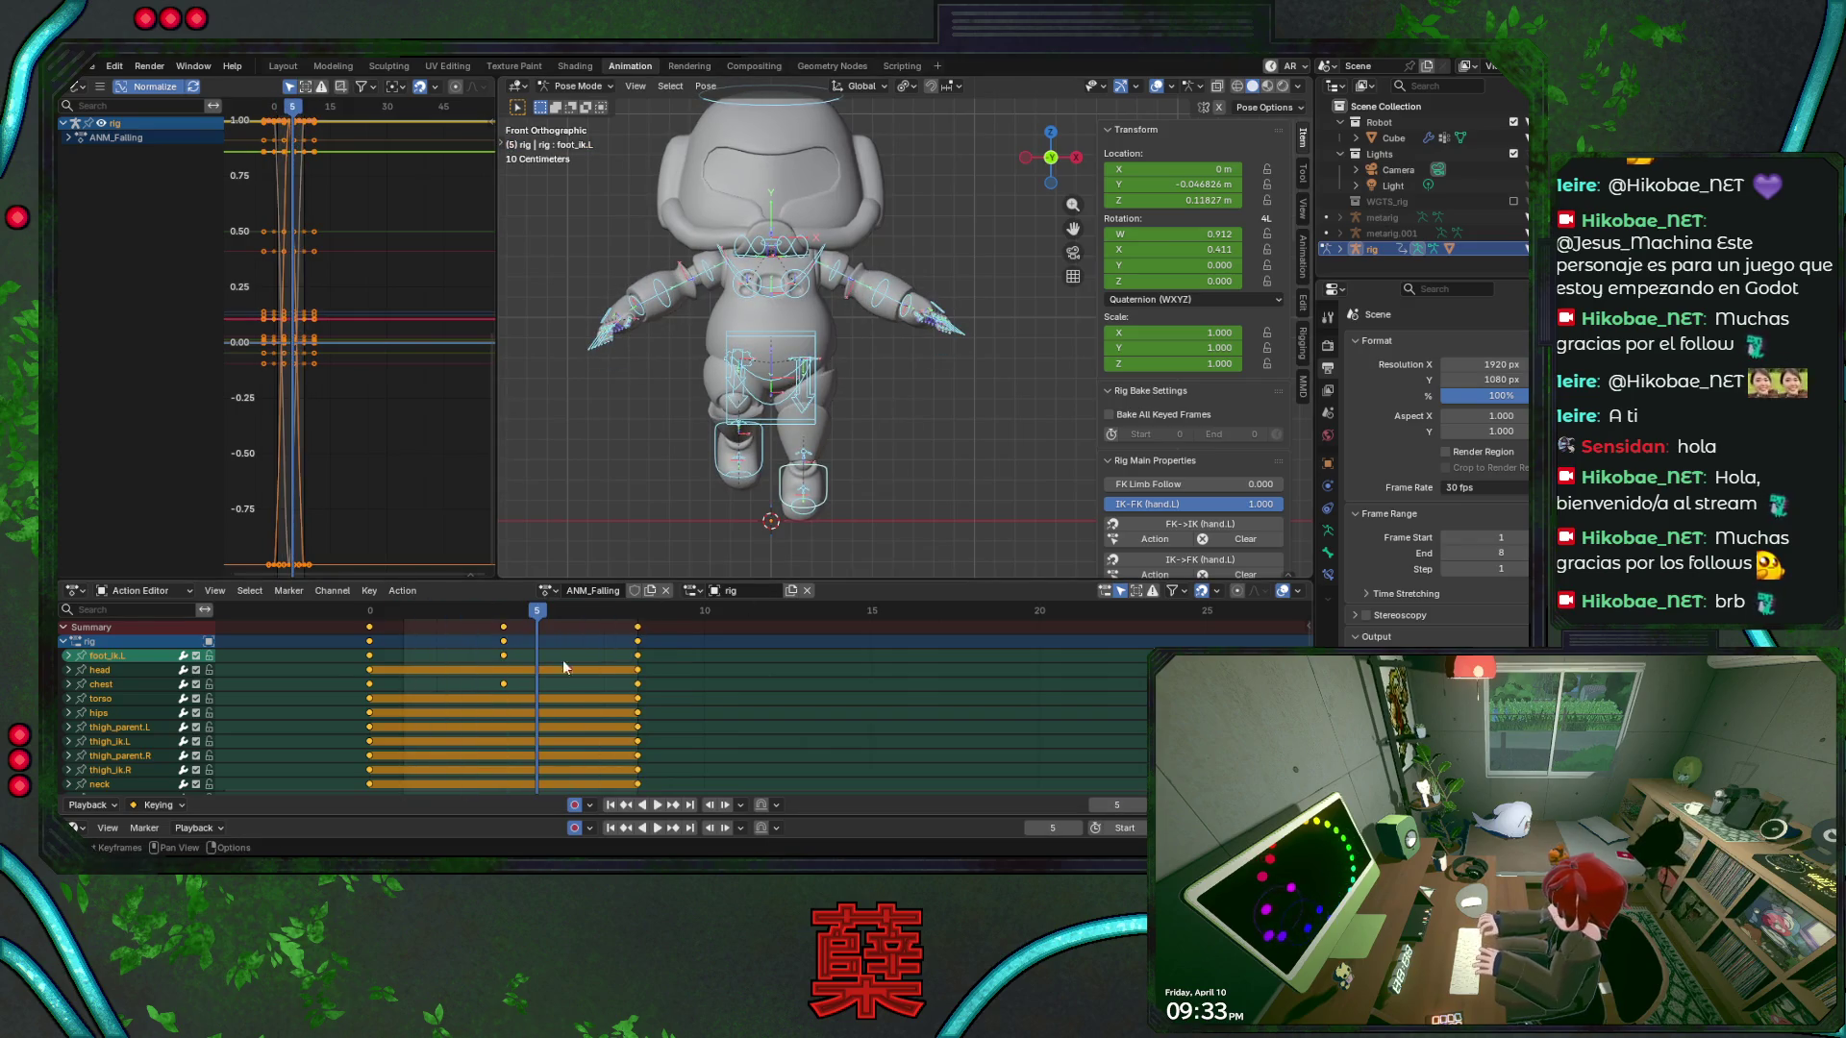
{"action": "key", "text": "space"}
{"action": "left_click", "coordinate": [372, 611]}
{"action": "key", "text": "s"}
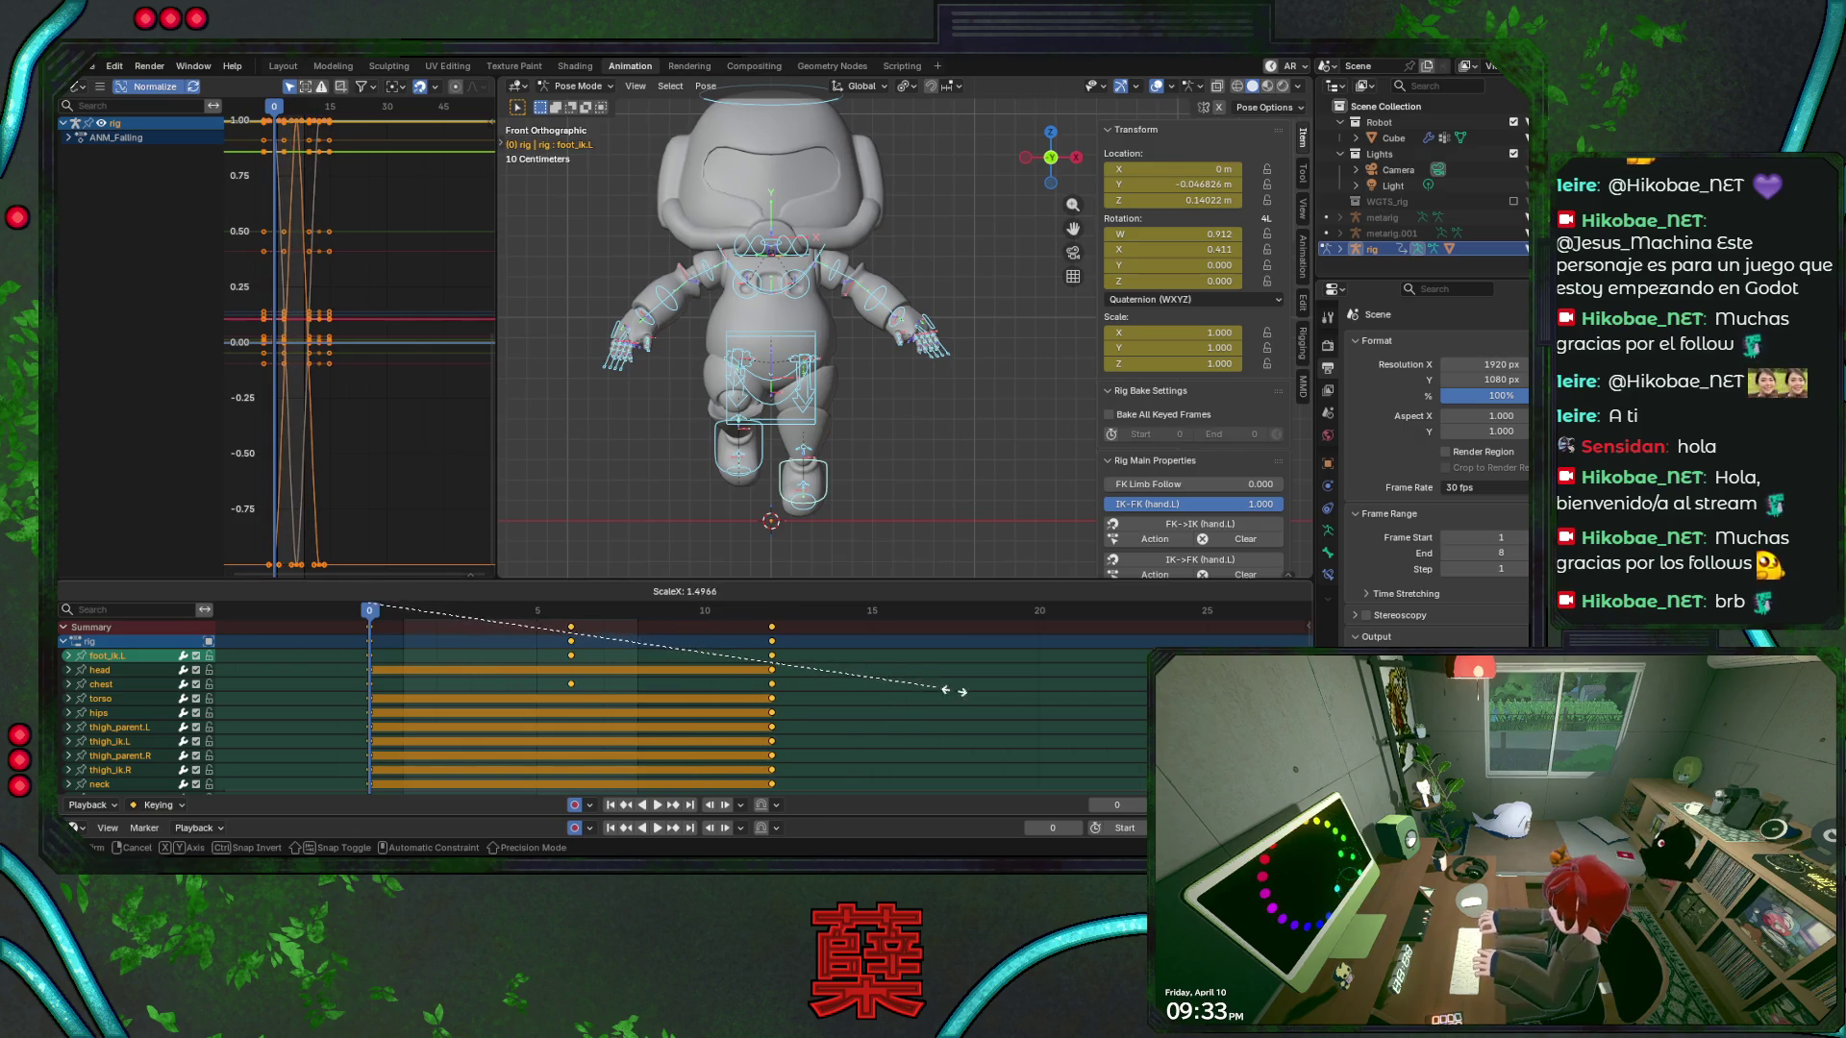
{"action": "left_click", "coordinate": [1119, 708]}
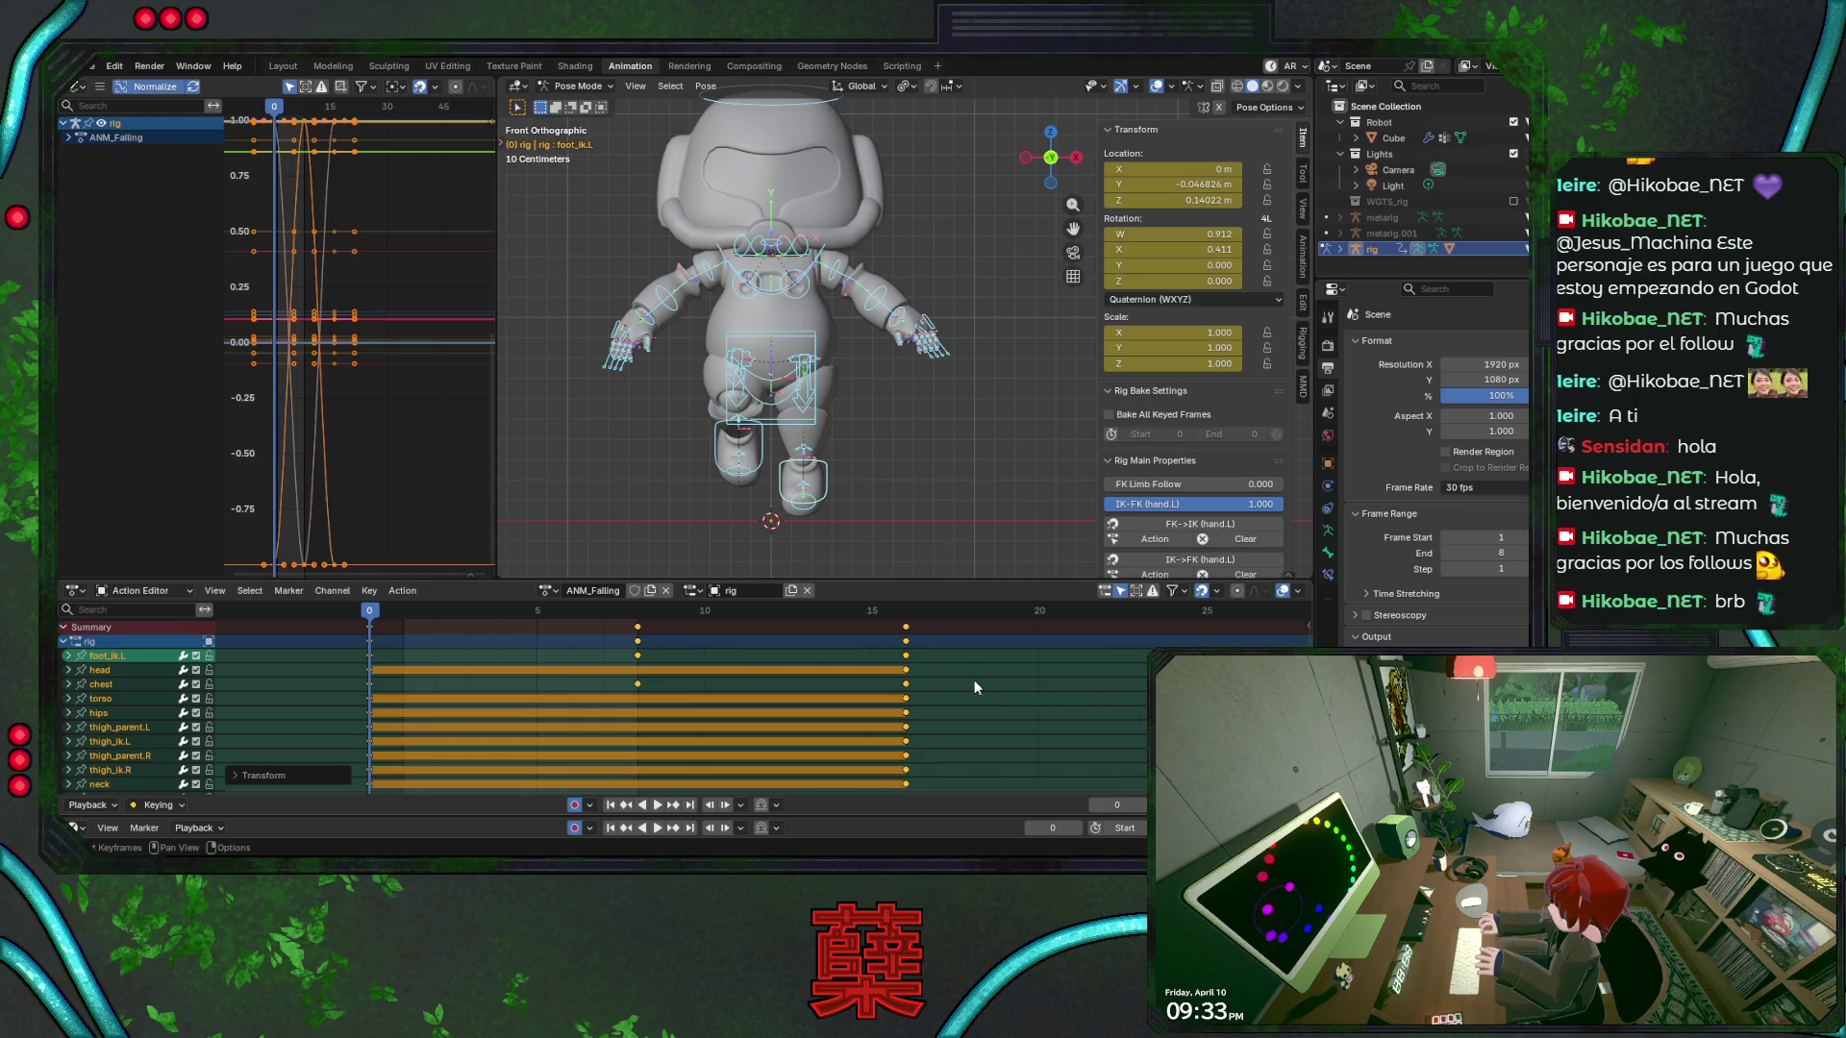
{"action": "key", "text": "g"}
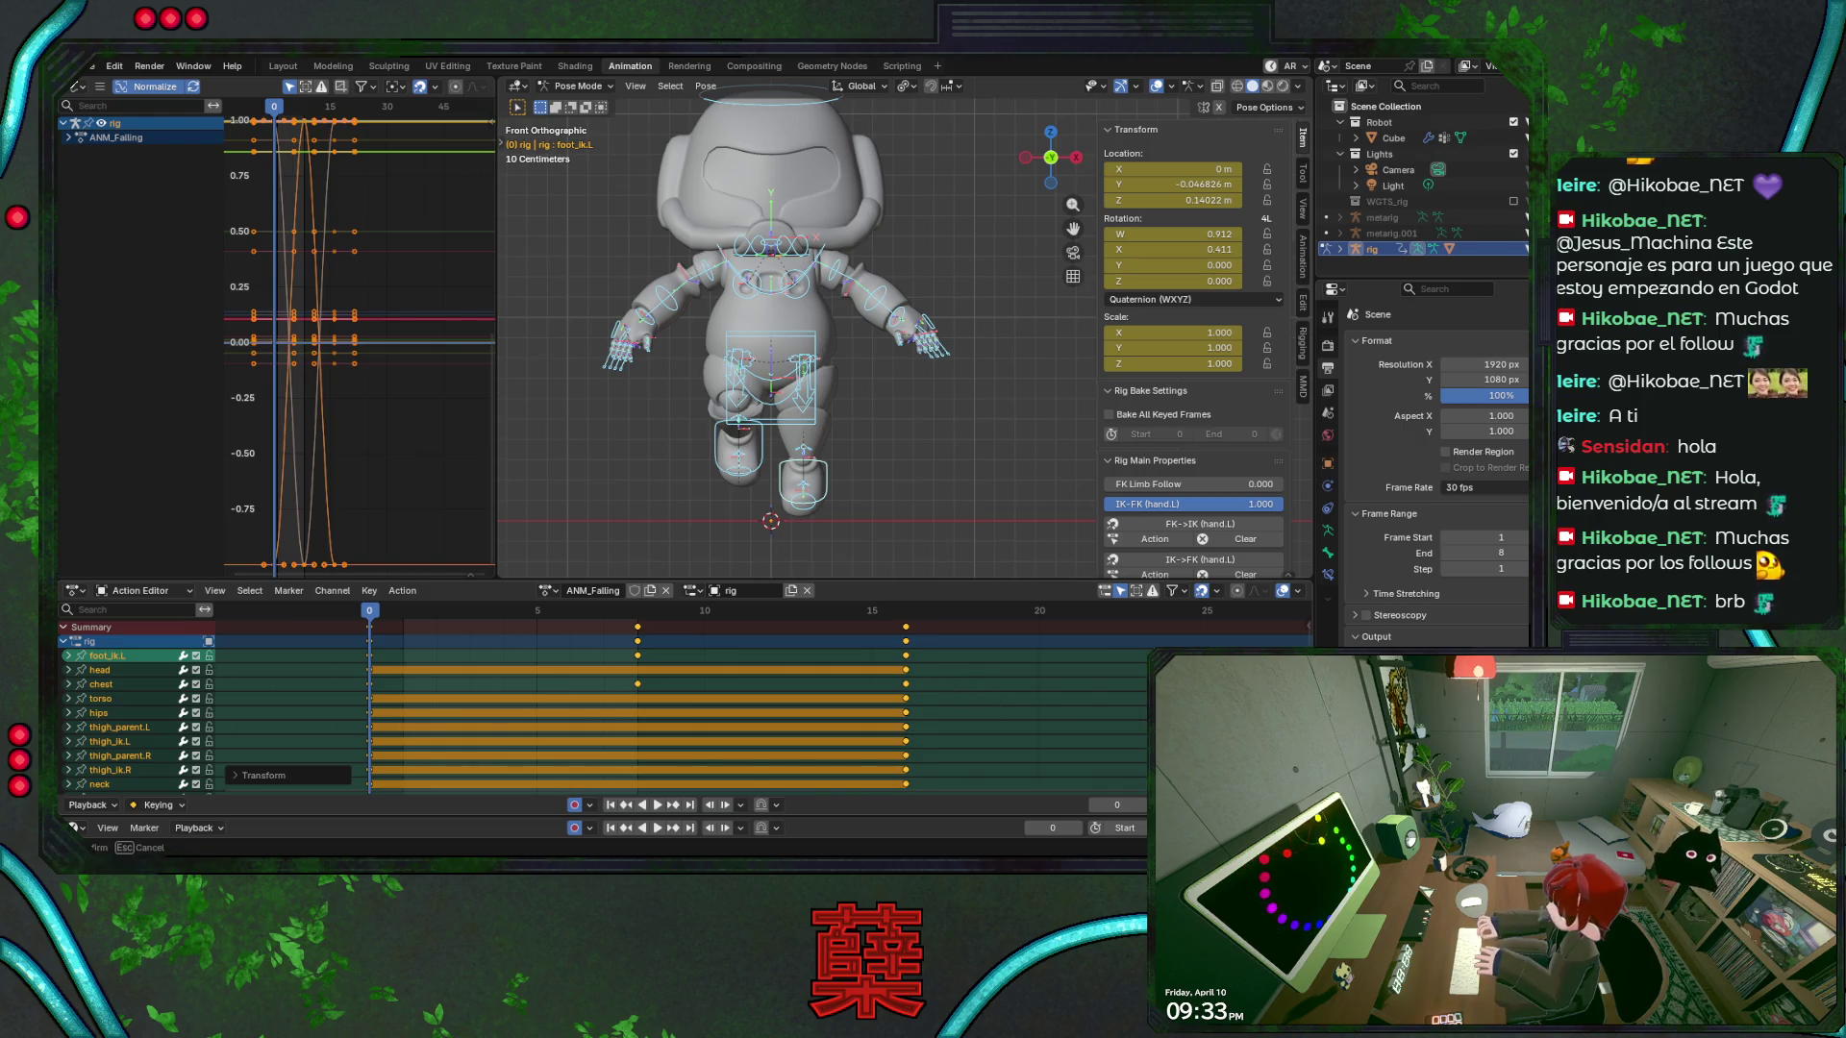
{"action": "left_click", "coordinate": [992, 707]}
Play the lengthened animation and inspect the robot from the side and in perspective
{"action": "key", "text": "space"}
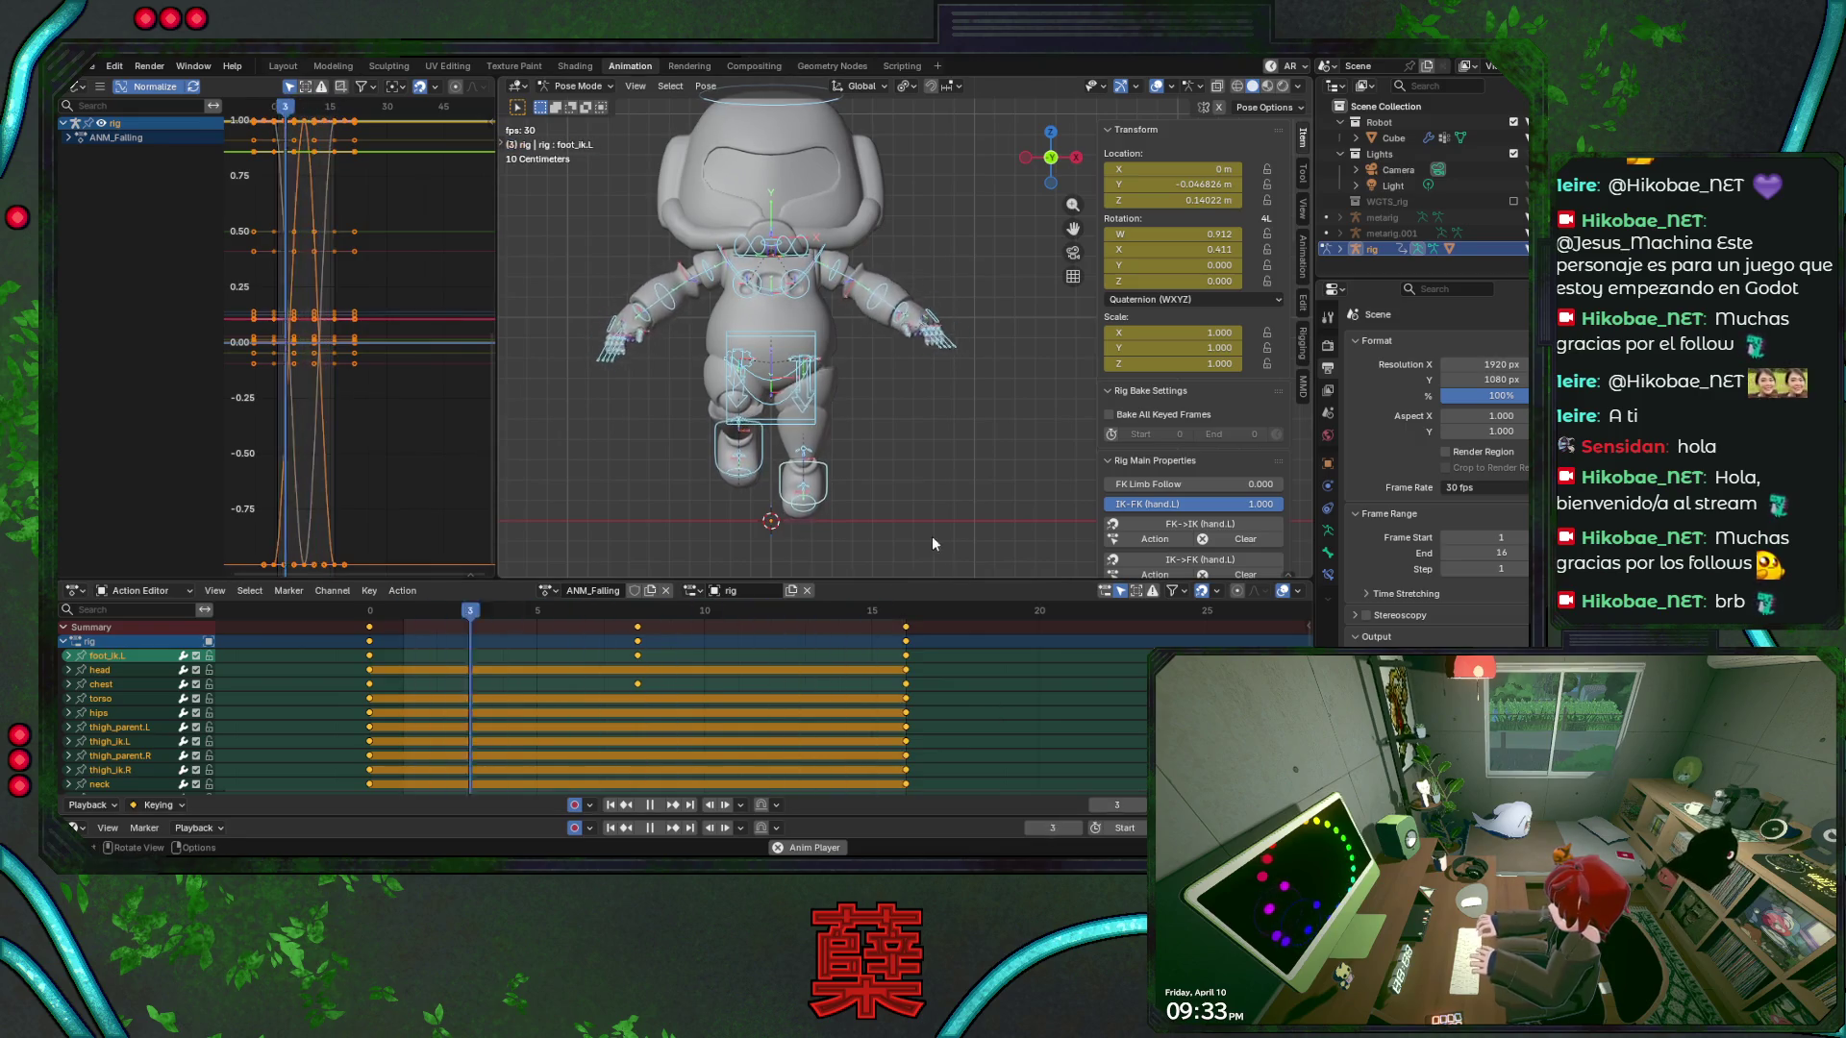
{"action": "key", "text": "KP_3"}
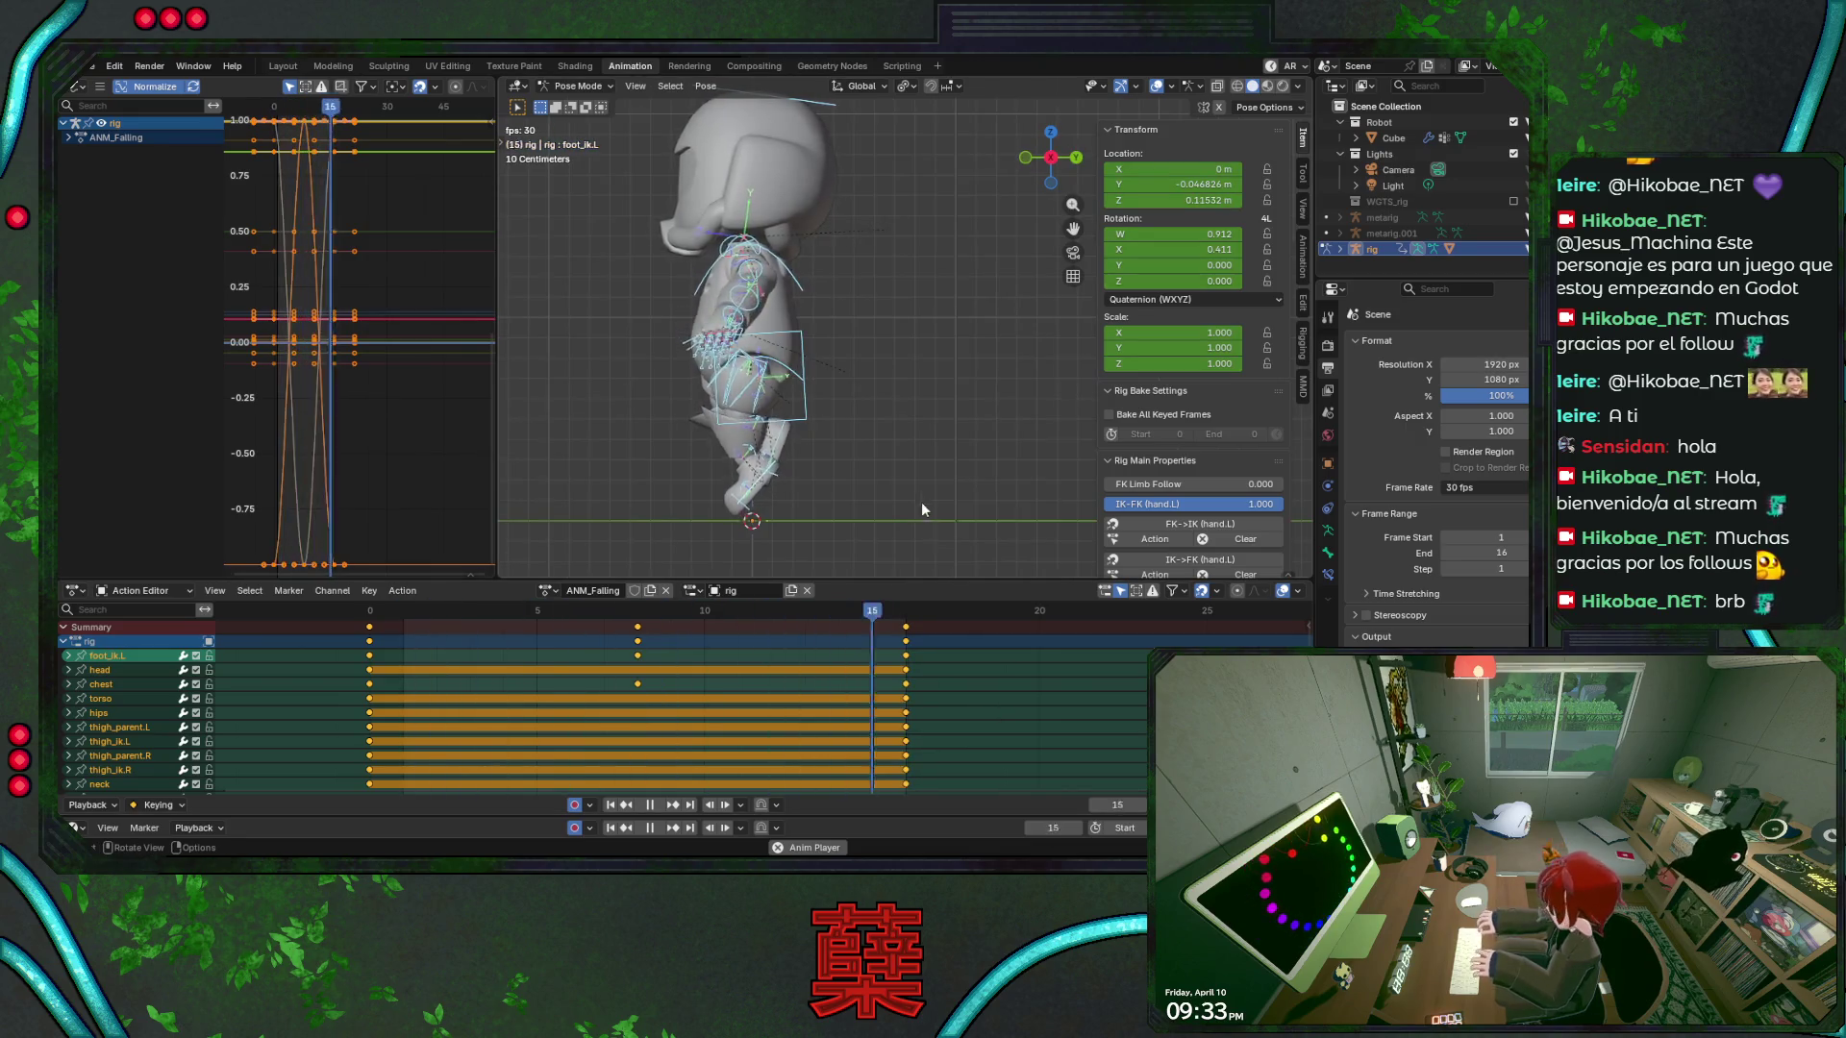
{"action": "mouse_move", "coordinate": [869, 366]}
{"action": "middle_mouse_down"}
{"action": "mouse_move", "coordinate": [844, 417]}
{"action": "mouse_move", "coordinate": [957, 438]}
{"action": "mouse_move", "coordinate": [833, 462]}
{"action": "mouse_move", "coordinate": [936, 460]}
{"action": "mouse_move", "coordinate": [782, 467]}
{"action": "mouse_move", "coordinate": [842, 421]}
{"action": "mouse_move", "coordinate": [759, 398]}
{"action": "mouse_move", "coordinate": [915, 392]}
{"action": "mouse_move", "coordinate": [850, 389]}
{"action": "mouse_move", "coordinate": [925, 373]}
{"action": "mouse_move", "coordinate": [975, 458]}
{"action": "mouse_move", "coordinate": [896, 396]}
{"action": "middle_mouse_up"}
{"action": "scroll", "coordinate": [885, 404], "scroll_direction": "up", "scroll_amount": 2}
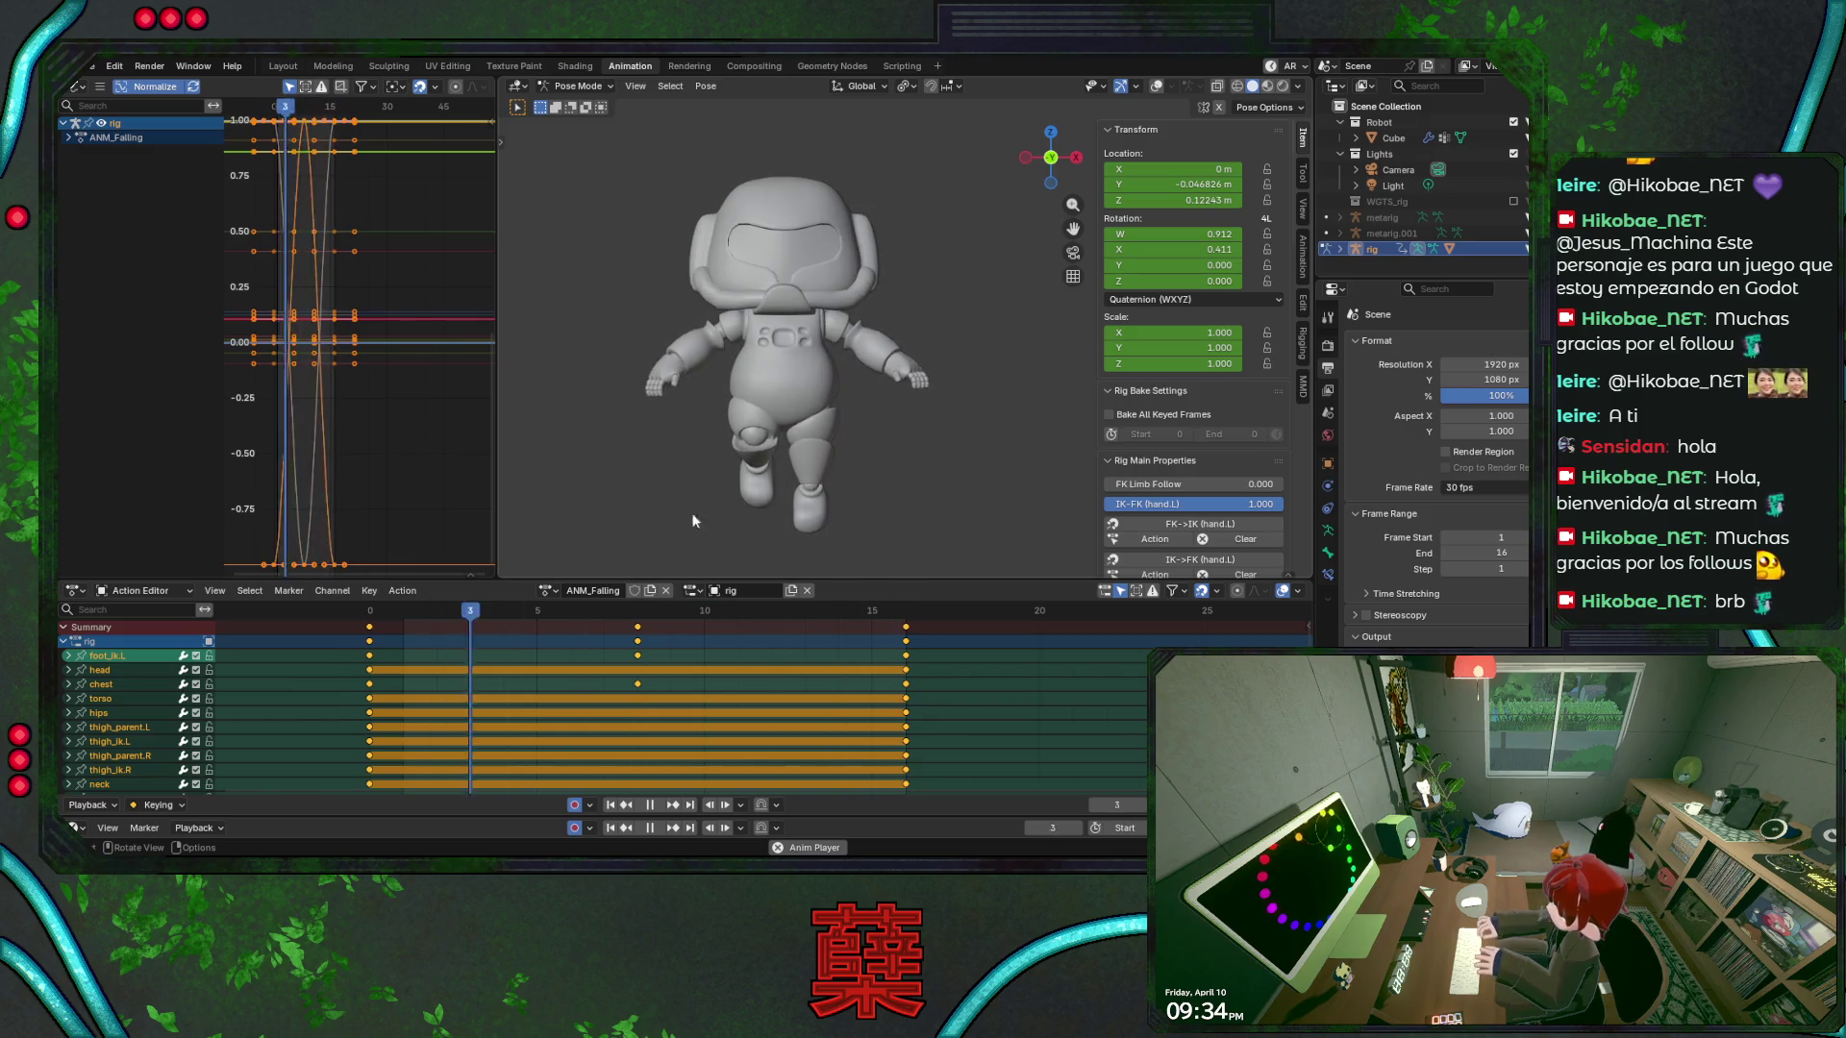
At frame 8, show the bones and rotate upper_arm_fk.L on its local Z axis
{"action": "key", "text": "space"}
{"action": "left_click", "coordinate": [638, 610]}
{"action": "left_click", "coordinate": [1157, 86]}
{"action": "left_click", "coordinate": [839, 335]}
{"action": "key", "text": "r"}
{"action": "key", "text": "z"}
{"action": "key", "text": "z"}
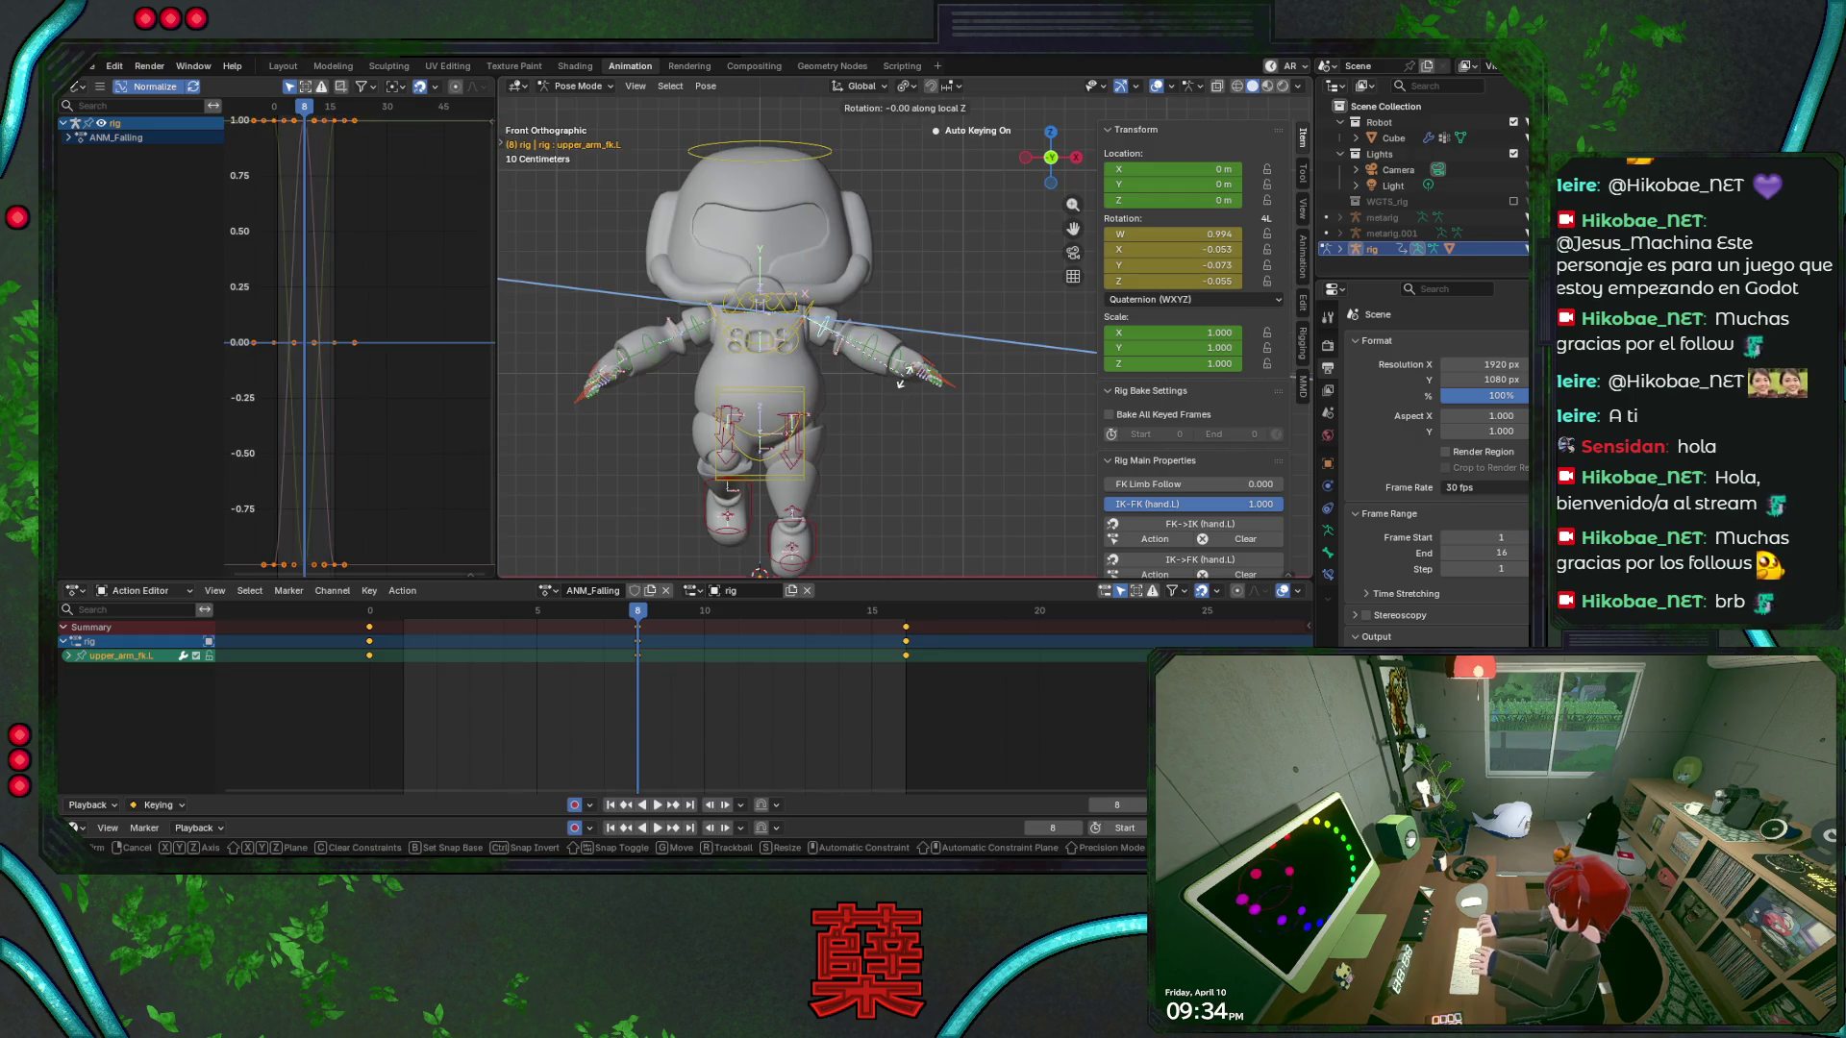
{"action": "left_click", "coordinate": [1010, 320]}
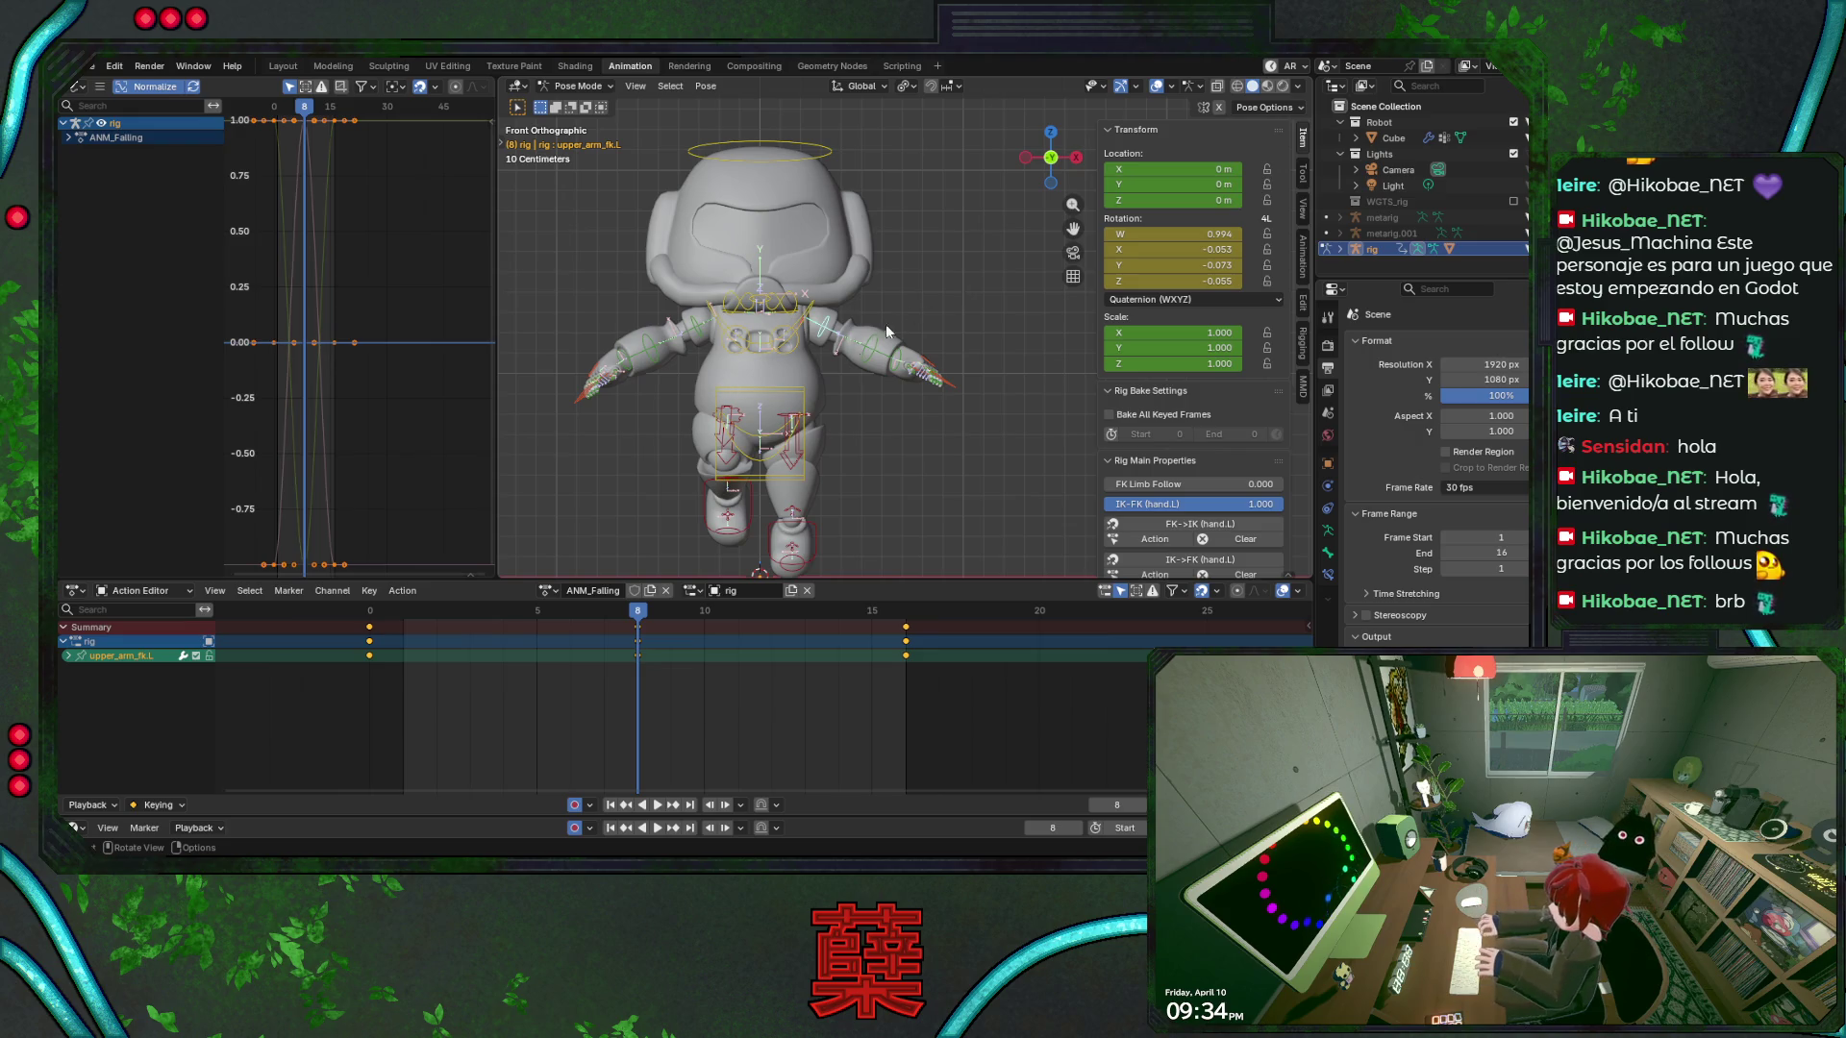
Redo the left upper-arm rotation around global Z for the mid-fall pose and play it back
{"action": "key", "text": "r"}
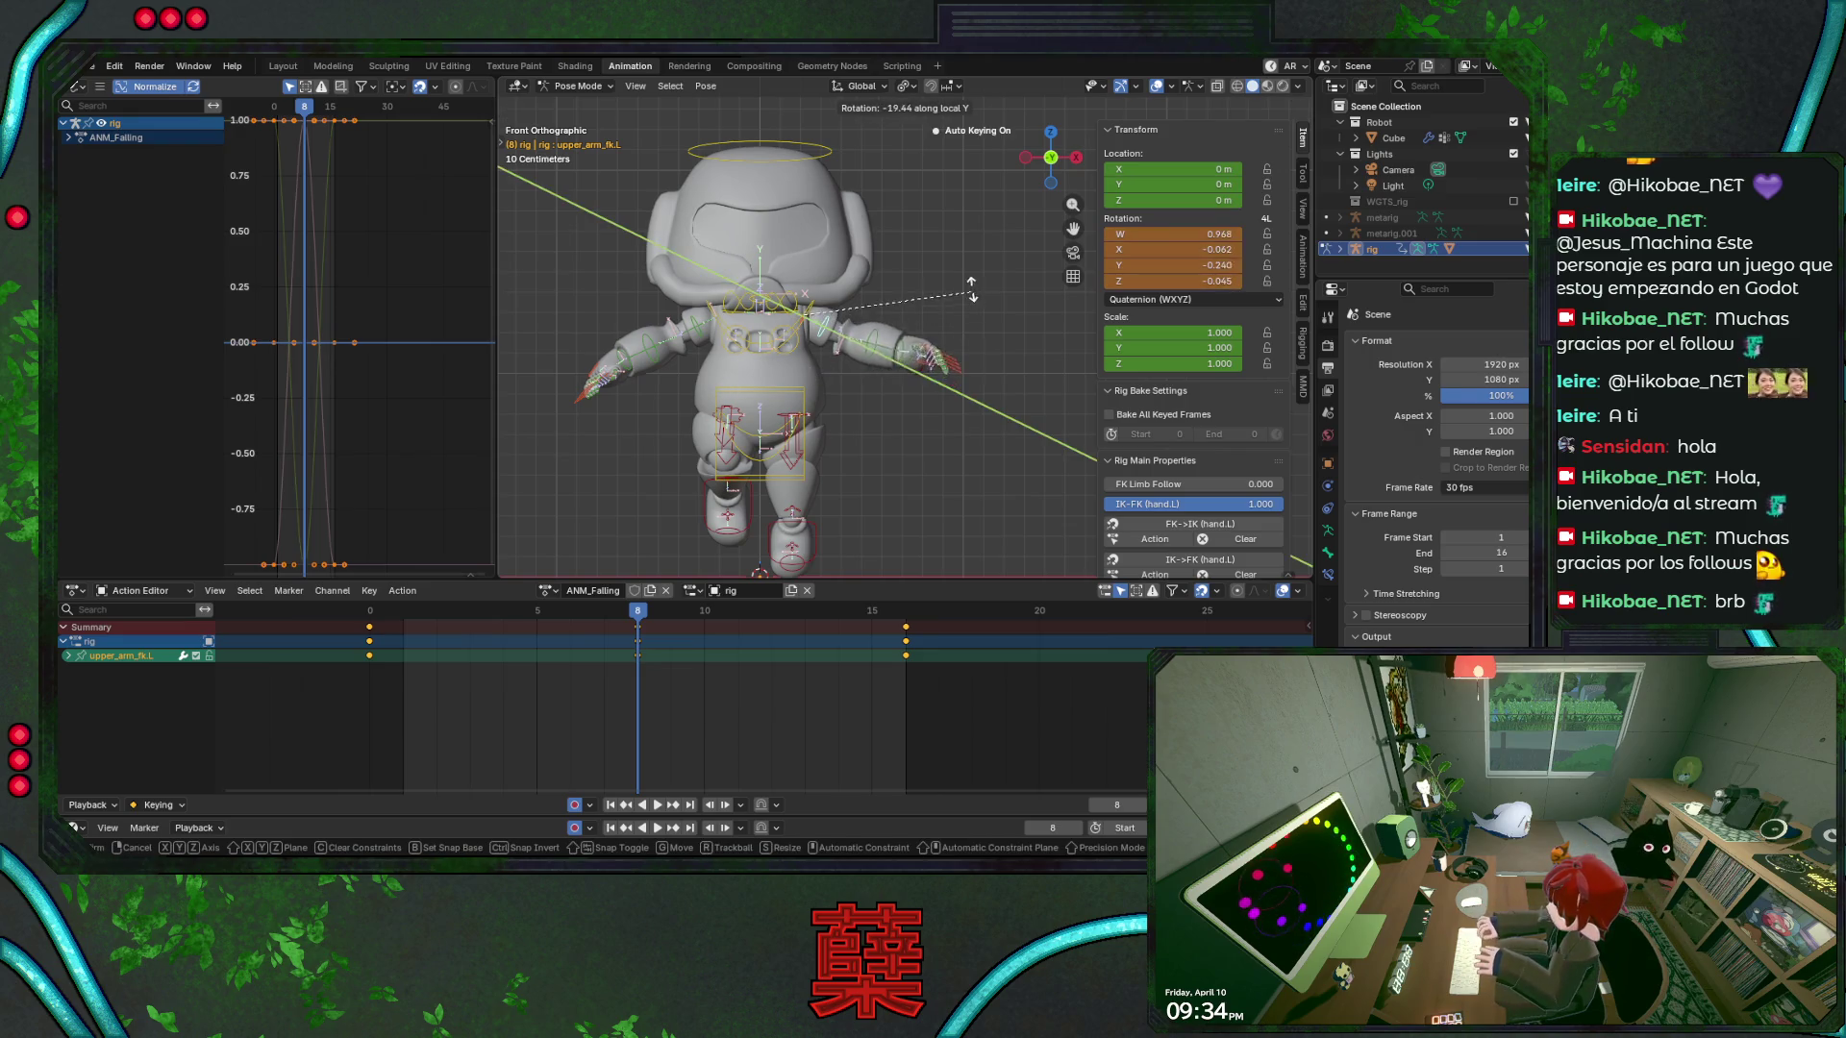
{"action": "key", "text": "Escape"}
{"action": "middle_click_drag", "start_coordinate": [847, 379], "coordinate": [878, 331]}
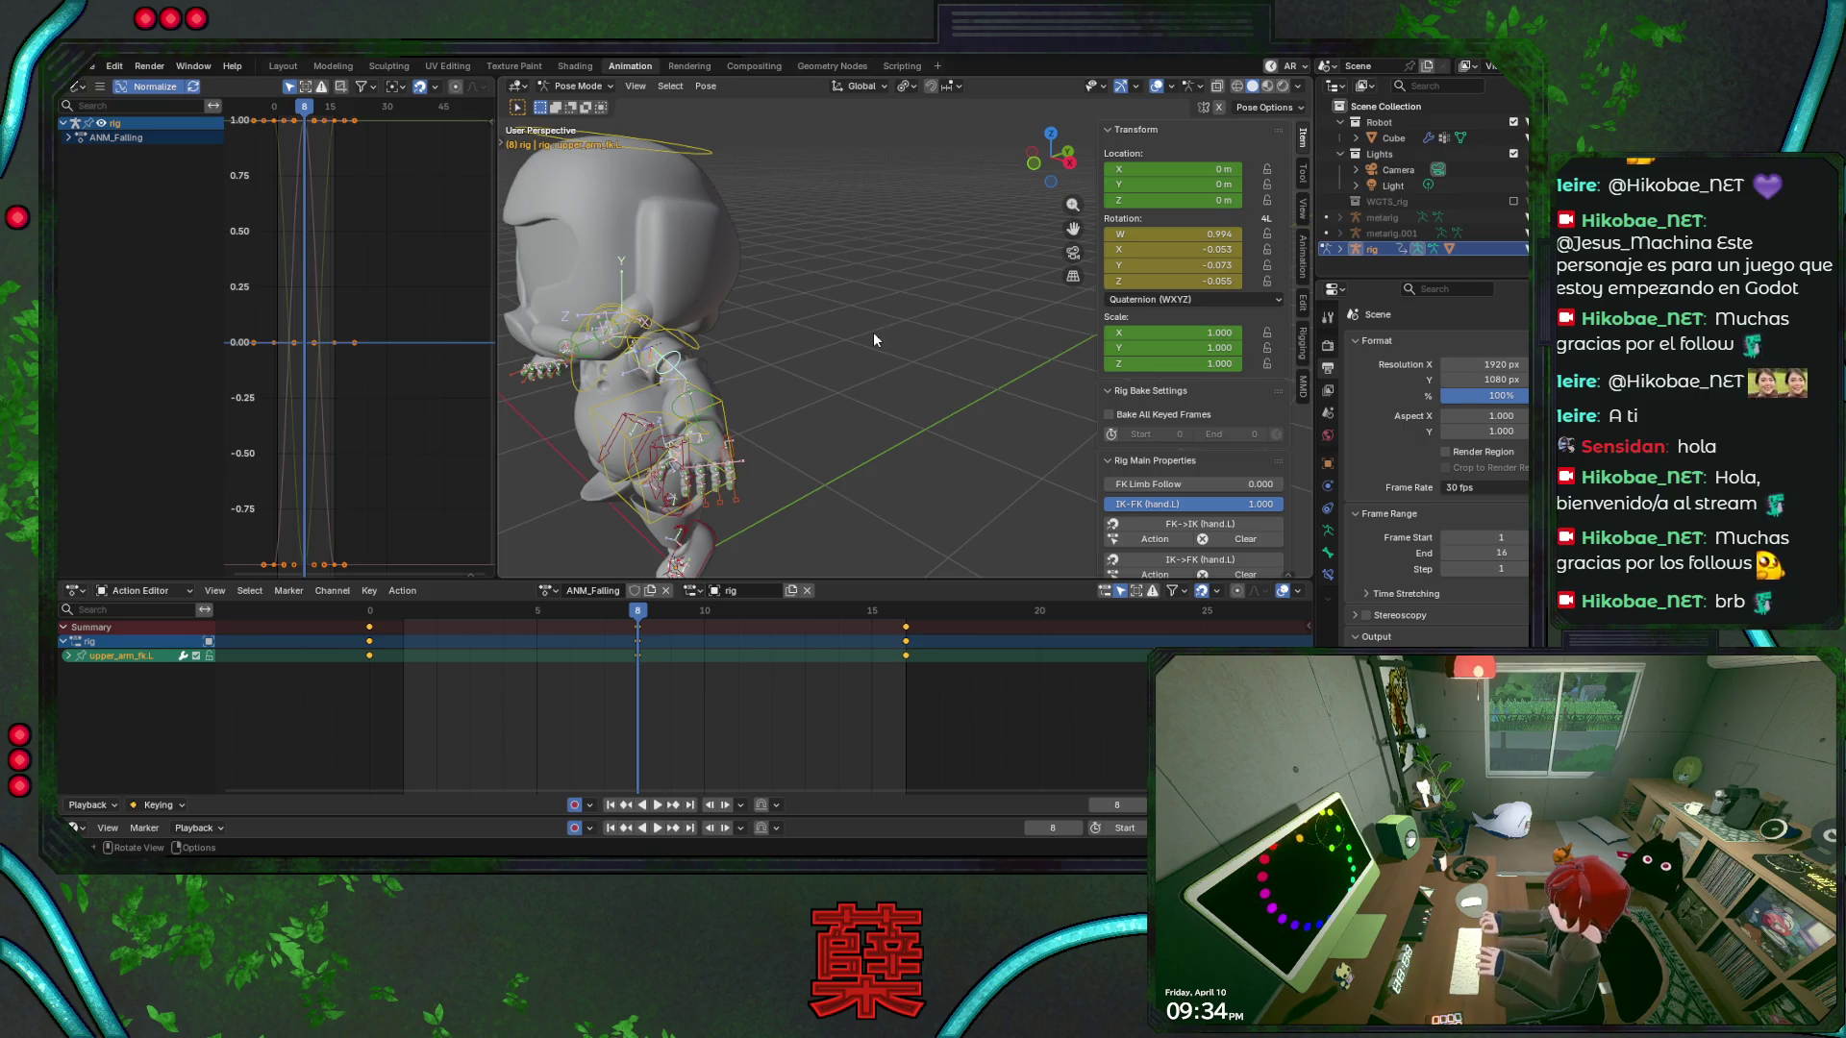
{"action": "key", "text": "r"}
{"action": "key", "text": "z"}
{"action": "key", "text": "z"}
{"action": "key", "text": "z"}
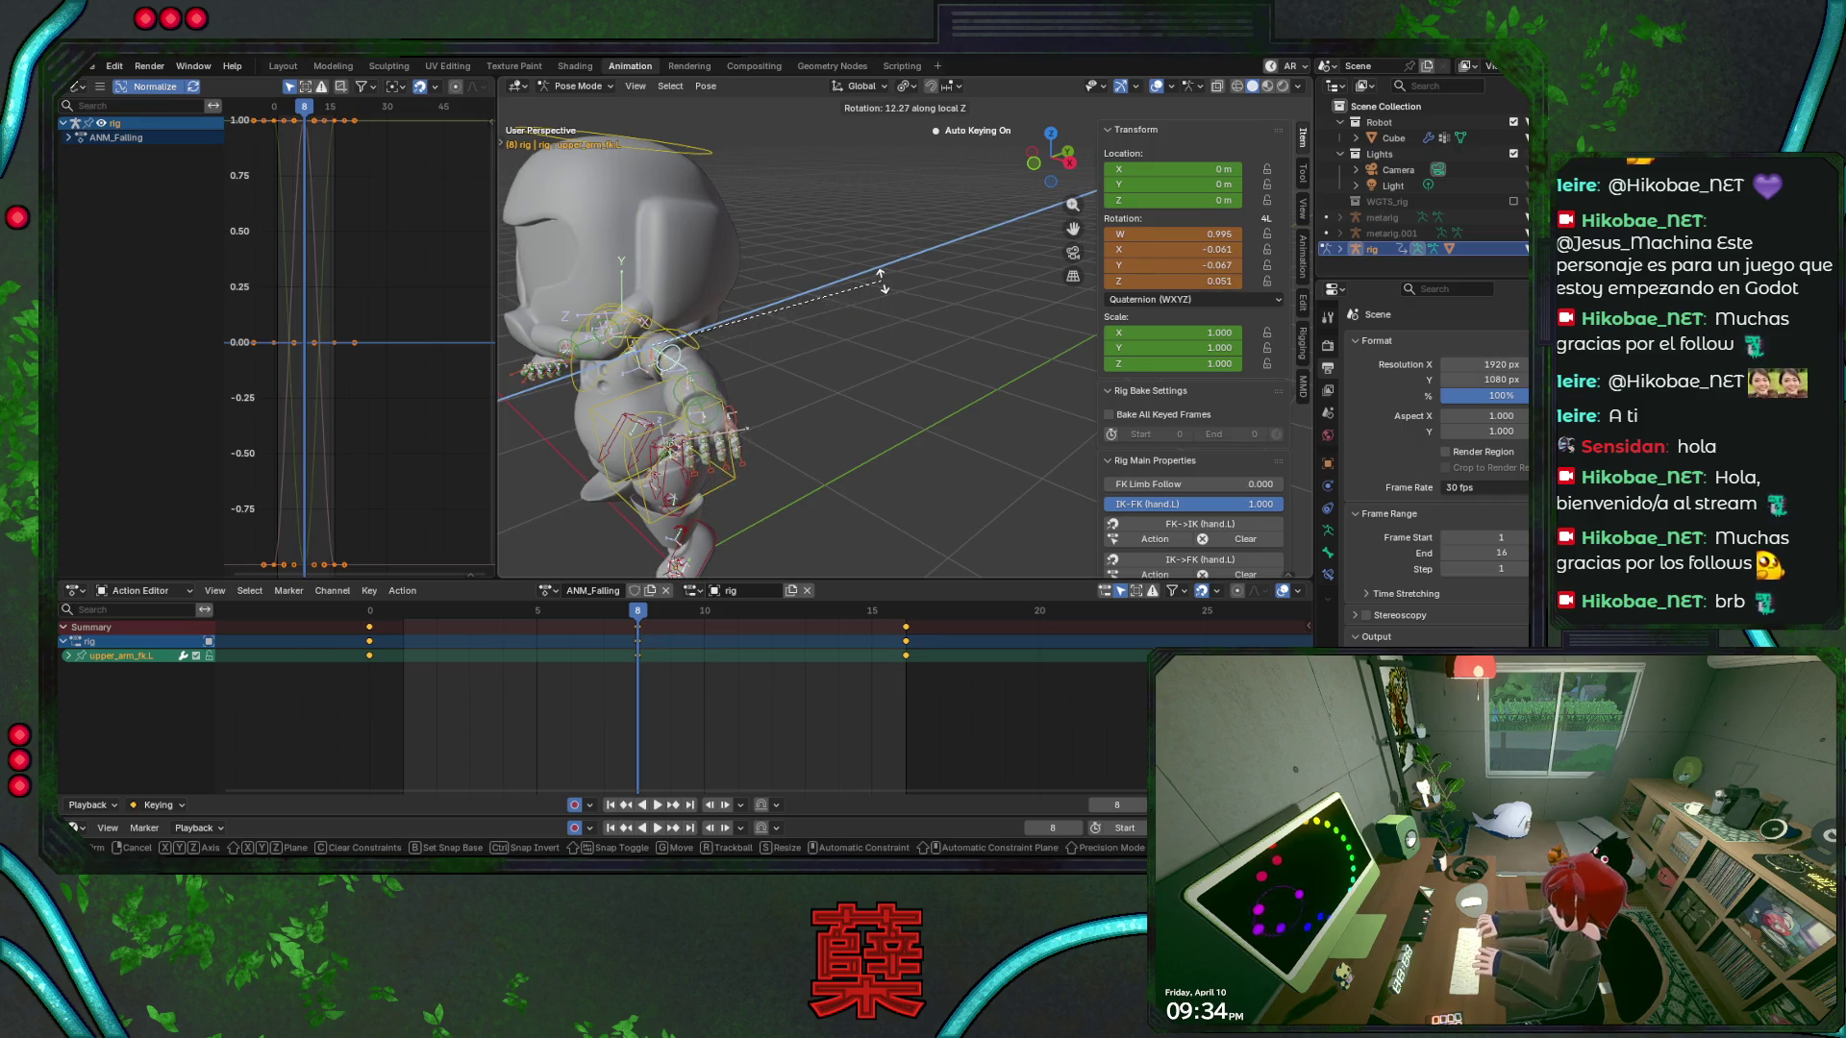
{"action": "key", "text": "KP_1"}
{"action": "key", "text": "z"}
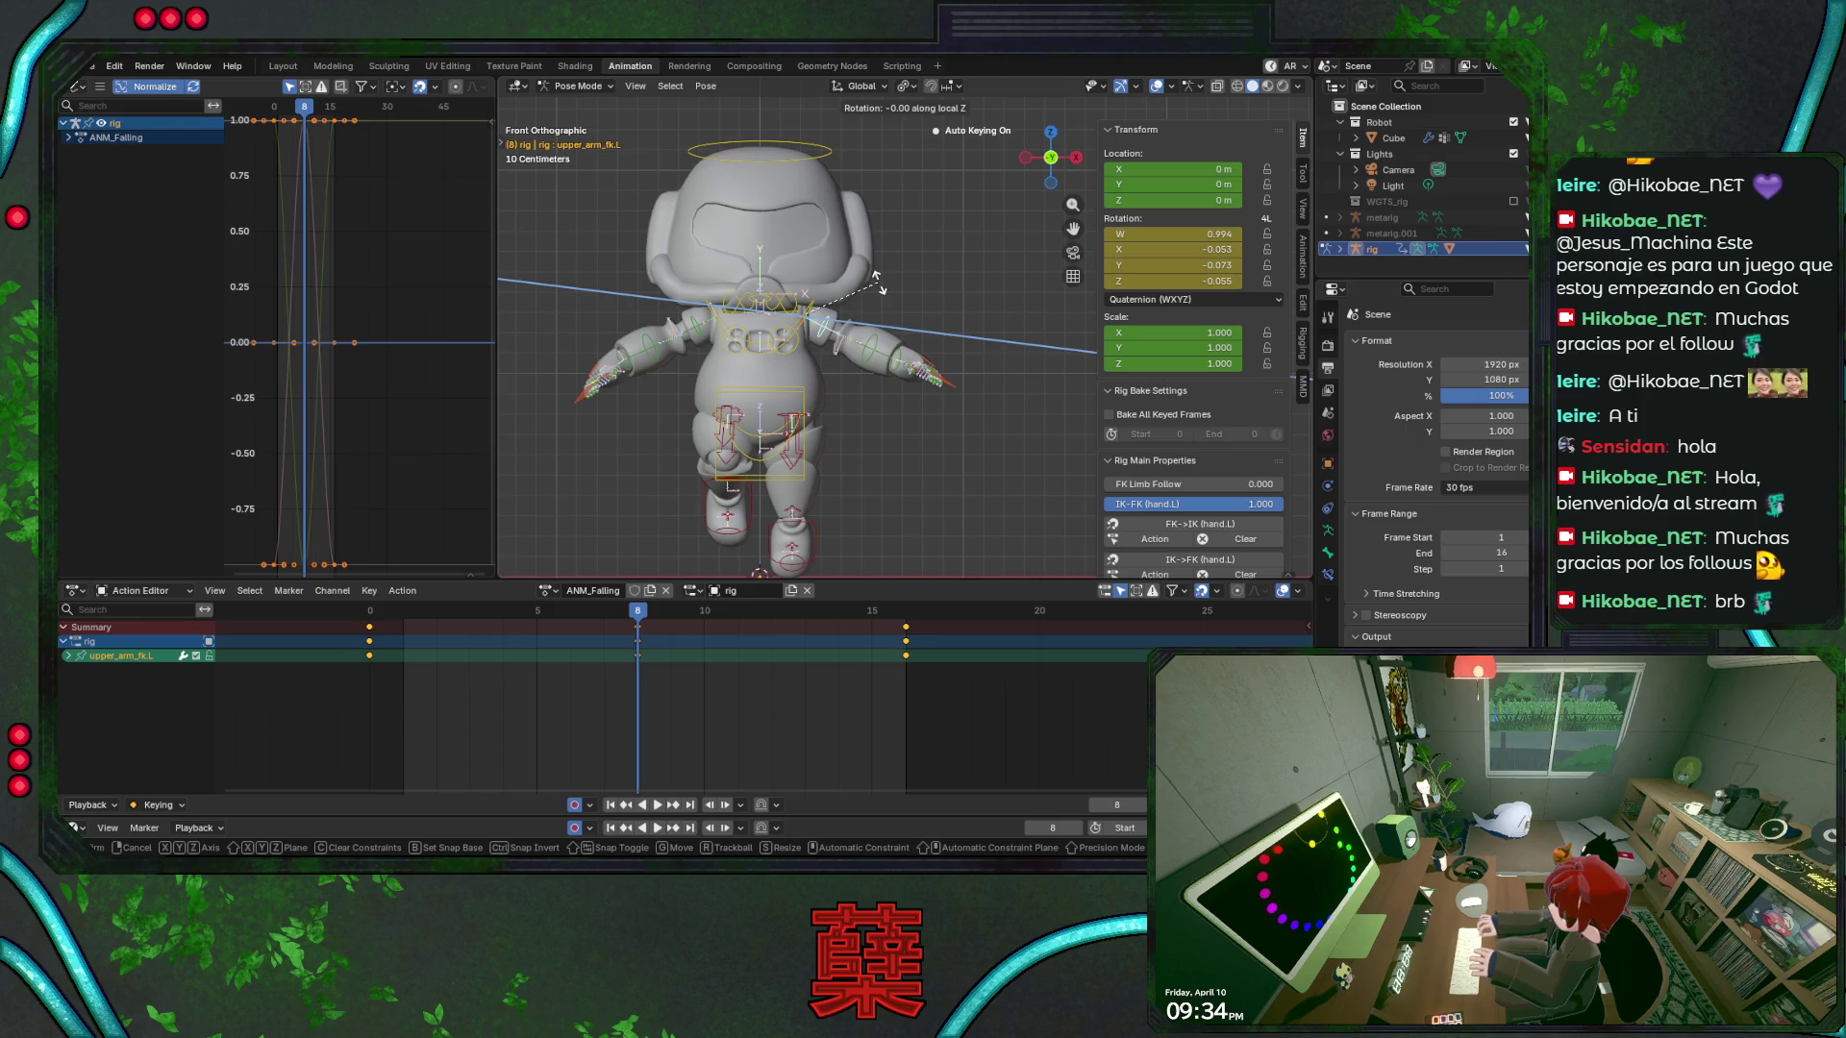
{"action": "left_click", "coordinate": [1157, 146]}
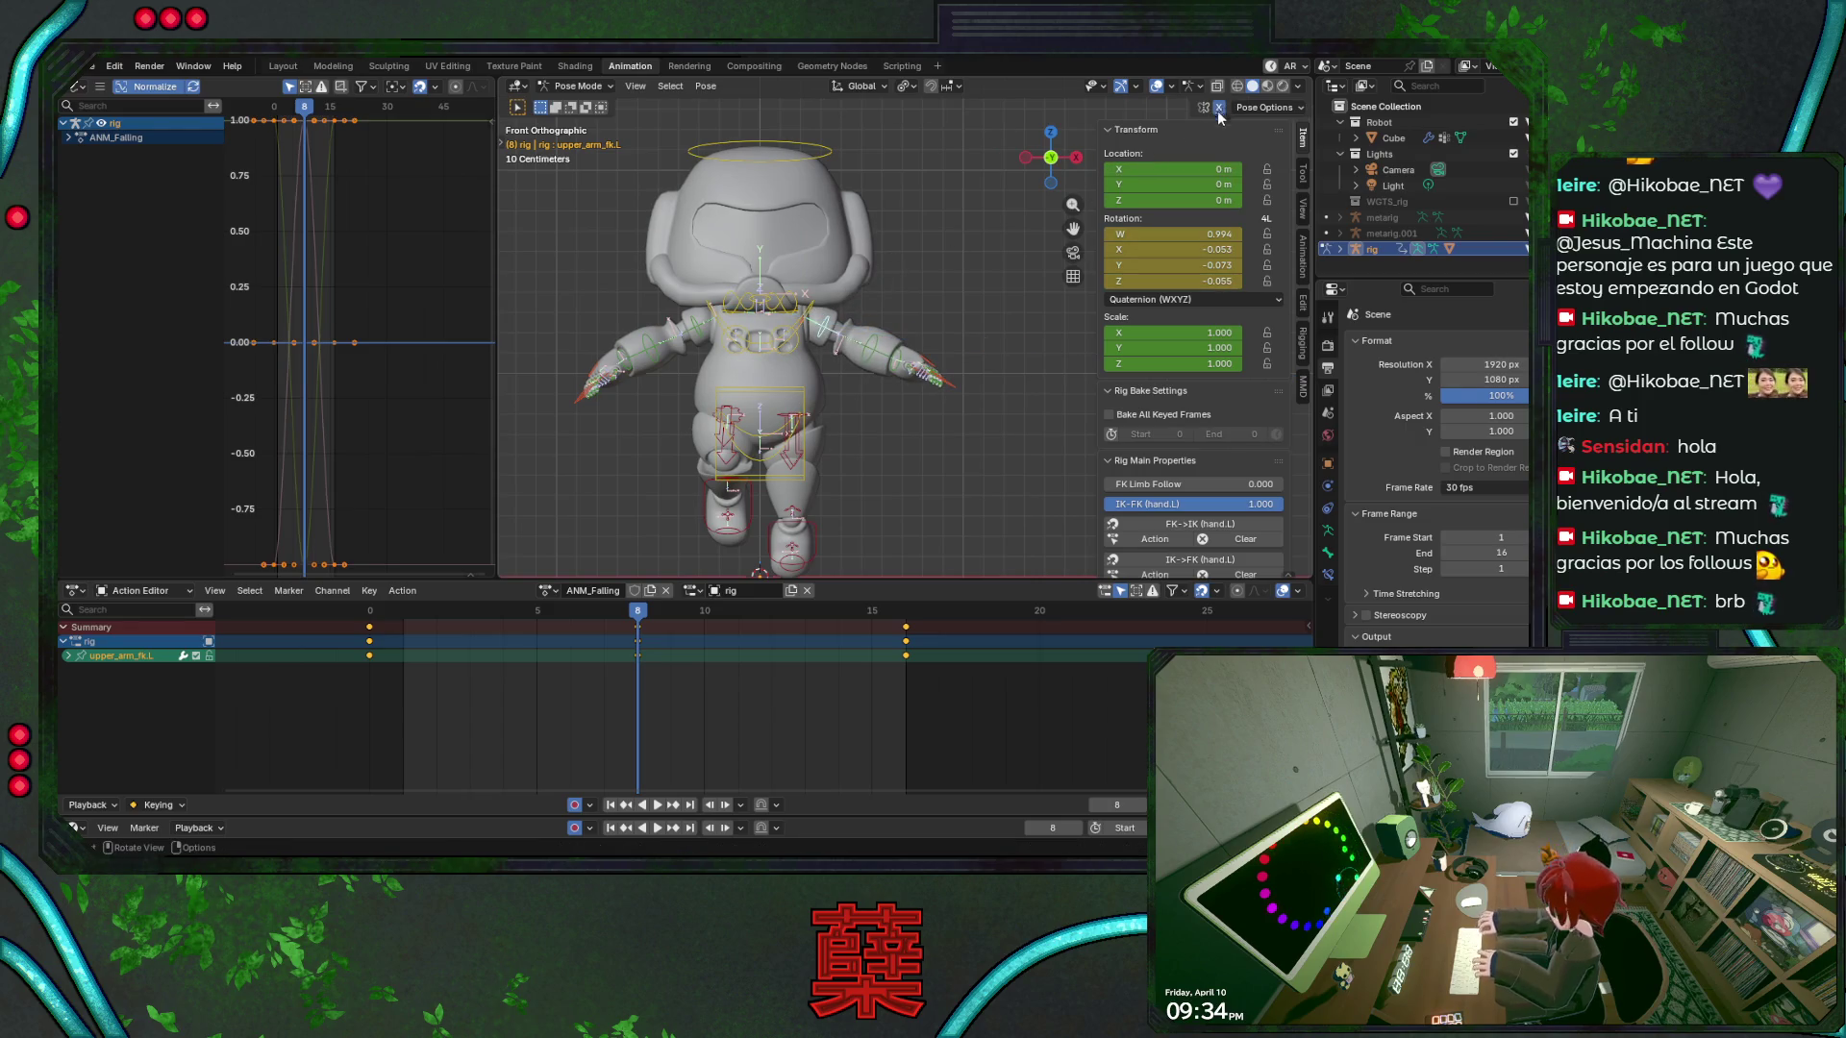
{"action": "key", "text": "r"}
{"action": "left_click", "coordinate": [619, 635]}
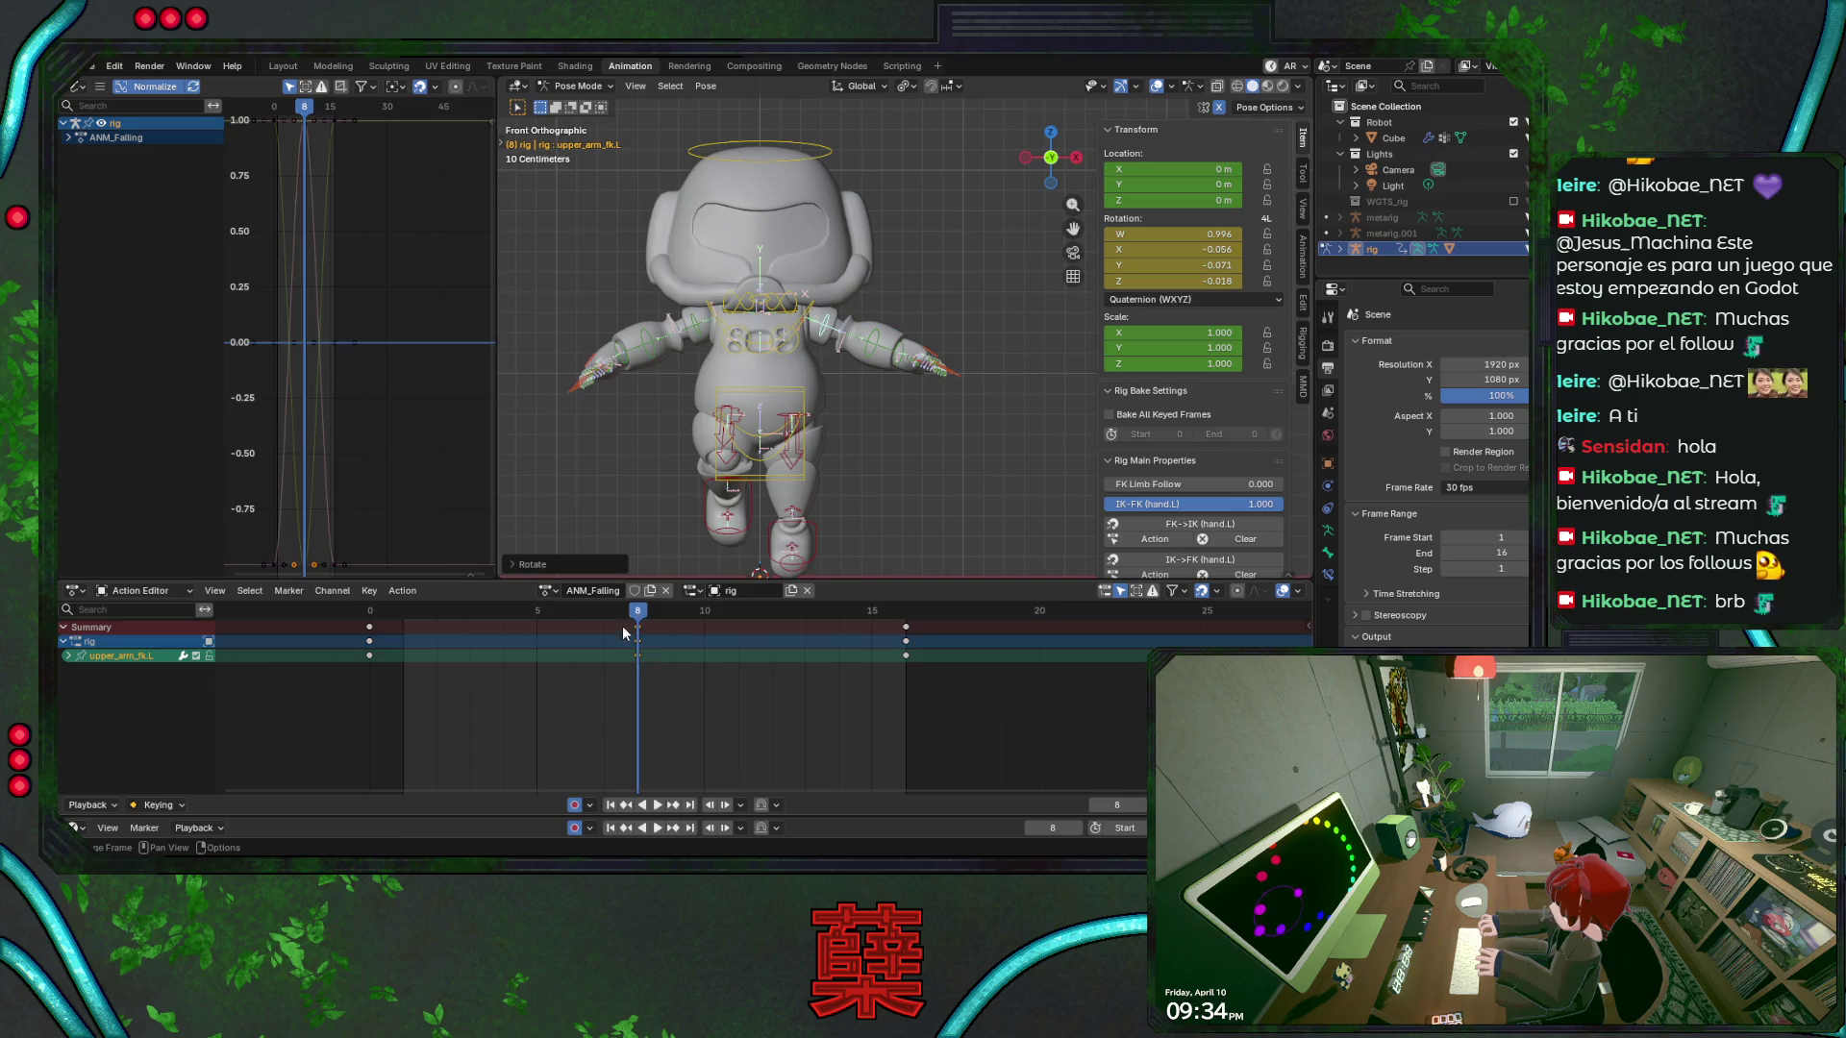
{"action": "key", "text": "space"}
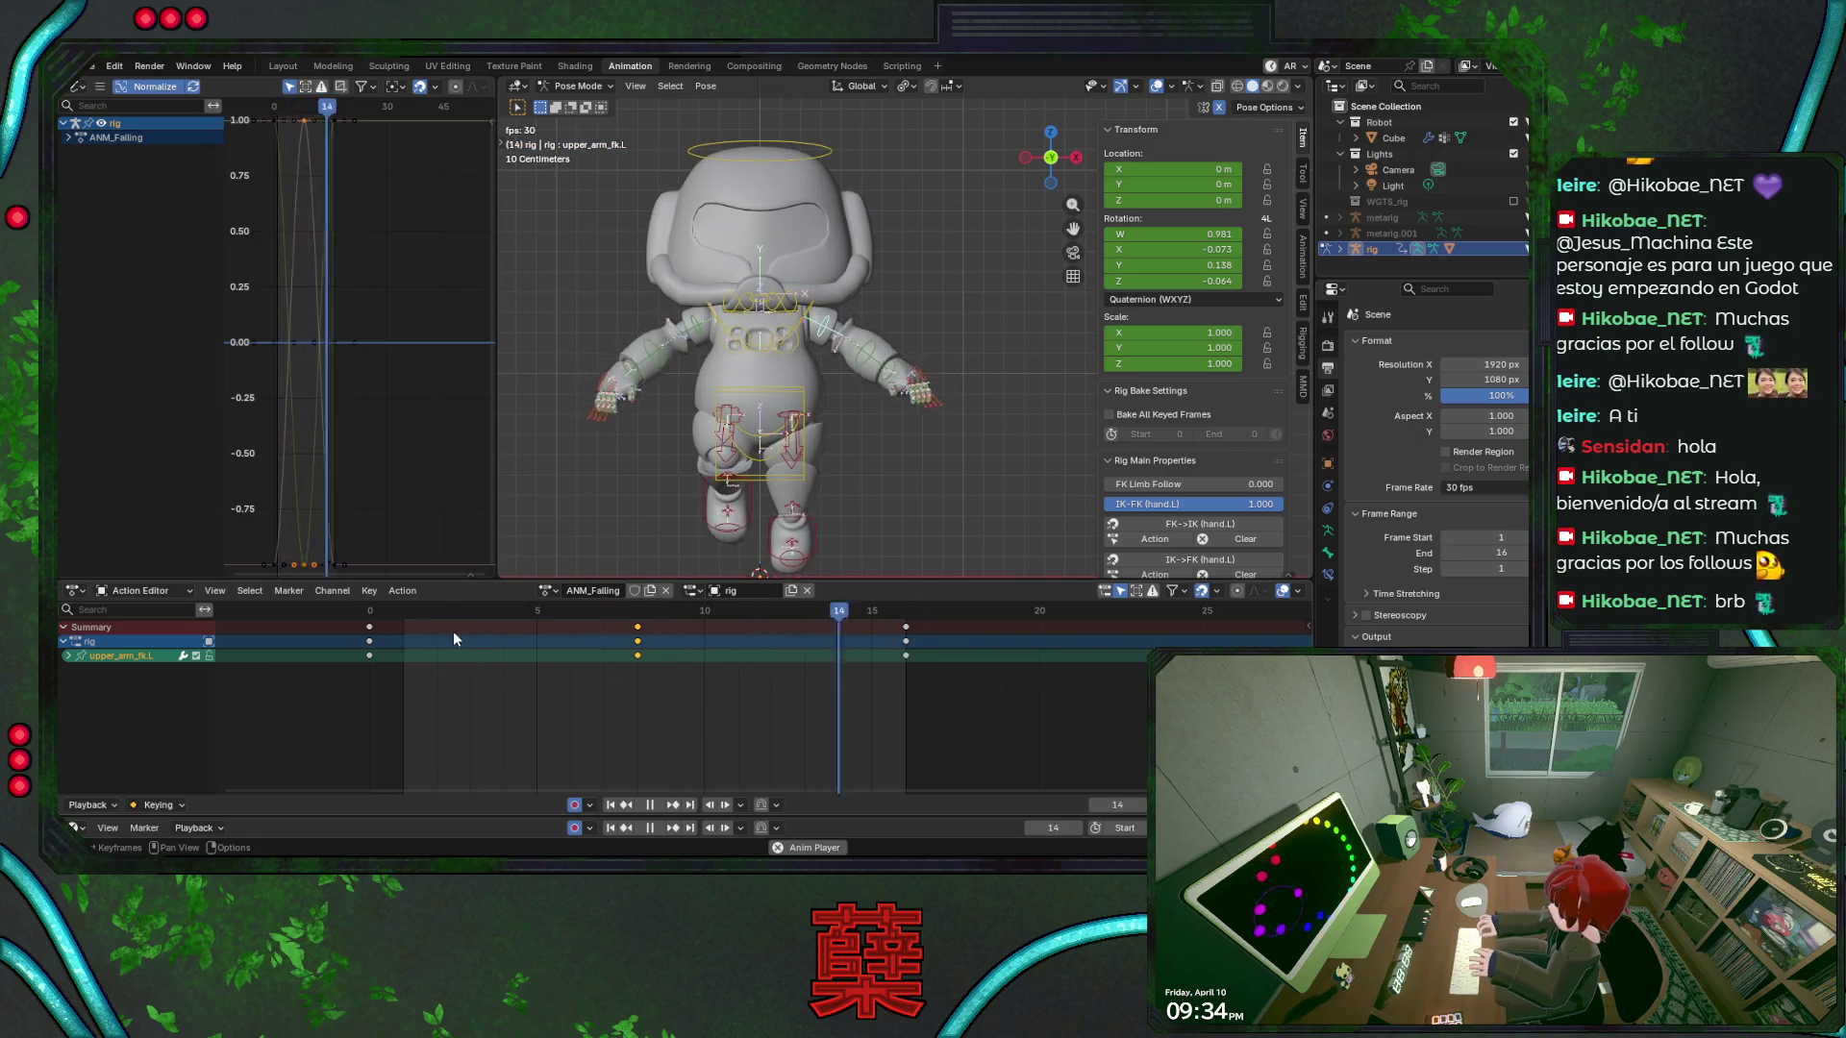
Inspect the falling robot from right, front, back and an angled view without overlays
{"action": "scroll", "coordinate": [869, 396], "scroll_direction": "down", "scroll_amount": 2}
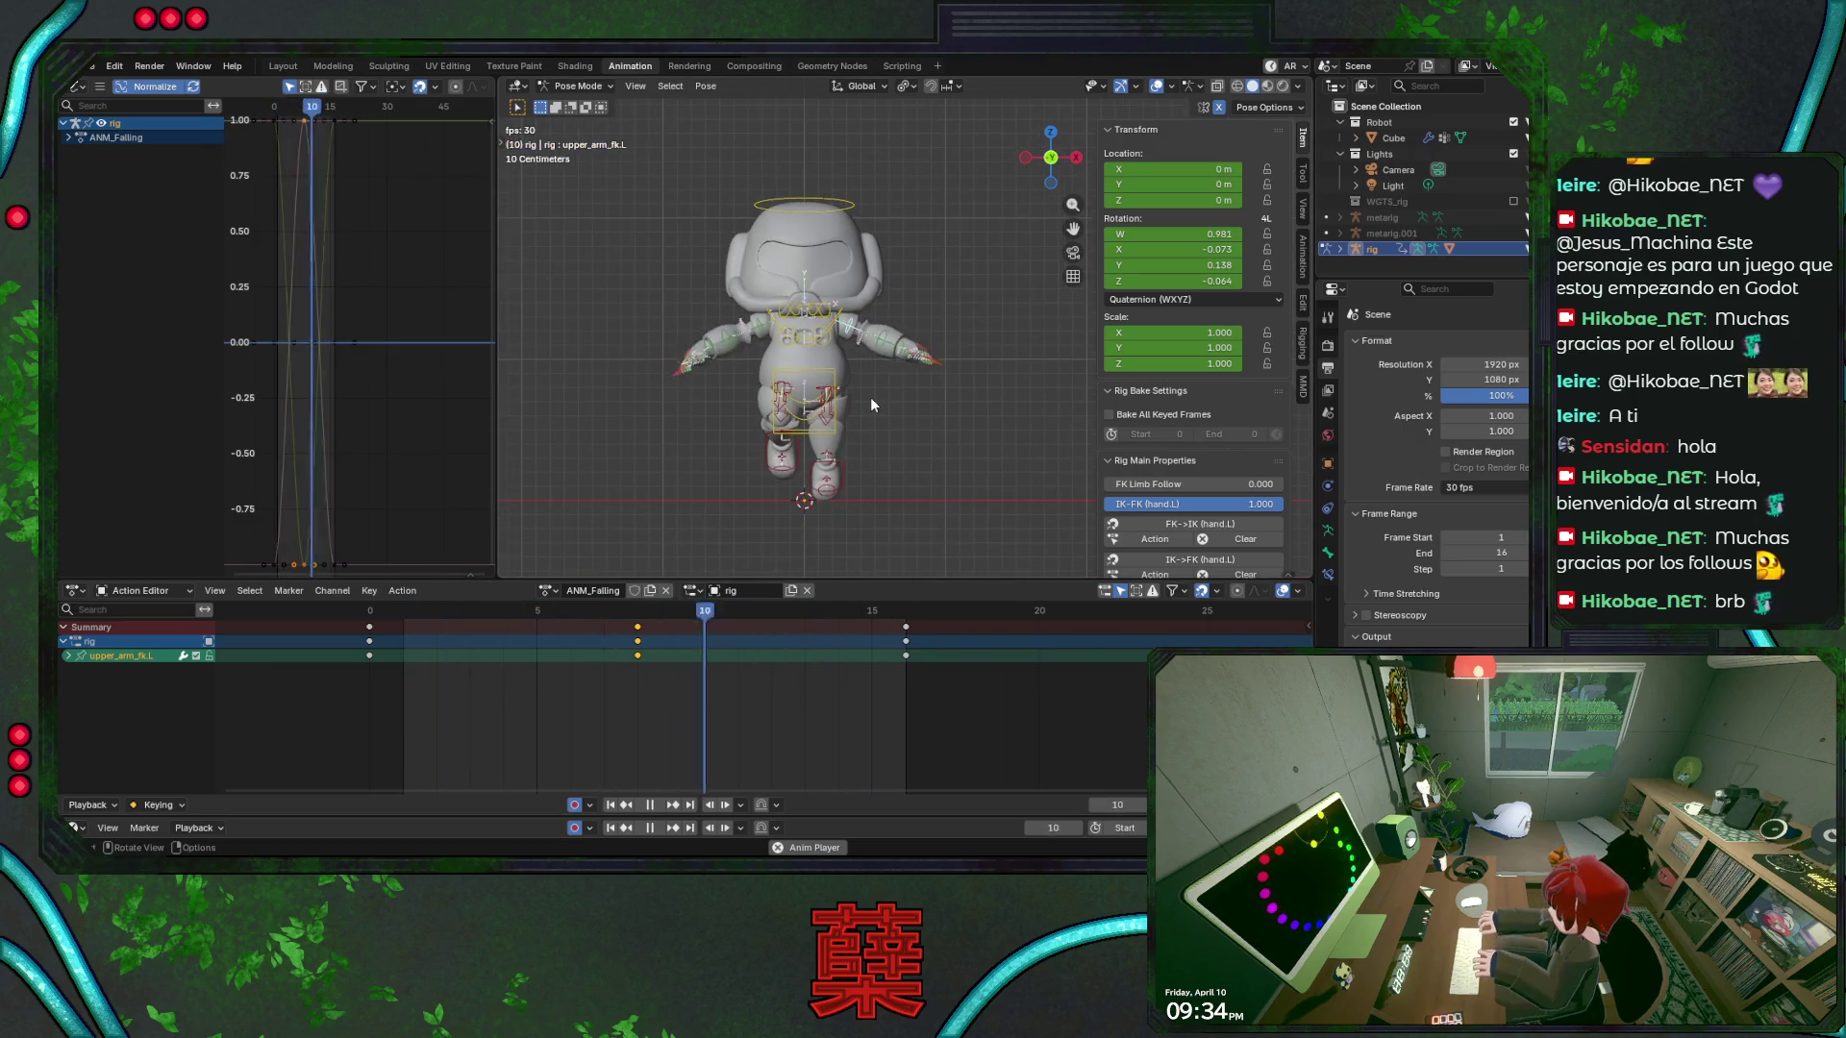
{"action": "key", "text": "KP_3"}
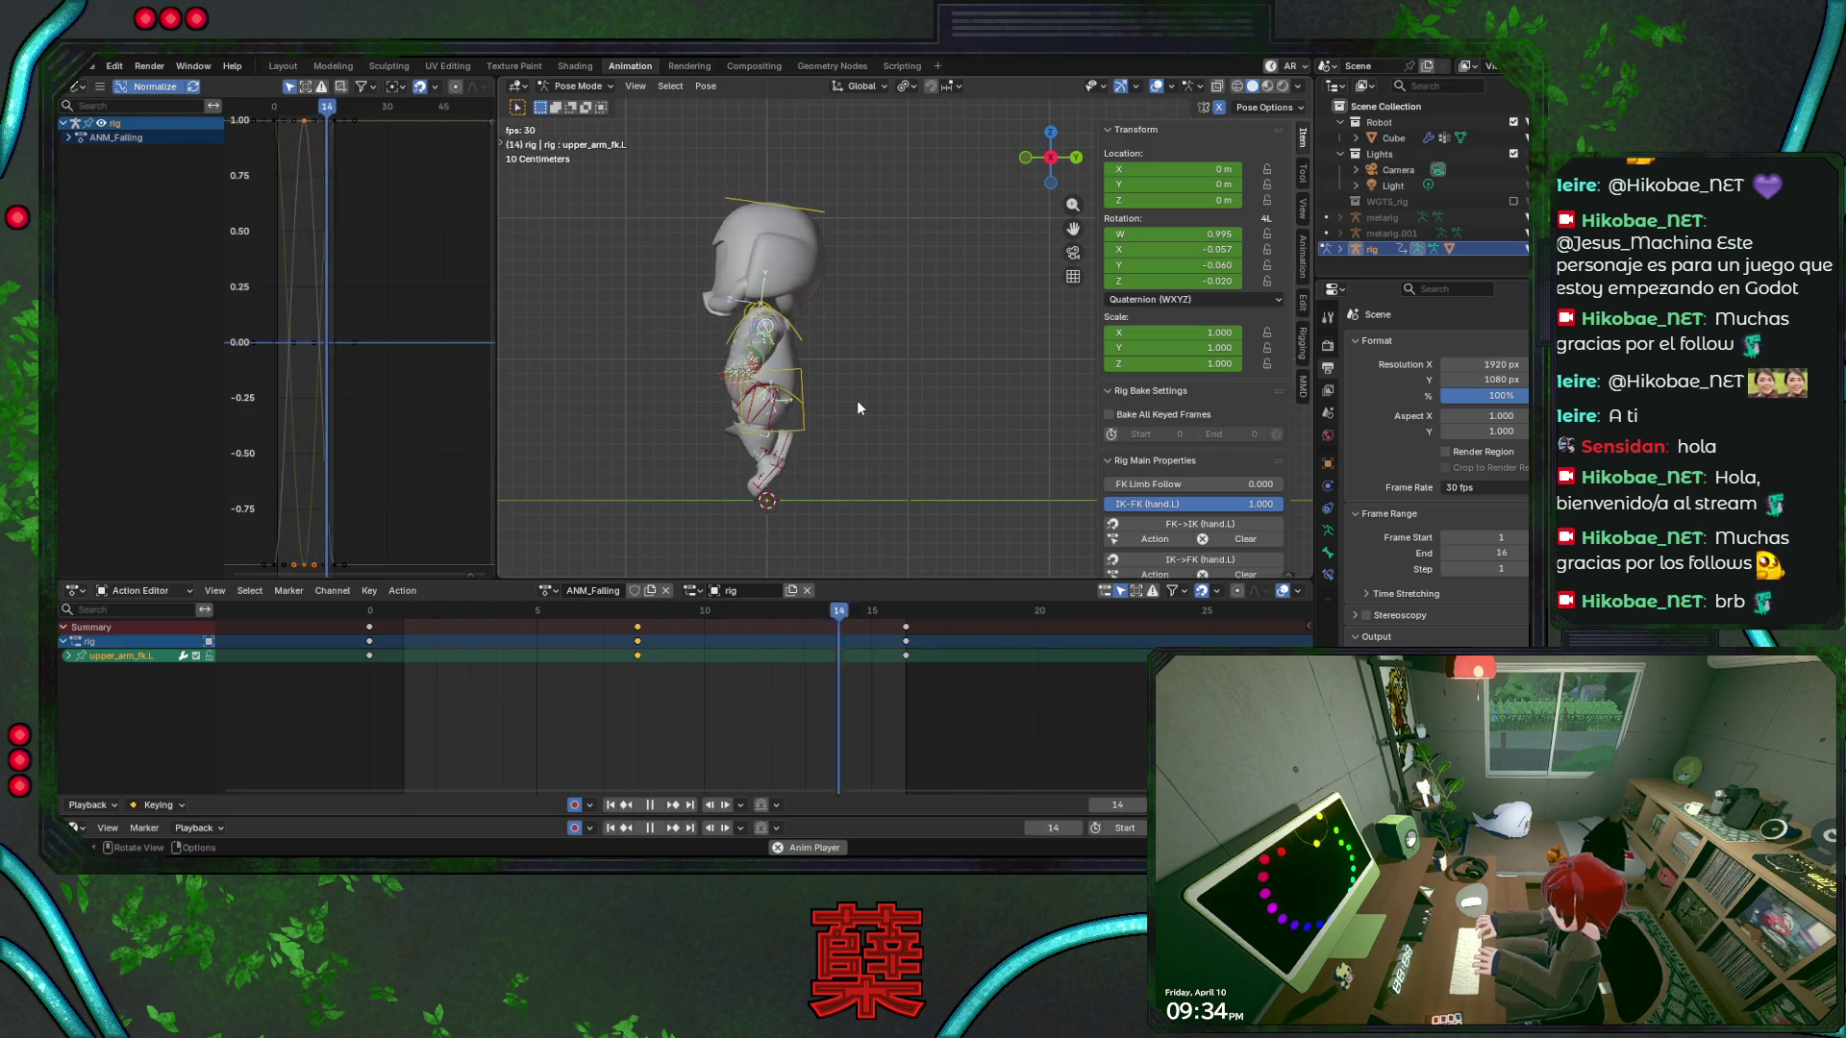
{"action": "key", "text": "KP_1"}
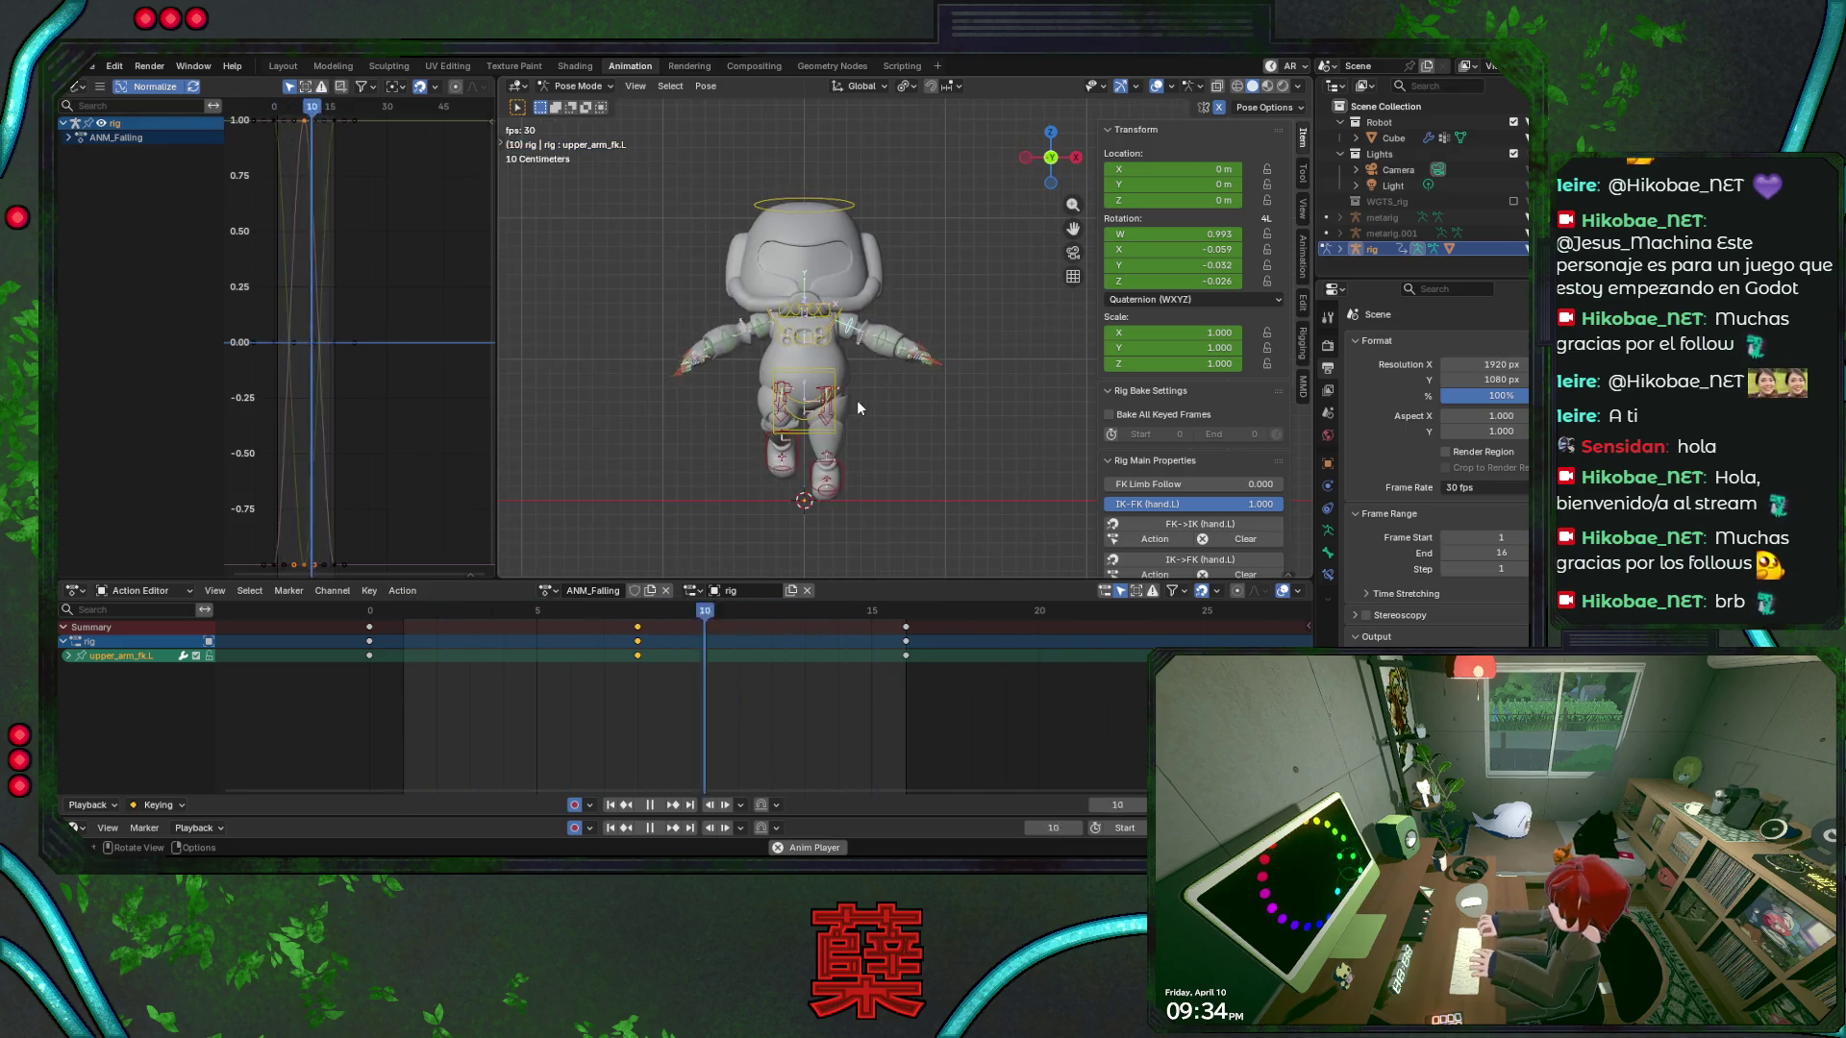
{"action": "key", "text": "ctrl+KP_1"}
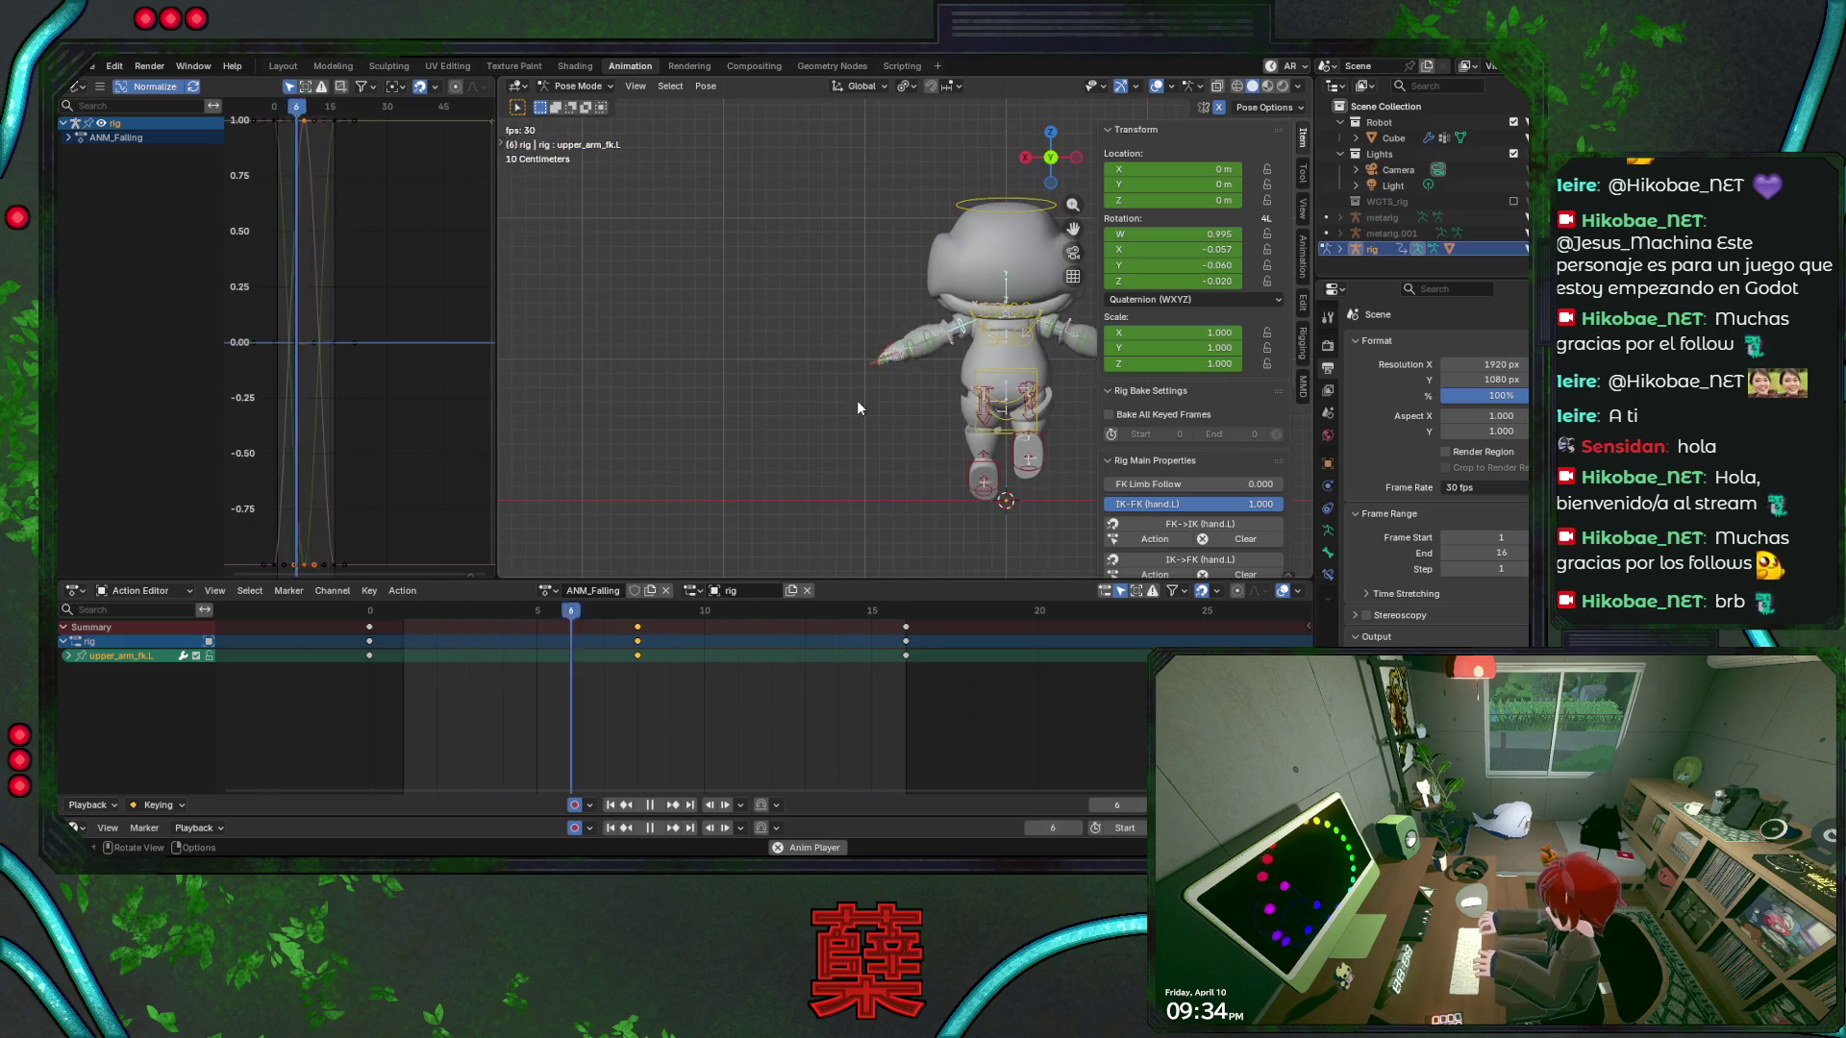
{"action": "key", "text": "Home"}
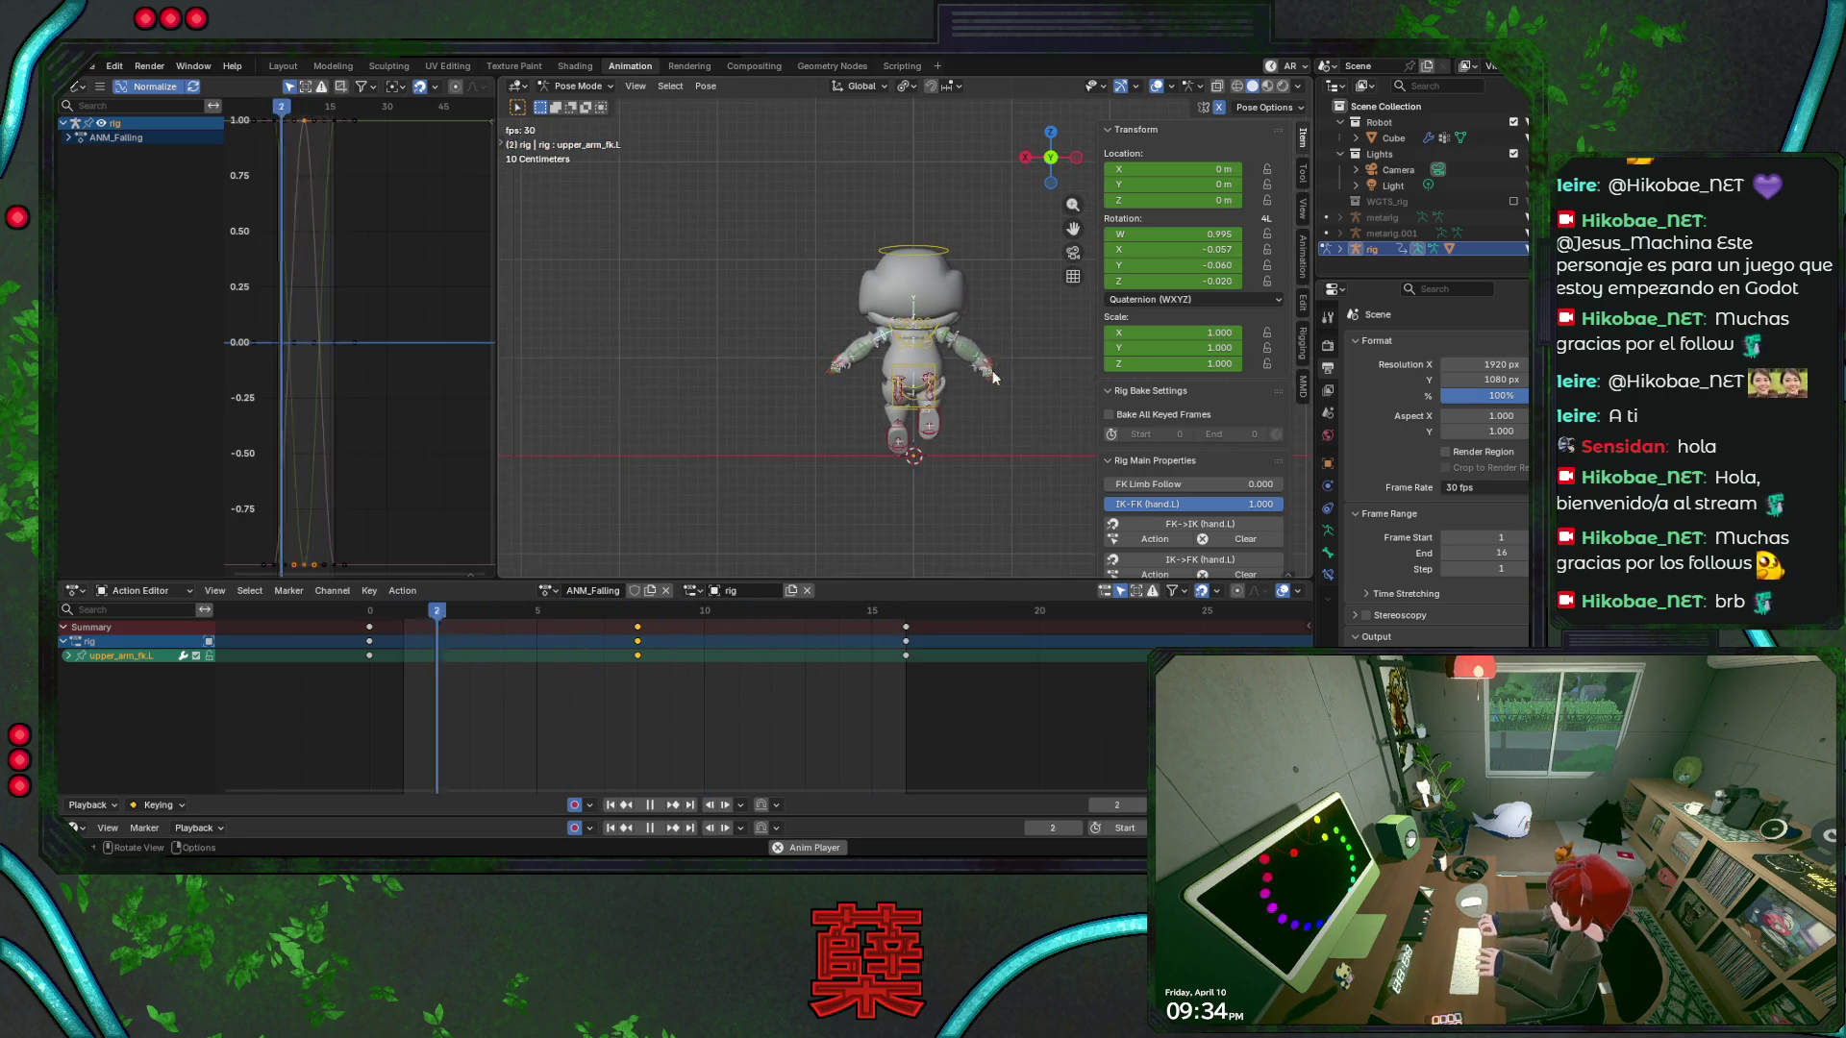
{"action": "key", "text": "shift+alt+z"}
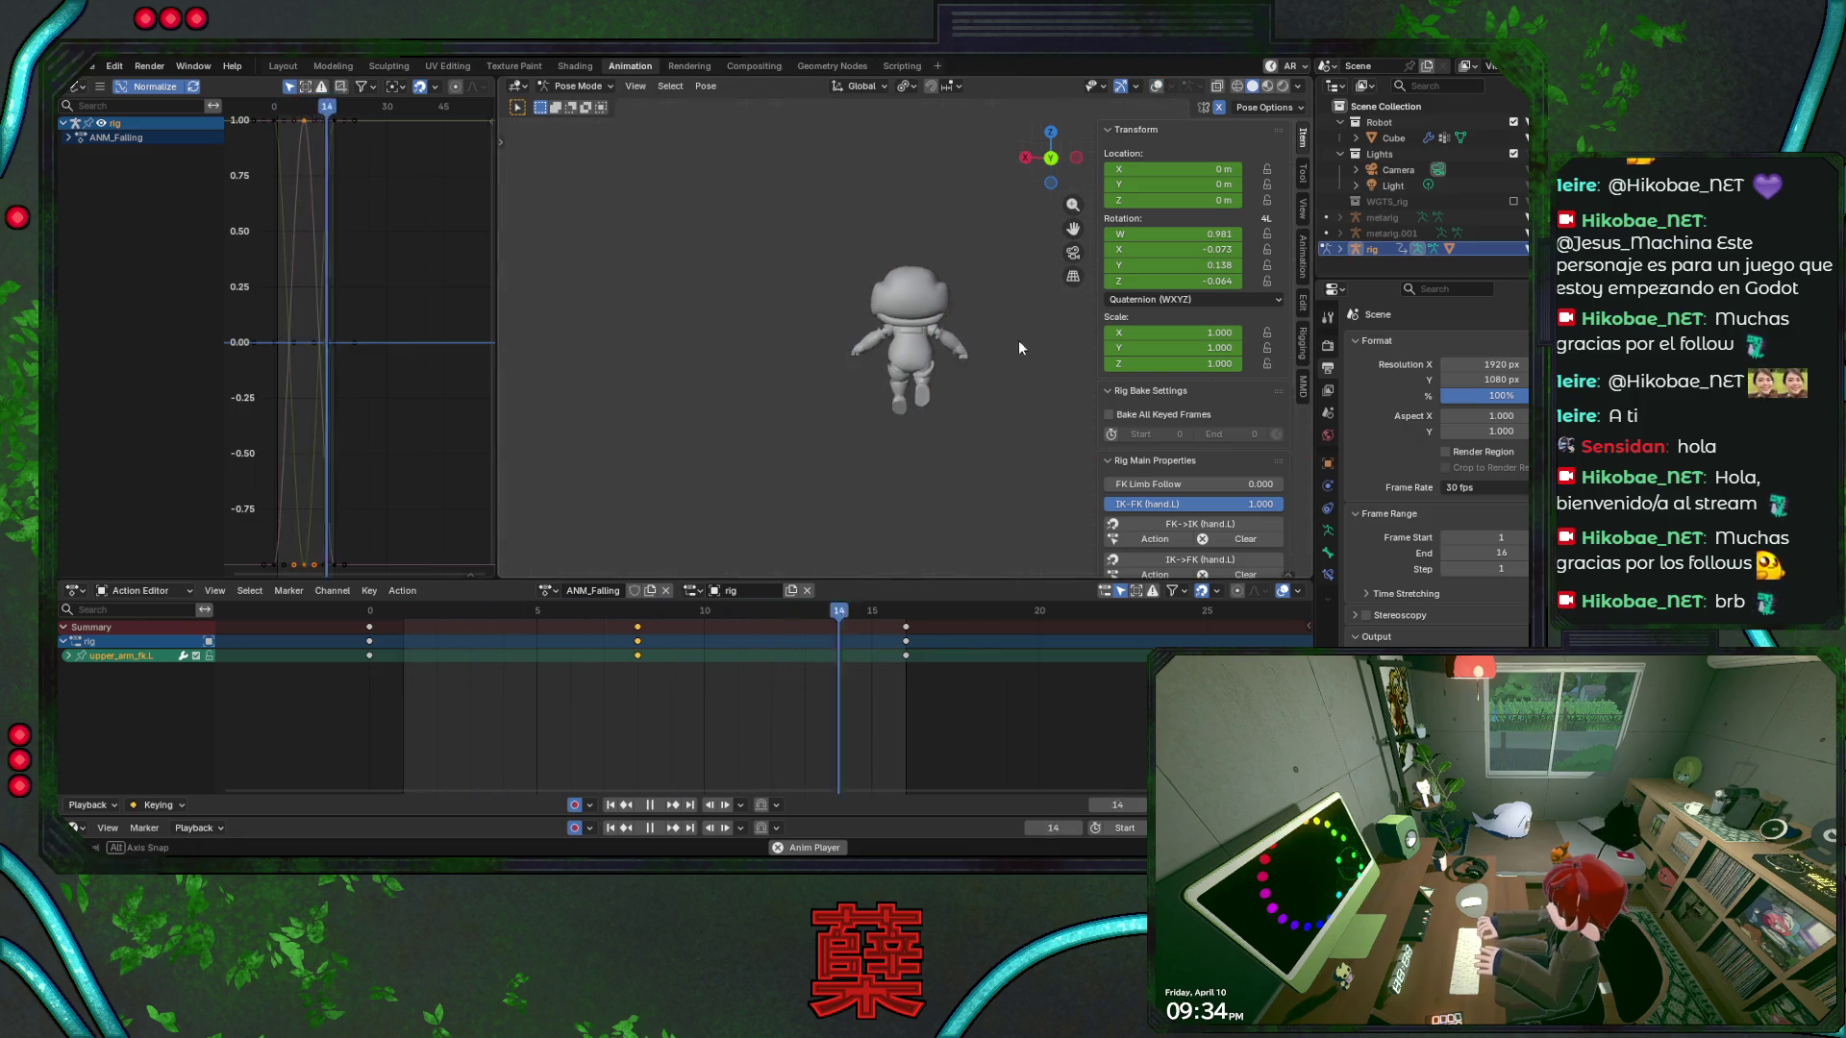
{"action": "mouse_move", "coordinate": [1025, 402]}
{"action": "middle_mouse_down"}
{"action": "mouse_move", "coordinate": [977, 417]}
{"action": "mouse_move", "coordinate": [1092, 403]}
{"action": "mouse_move", "coordinate": [864, 402]}
{"action": "mouse_move", "coordinate": [1076, 373]}
{"action": "mouse_move", "coordinate": [1028, 403]}
{"action": "middle_mouse_up"}
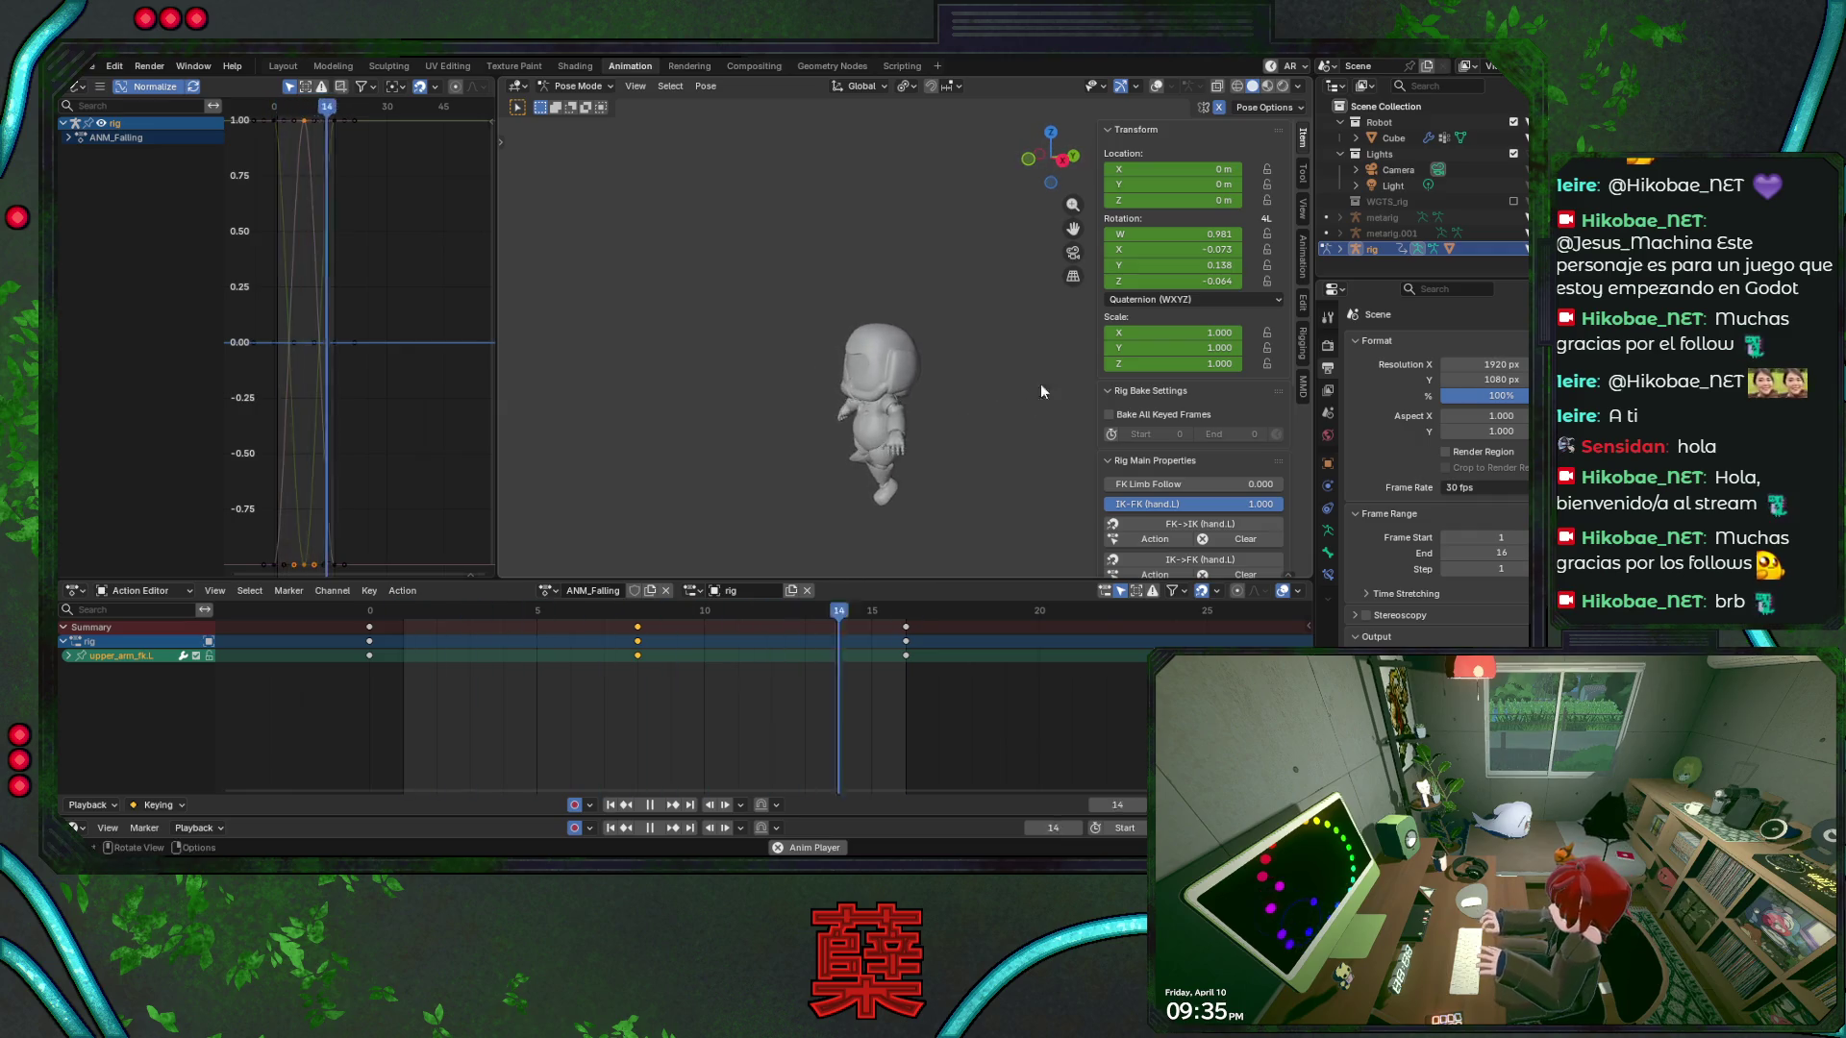
Return to the framed front view with bones shown, stop playback, and save BaseRobot.blend
{"action": "left_click", "coordinate": [1154, 87]}
{"action": "key", "text": "KP_1"}
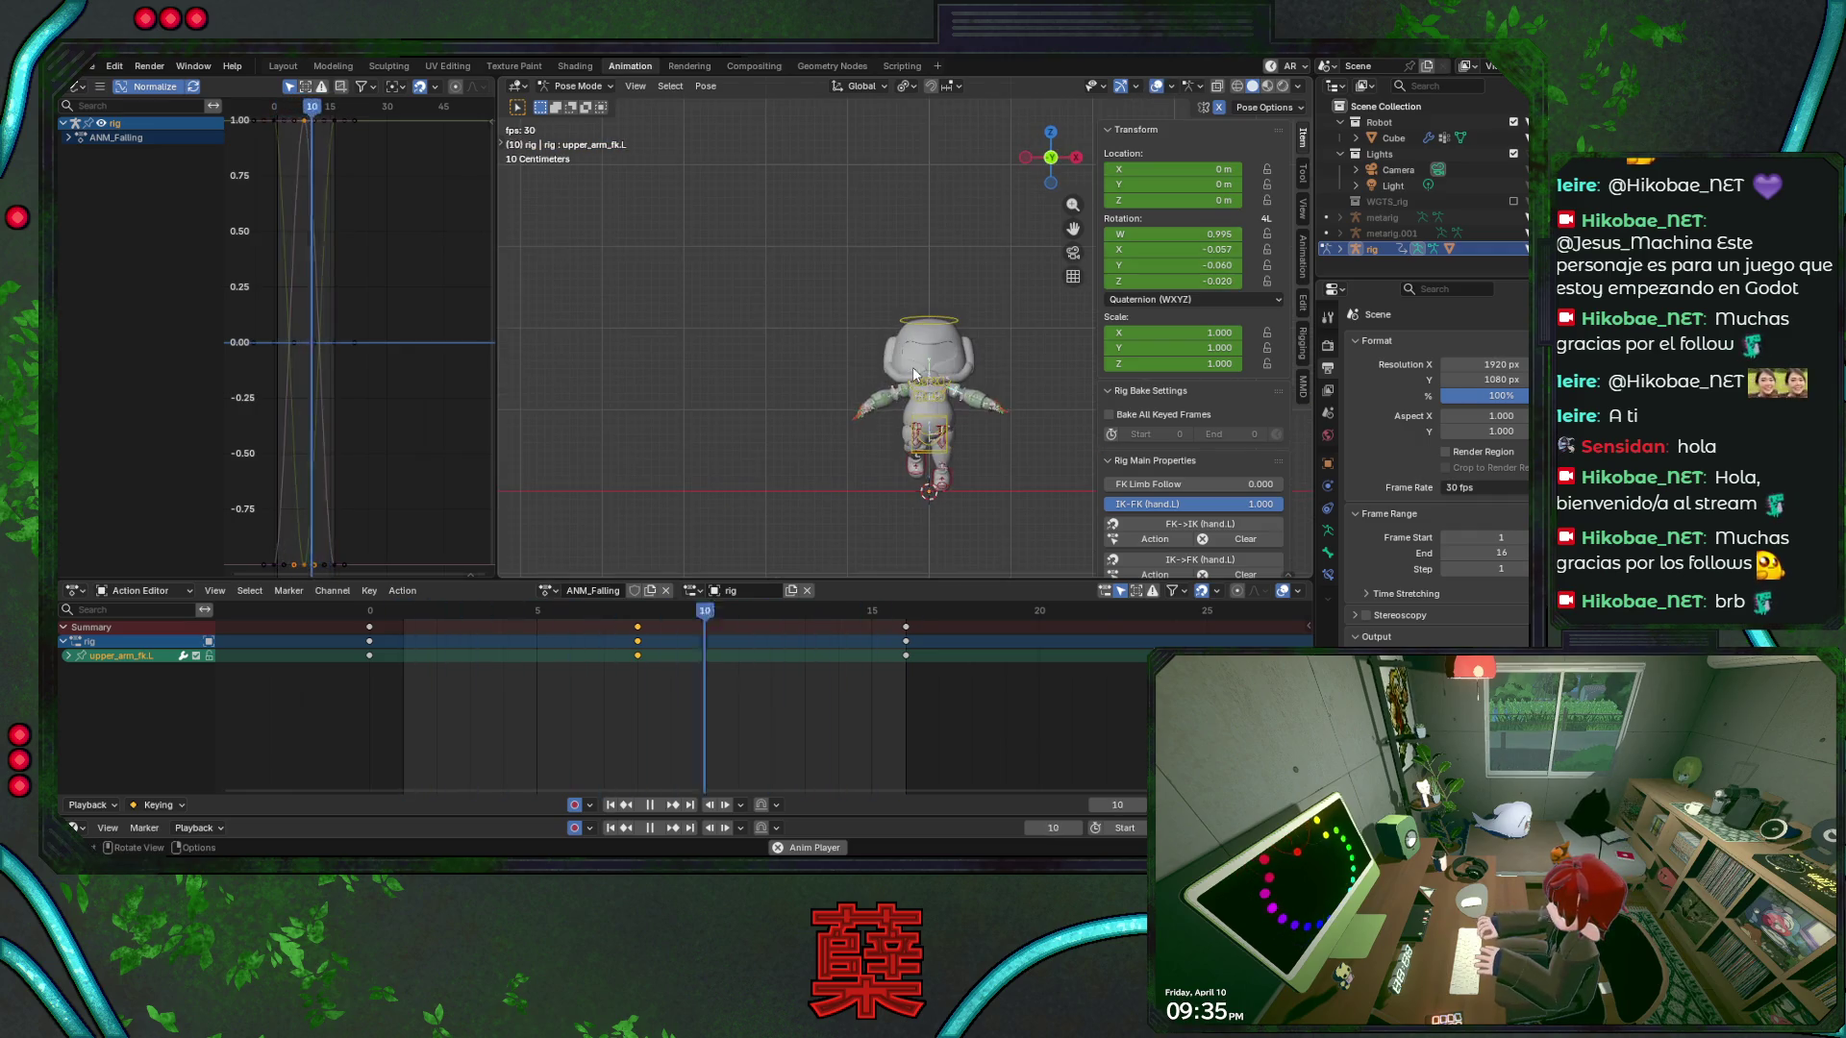
{"action": "key", "text": "space"}
{"action": "key", "text": "Home"}
{"action": "key", "text": "ctrl+s"}
{"action": "left_click_drag", "start_coordinate": [470, 609], "coordinate": [377, 620]}
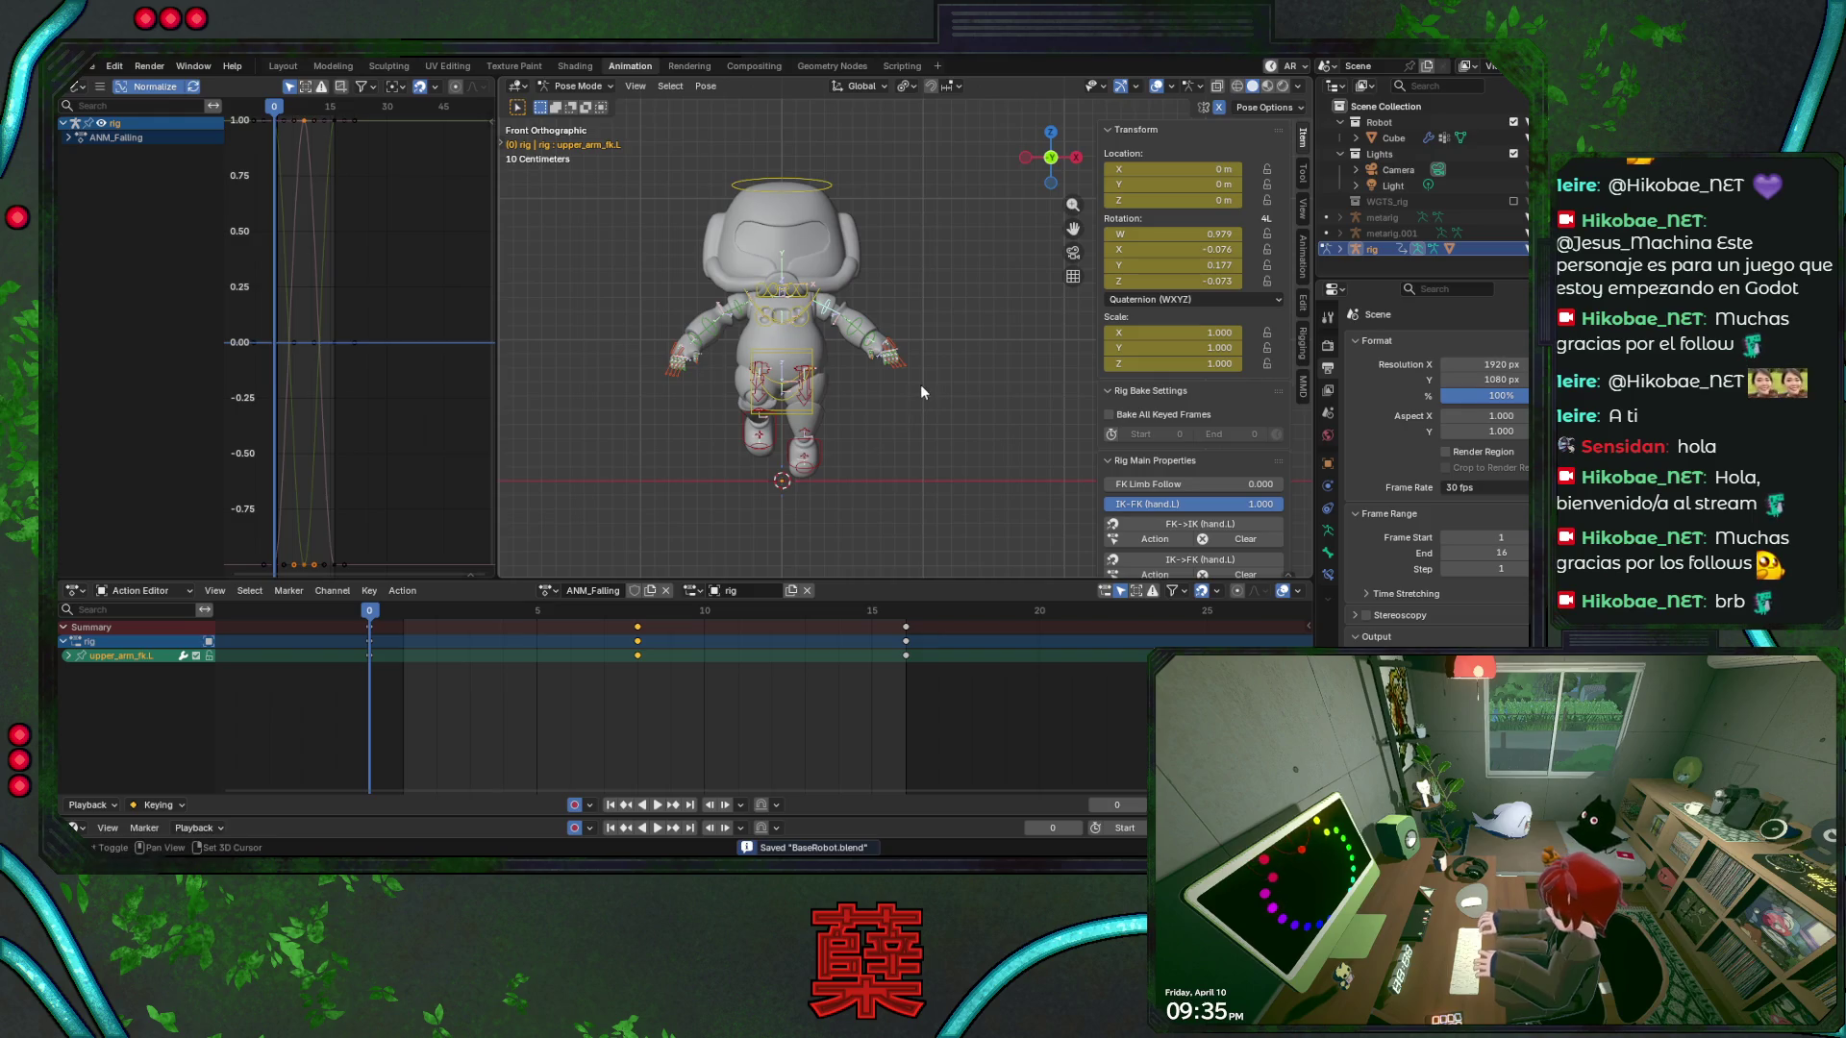
Centre the robot, select the torso control, and key it lifted upward
{"action": "middle_click_drag", "start_coordinate": [850, 445], "coordinate": [909, 389], "text": "shift"}
{"action": "scroll", "coordinate": [859, 445], "scroll_direction": "up", "scroll_amount": 2}
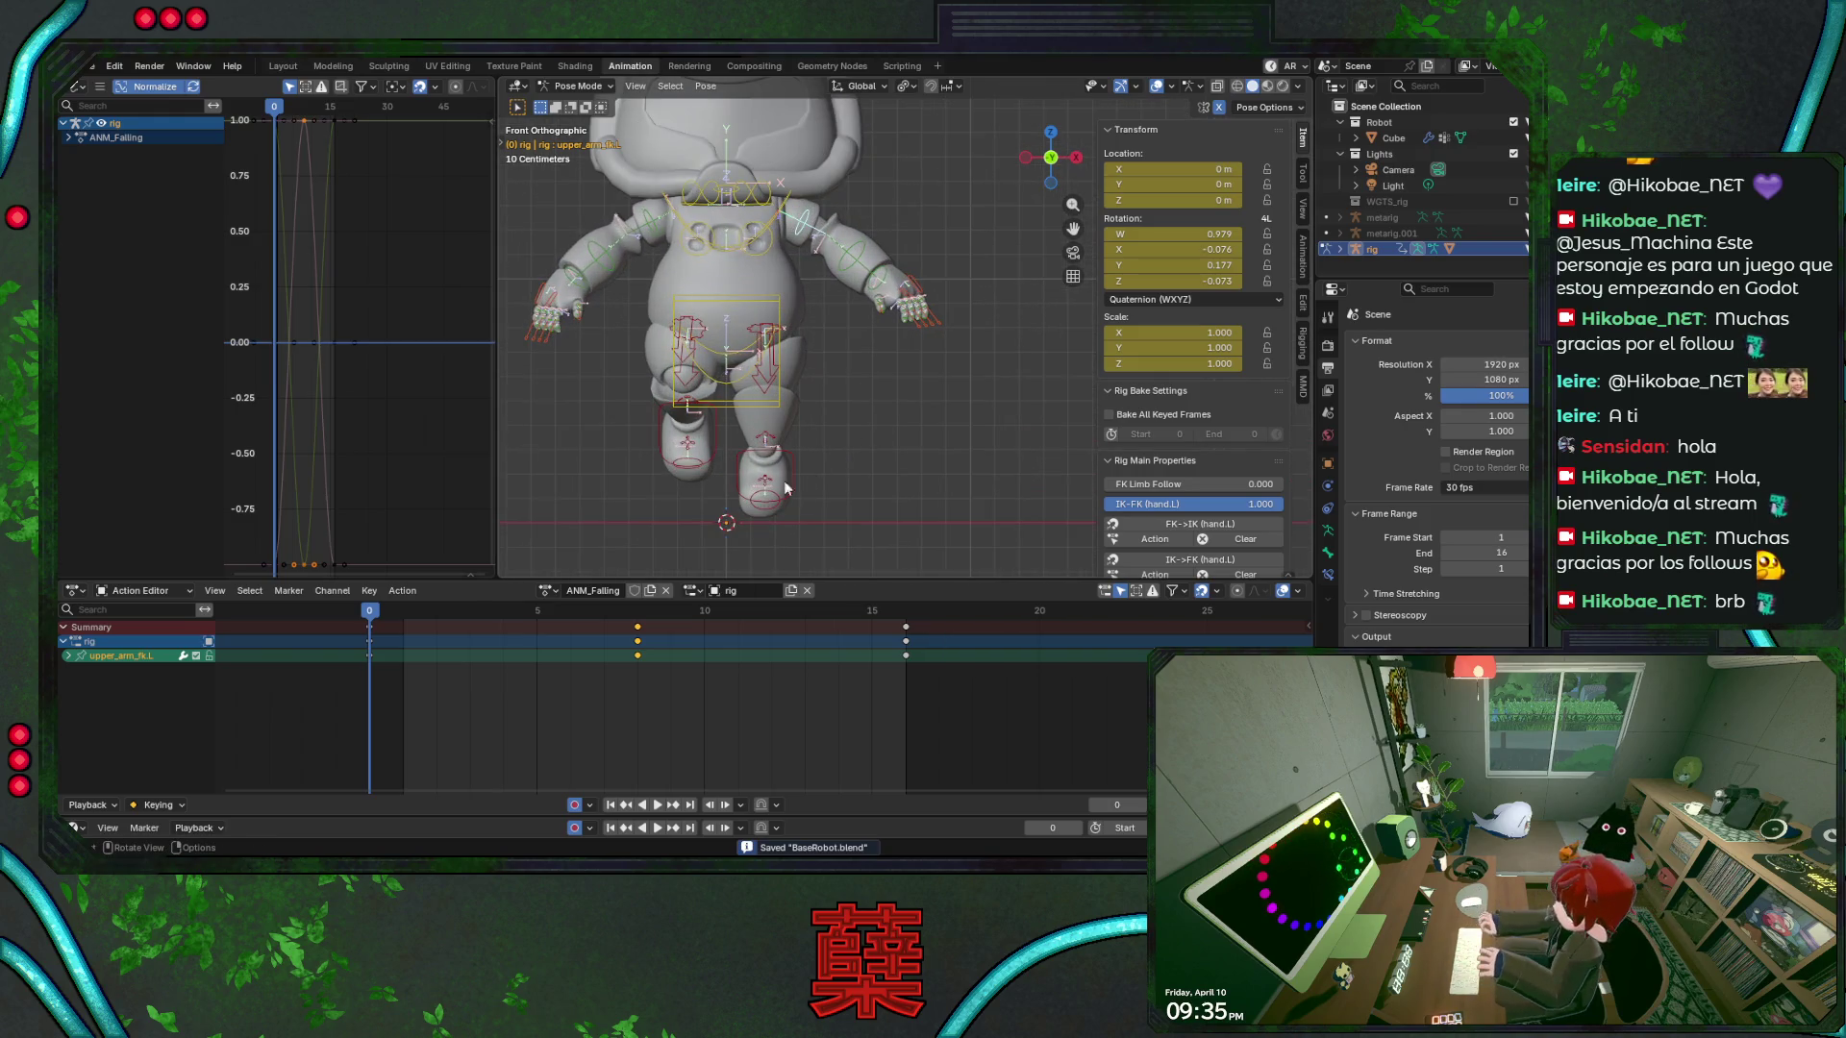
{"action": "mouse_move", "coordinate": [396, 613]}
{"action": "left_mouse_down"}
{"action": "mouse_move", "coordinate": [644, 616]}
{"action": "mouse_move", "coordinate": [373, 631]}
{"action": "left_mouse_up"}
{"action": "key", "text": "ctrl+s"}
{"action": "middle_click_drag", "start_coordinate": [850, 448], "coordinate": [897, 401], "text": "shift"}
{"action": "left_click", "coordinate": [818, 338]}
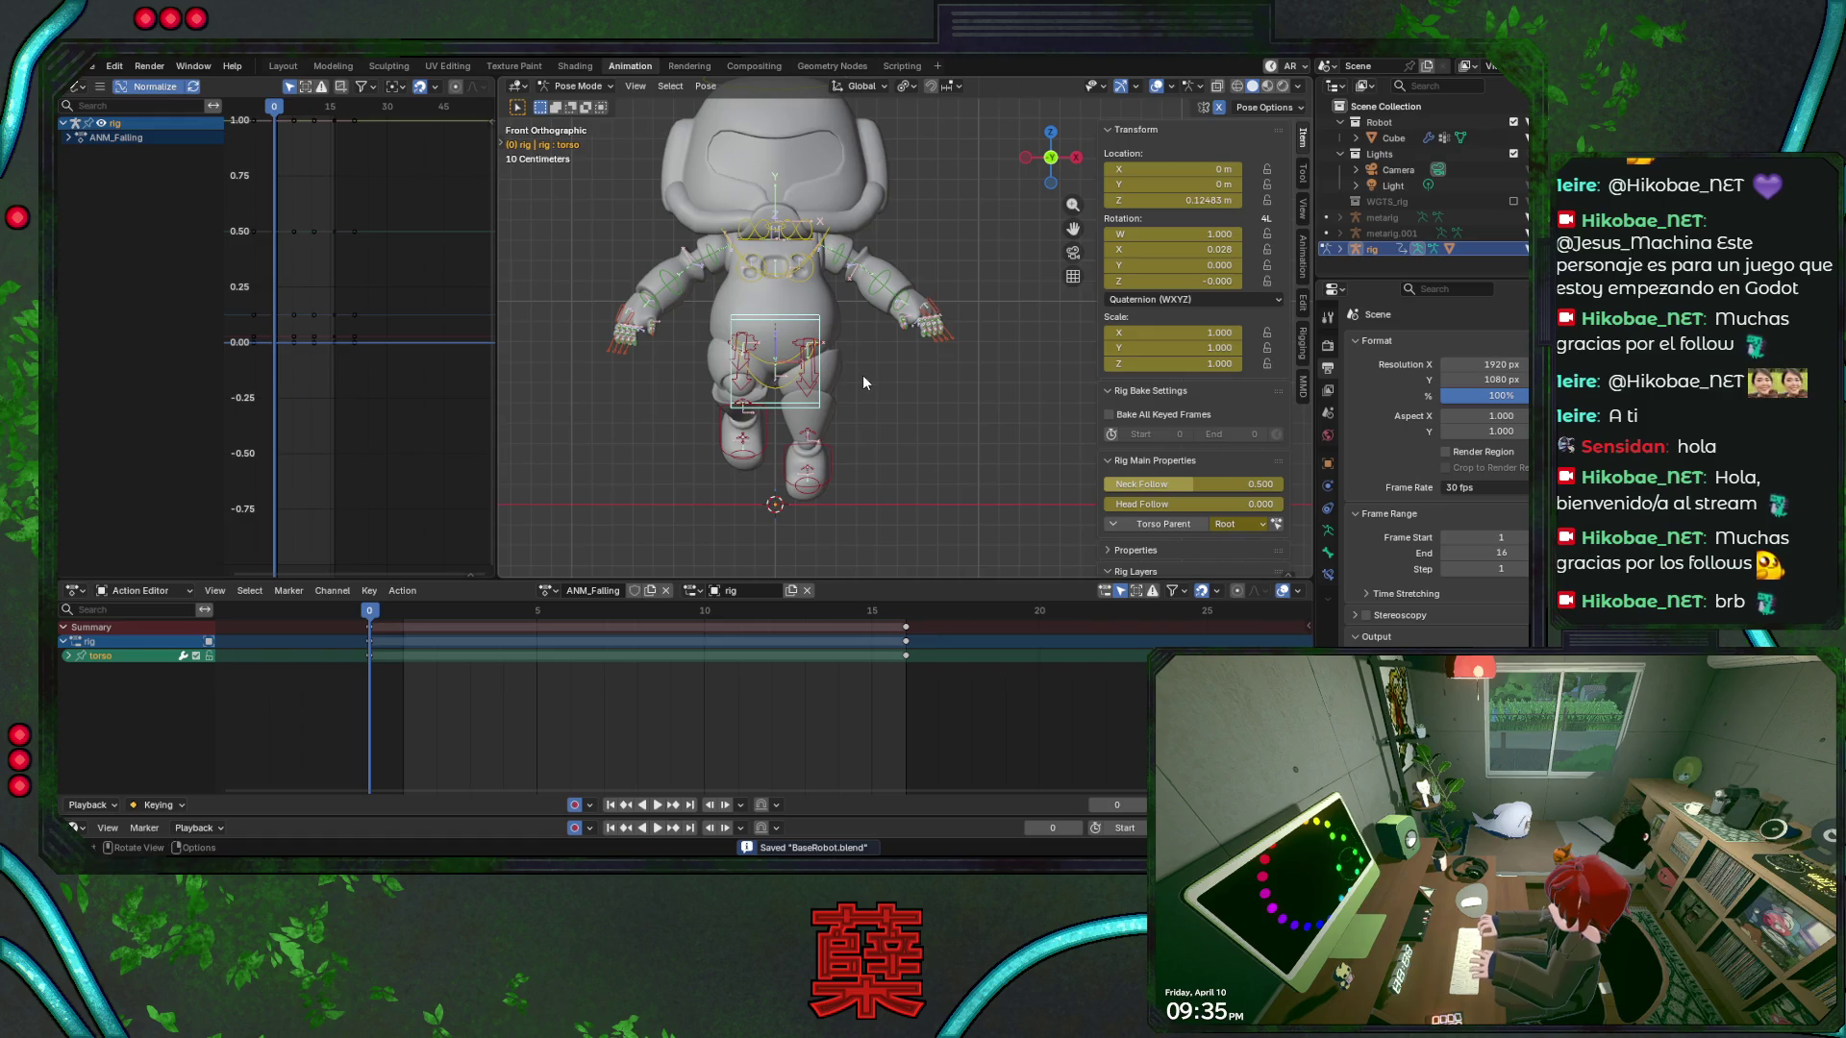
{"action": "key", "text": "ctrl+v"}
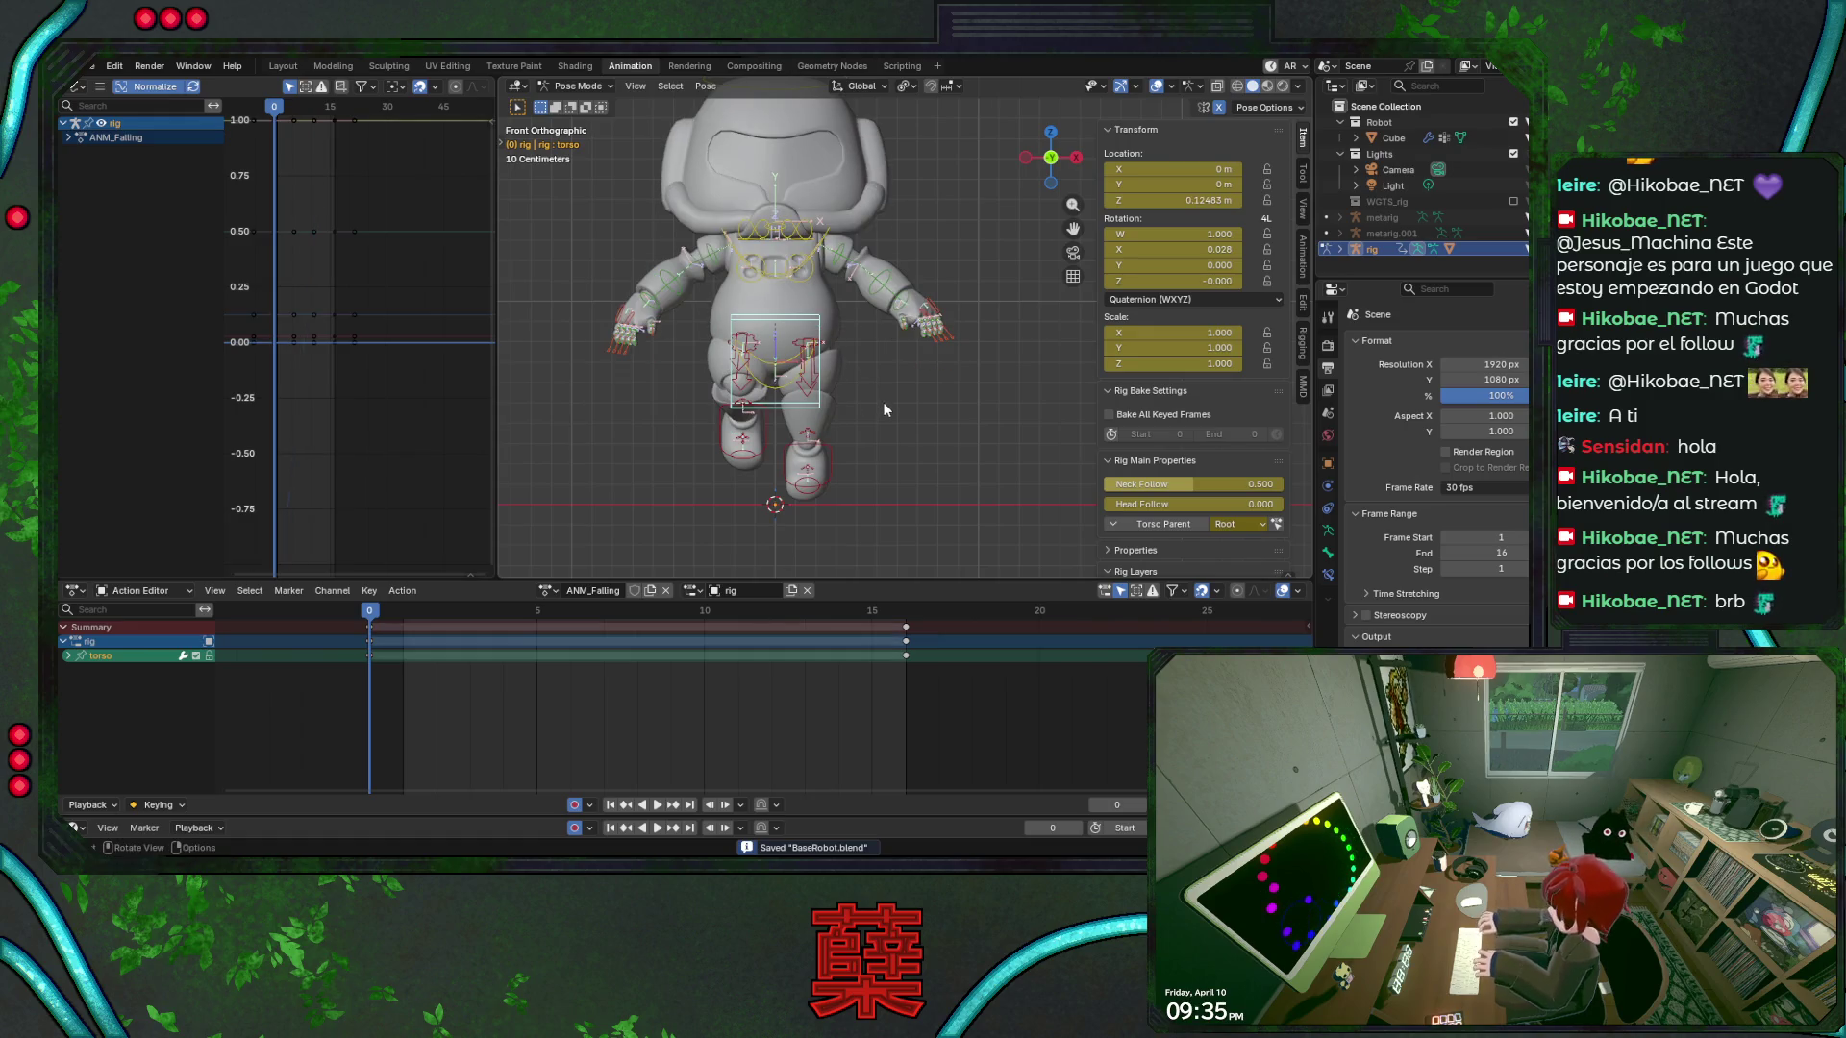
{"action": "key", "text": "space"}
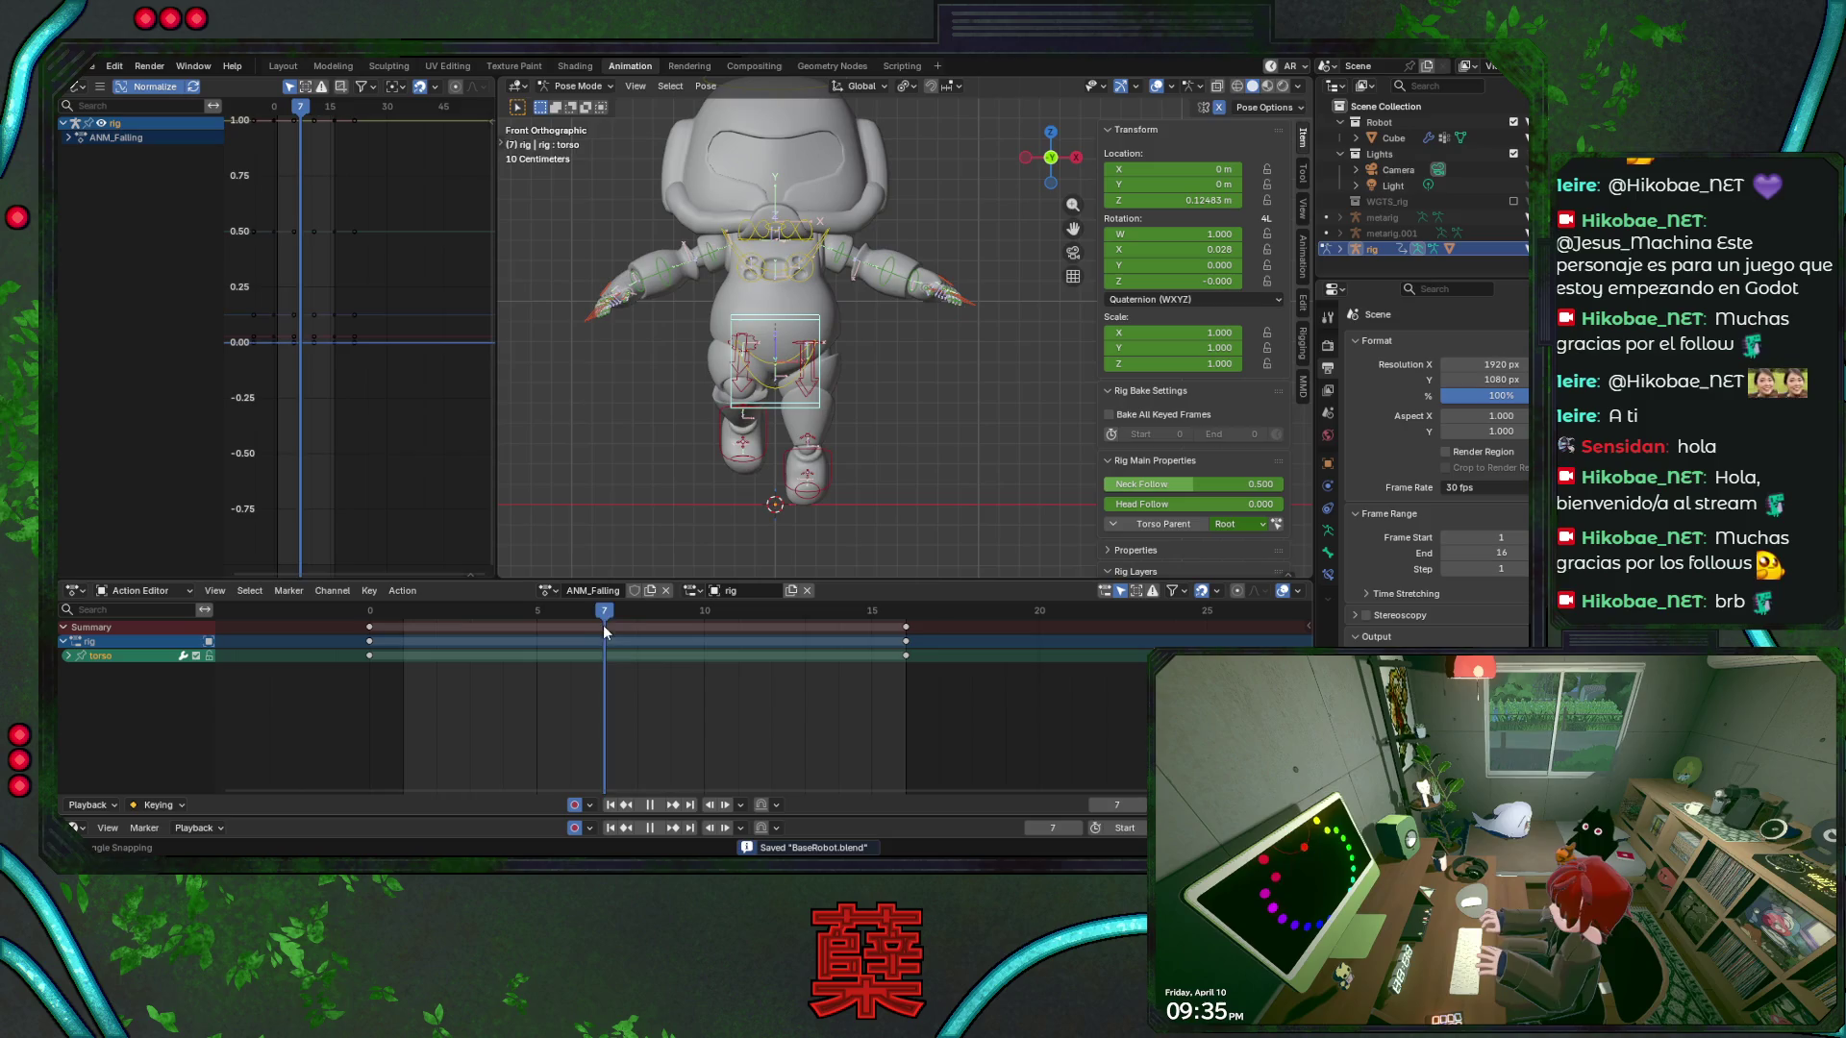
Key the torso slightly lower at frame 8 and play back the bob
{"action": "left_click_drag", "start_coordinate": [631, 627], "coordinate": [570, 622]}
{"action": "key", "text": "space"}
{"action": "key", "text": "g"}
{"action": "key", "text": "z"}
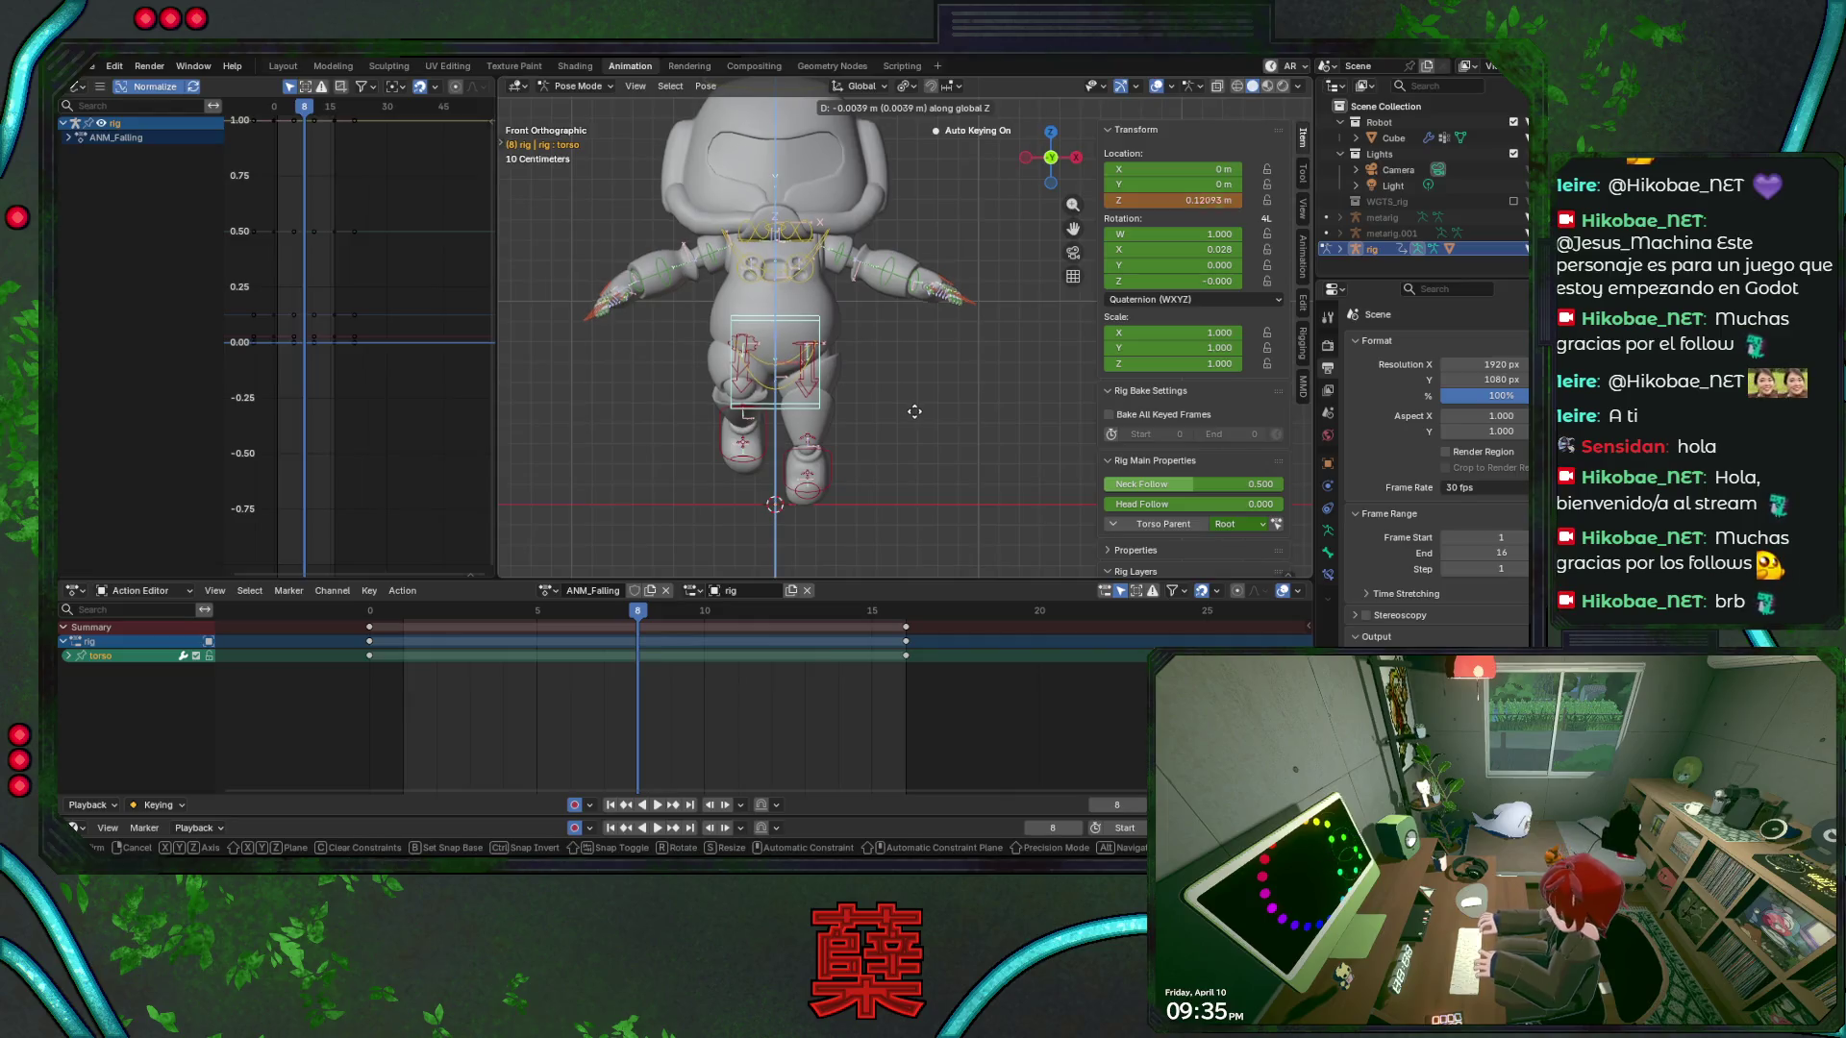
{"action": "left_click", "coordinate": [914, 414]}
{"action": "key", "text": "space"}
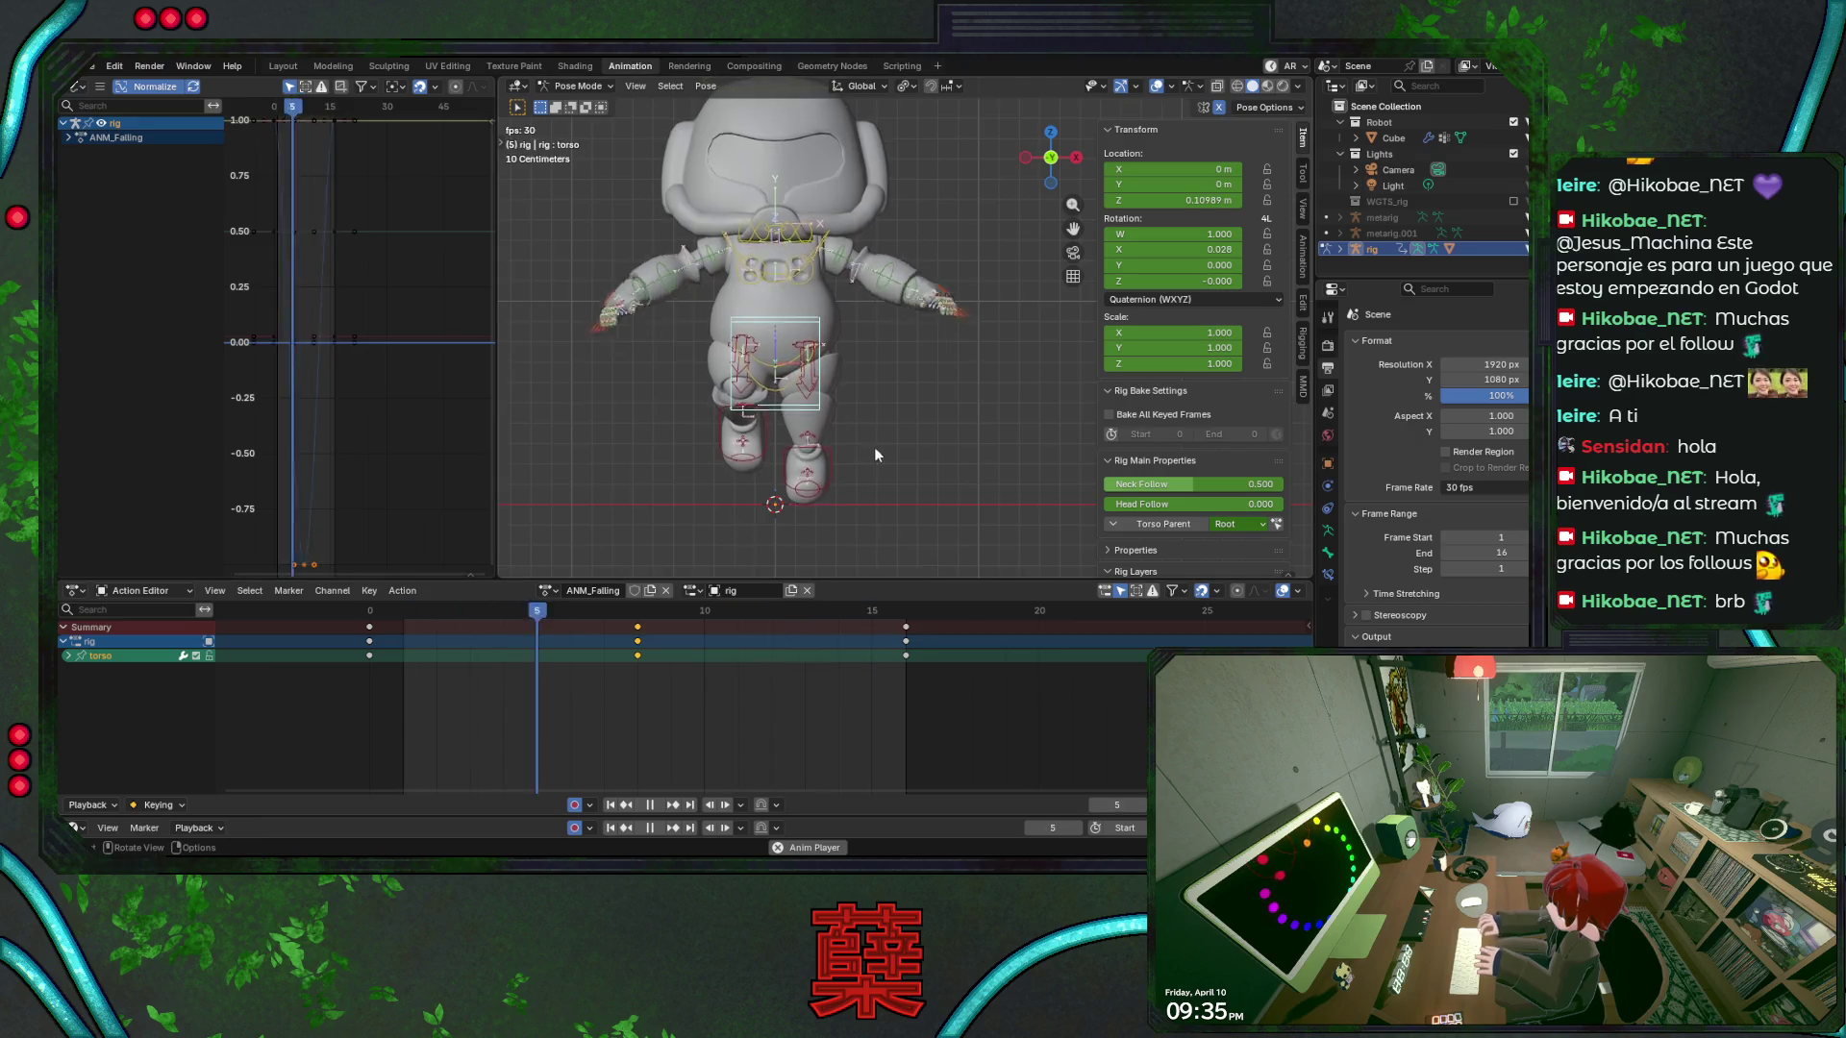
Orbit to three-quarter and side views with overlays hidden to check the motion
{"action": "scroll", "coordinate": [911, 384], "scroll_direction": "down", "scroll_amount": 2}
{"action": "middle_click_drag", "start_coordinate": [911, 385], "coordinate": [846, 401]}
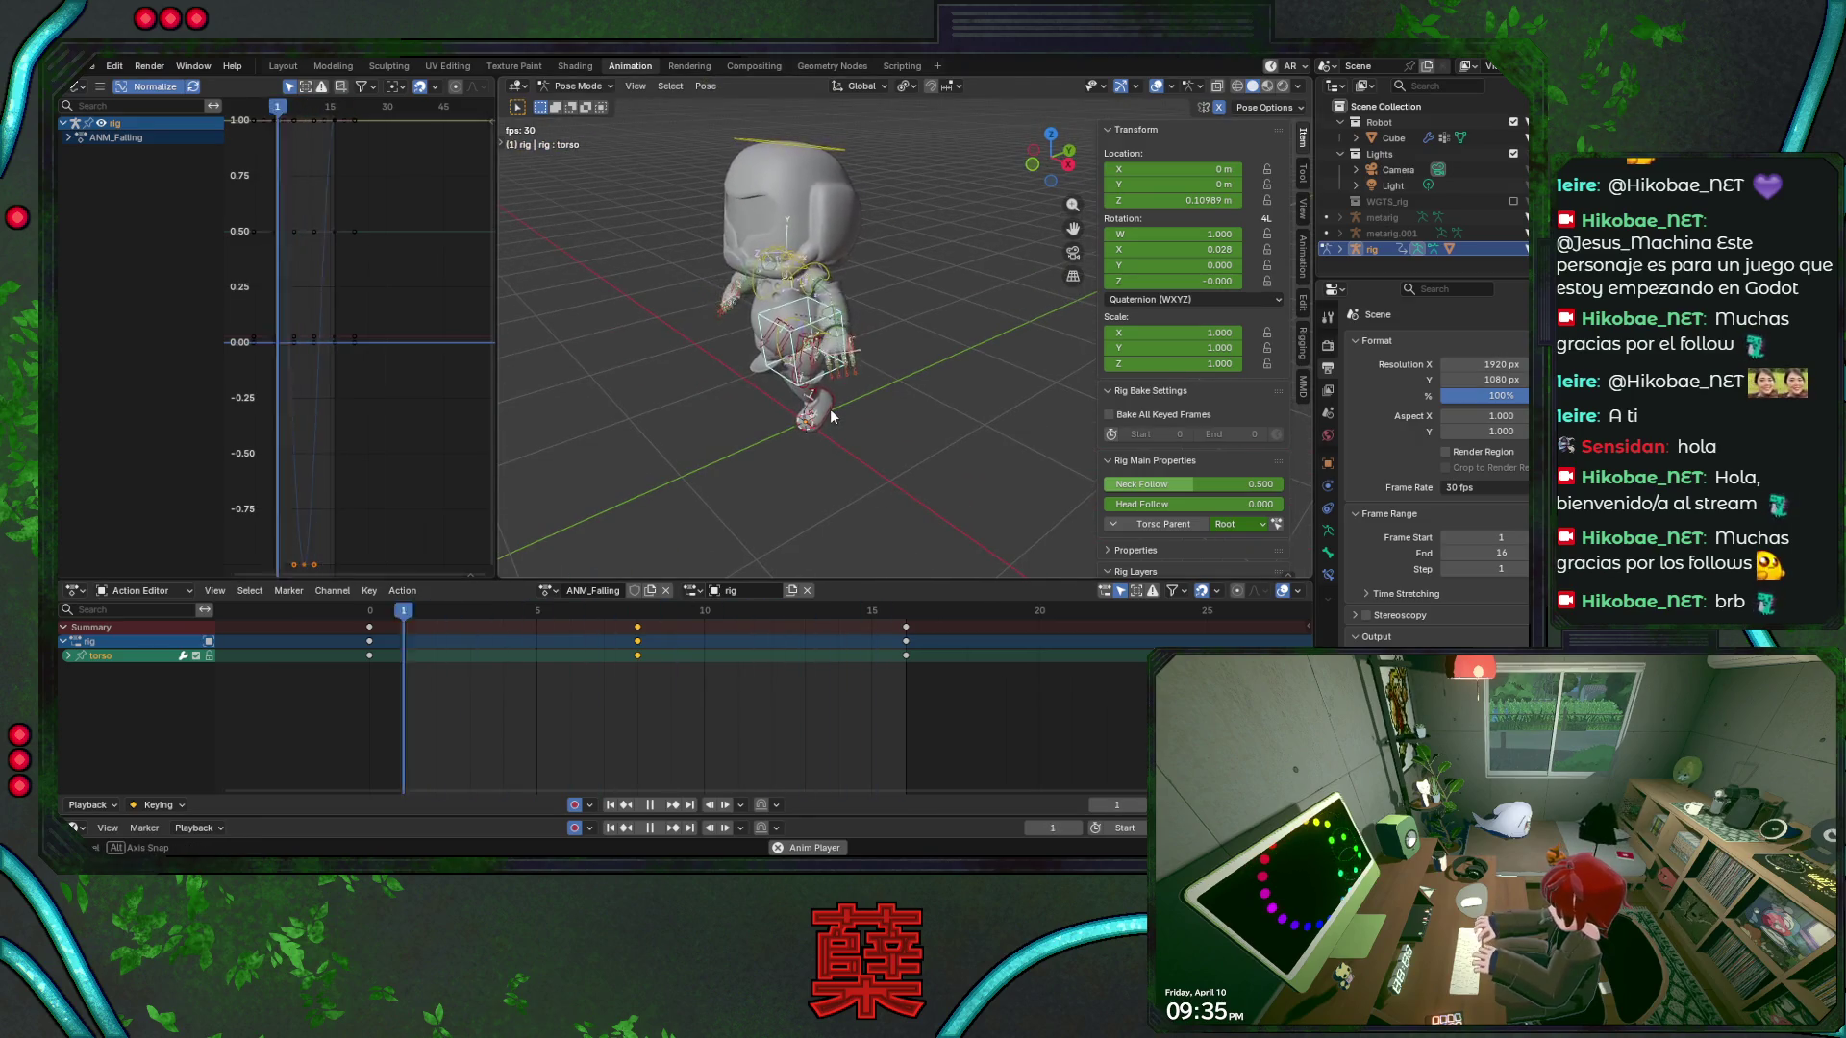
{"action": "left_click", "coordinate": [1155, 88]}
{"action": "mouse_move", "coordinate": [926, 371]}
{"action": "middle_mouse_down"}
{"action": "mouse_move", "coordinate": [823, 390]}
{"action": "mouse_move", "coordinate": [704, 379]}
{"action": "mouse_move", "coordinate": [1017, 350]}
{"action": "mouse_move", "coordinate": [913, 372]}
{"action": "middle_mouse_up"}
{"action": "key", "text": "space"}
With bones shown, tilt the head at frame 8 and play it back
{"action": "left_click", "coordinate": [378, 618]}
{"action": "key", "text": "ctrl+s"}
{"action": "left_click", "coordinate": [1155, 87]}
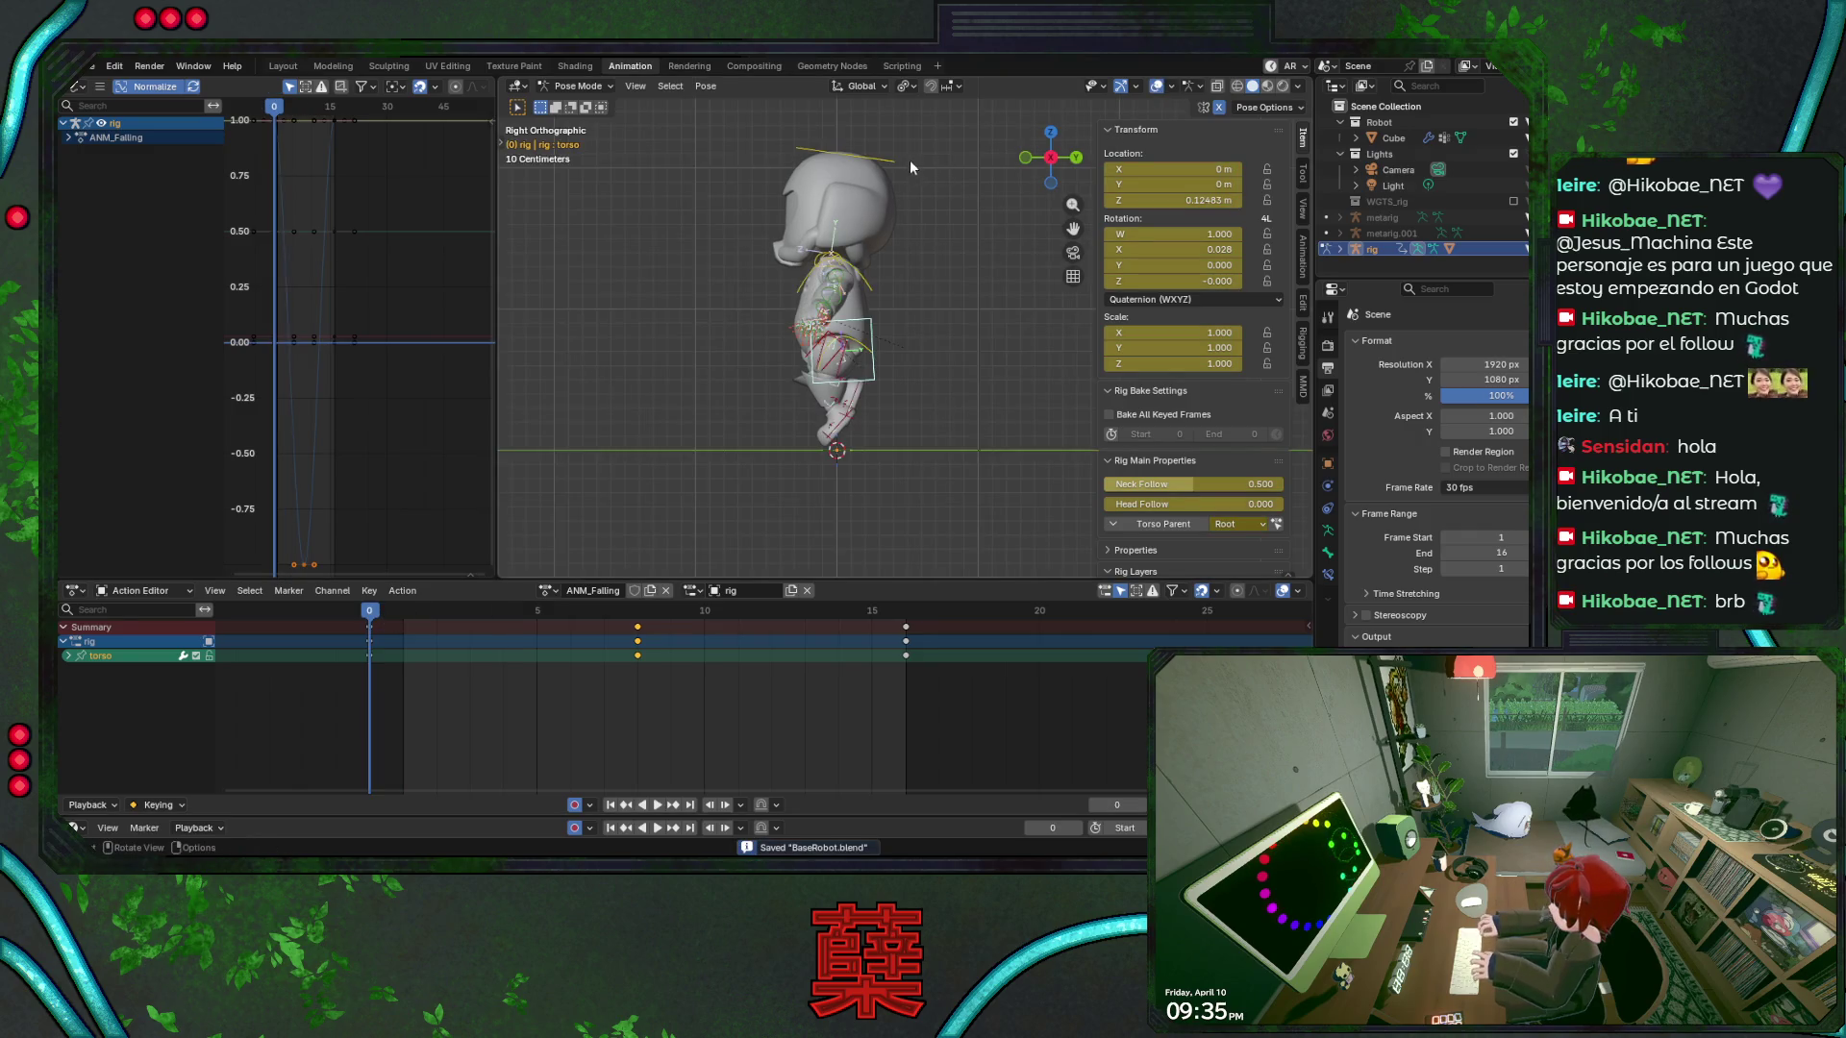
{"action": "key", "text": "space"}
{"action": "left_click", "coordinate": [635, 616]}
{"action": "key", "text": "r"}
{"action": "left_click", "coordinate": [869, 439]}
{"action": "key", "text": "space"}
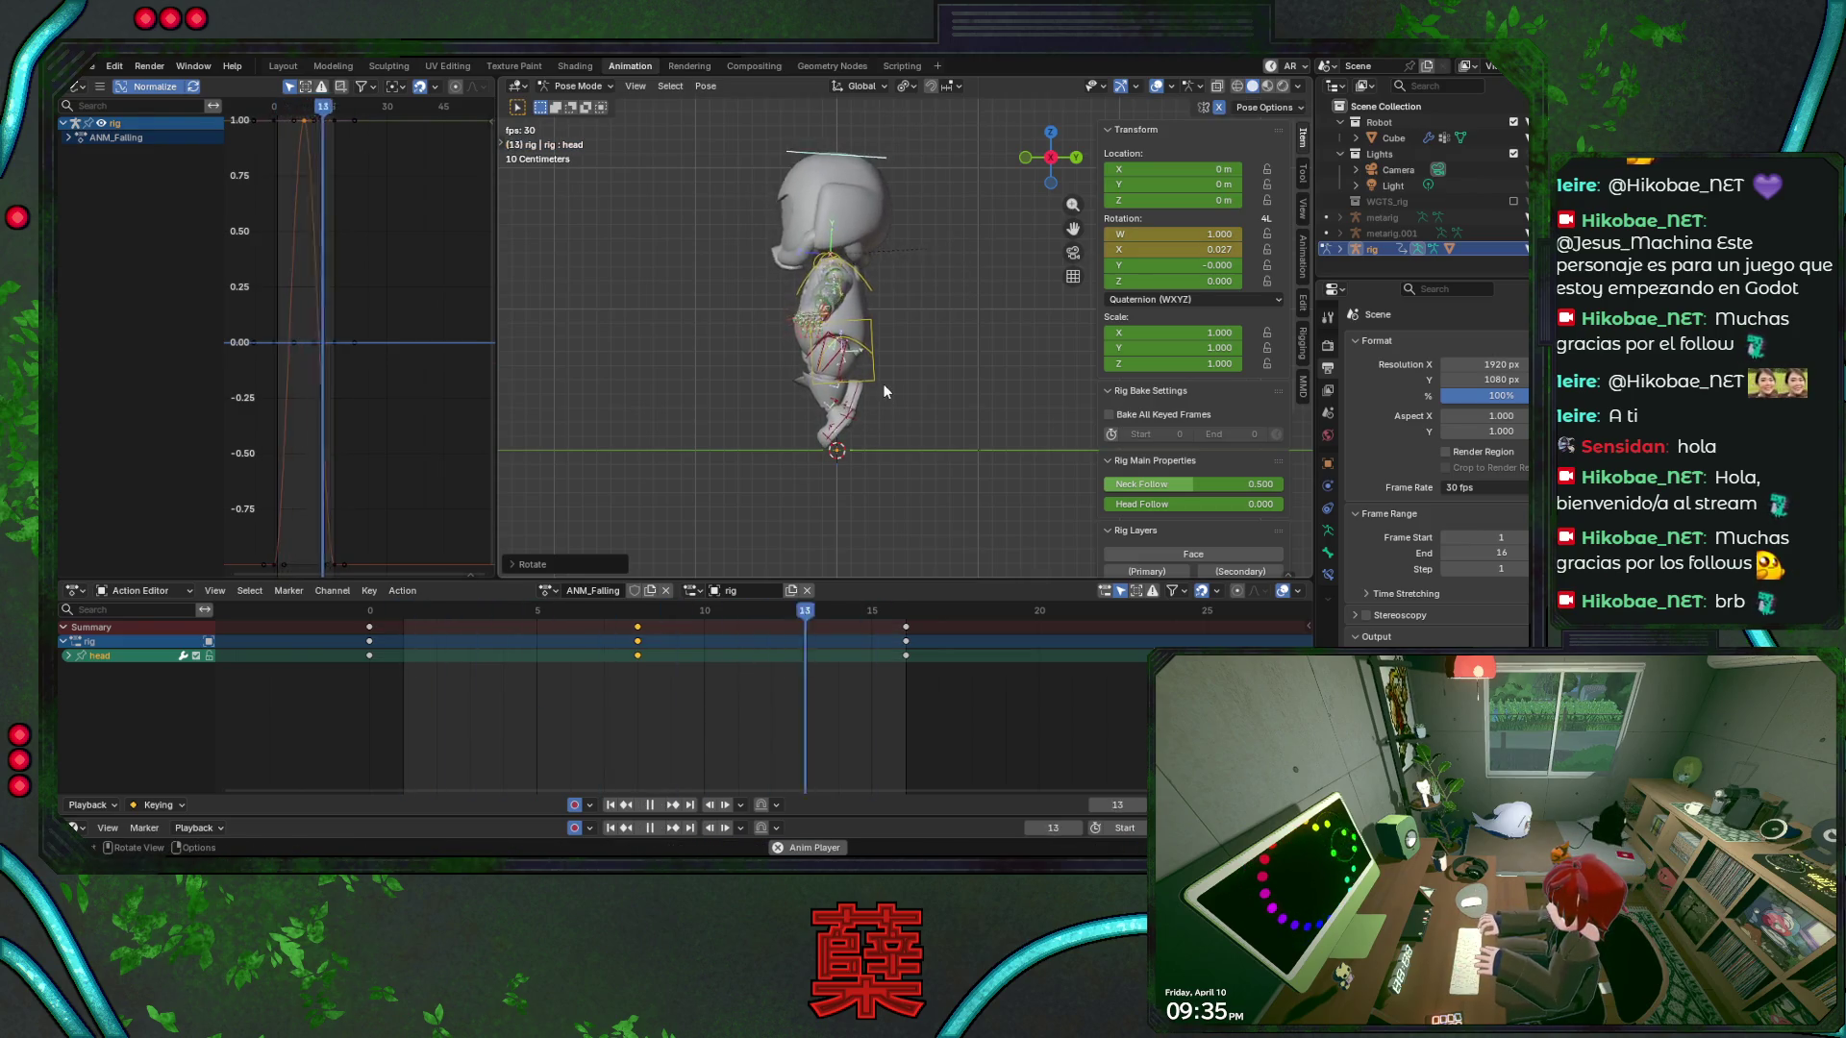
{"action": "key", "text": "space"}
Delete the frame-8 head keys and apply the head tilt at frame 0 instead
{"action": "key", "text": "Delete"}
{"action": "key", "text": "ctrl+s"}
{"action": "left_click", "coordinate": [373, 622]}
{"action": "key", "text": "space"}
{"action": "key", "text": "Escape"}
{"action": "key", "text": "r"}
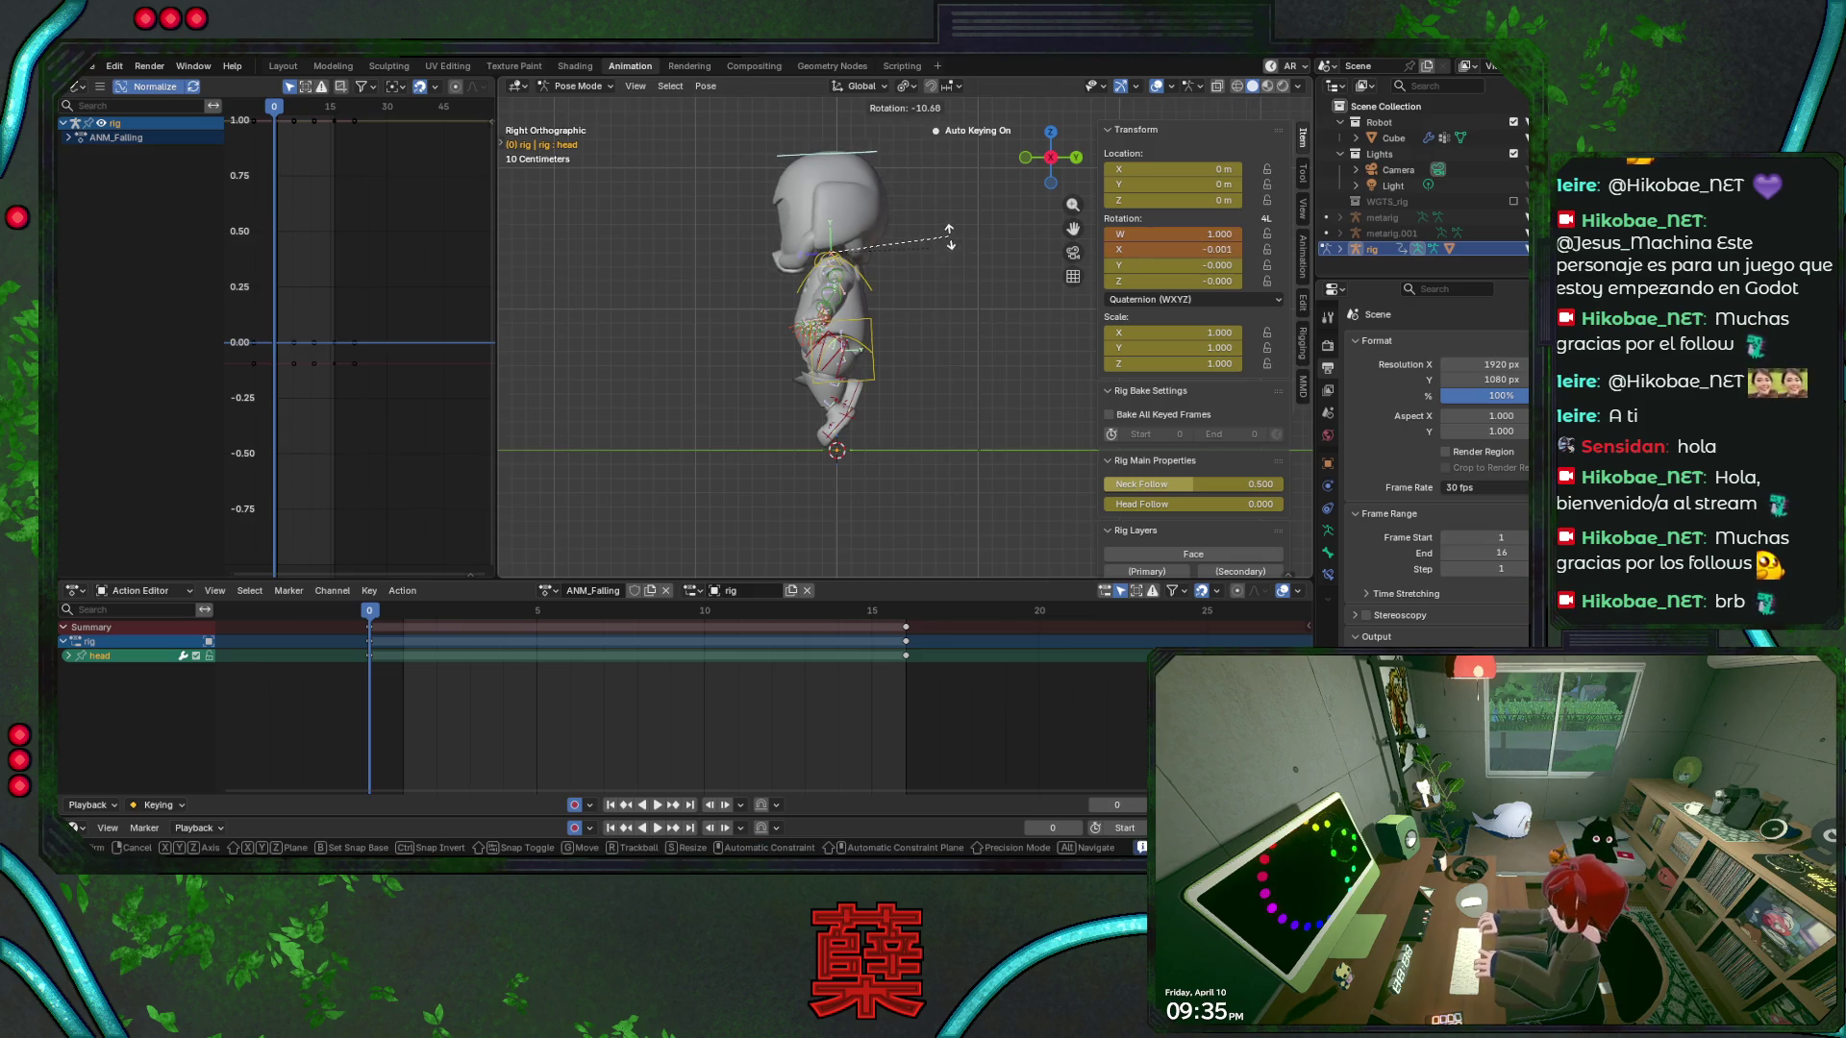
{"action": "left_click", "coordinate": [947, 231]}
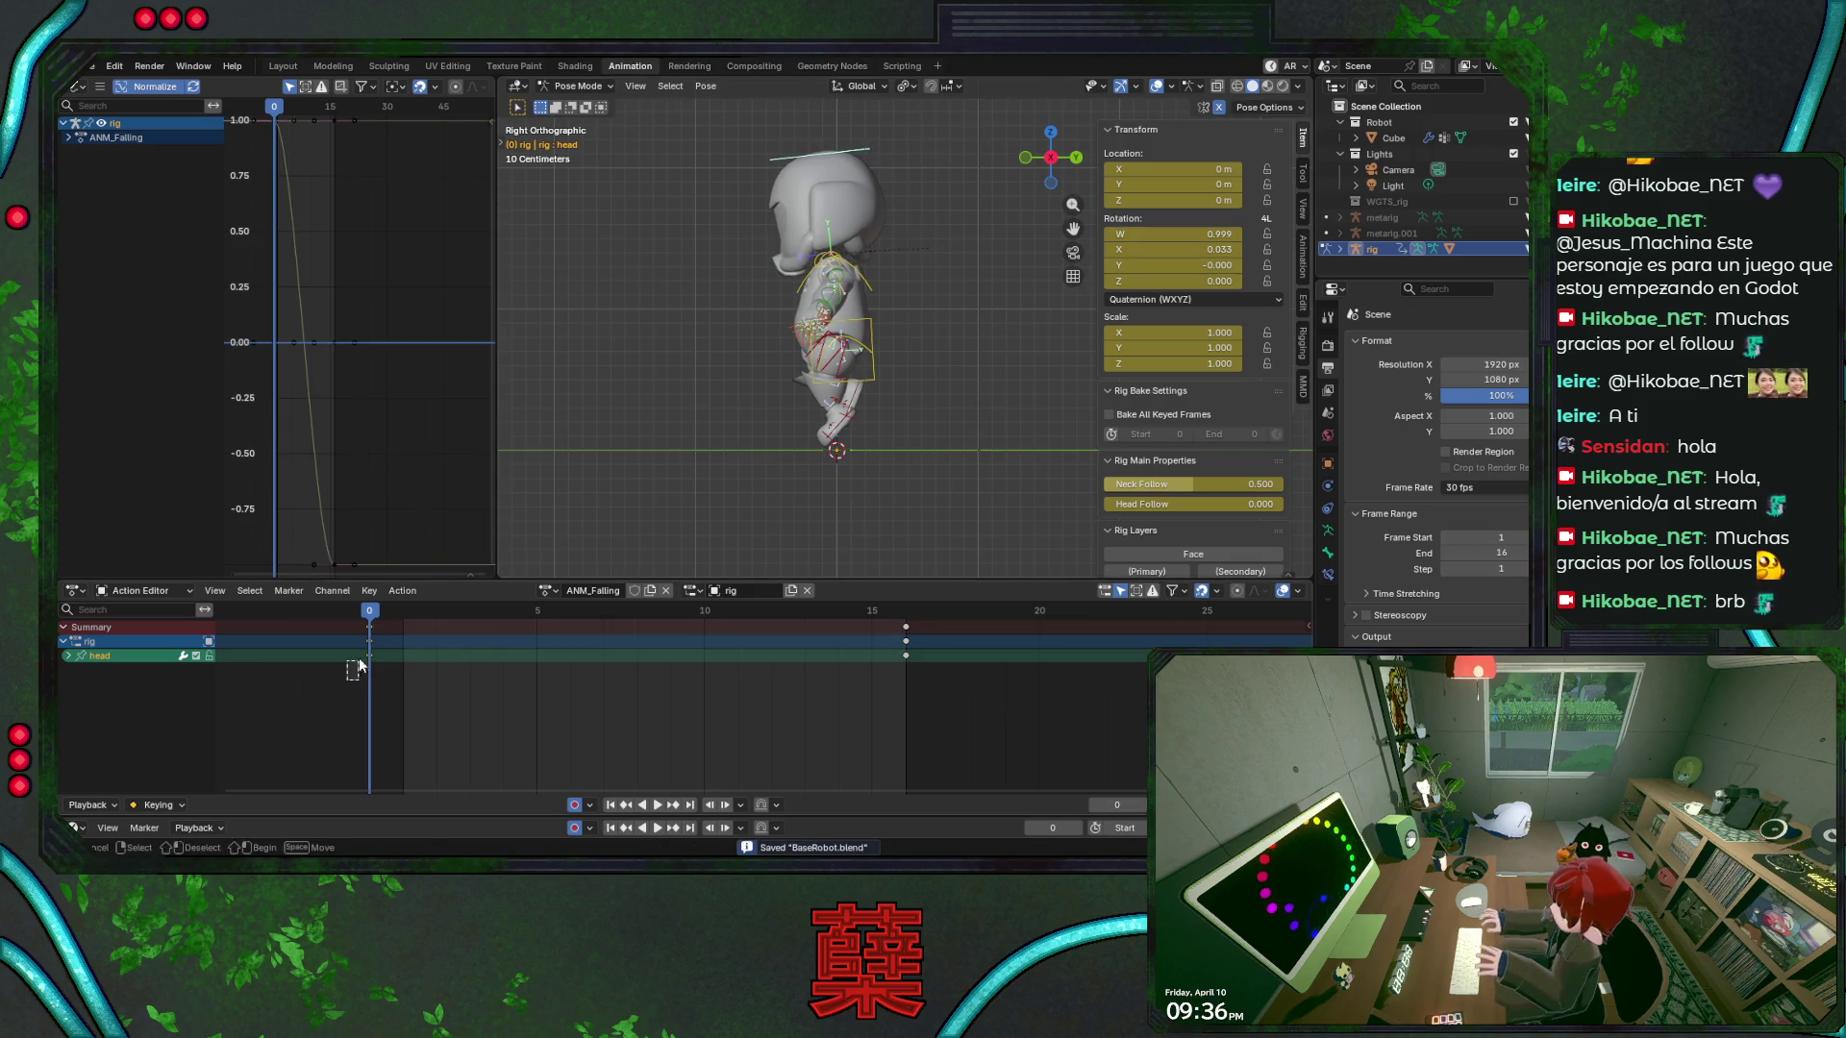
Copy the frame-0 head key to frame 16 and save the file
{"action": "key", "text": "space"}
{"action": "key", "text": "ctrl+v"}
{"action": "key", "text": "ctrl+s"}
{"action": "key", "text": "Escape"}
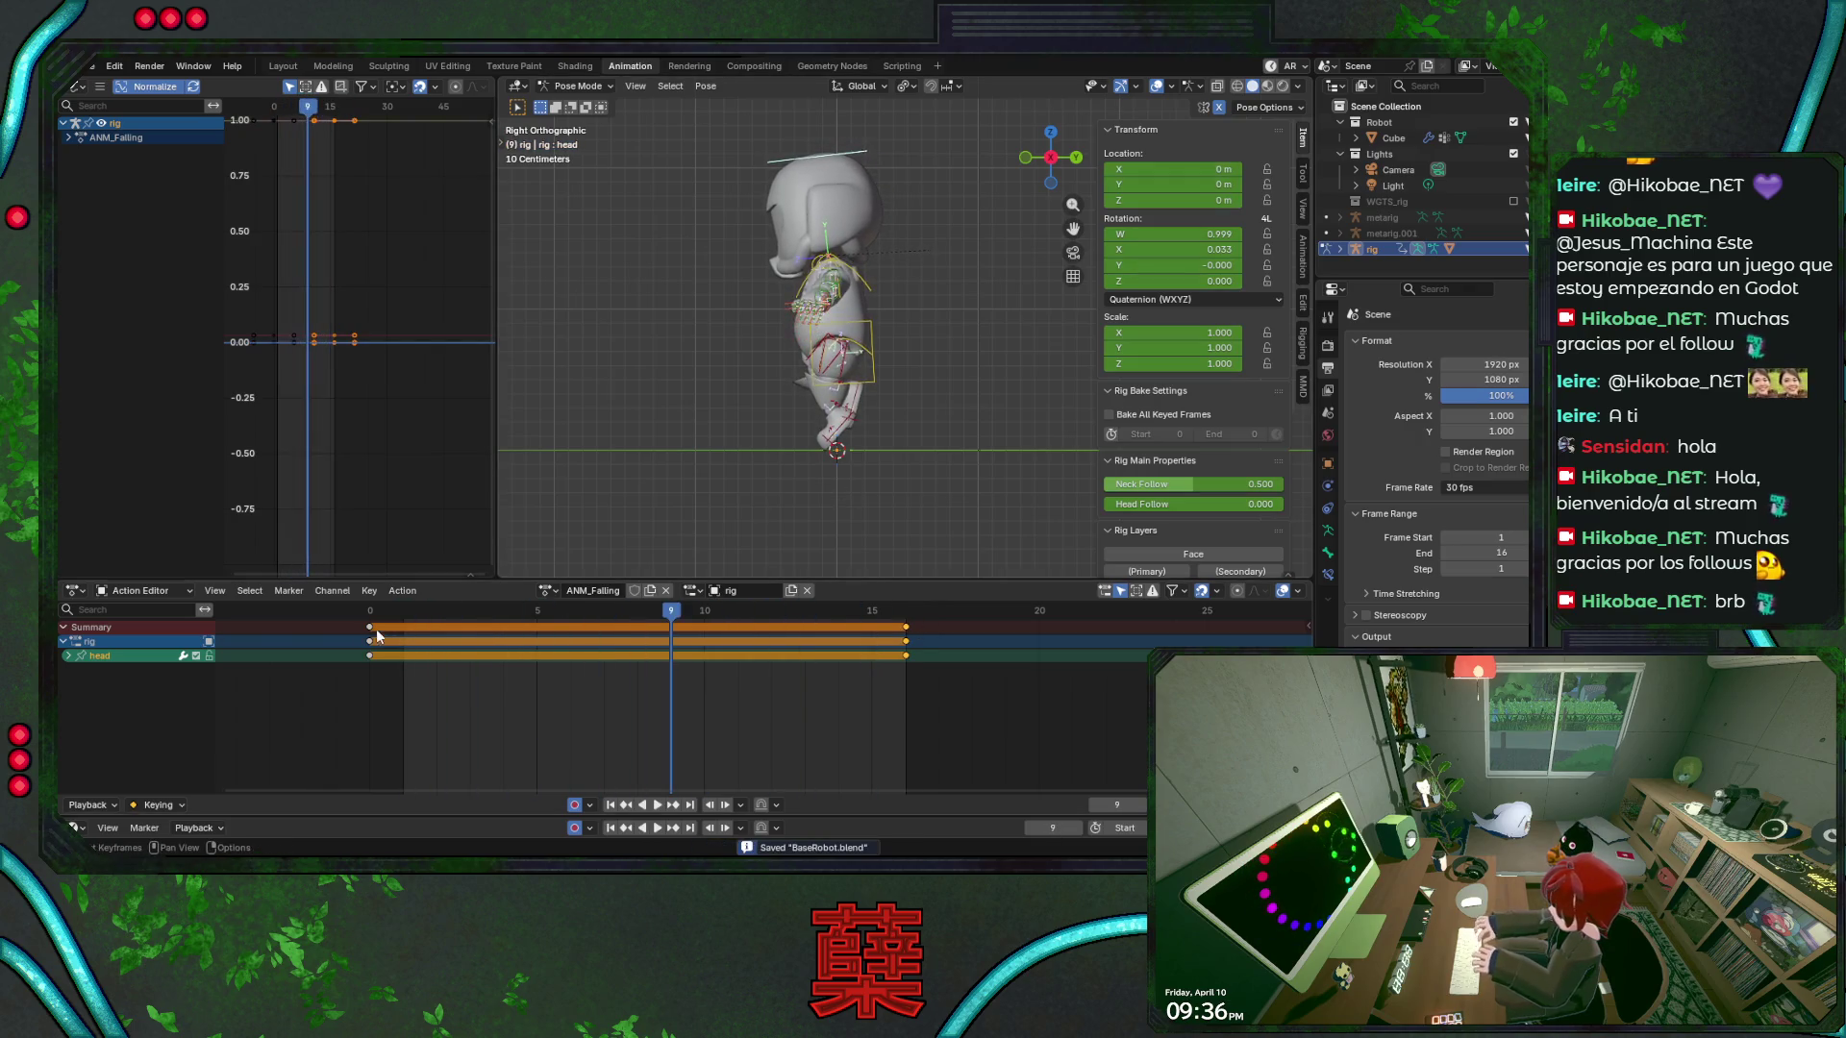
Give the ANM_Falling action a fake user from the actions list
{"action": "left_click", "coordinate": [548, 590]}
{"action": "left_click", "coordinate": [633, 591]}
{"action": "left_click", "coordinate": [548, 590]}
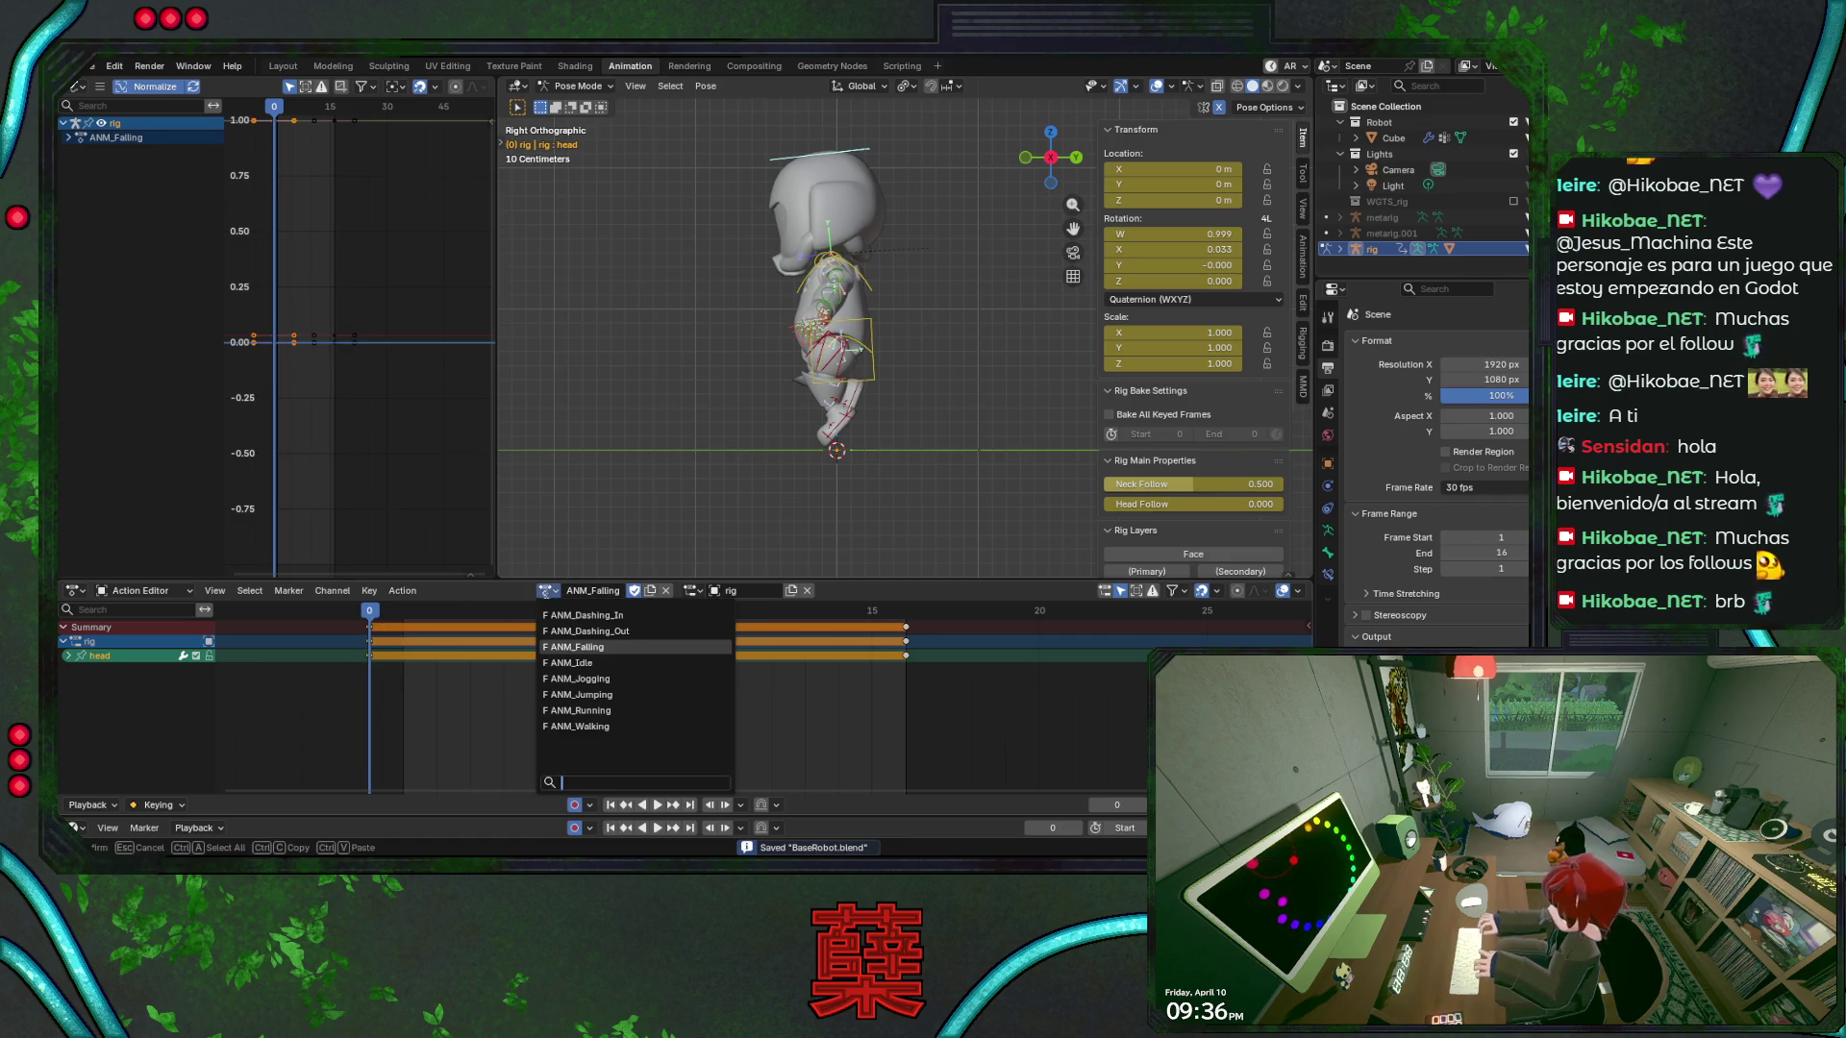
Switch the rig to ANM_Jumping, paste the head pose at frame 15, save, and play it
{"action": "left_click", "coordinate": [633, 693]}
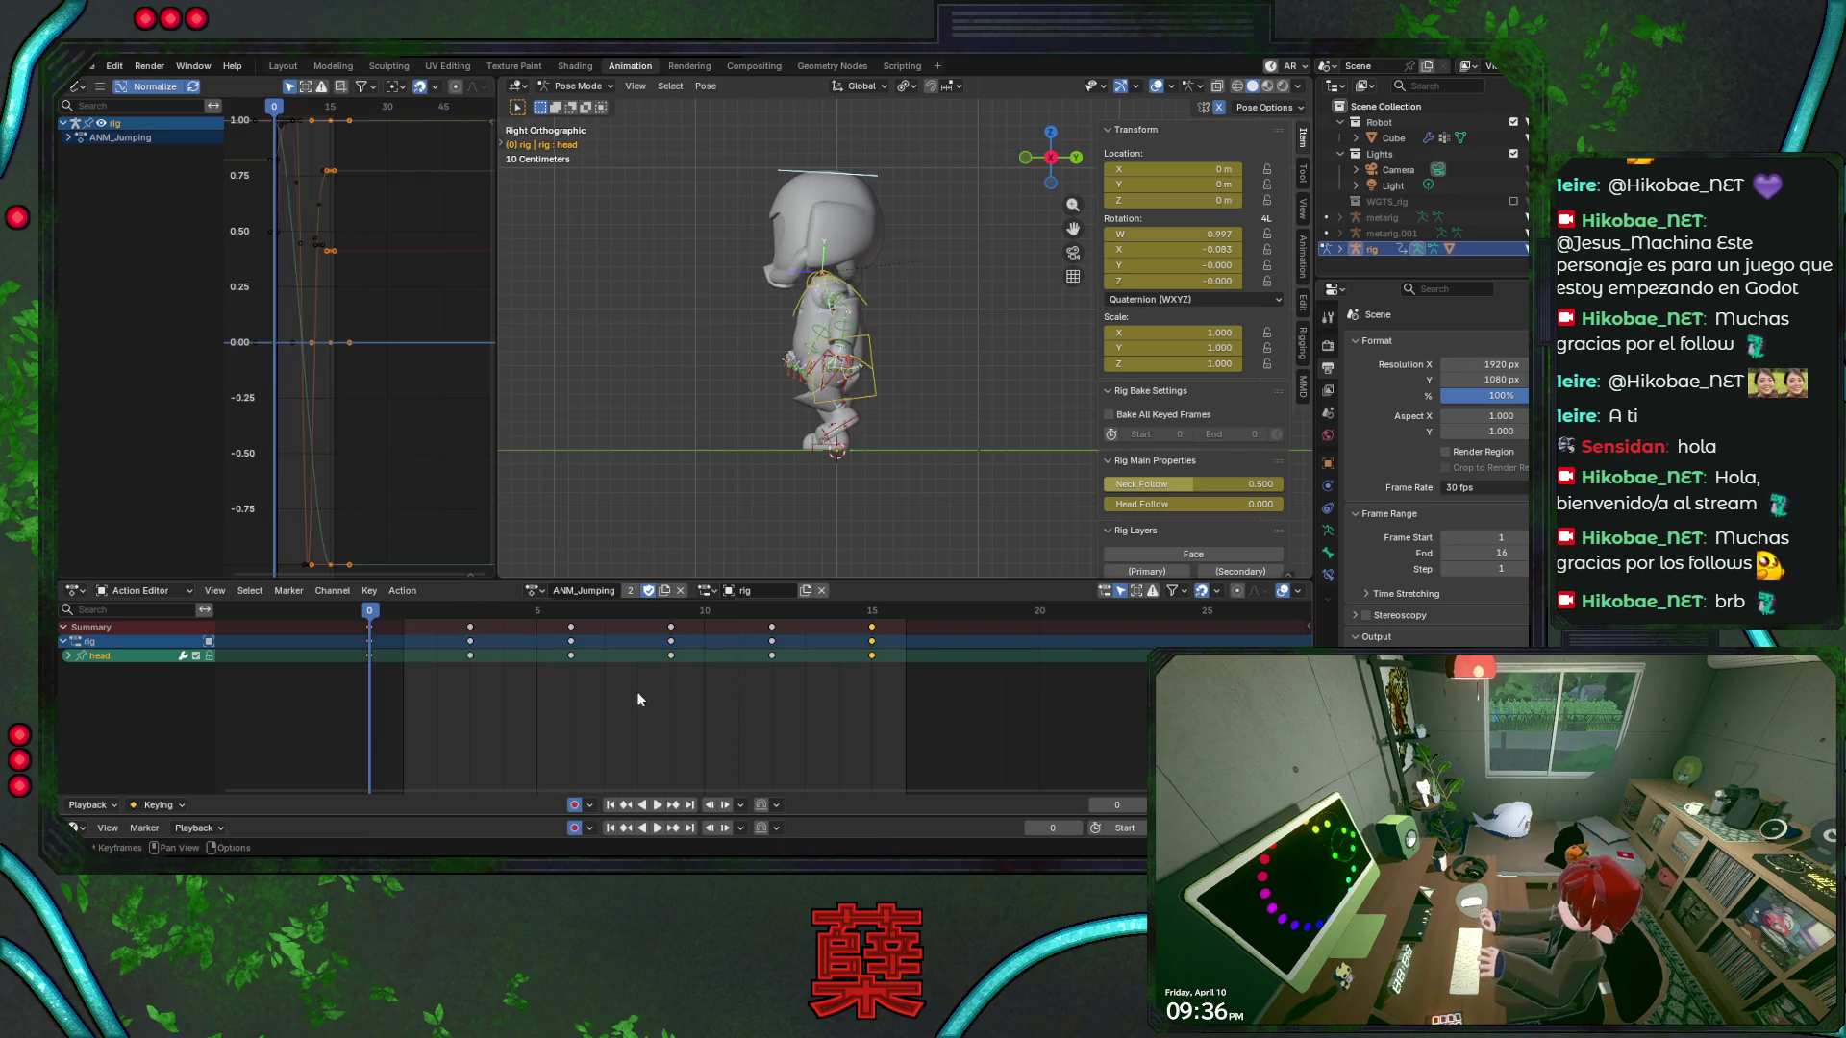
{"action": "left_click", "coordinate": [868, 616]}
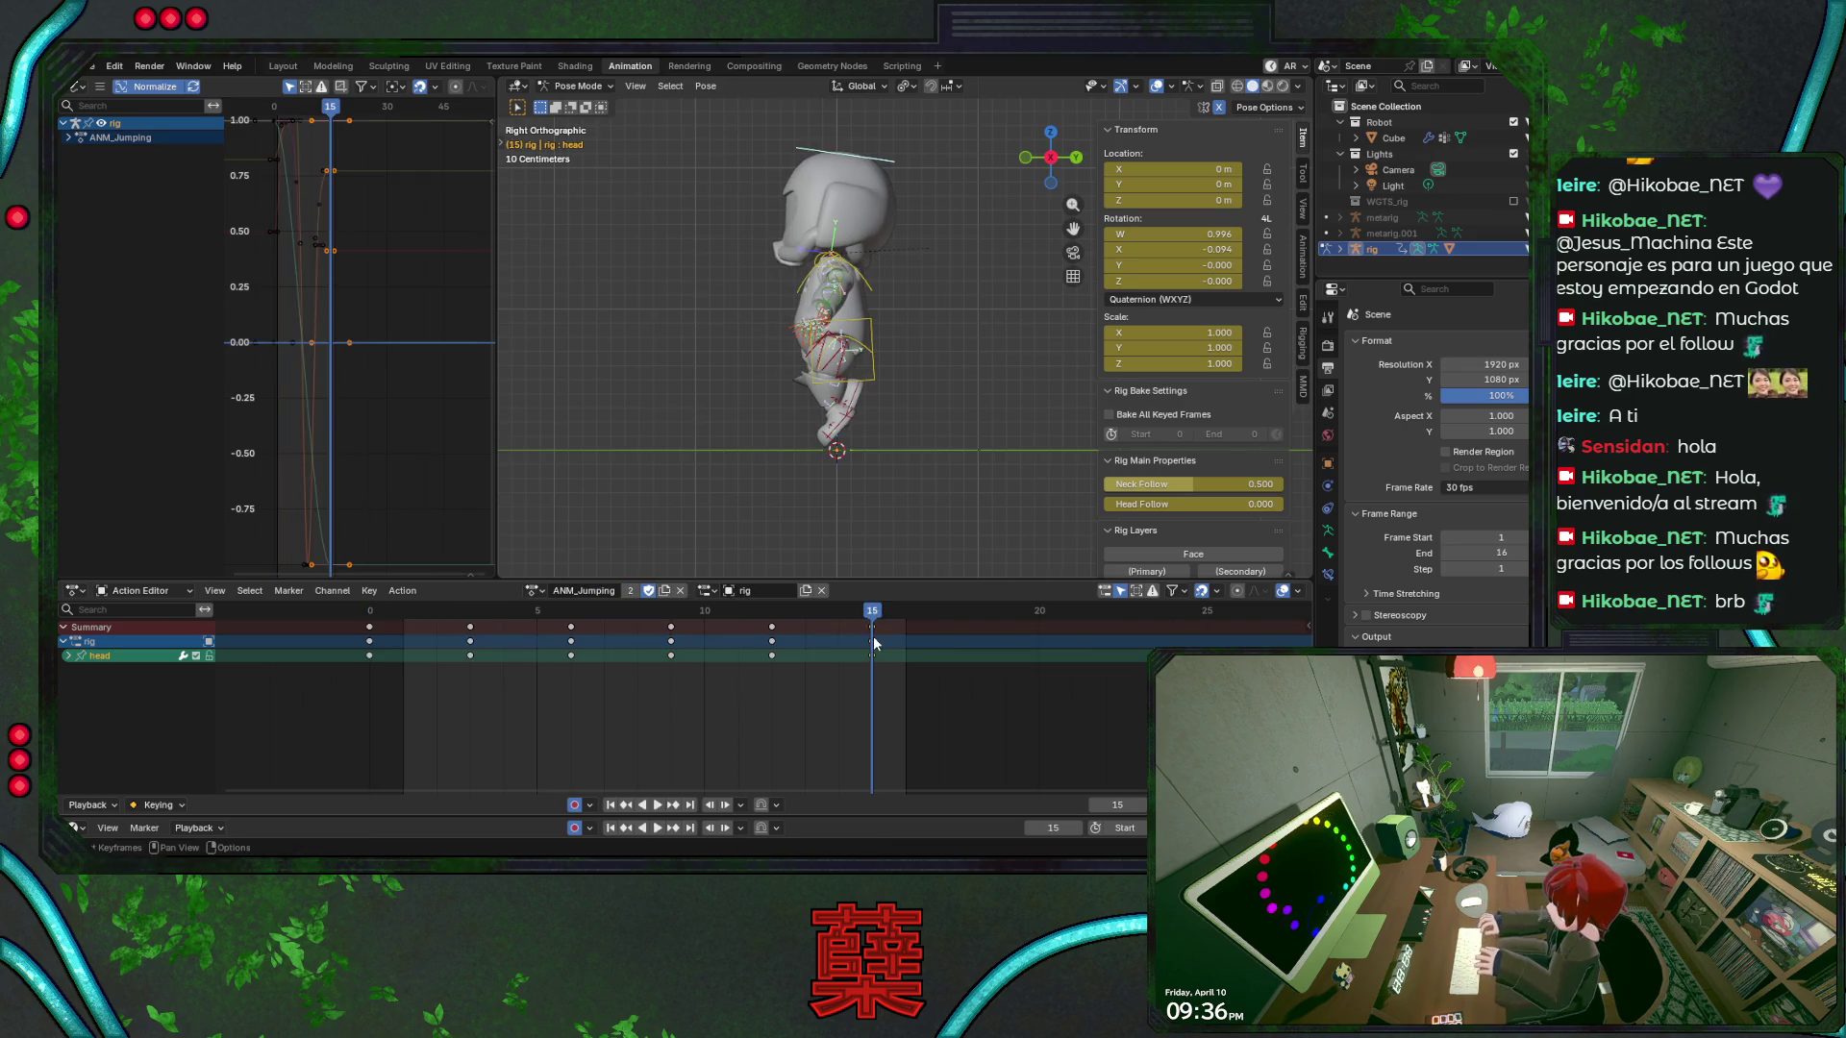
{"action": "key", "text": "ctrl+v"}
{"action": "key", "text": "ctrl+s"}
{"action": "key", "text": "space"}
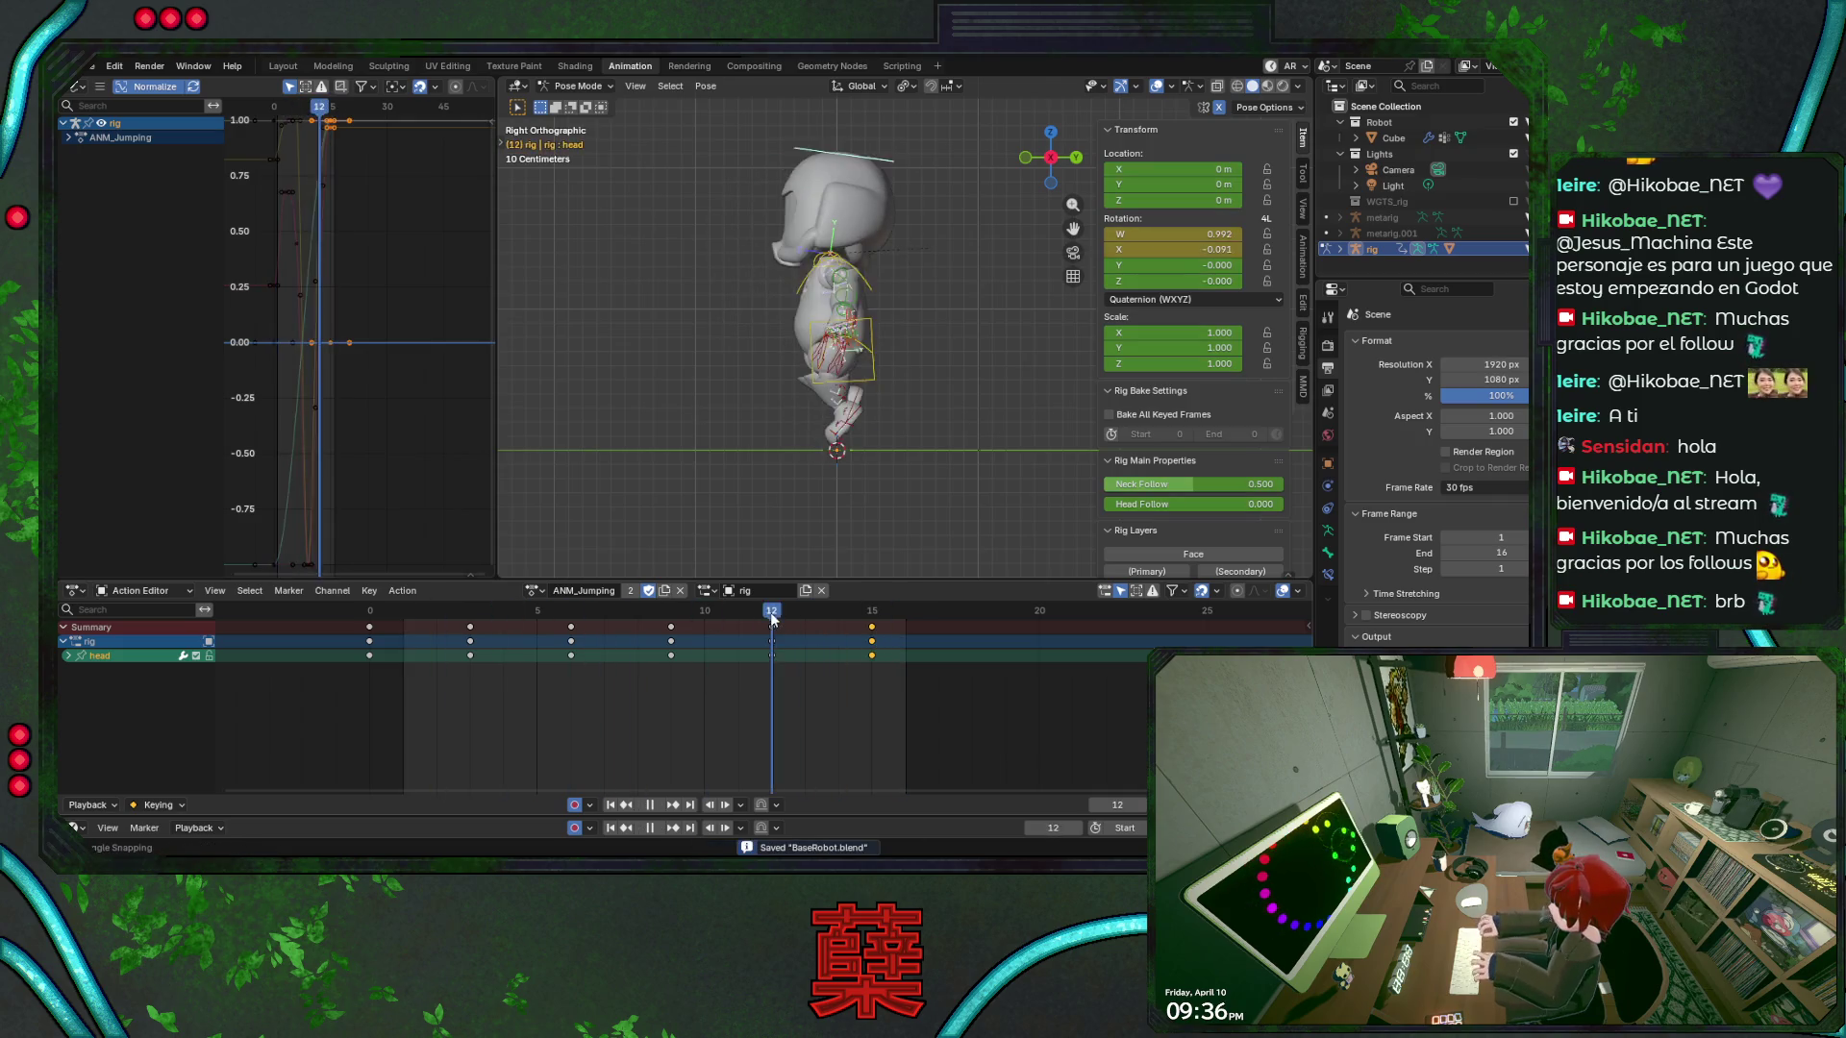
{"action": "key", "text": "space"}
{"action": "key", "text": "space"}
Preview the ANM_Idle and ANM_Falling actions on the rig
{"action": "left_click", "coordinate": [535, 590]}
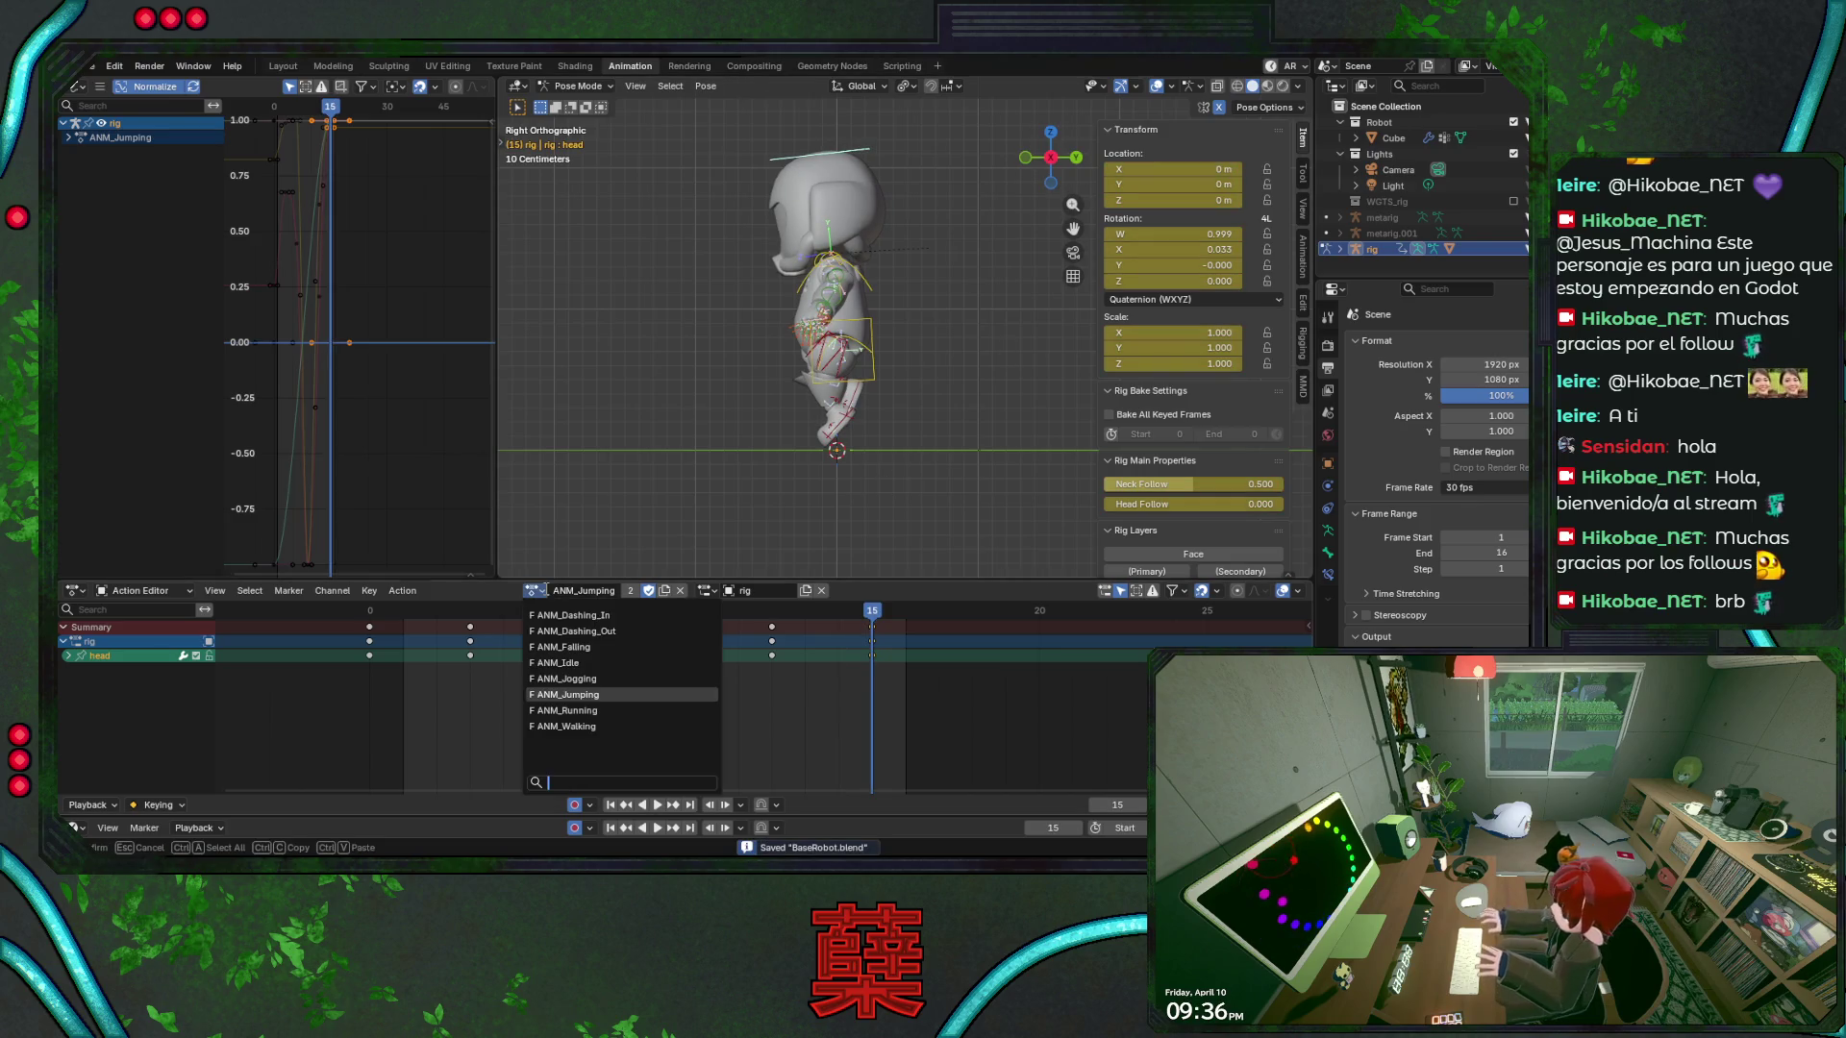
{"action": "left_click", "coordinate": [581, 663]}
{"action": "left_click", "coordinate": [548, 591]}
{"action": "left_click", "coordinate": [613, 654]}
{"action": "key", "text": "space"}
{"action": "mouse_move", "coordinate": [750, 414]}
{"action": "middle_mouse_down"}
{"action": "mouse_move", "coordinate": [797, 385]}
{"action": "mouse_move", "coordinate": [996, 402]}
{"action": "mouse_move", "coordinate": [874, 418]}
{"action": "middle_mouse_up"}
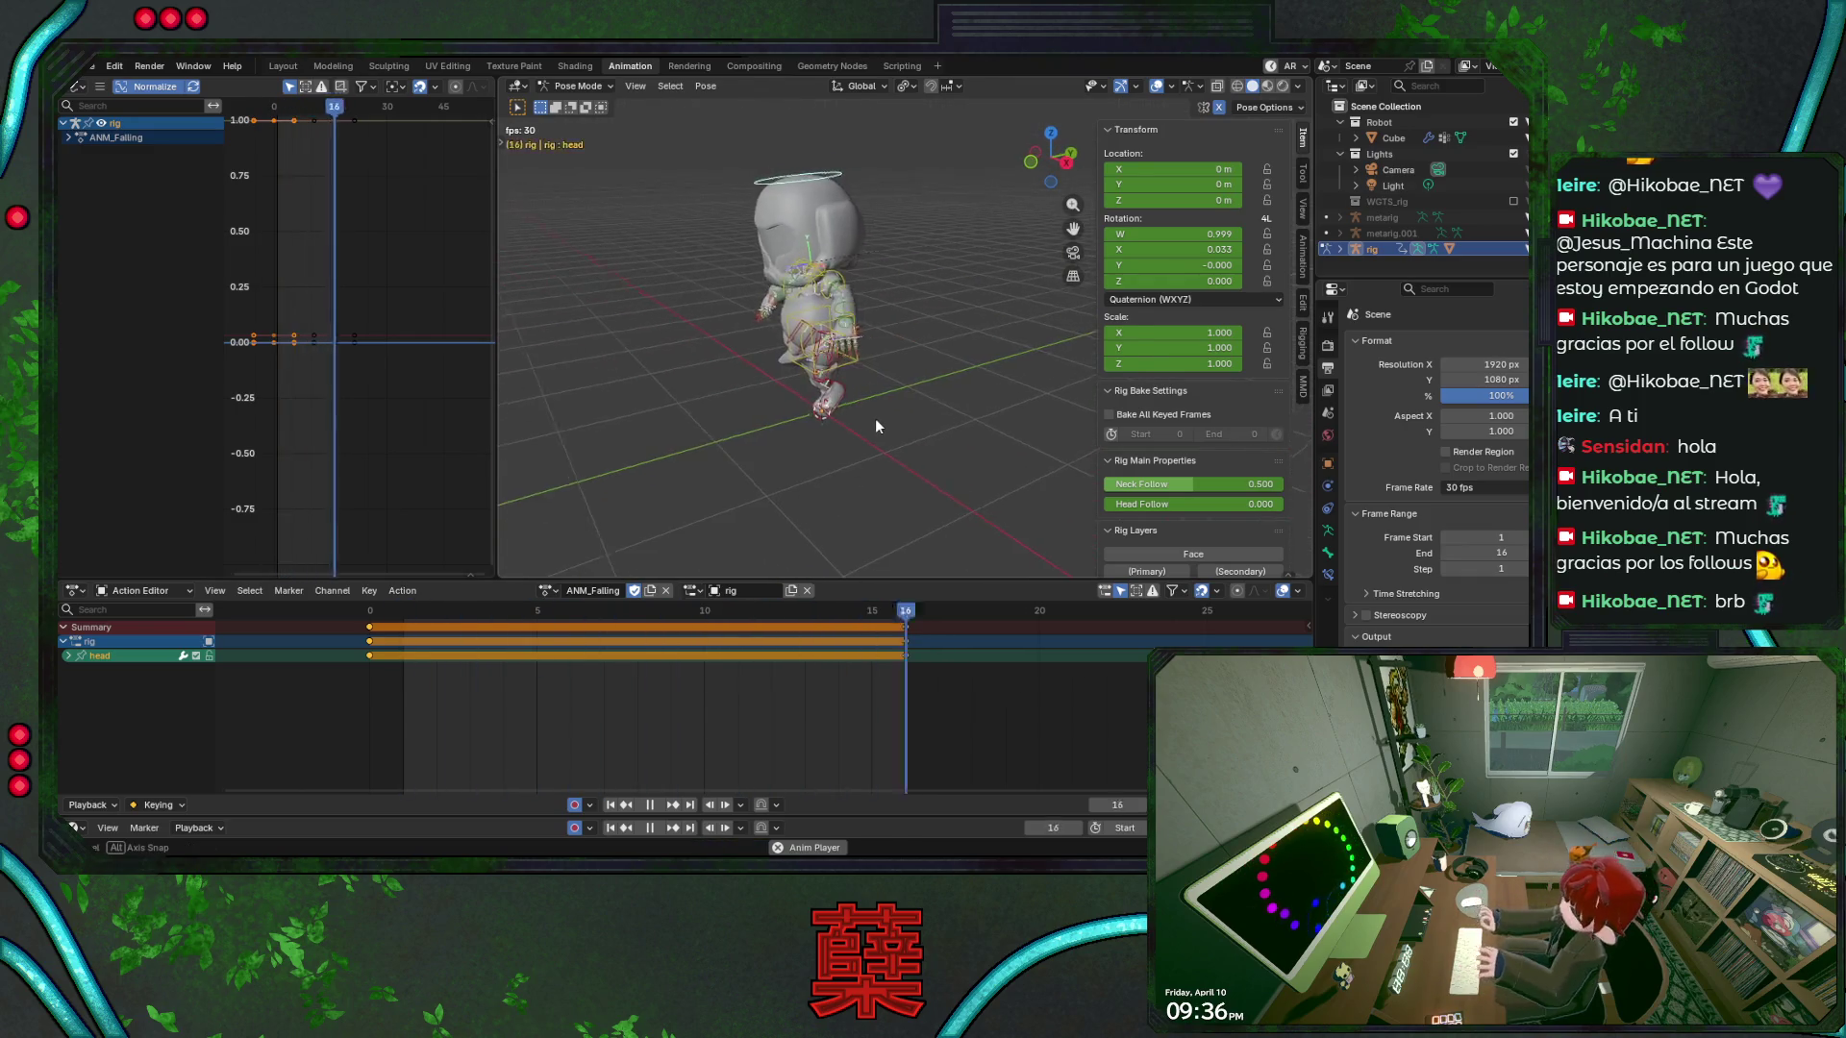
{"action": "key", "text": "space"}
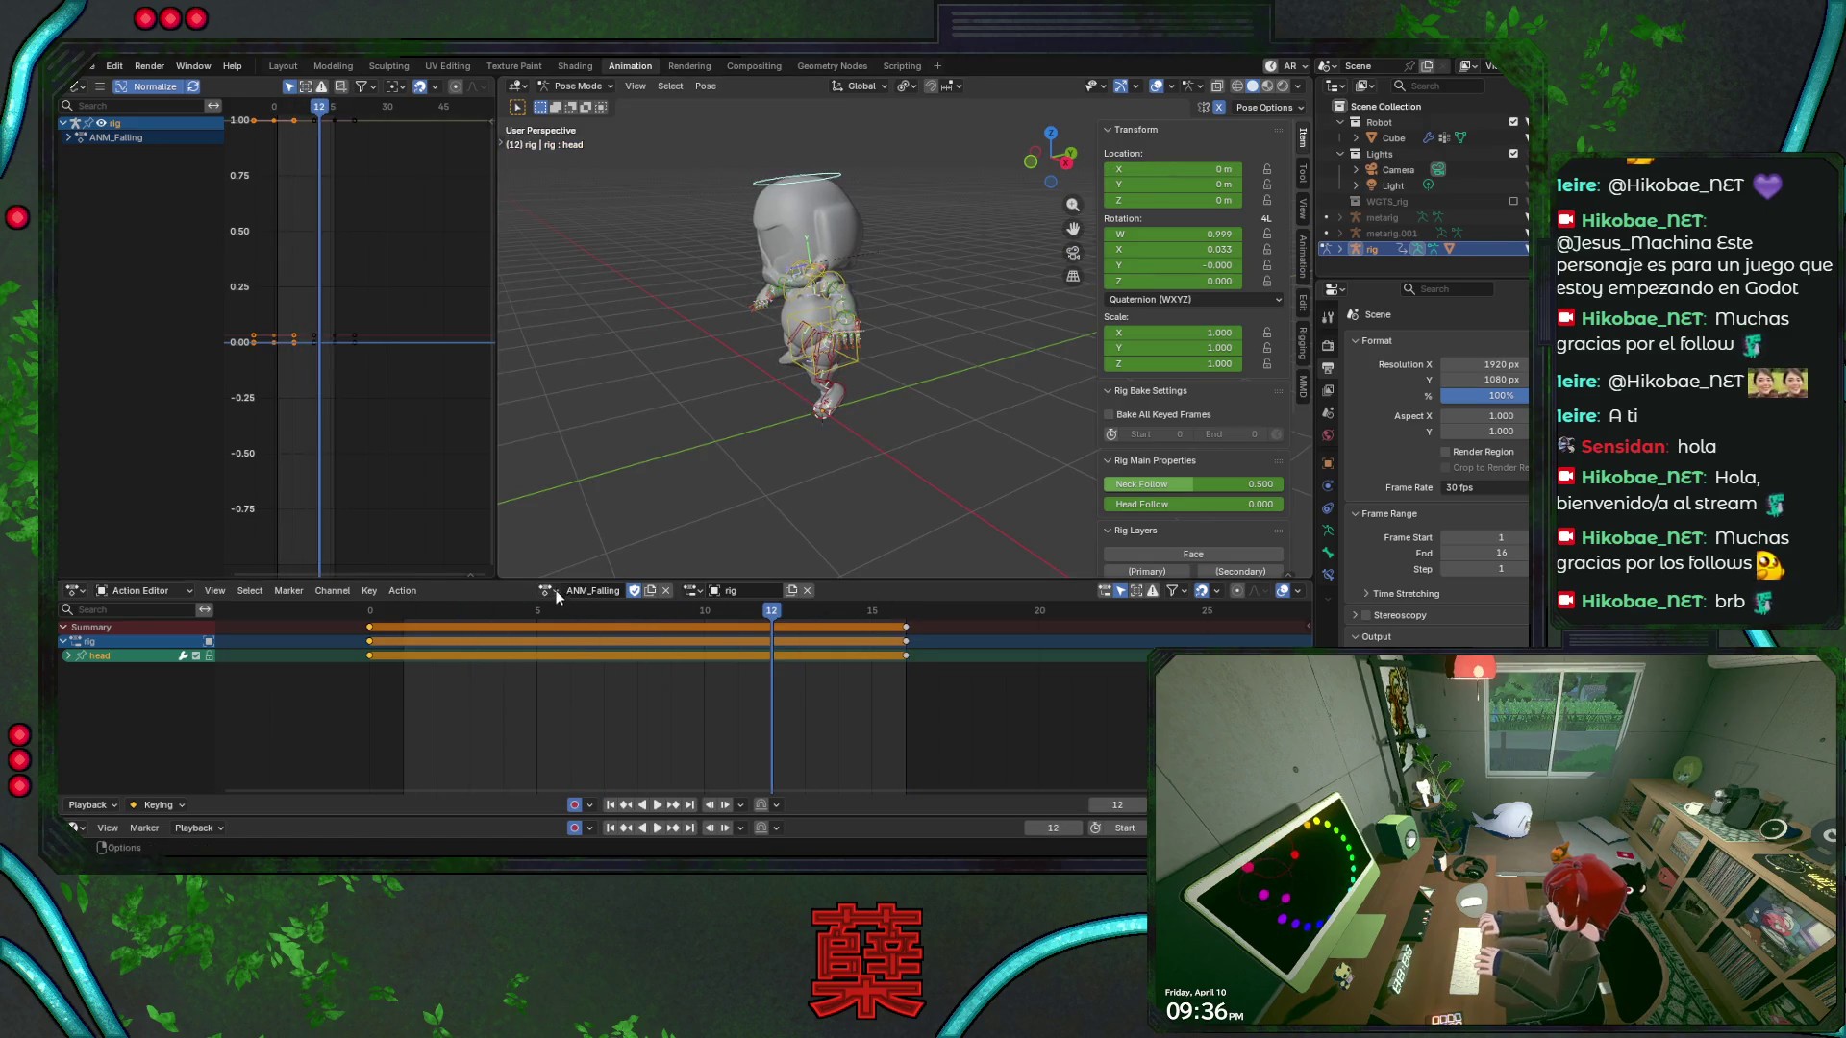
Reassign ANM_Jumping, save, return to frame 0, and deselect the rig in Object Mode
{"action": "left_click", "coordinate": [547, 590]}
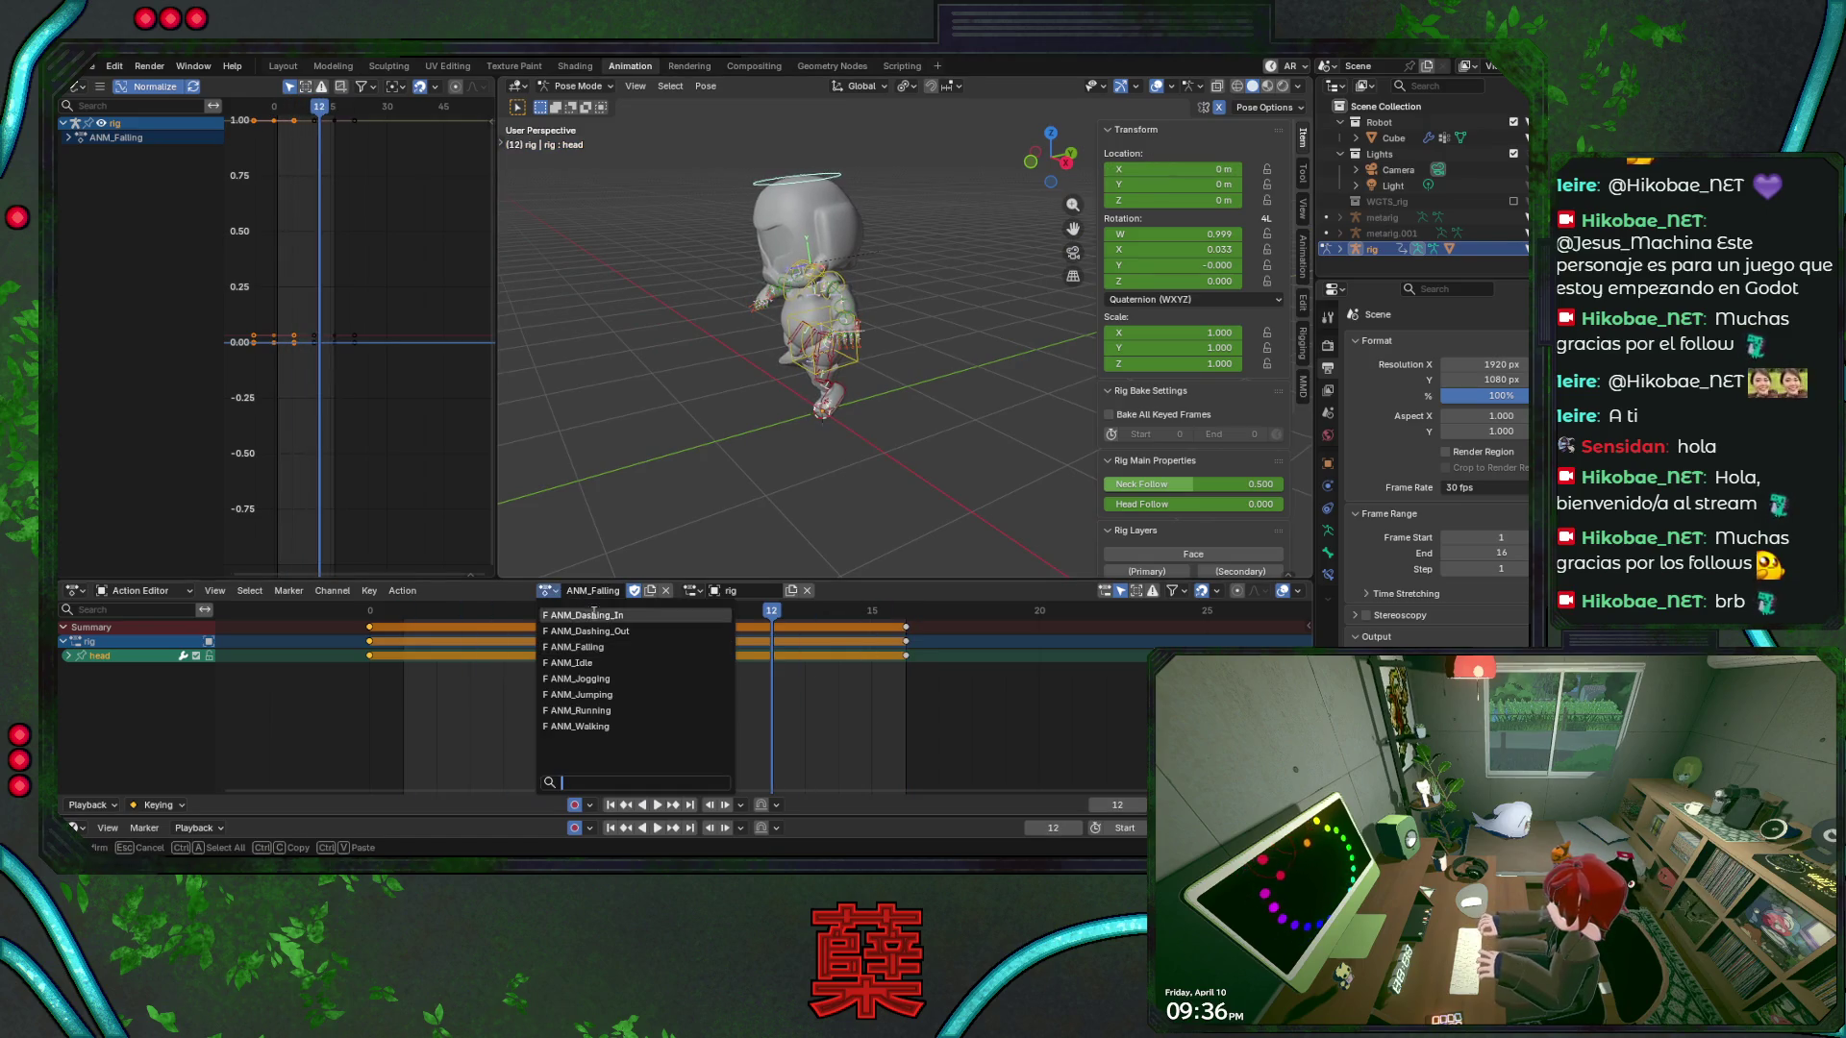
{"action": "left_click", "coordinate": [618, 695]}
{"action": "key", "text": "ctrl+s"}
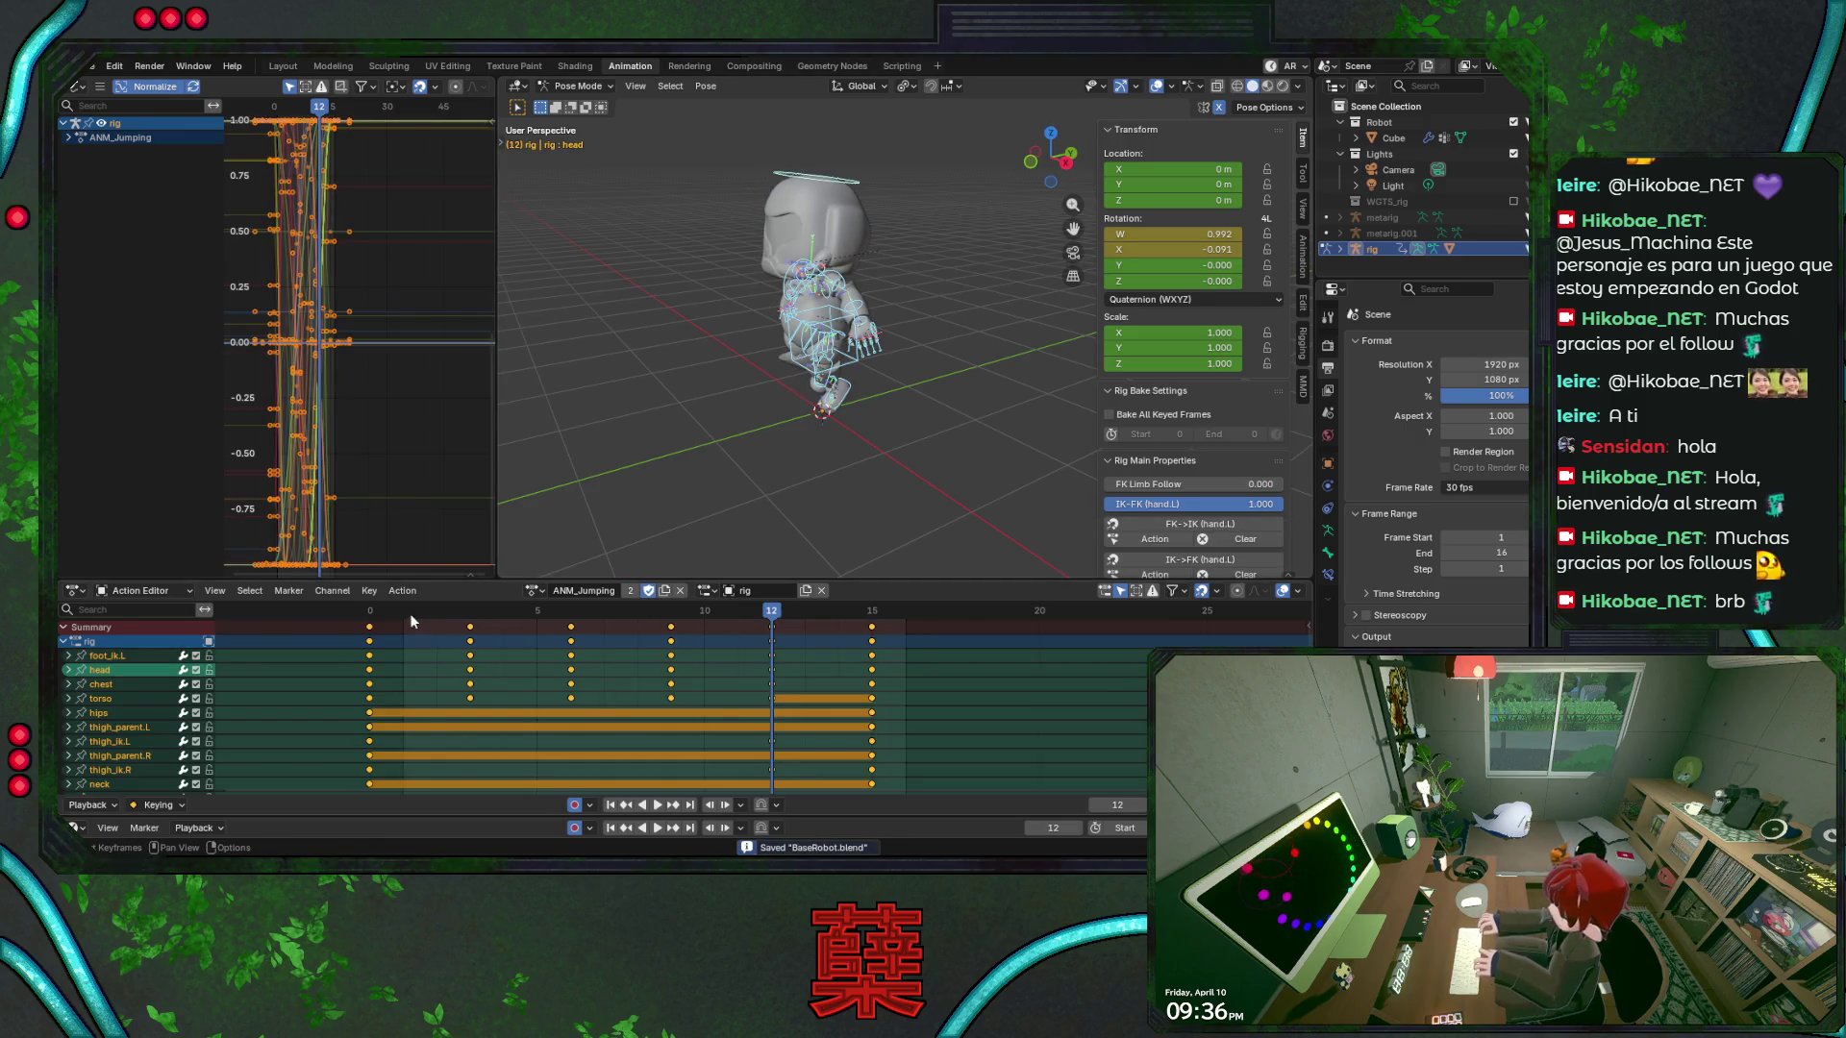
{"action": "left_click", "coordinate": [369, 611]}
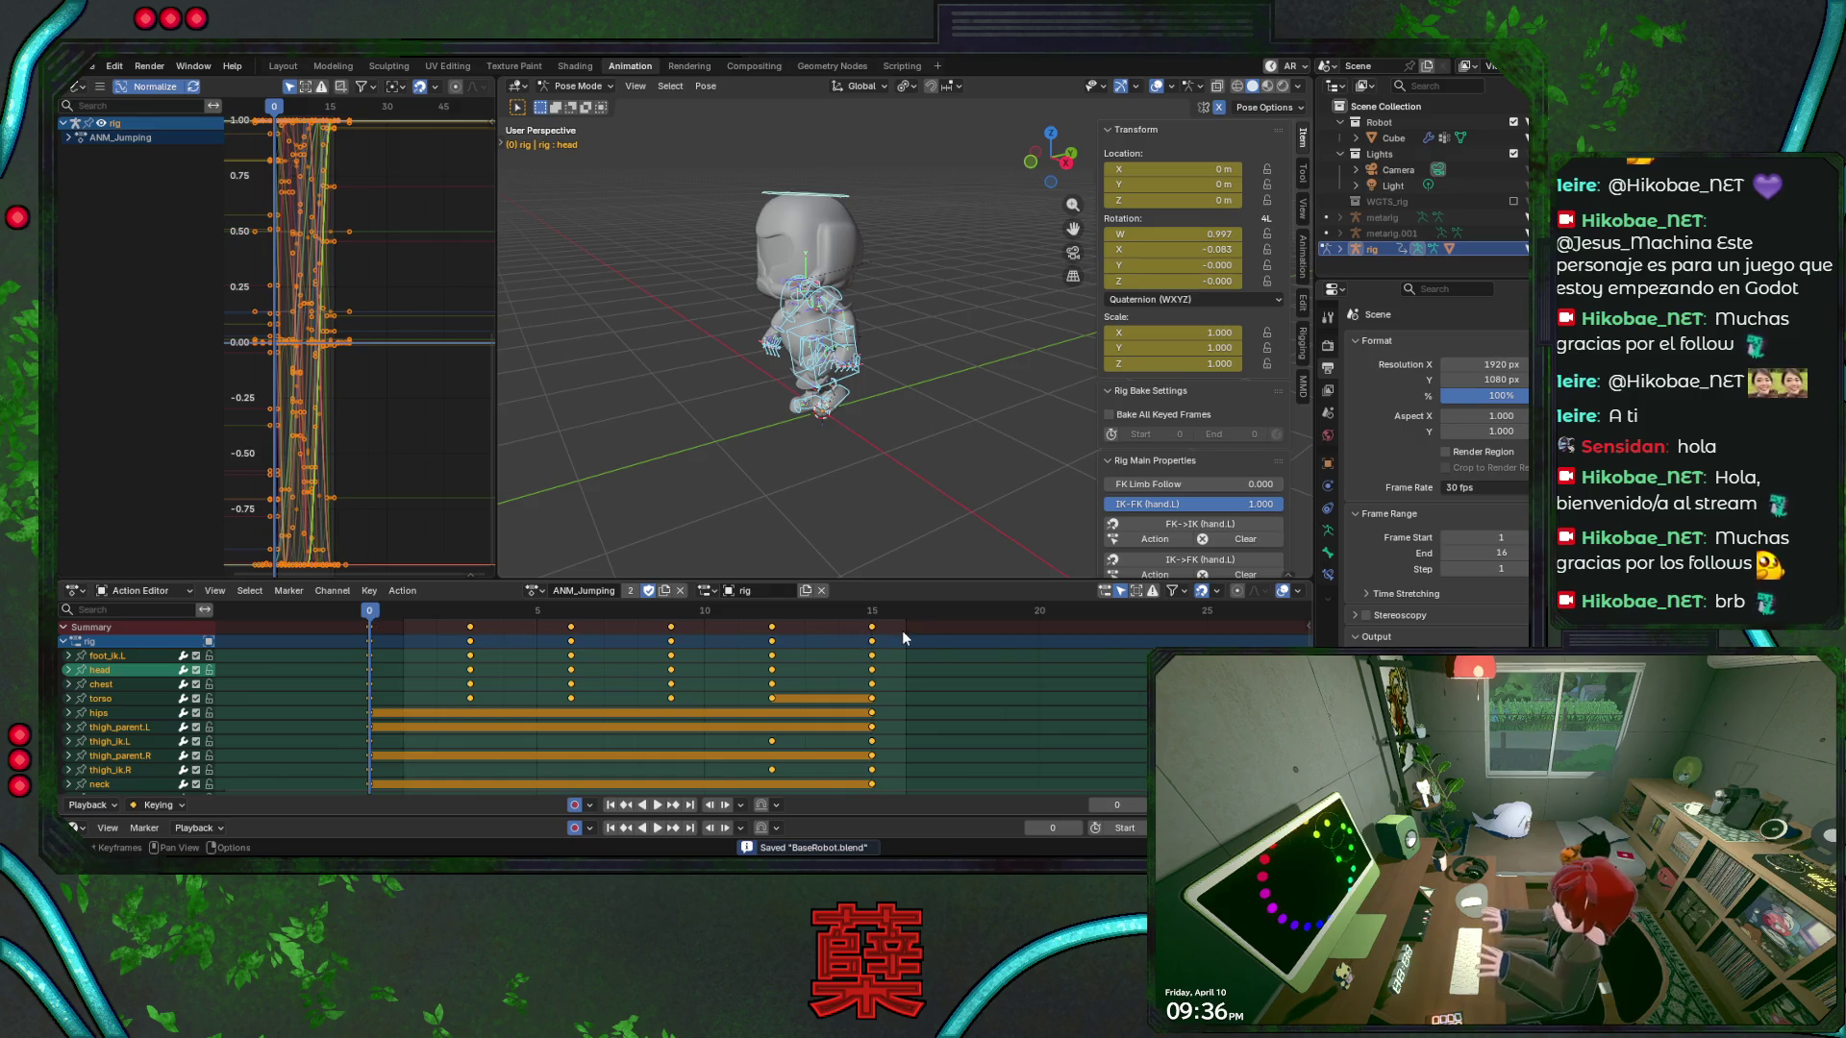
{"action": "key", "text": "ctrl+Tab"}
{"action": "left_click", "coordinate": [921, 398]}
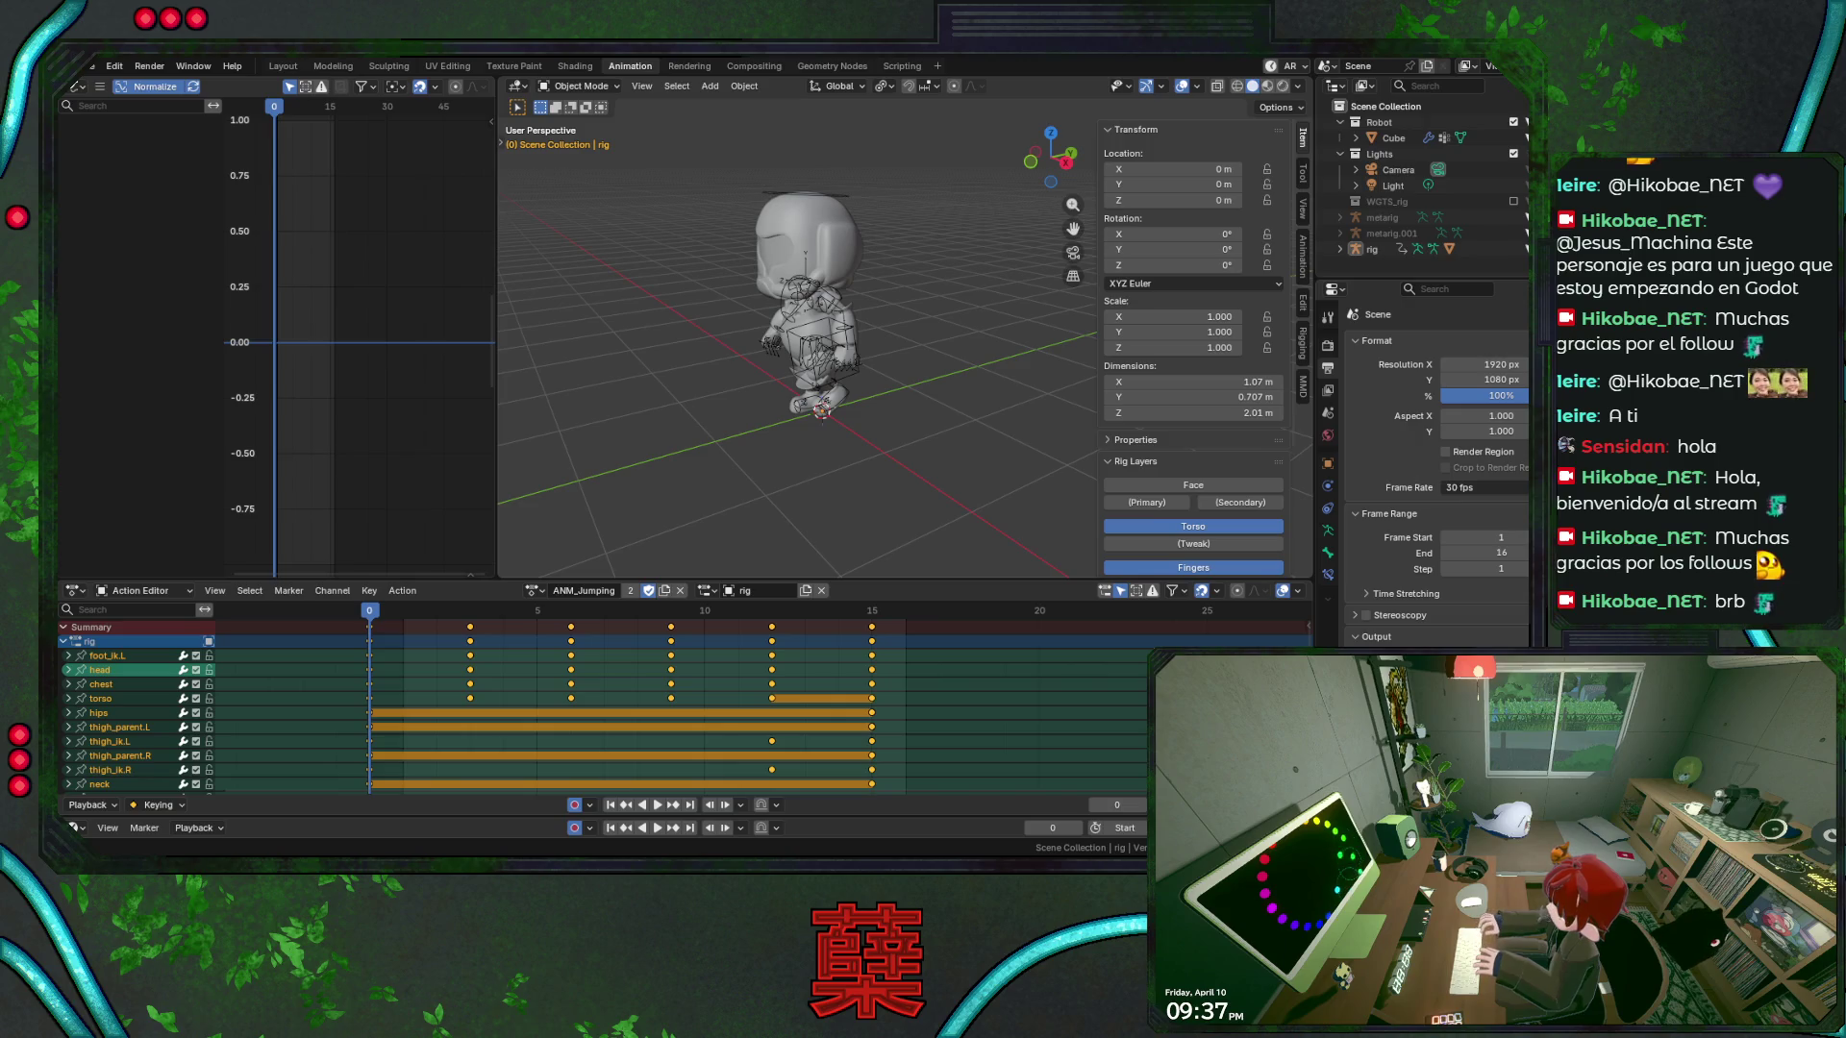
Play ANM_Jumping in Right Ortho view, save, and open the rig's action list
{"action": "key", "text": "KP_3"}
{"action": "key", "text": "ctrl+s"}
{"action": "key", "text": "space"}
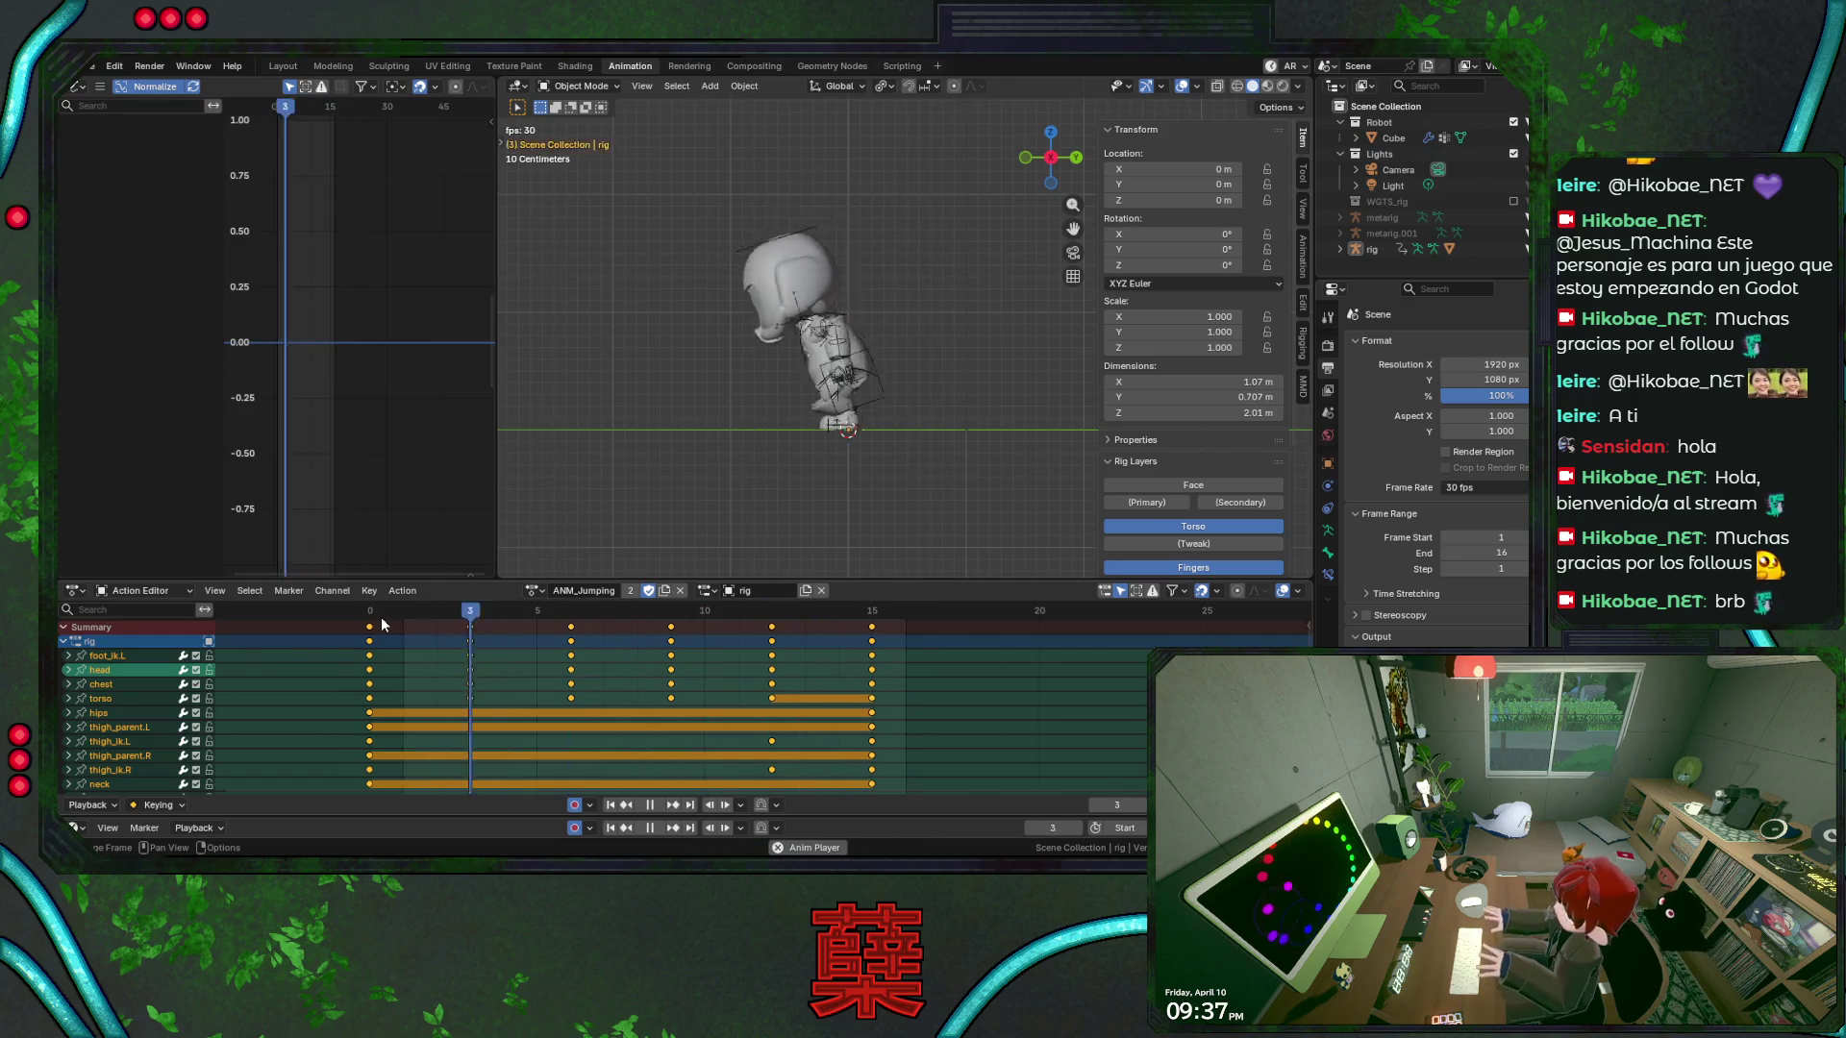
{"action": "key", "text": "Escape"}
{"action": "key", "text": "ctrl+s"}
{"action": "left_click", "coordinate": [534, 591]}
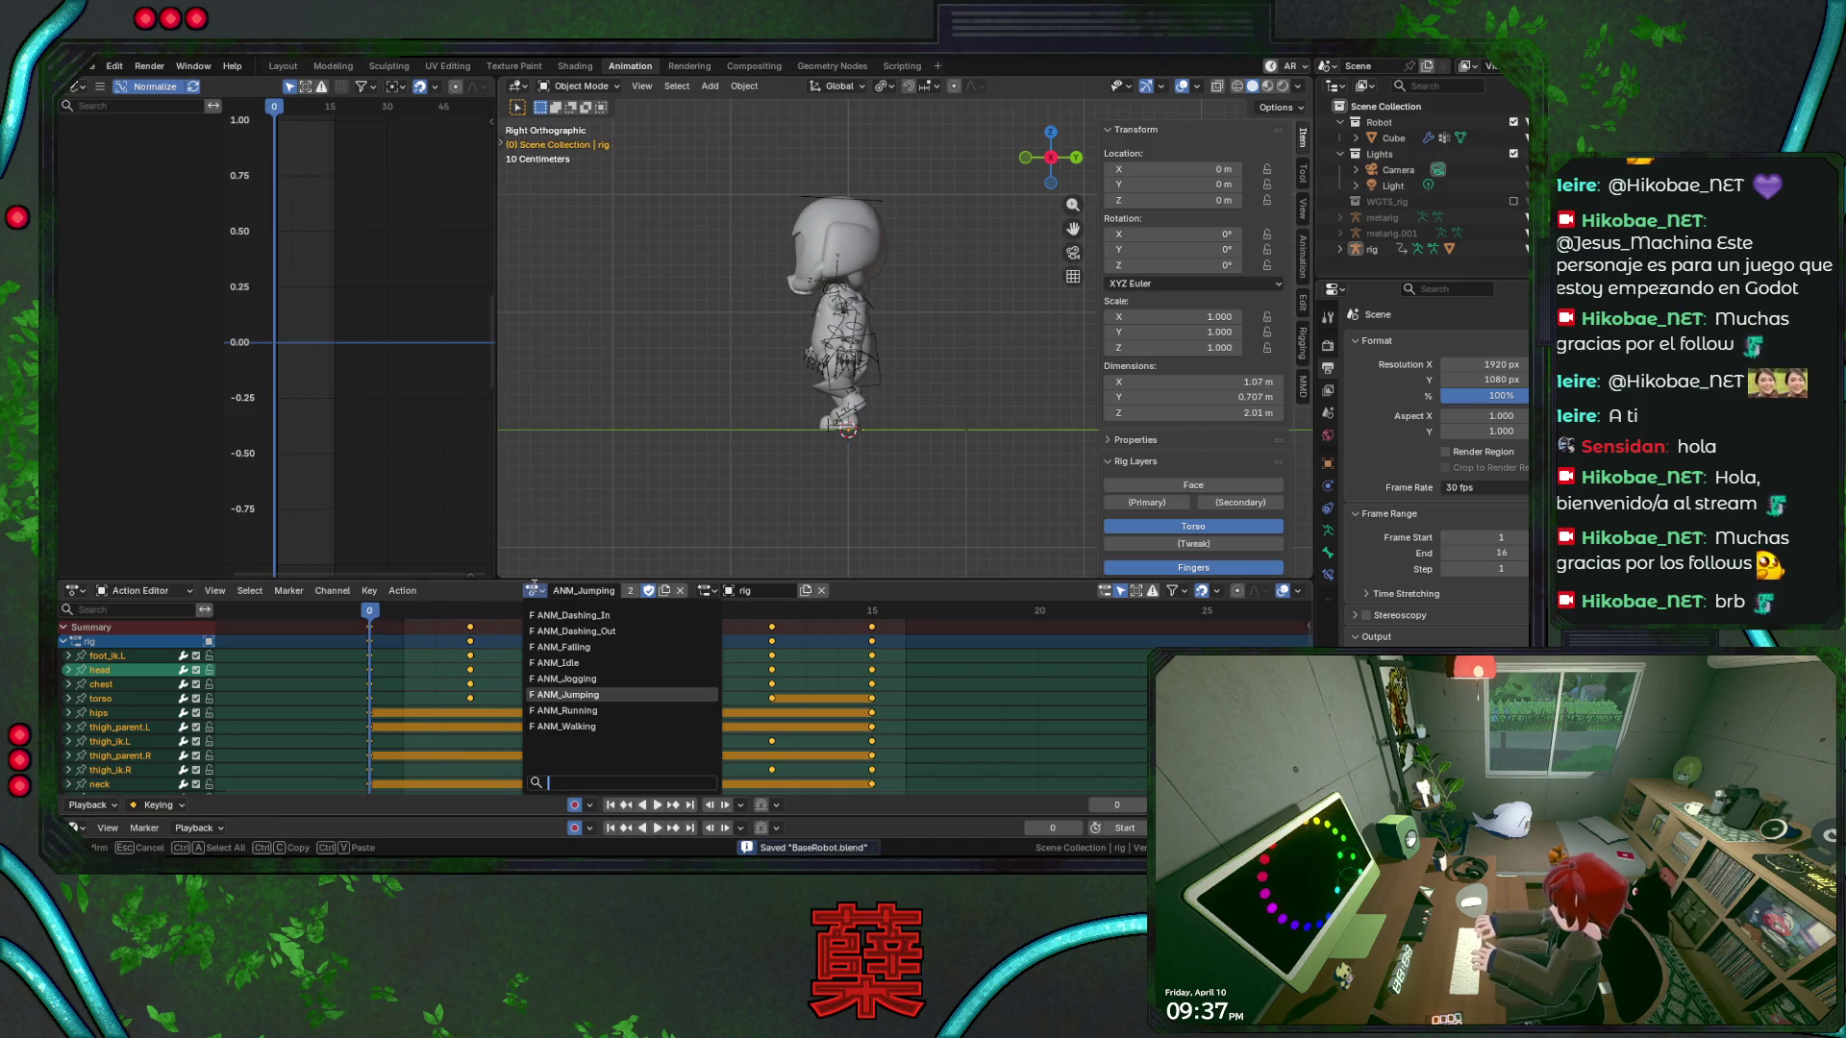
Play the ANM_Dashing_In action, then switch to ANM_Dashing_Out rewound to frame 0
{"action": "left_click", "coordinate": [569, 615]}
{"action": "key", "text": "space"}
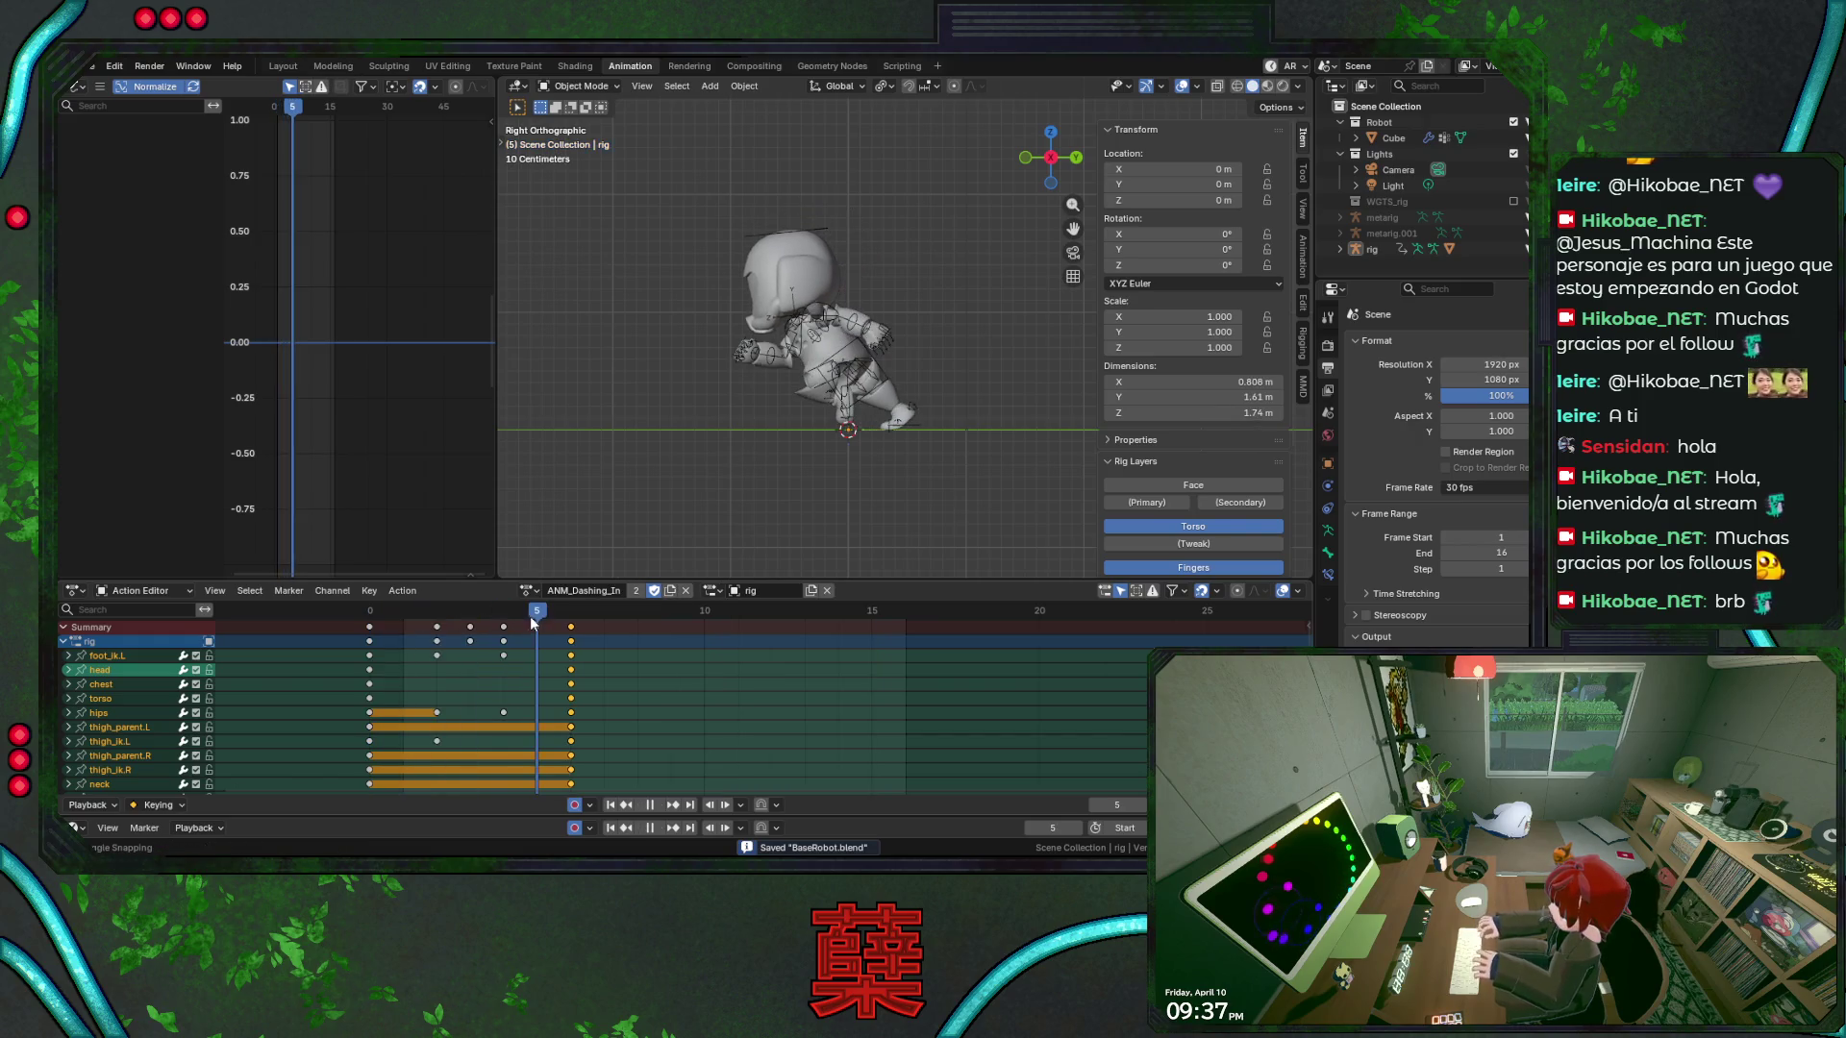
{"action": "key", "text": "space"}
{"action": "left_click", "coordinate": [532, 590]}
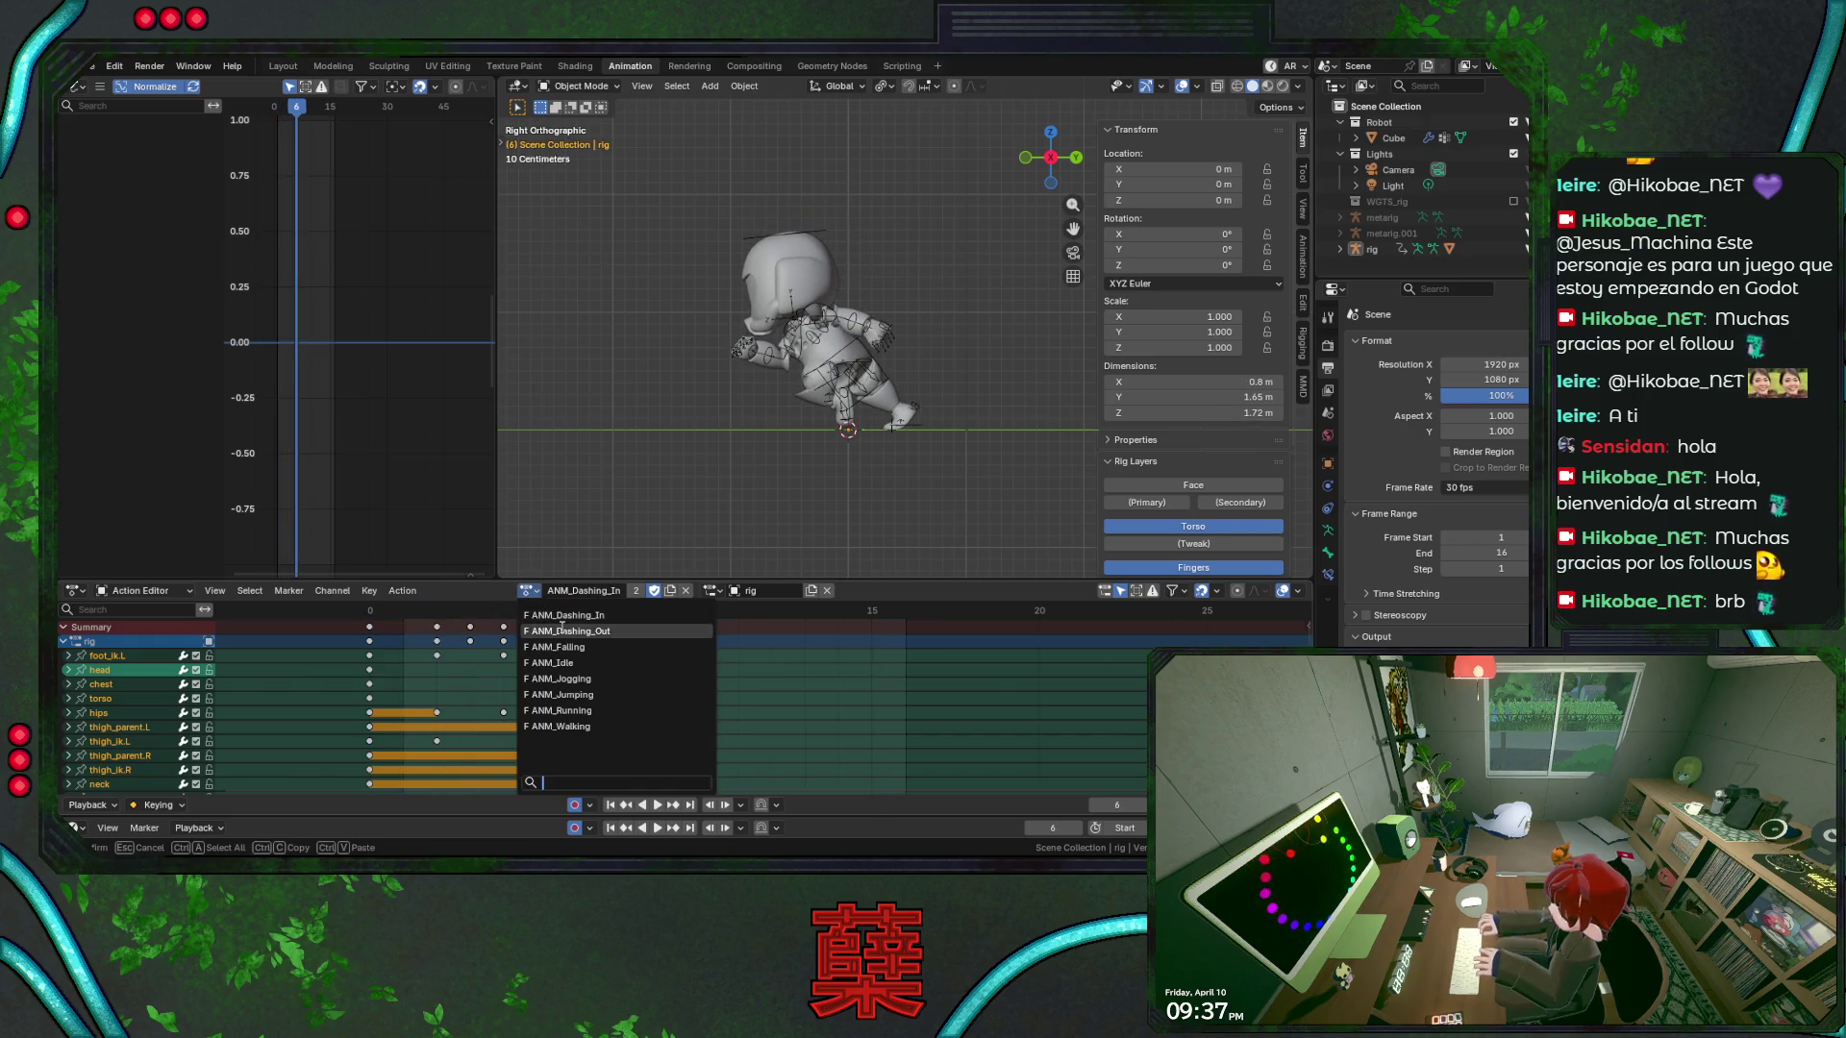
{"action": "left_click", "coordinate": [544, 615]}
{"action": "mouse_move", "coordinate": [544, 615]}
{"action": "left_mouse_down"}
{"action": "mouse_move", "coordinate": [369, 615]}
{"action": "mouse_move", "coordinate": [570, 625]}
{"action": "mouse_move", "coordinate": [540, 604]}
{"action": "left_mouse_up"}
Save, then assign ANM_Falling to the rig and play it before returning to frame 0
{"action": "key", "text": "ctrl+s"}
{"action": "left_click", "coordinate": [533, 590]}
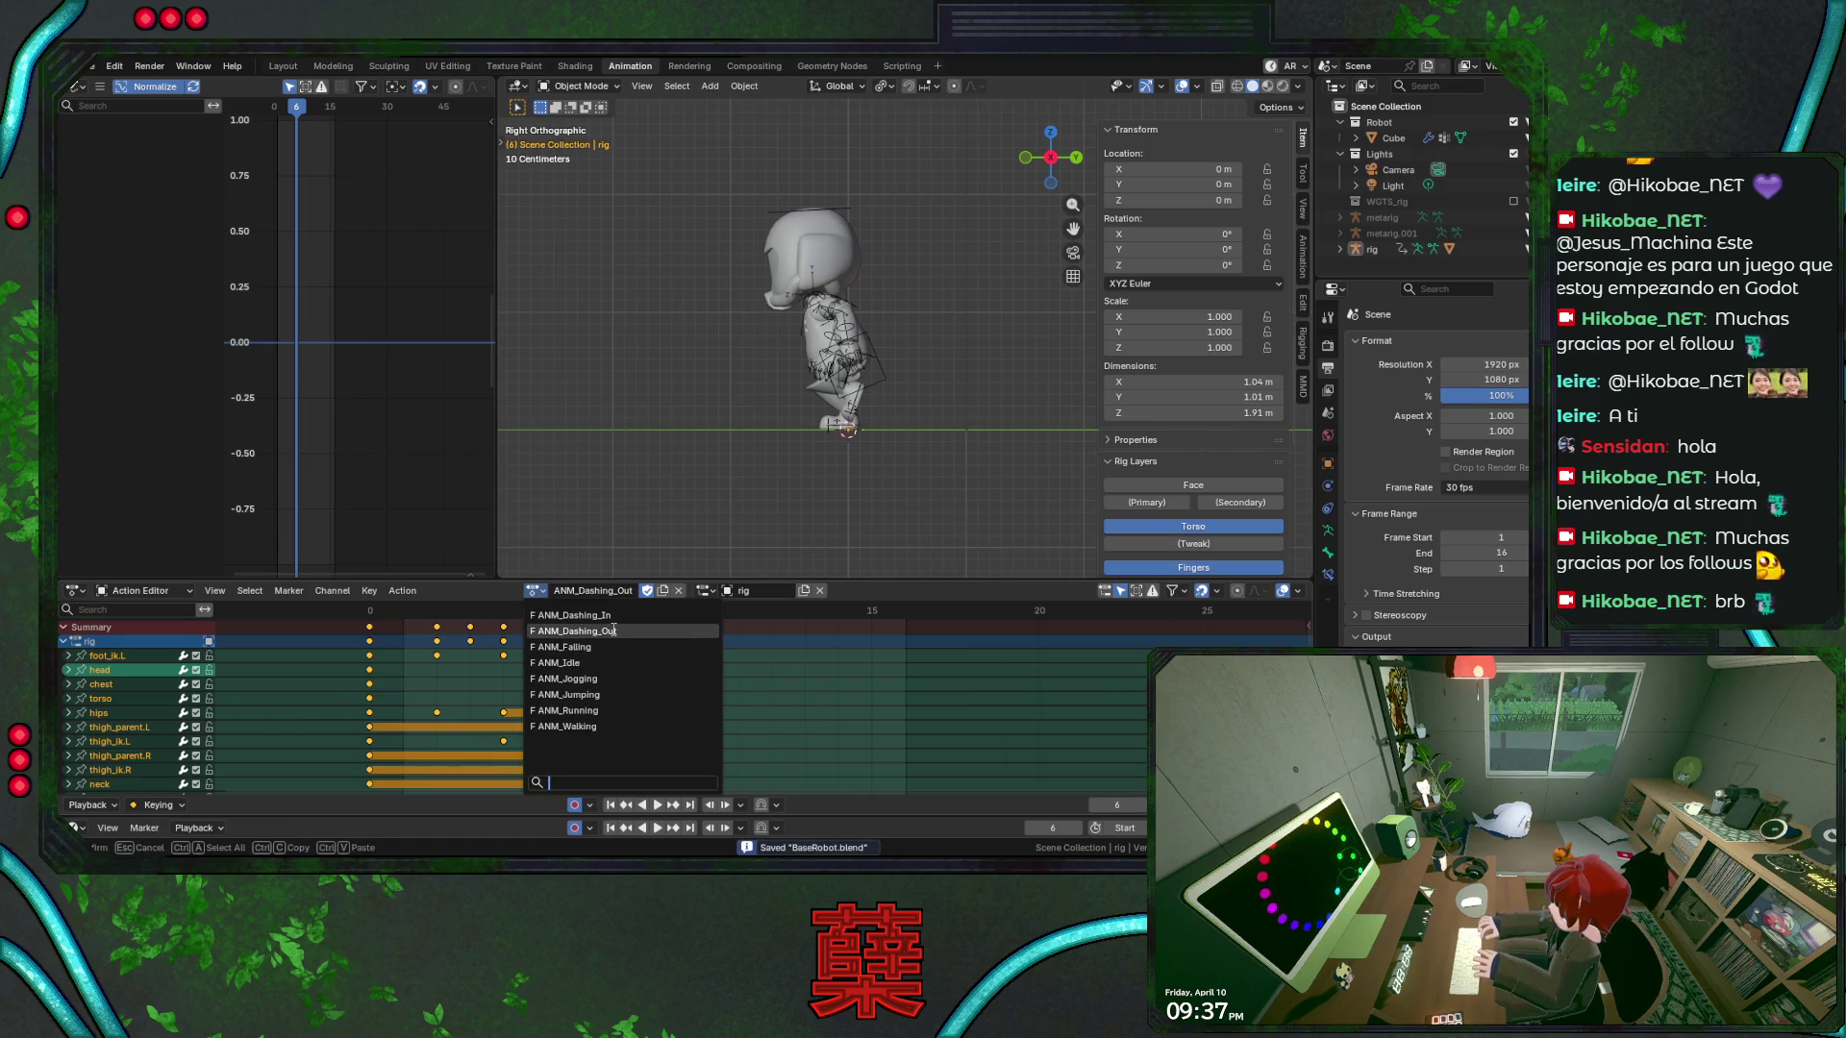
{"action": "left_click", "coordinate": [577, 646]}
{"action": "key", "text": "space"}
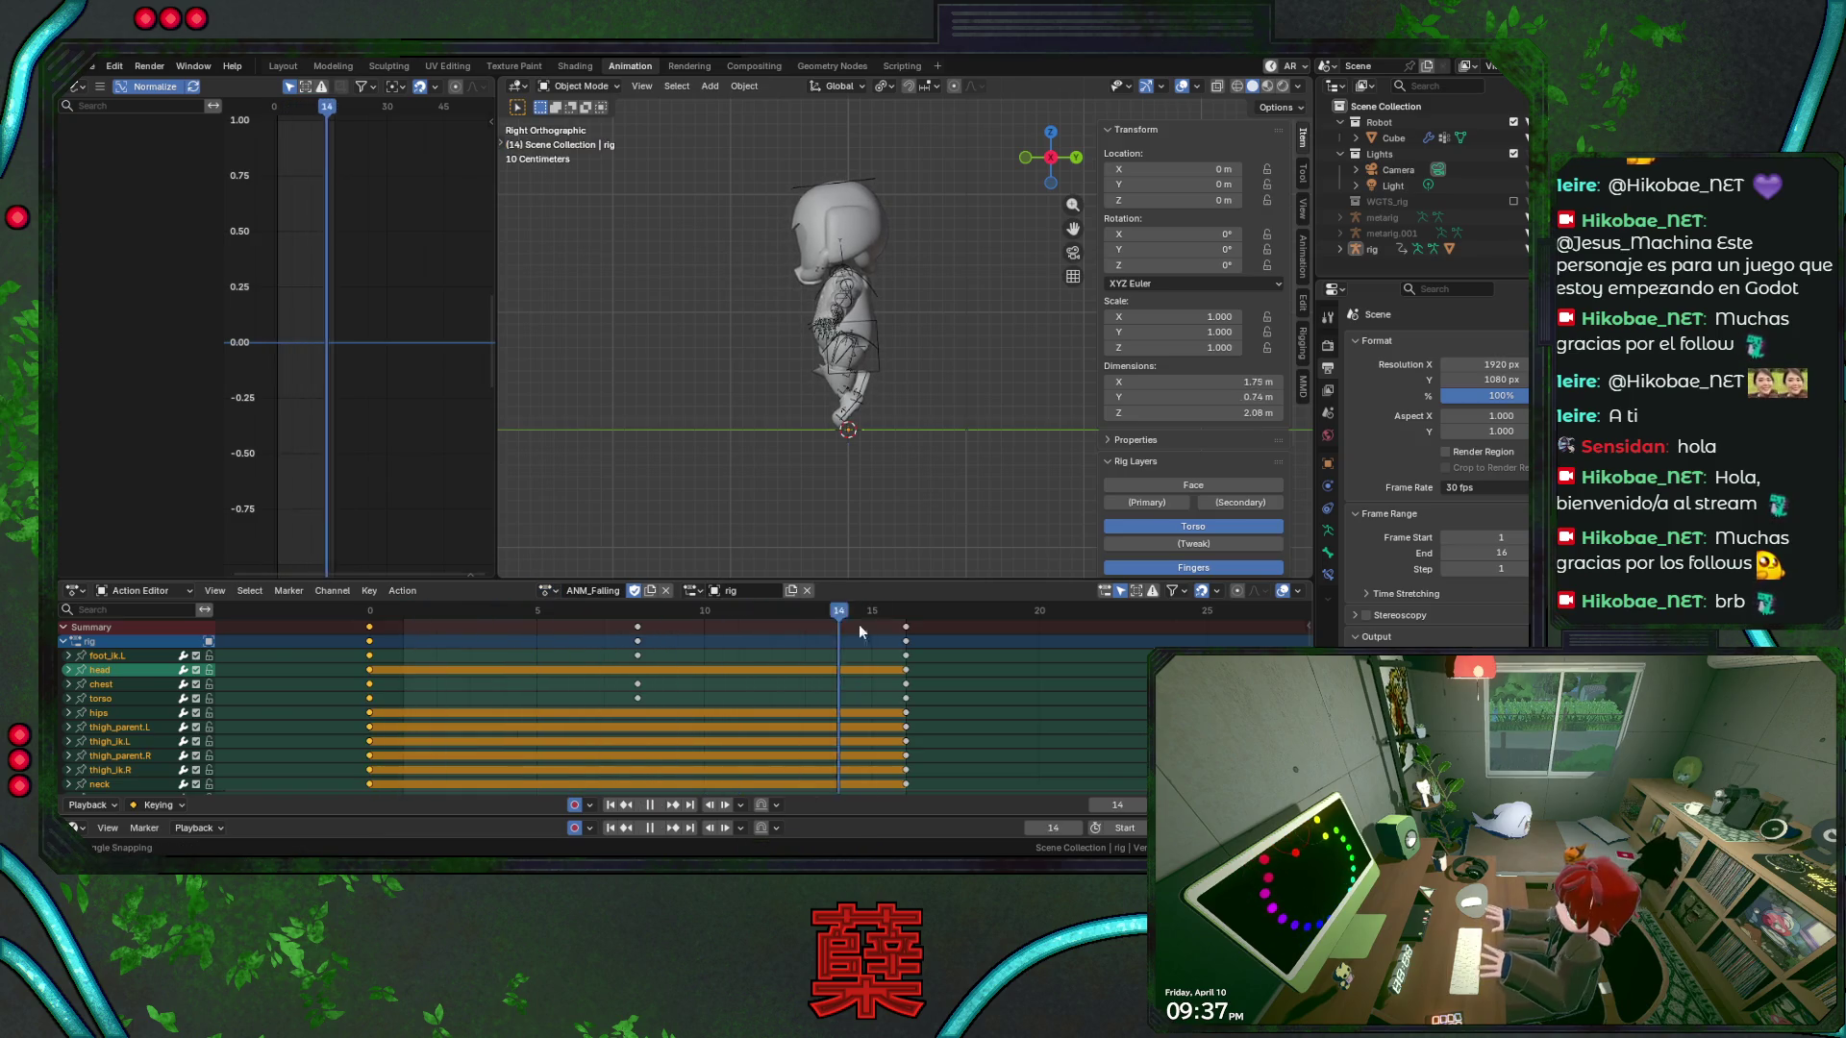
{"action": "left_click", "coordinate": [638, 627]}
{"action": "key", "text": "Escape"}
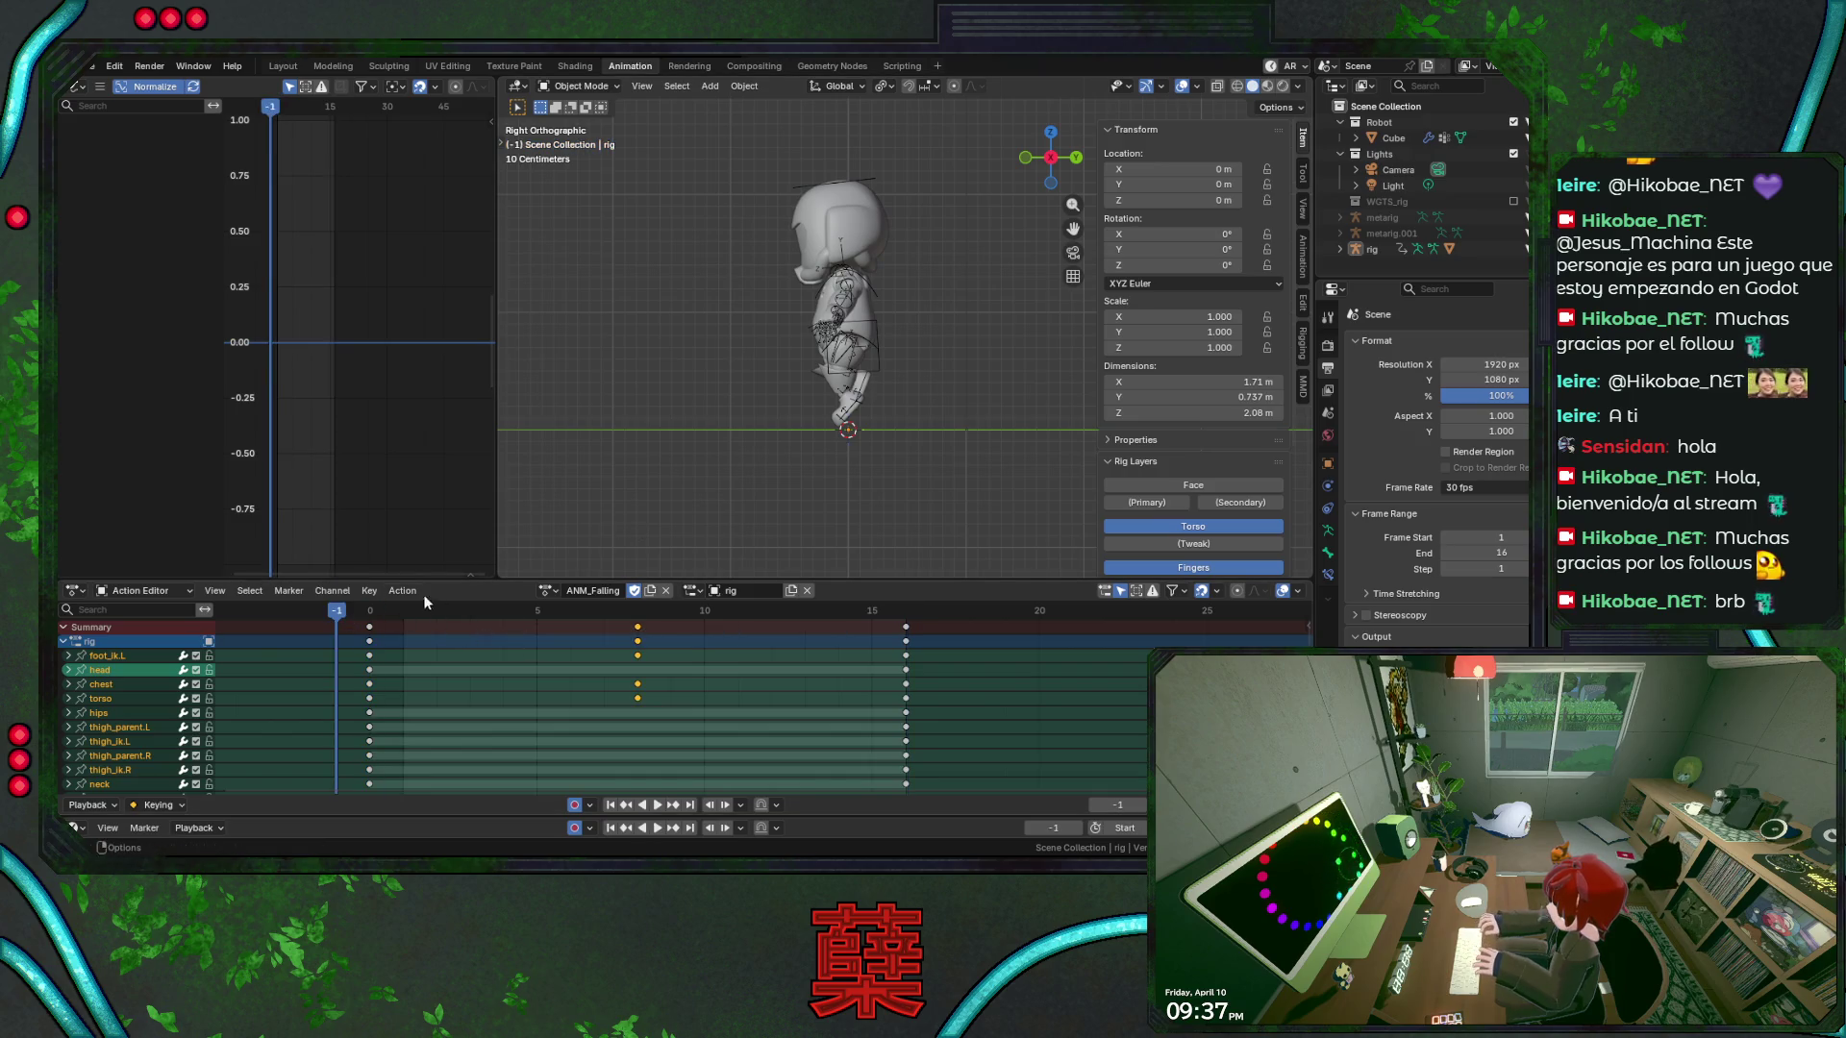
{"action": "key", "text": "Right"}
Orbit back to a perspective view, select the rig and save BaseRobot.blend
{"action": "middle_click_drag", "start_coordinate": [759, 390], "coordinate": [875, 406]}
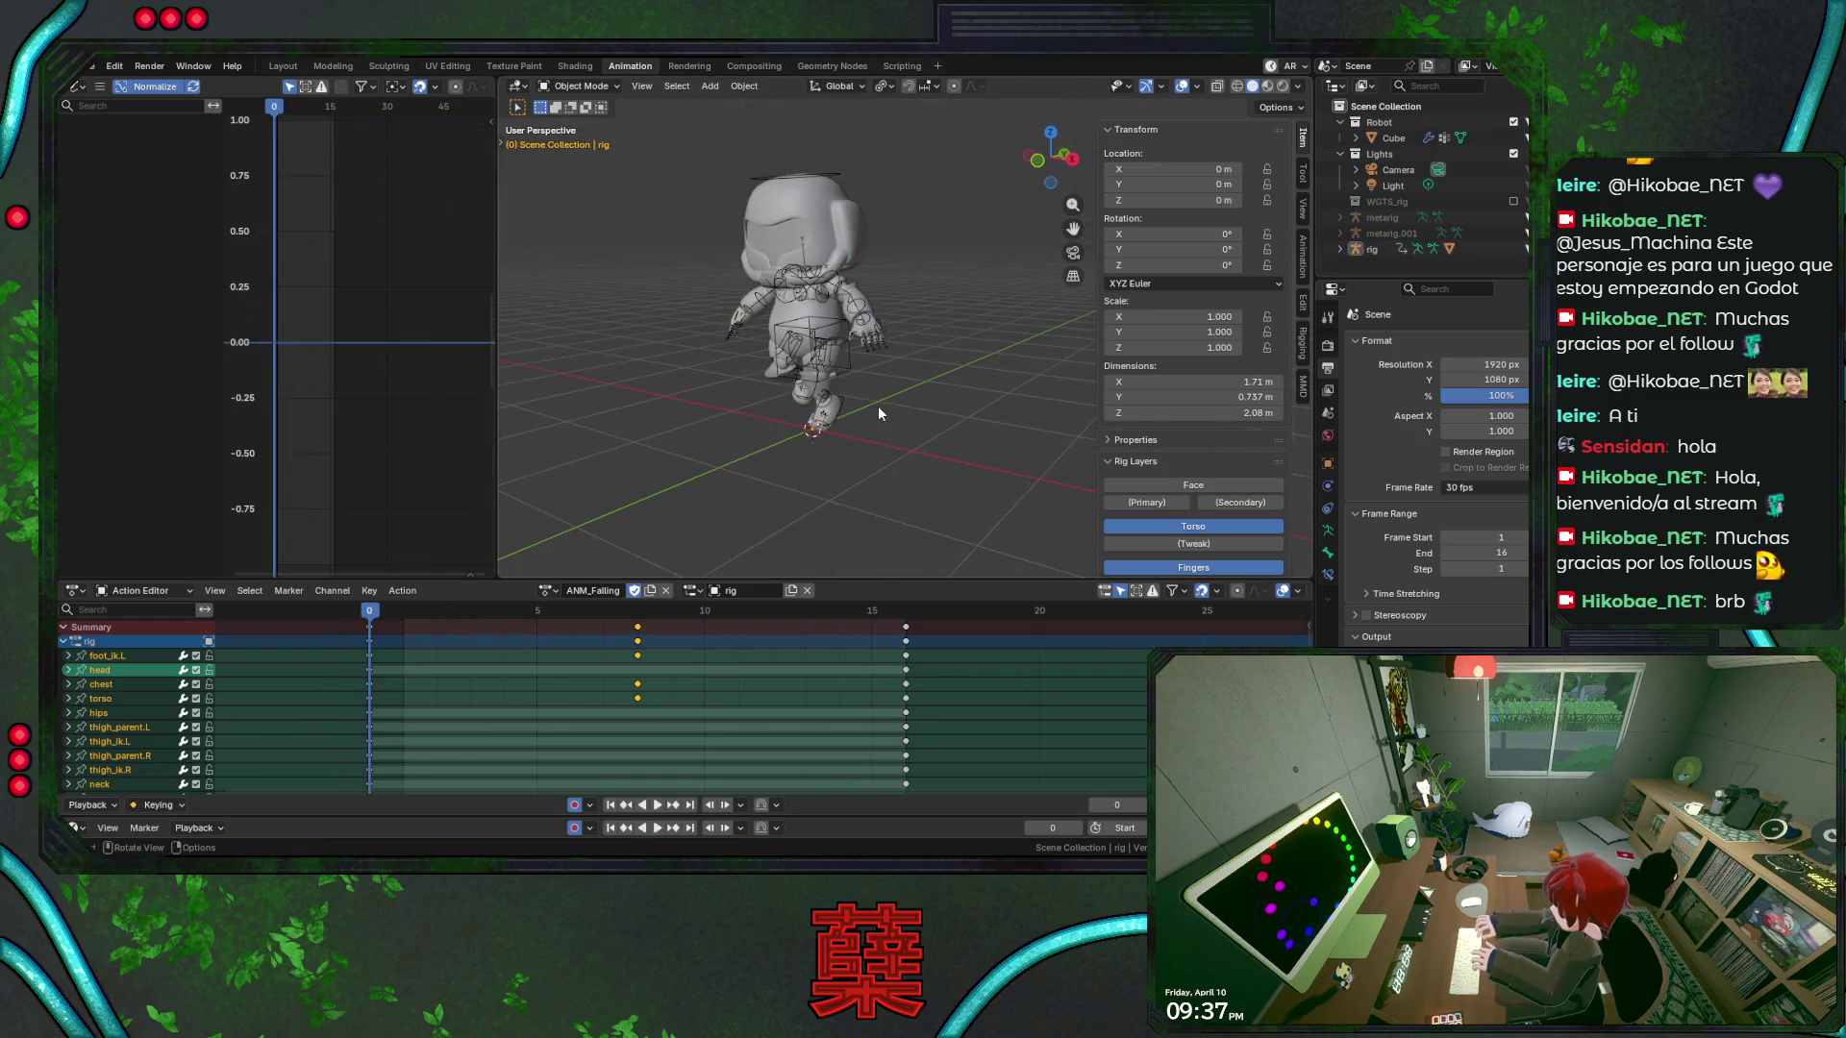
{"action": "key", "text": "ctrl+Tab"}
{"action": "key", "text": "ctrl+Tab"}
{"action": "left_click", "coordinate": [902, 394]}
{"action": "key", "text": "ctrl+s"}
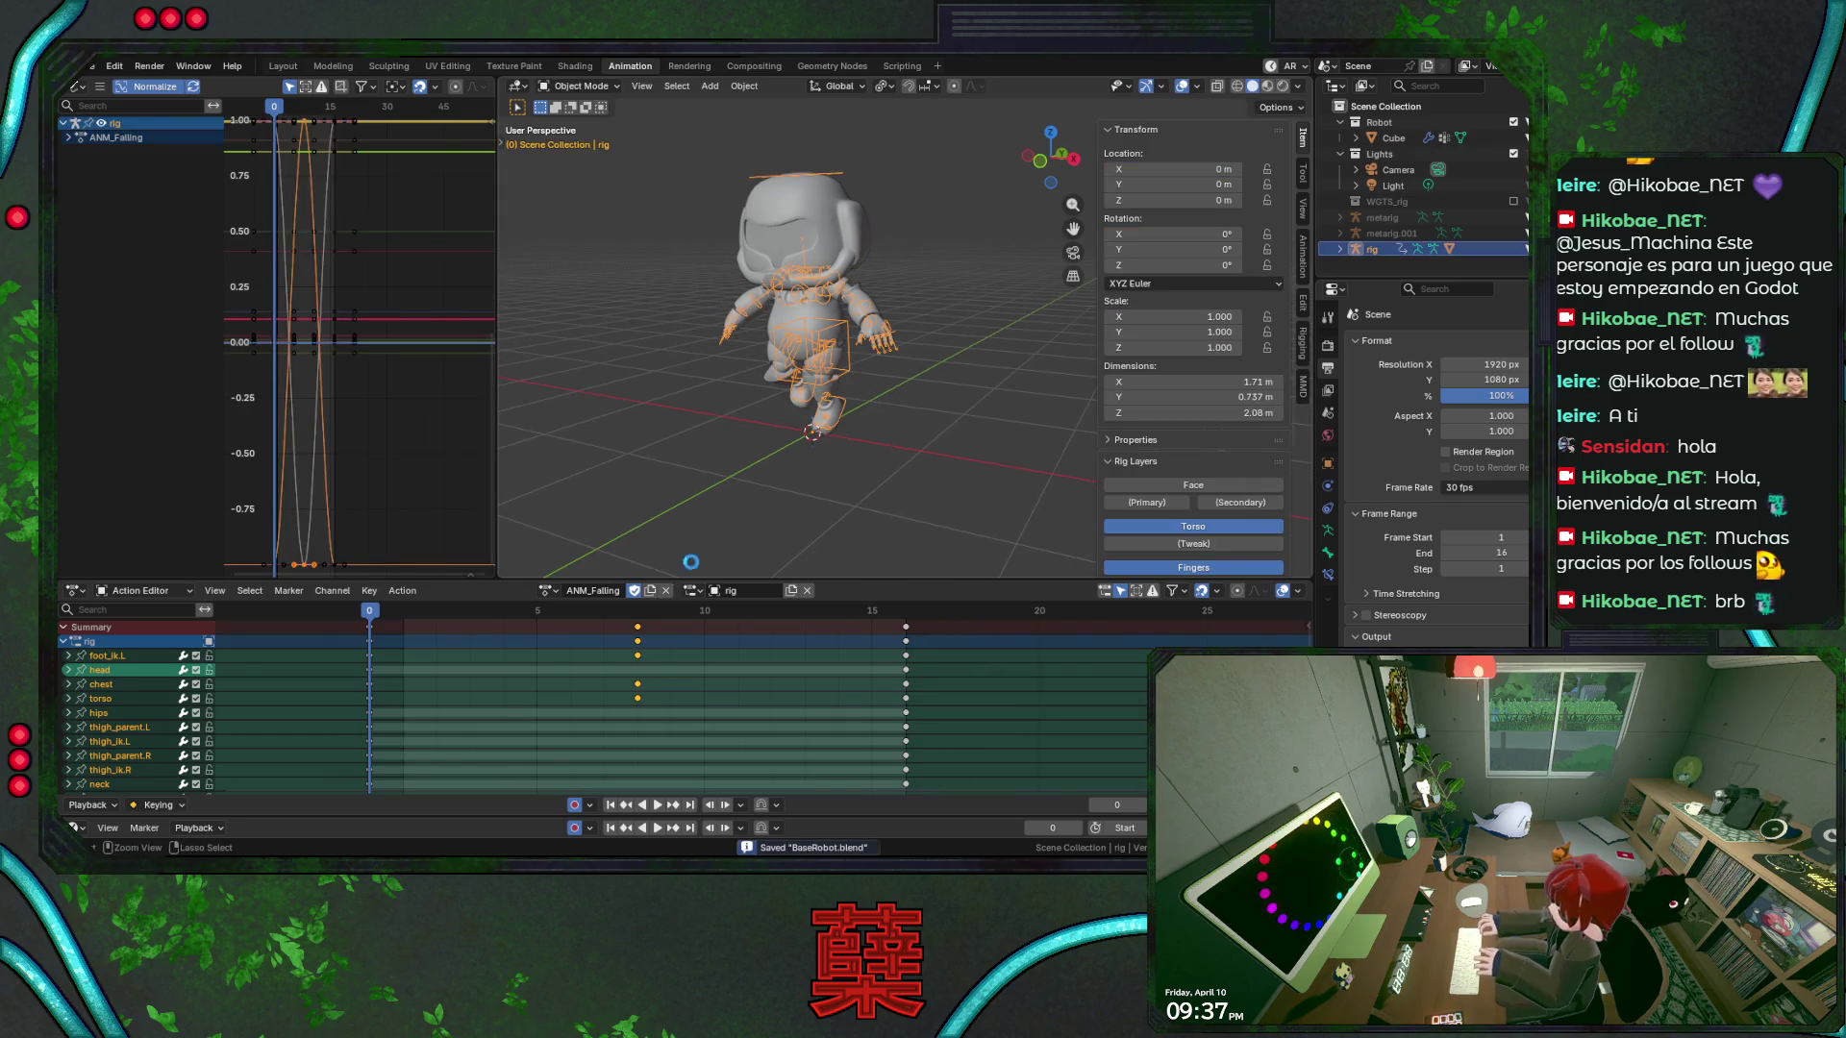
{"action": "left_click", "coordinate": [546, 590]}
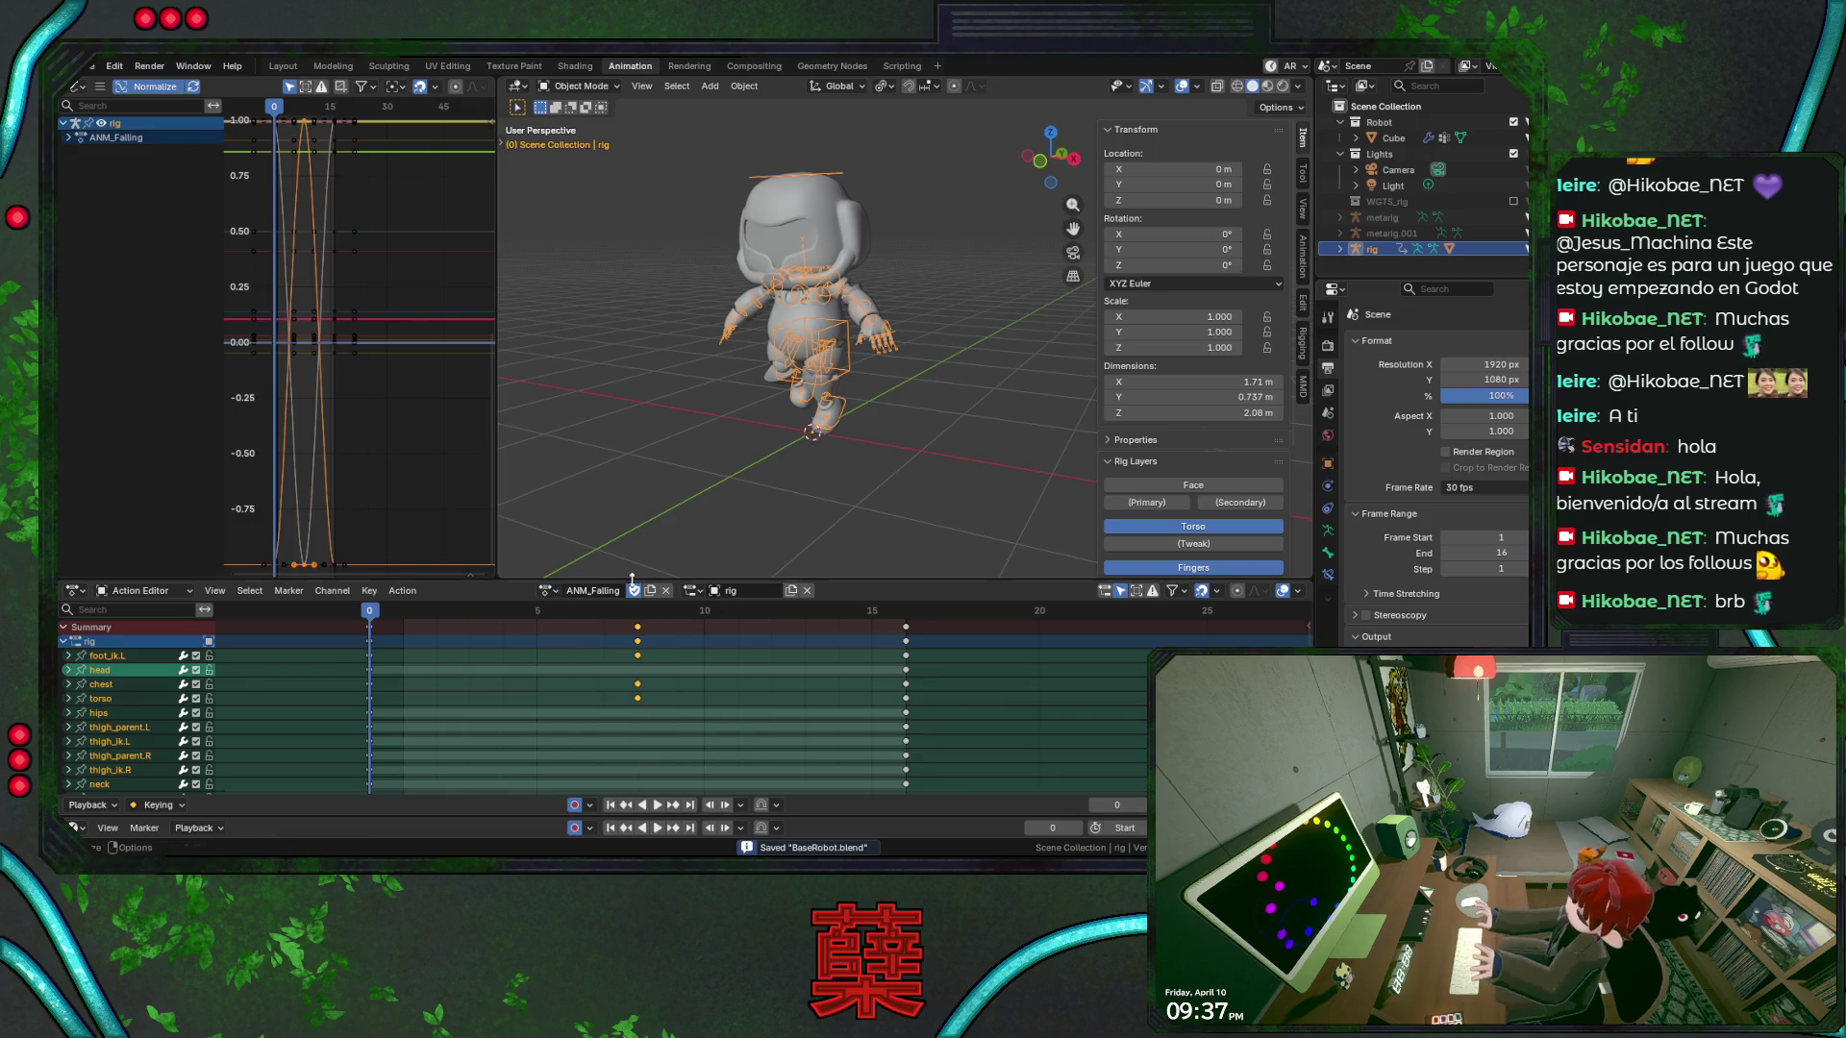
Unlink the action from the rig, clear its bone rotations and locations in Pose Mode, and save
{"action": "left_click", "coordinate": [713, 539]}
{"action": "left_click", "coordinate": [665, 591]}
{"action": "left_click", "coordinate": [824, 330]}
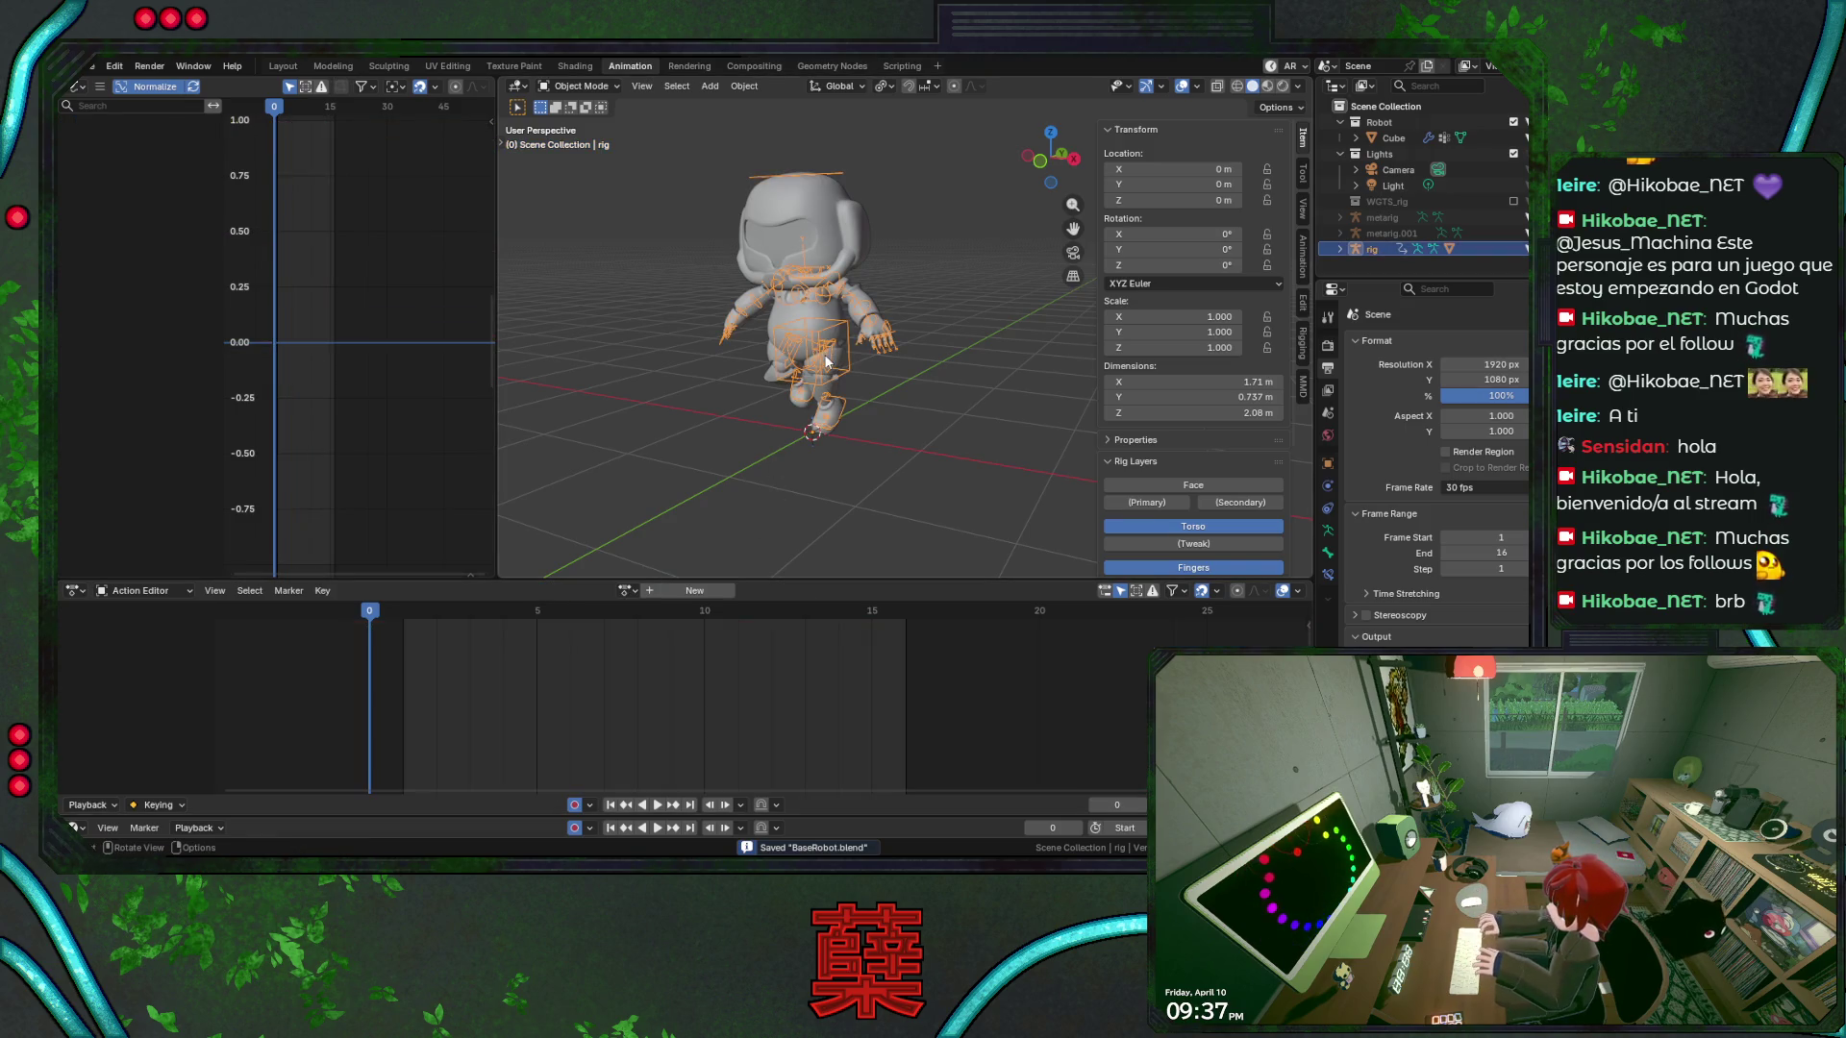
{"action": "key", "text": "ctrl+Tab"}
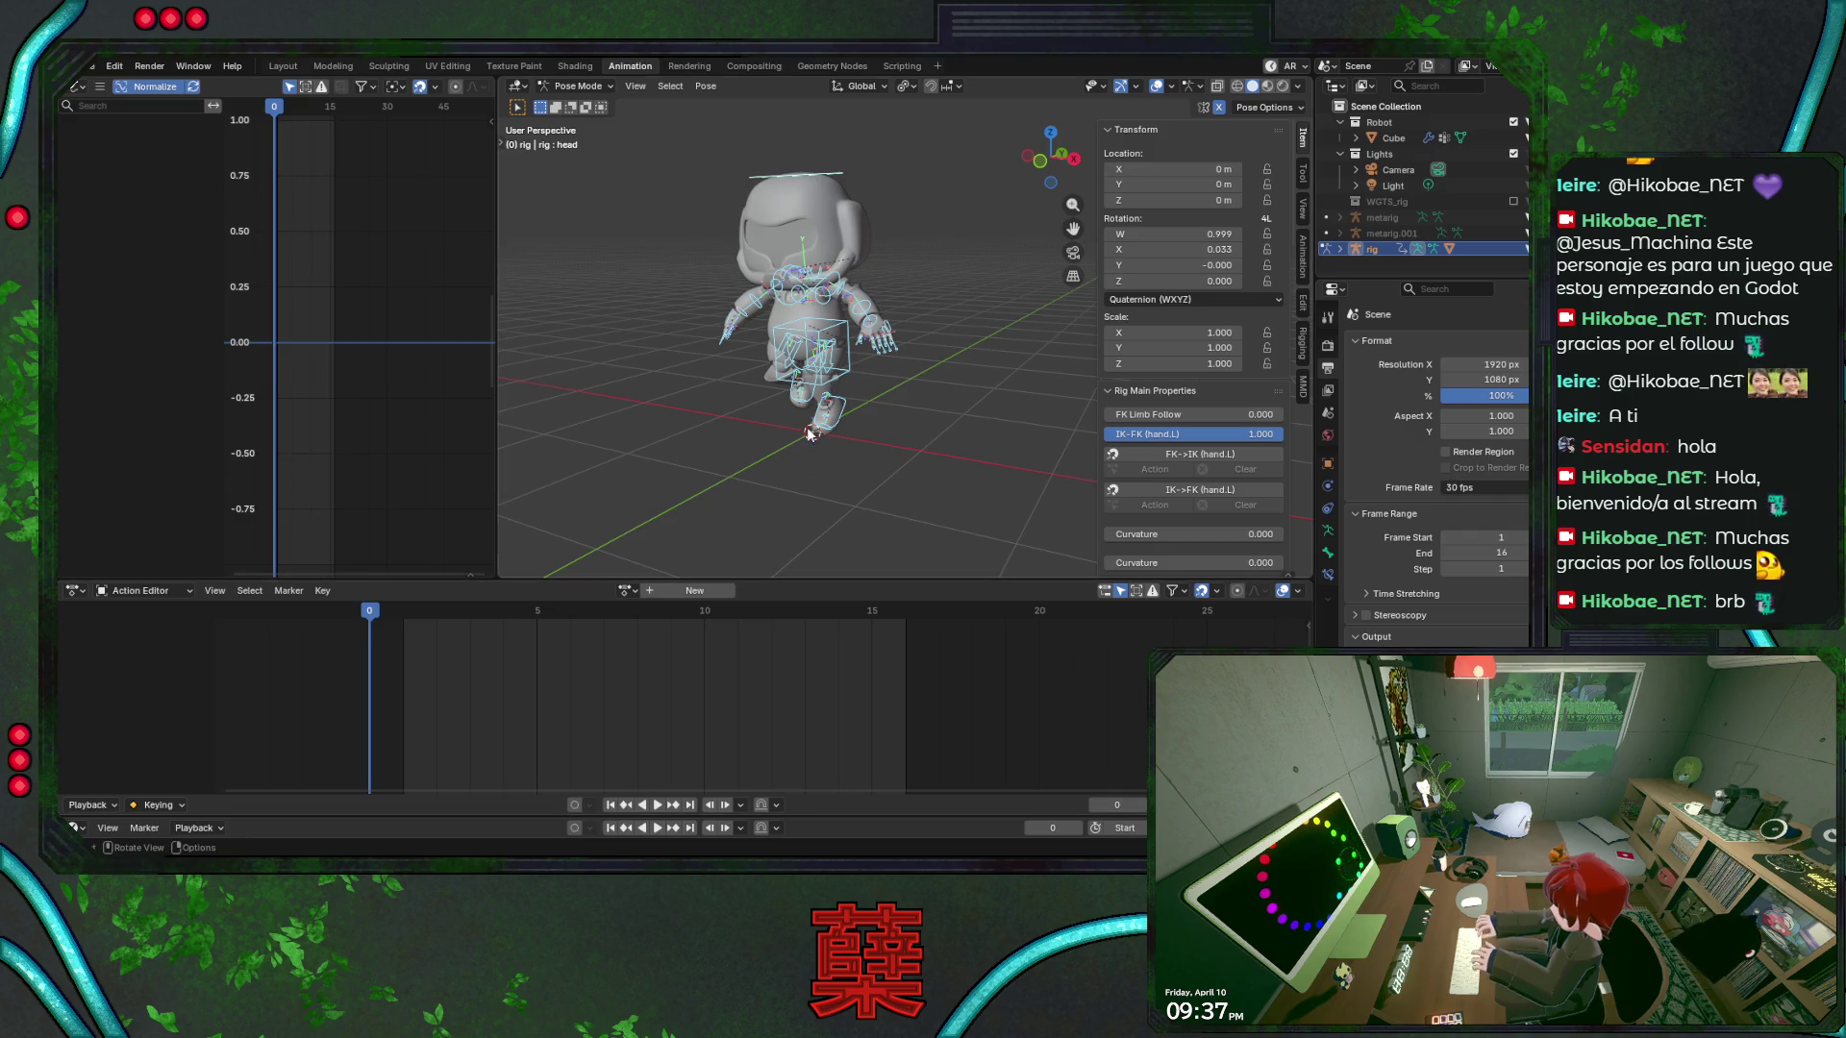
{"action": "key", "text": "alt+r"}
{"action": "key", "text": "alt+g"}
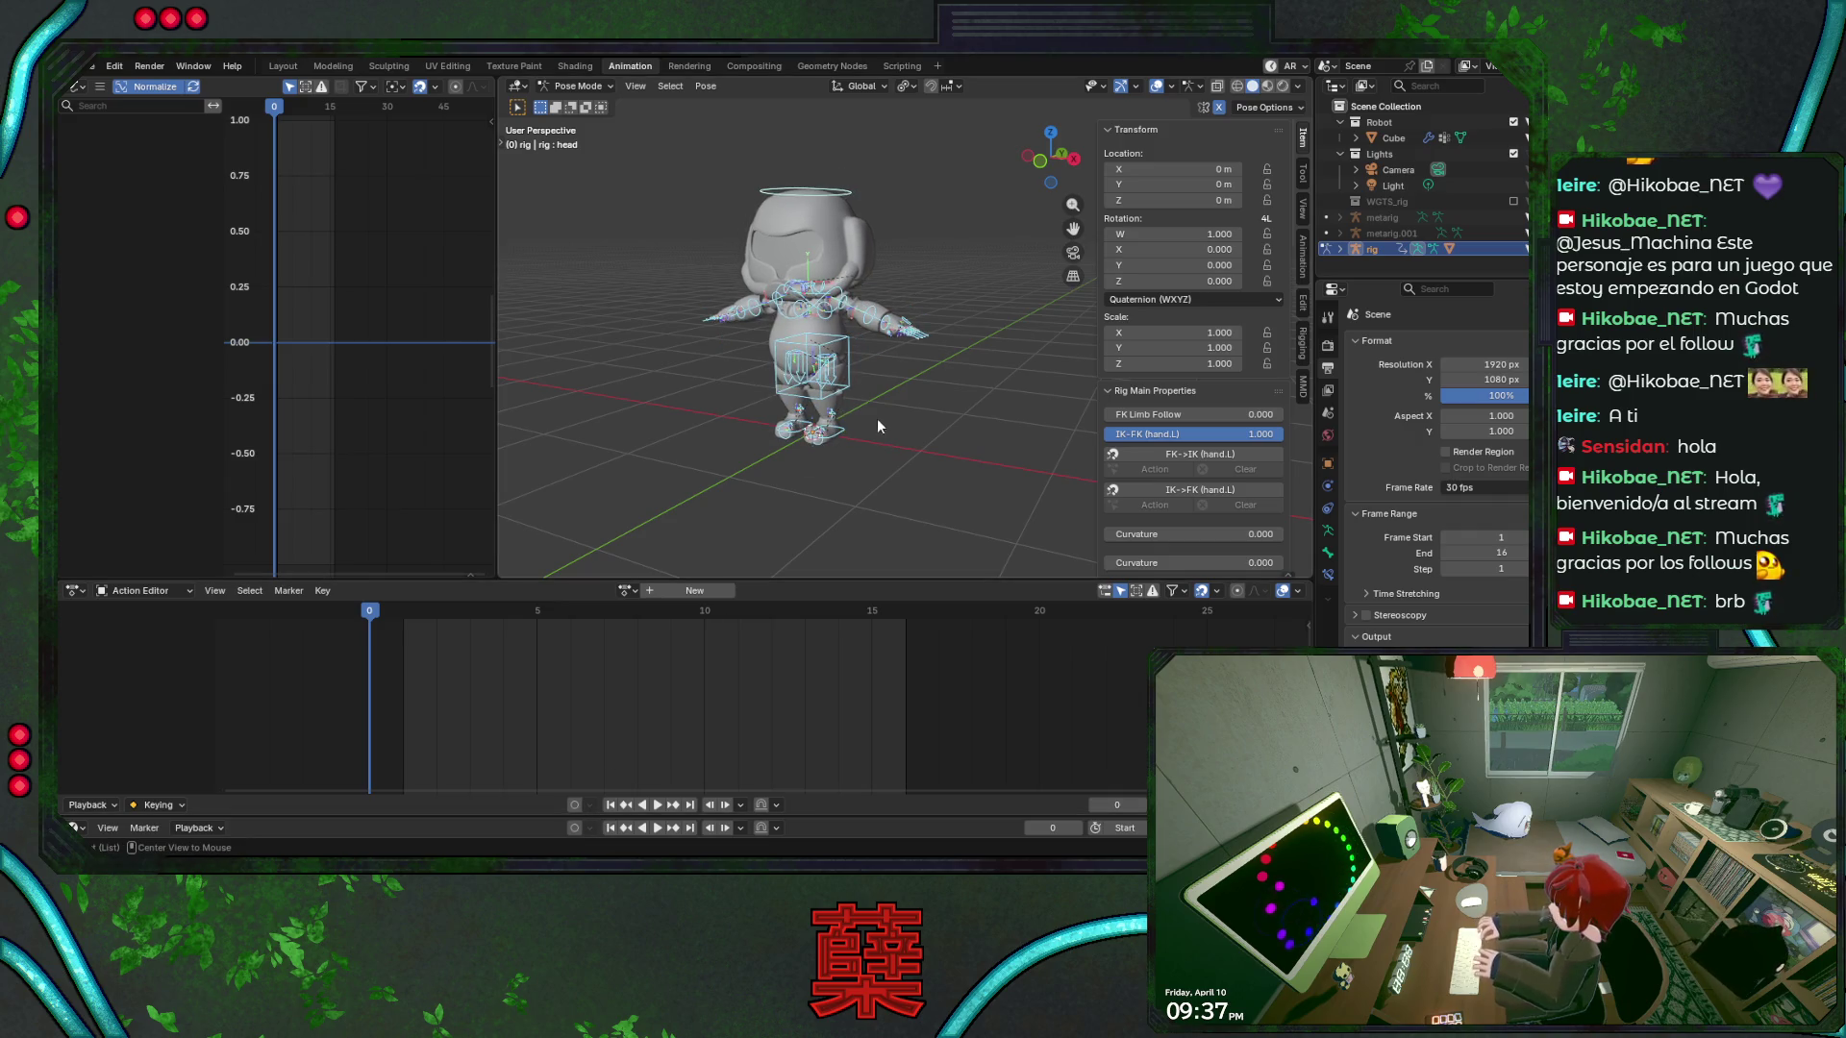
{"action": "key", "text": "ctrl+Tab"}
{"action": "key", "text": "ctrl+s"}
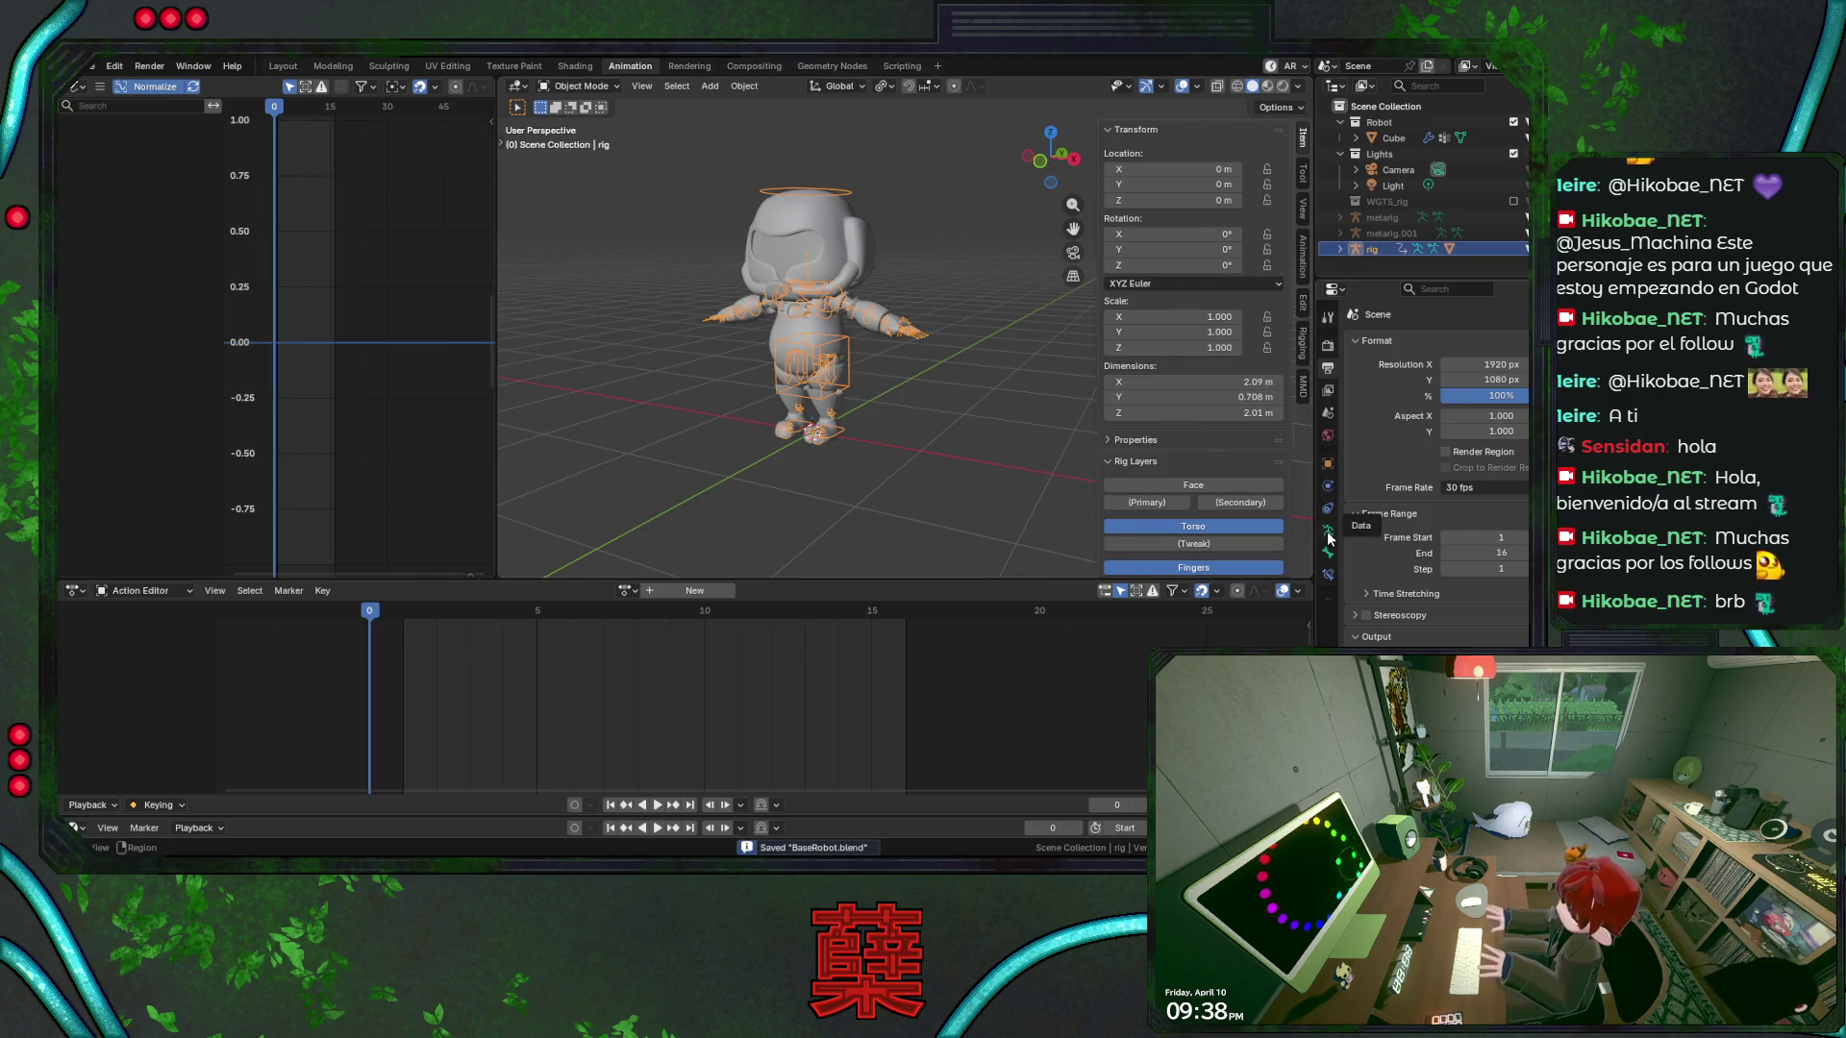
Orbit to a frontal view and switch to the Layout workspace with material shading
{"action": "left_click", "coordinate": [1328, 530]}
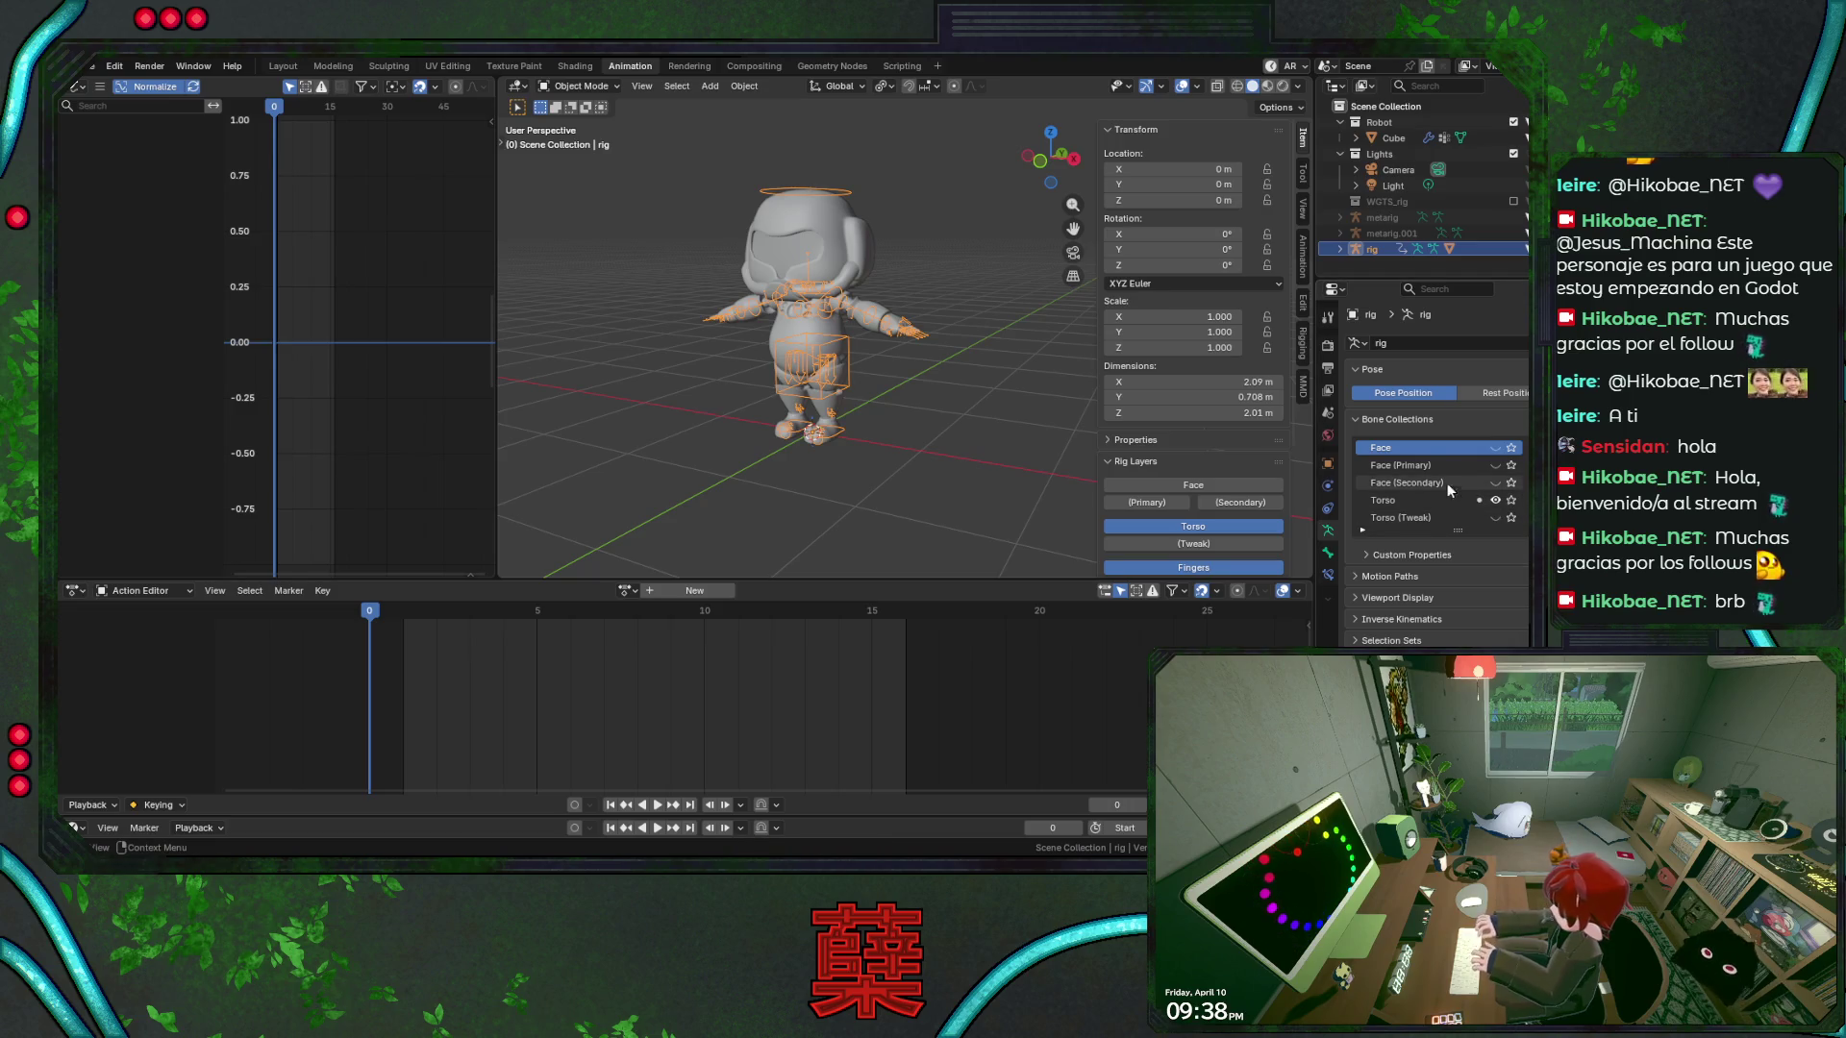
{"action": "left_click", "coordinate": [913, 379]}
{"action": "mouse_move", "coordinate": [913, 379]}
{"action": "middle_mouse_down"}
{"action": "mouse_move", "coordinate": [925, 414]}
{"action": "mouse_move", "coordinate": [969, 430]}
{"action": "middle_mouse_up"}
{"action": "key", "text": "ctrl+s"}
{"action": "scroll", "coordinate": [952, 429], "scroll_direction": "up", "scroll_amount": 3}
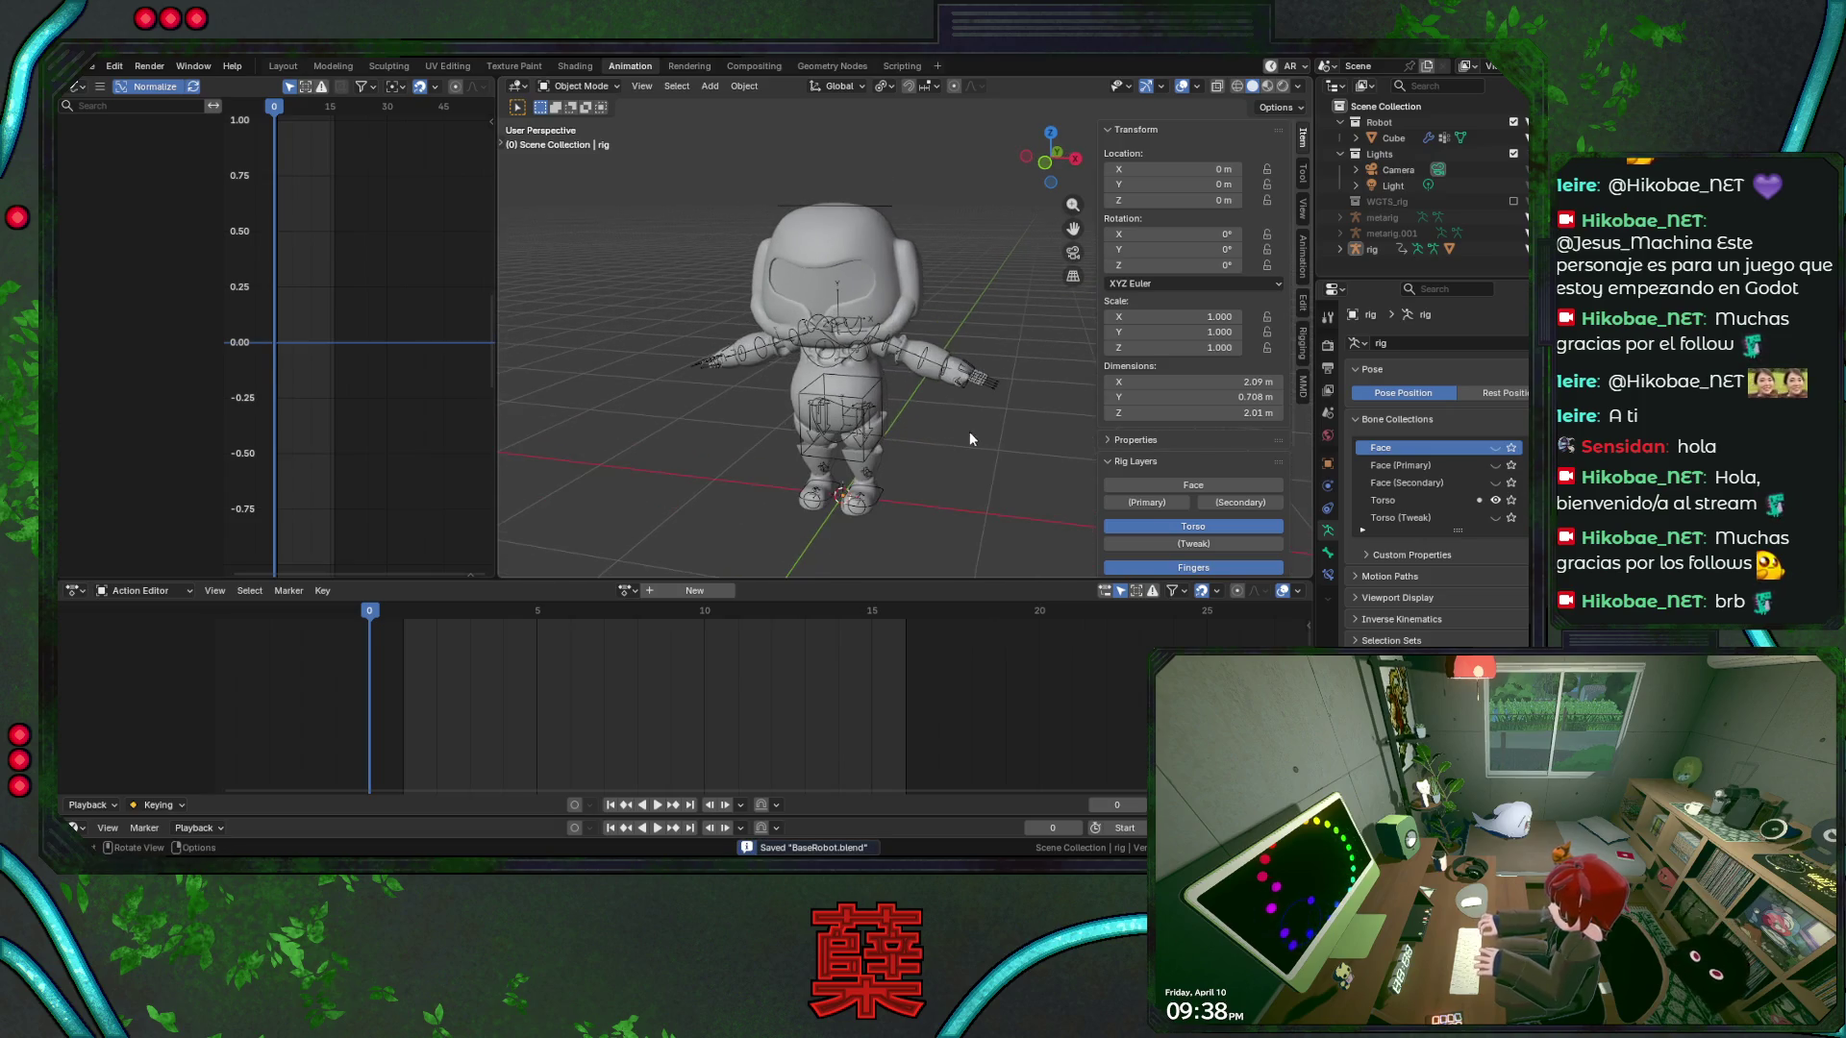
{"action": "scroll", "coordinate": [969, 430], "scroll_direction": "down", "scroll_amount": 2}
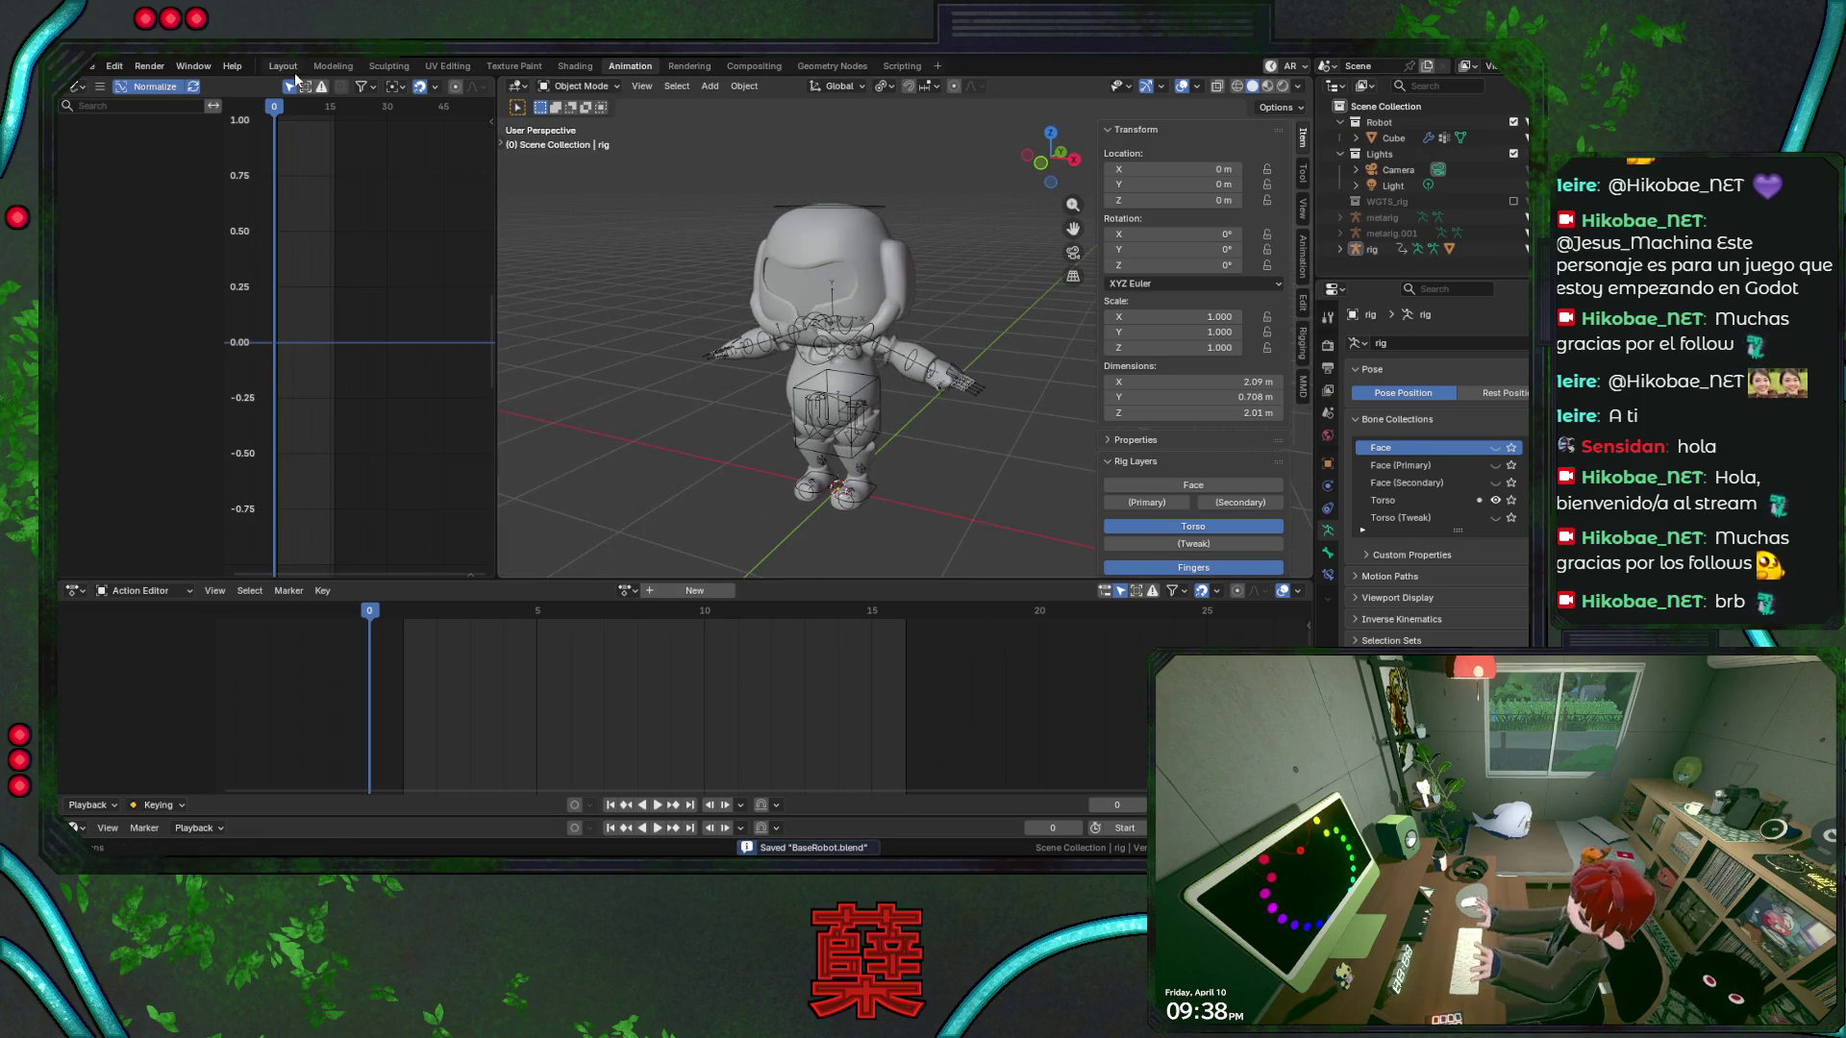
{"action": "left_click", "coordinate": [282, 65]}
{"action": "left_click", "coordinate": [1267, 85]}
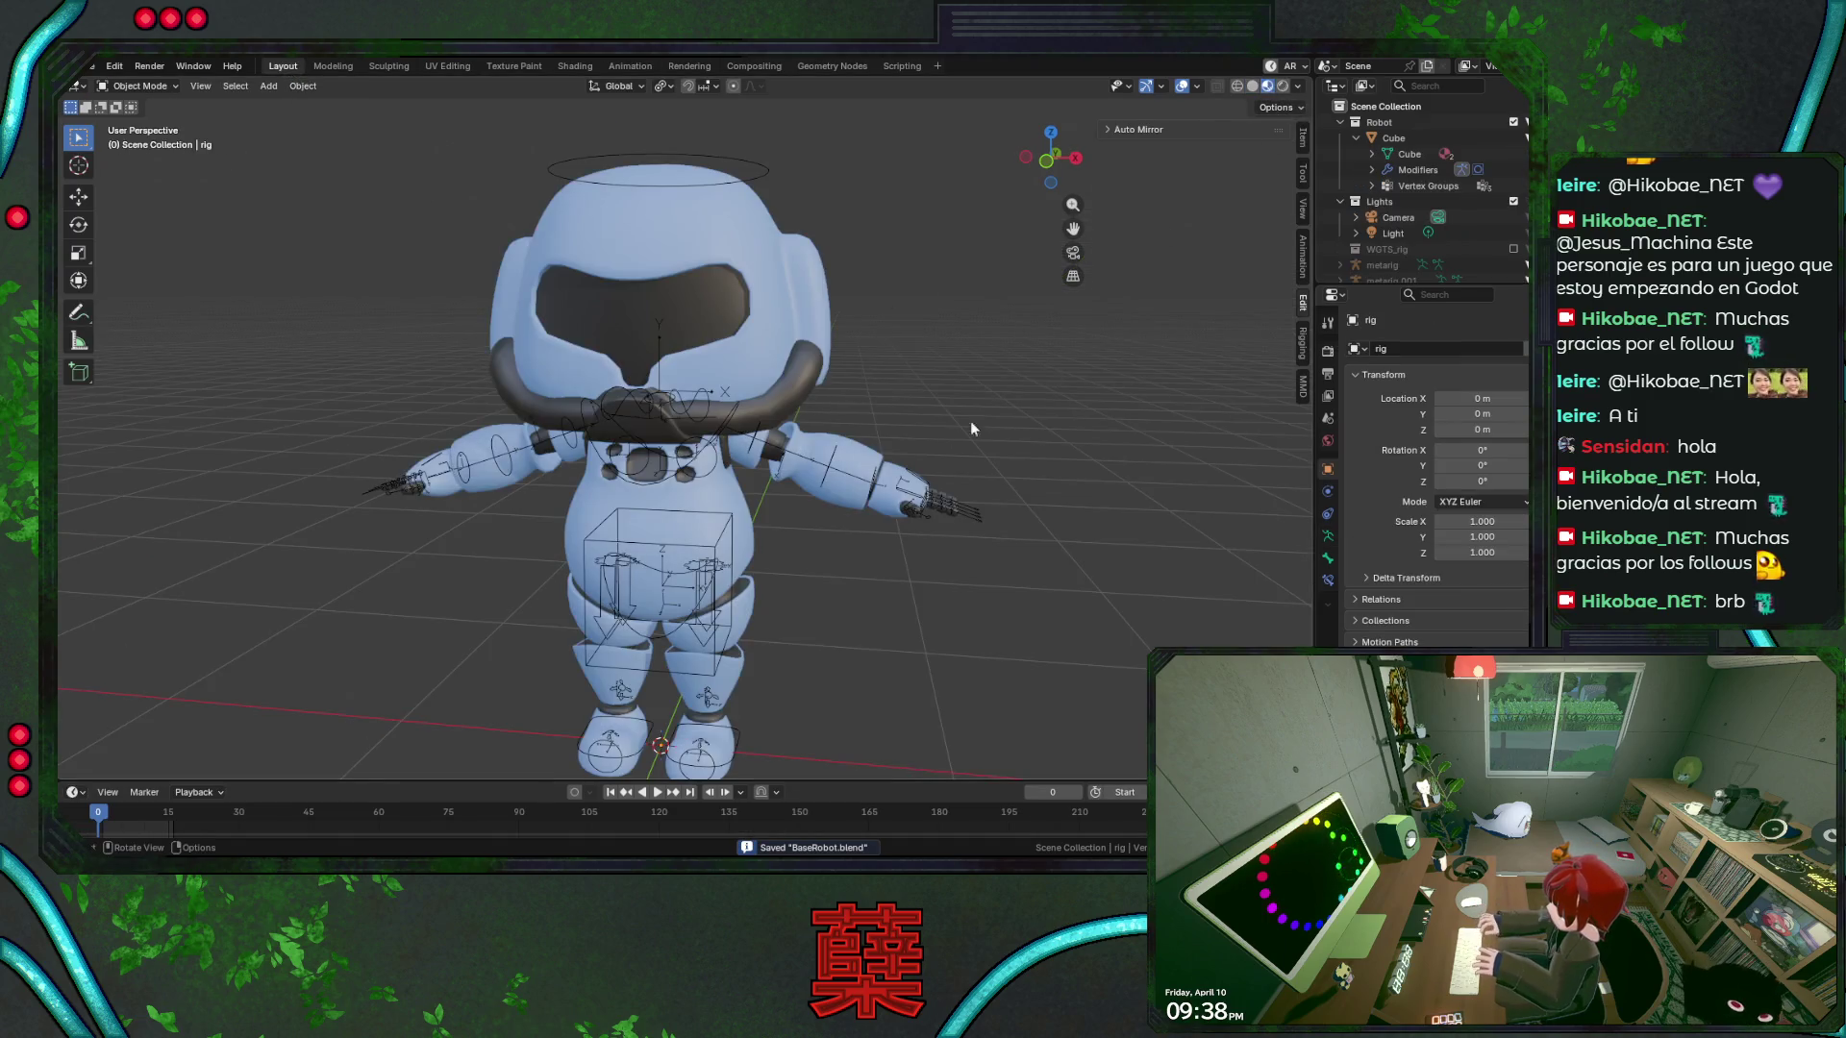
Select the robot body and try brightening M_Main_Color's base colour, then cancel it
{"action": "scroll", "coordinate": [921, 424], "scroll_direction": "down", "scroll_amount": 2}
{"action": "middle_click_drag", "start_coordinate": [921, 424], "coordinate": [884, 406]}
{"action": "left_click", "coordinate": [787, 308]}
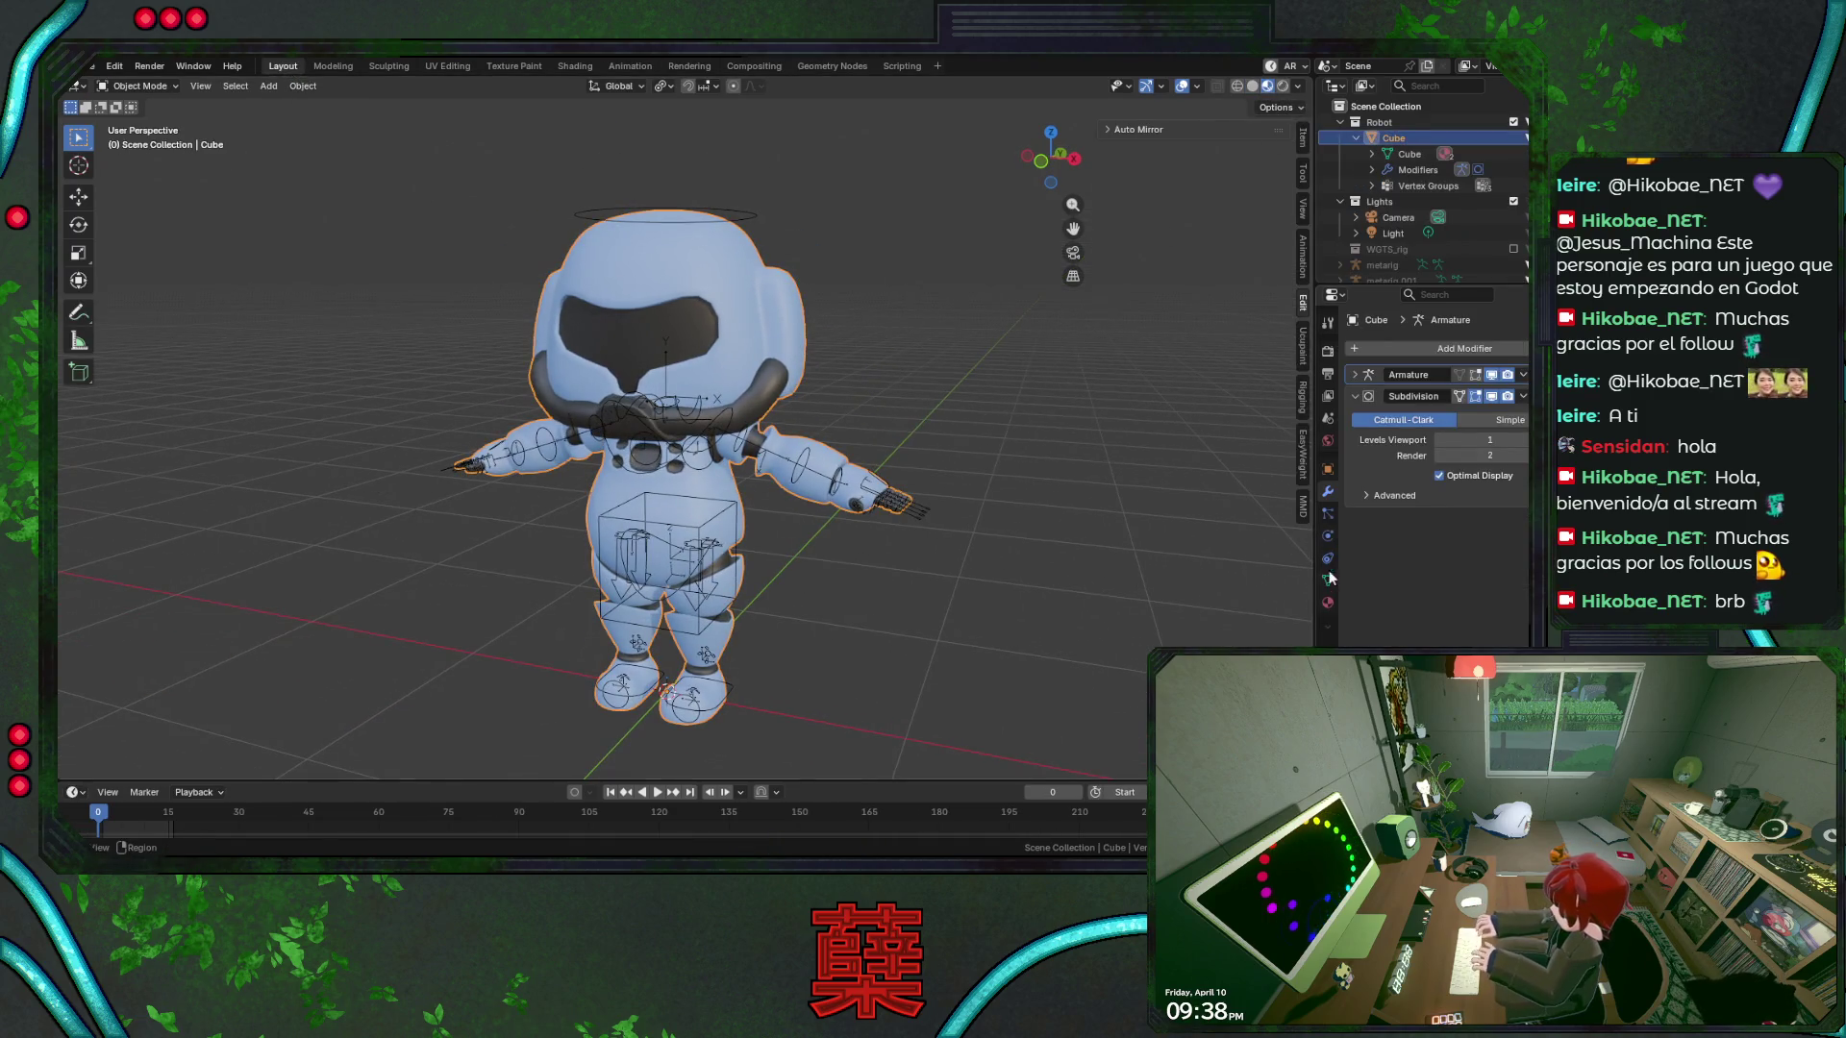
{"action": "left_click", "coordinate": [1327, 603]}
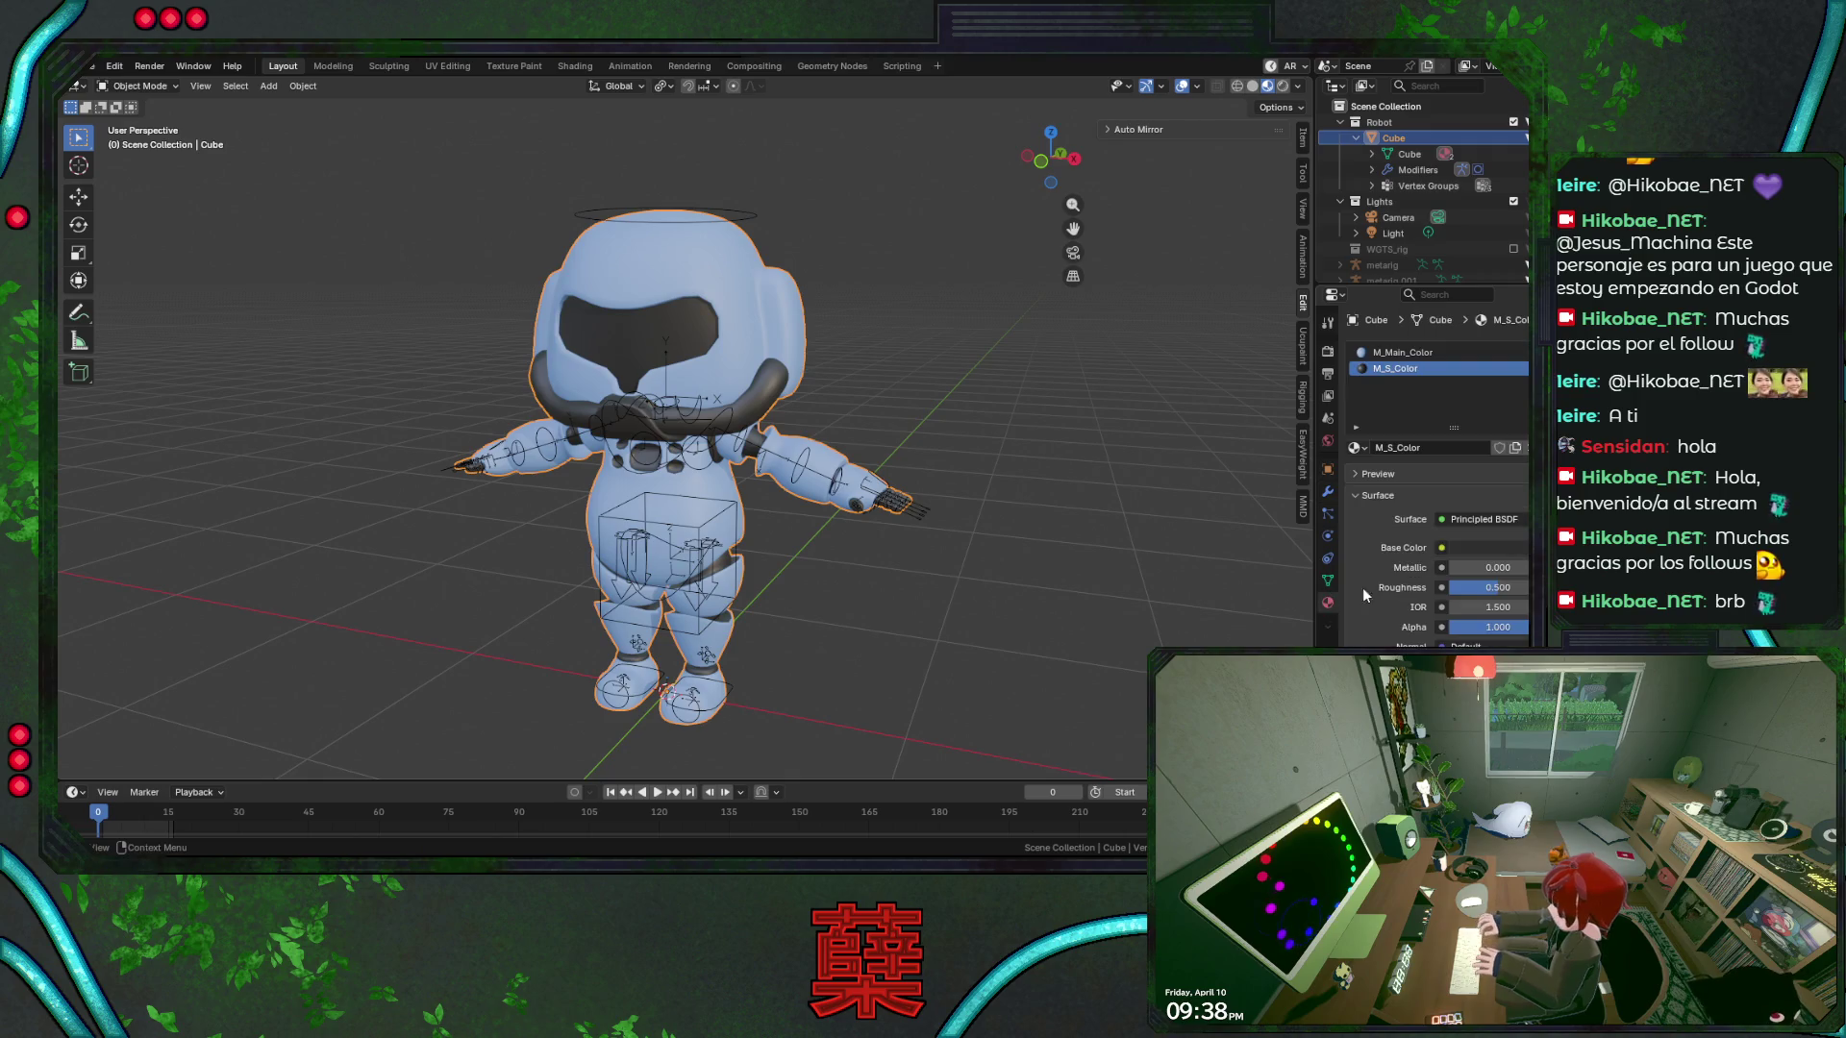
{"action": "left_click", "coordinate": [1486, 547]}
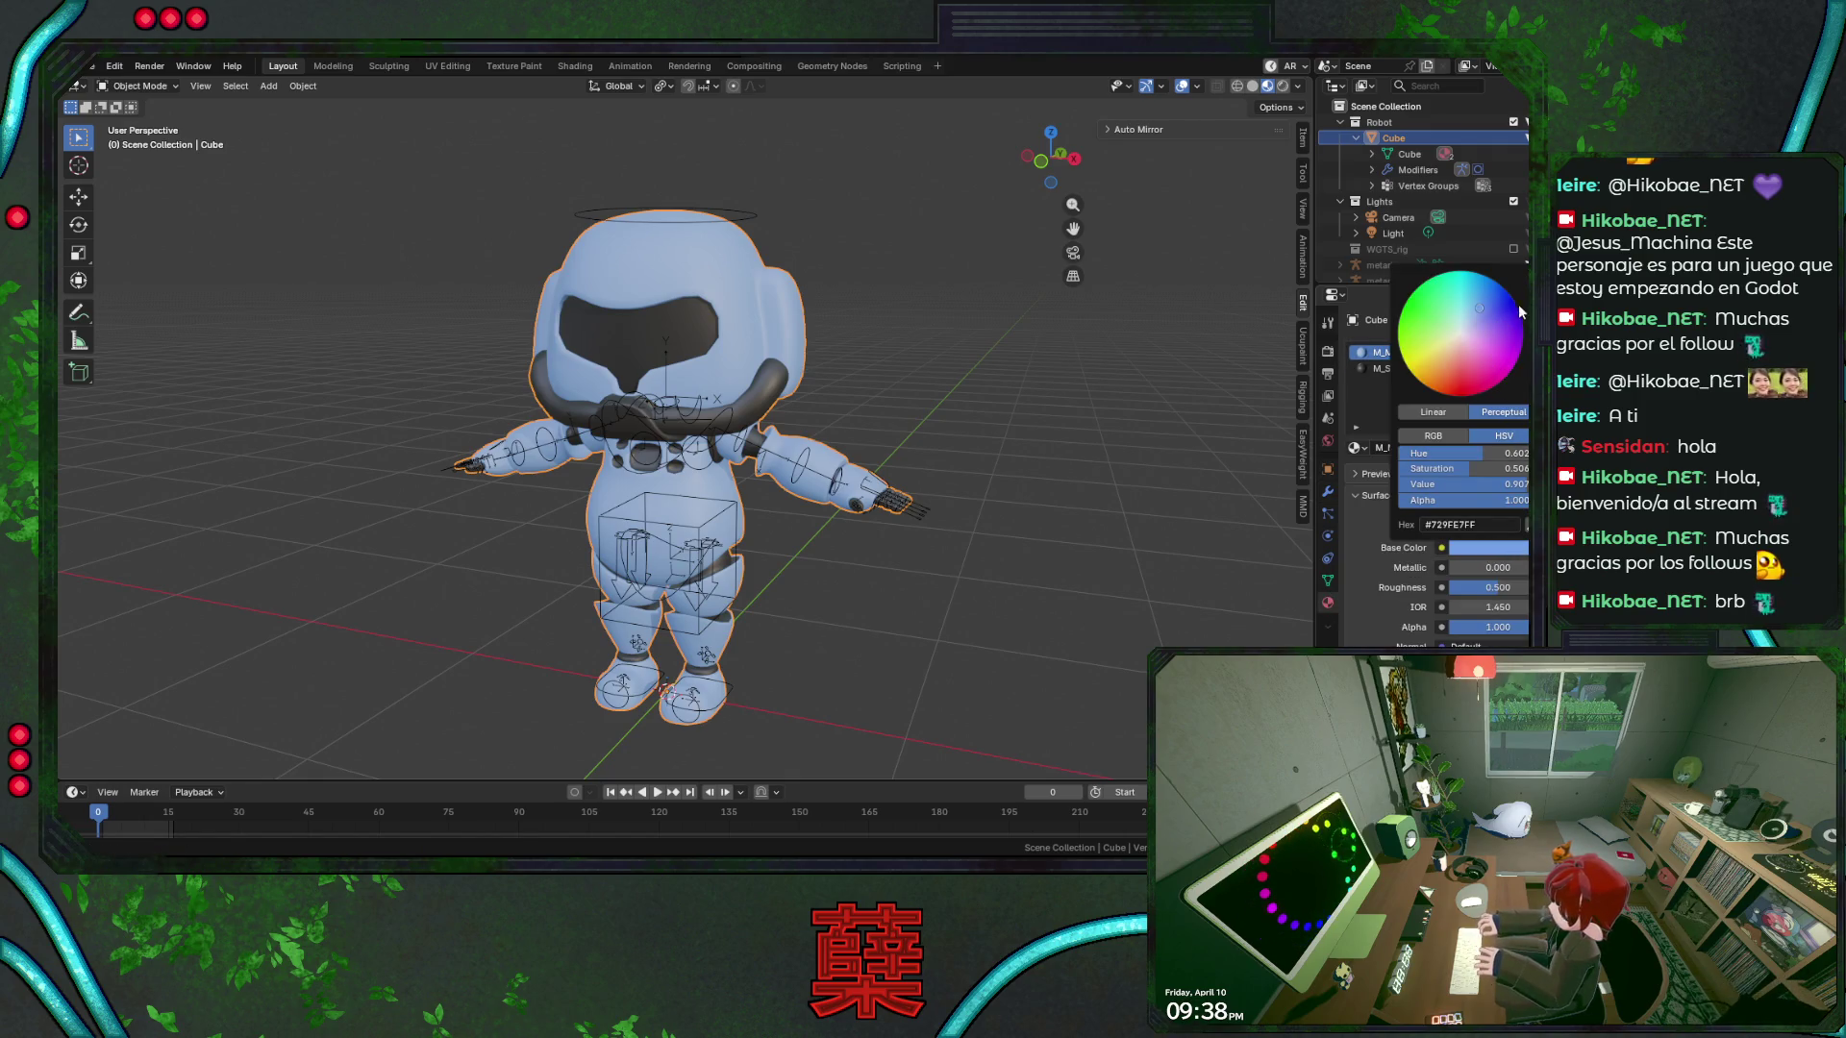
{"action": "mouse_move", "coordinate": [1461, 483]}
{"action": "left_mouse_down"}
{"action": "mouse_move", "coordinate": [1519, 484]}
{"action": "mouse_move", "coordinate": [1495, 483]}
{"action": "left_mouse_up"}
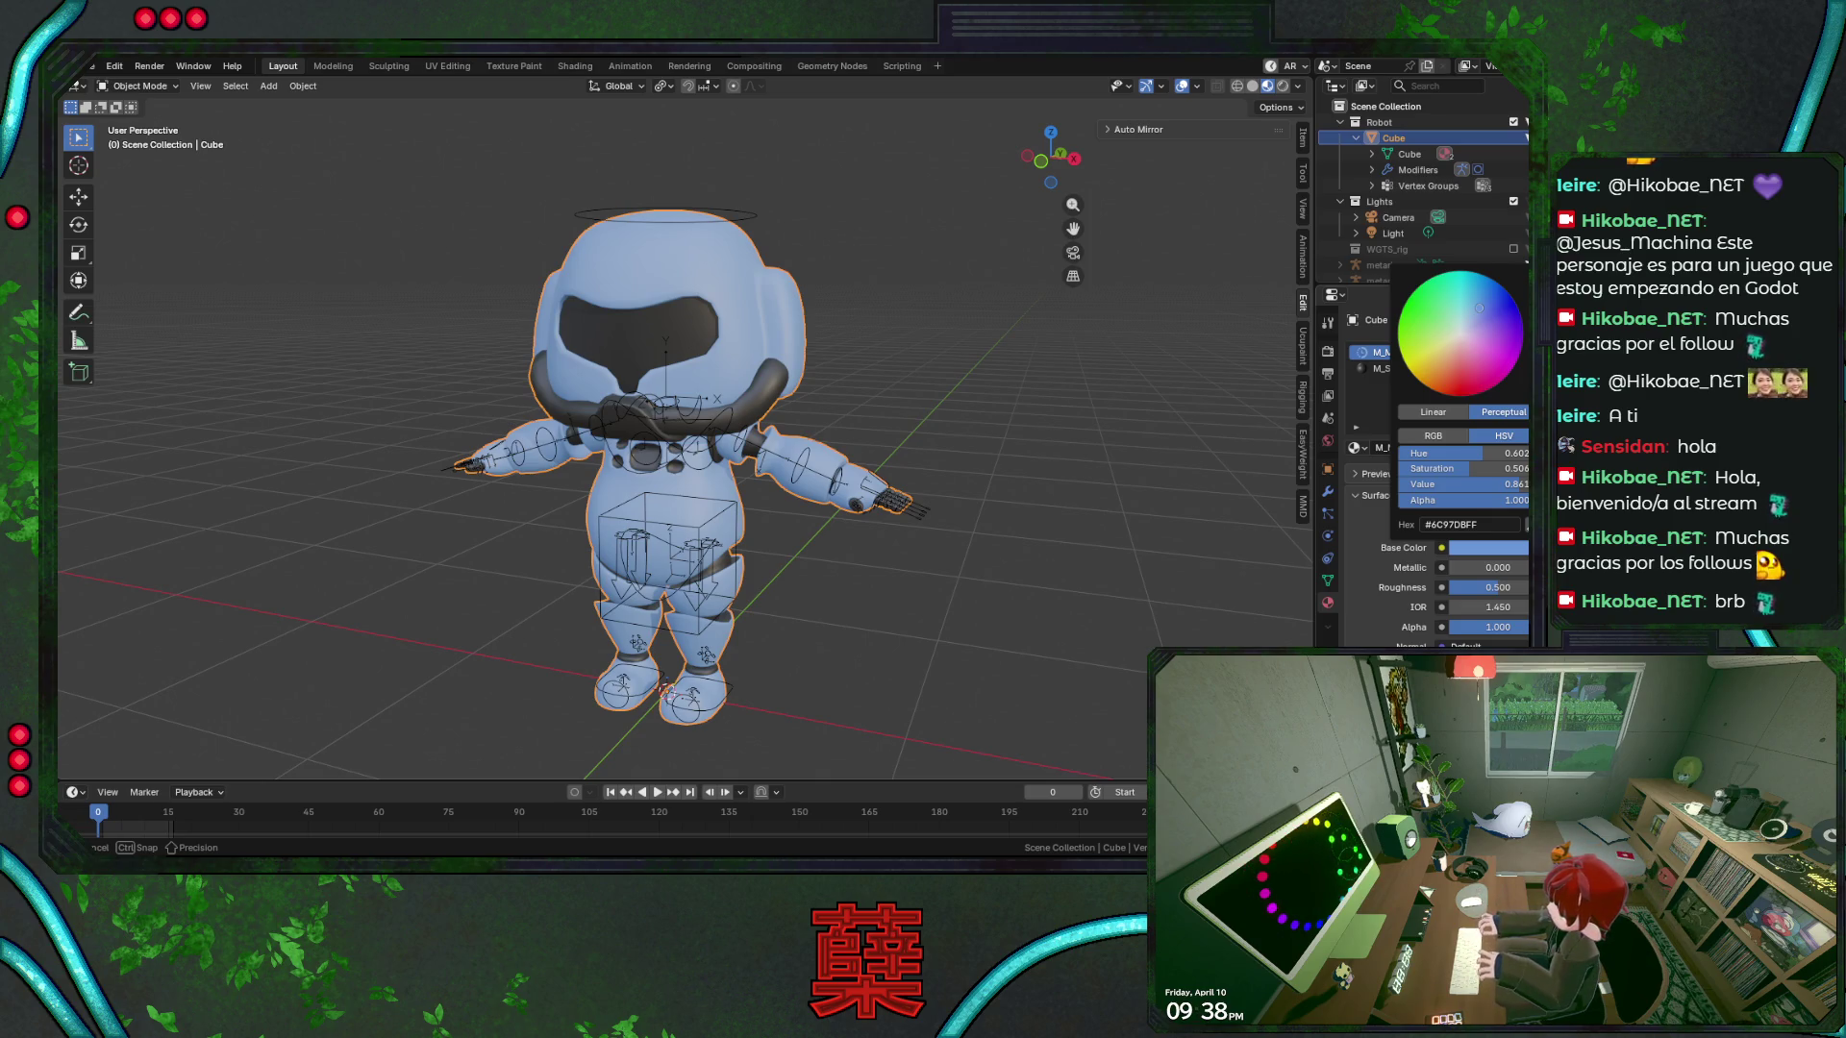
{"action": "key", "text": "alt+h"}
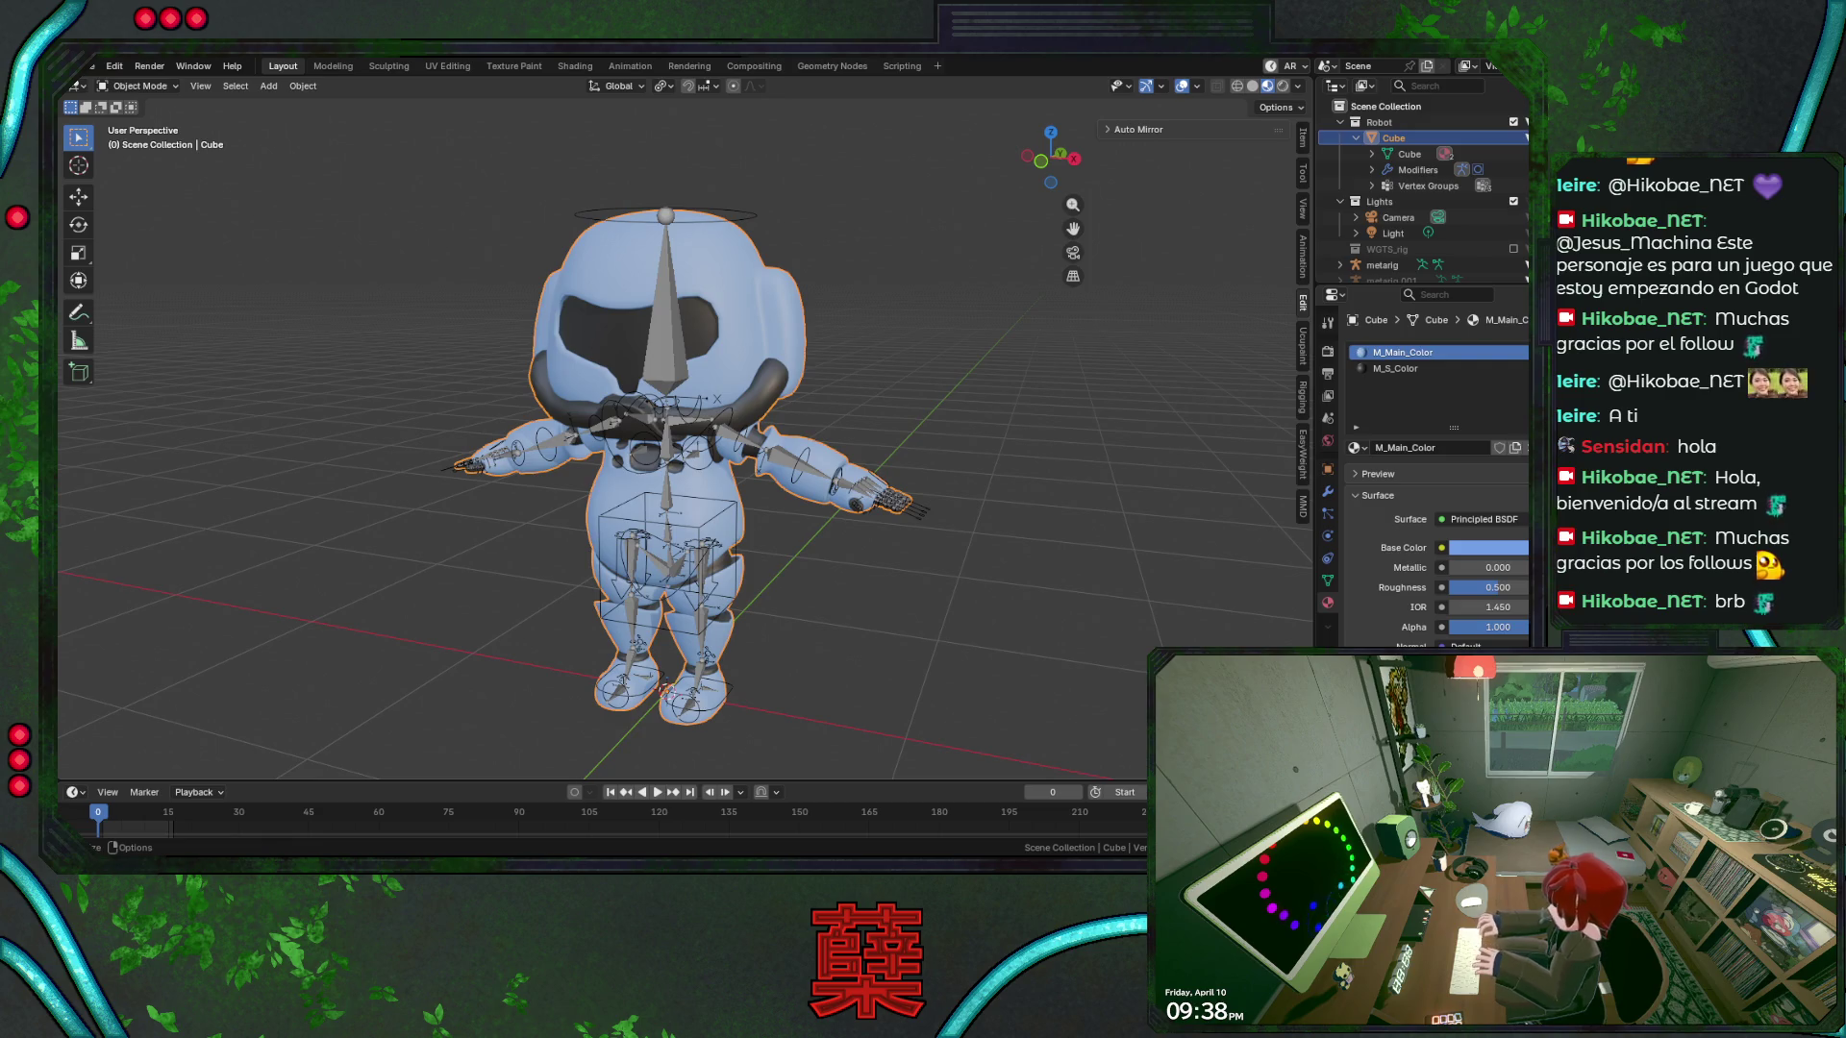
Lower M_Main_Color's base colour saturation to about 0.2 so the body turns near-white
{"action": "left_click", "coordinate": [1492, 548]}
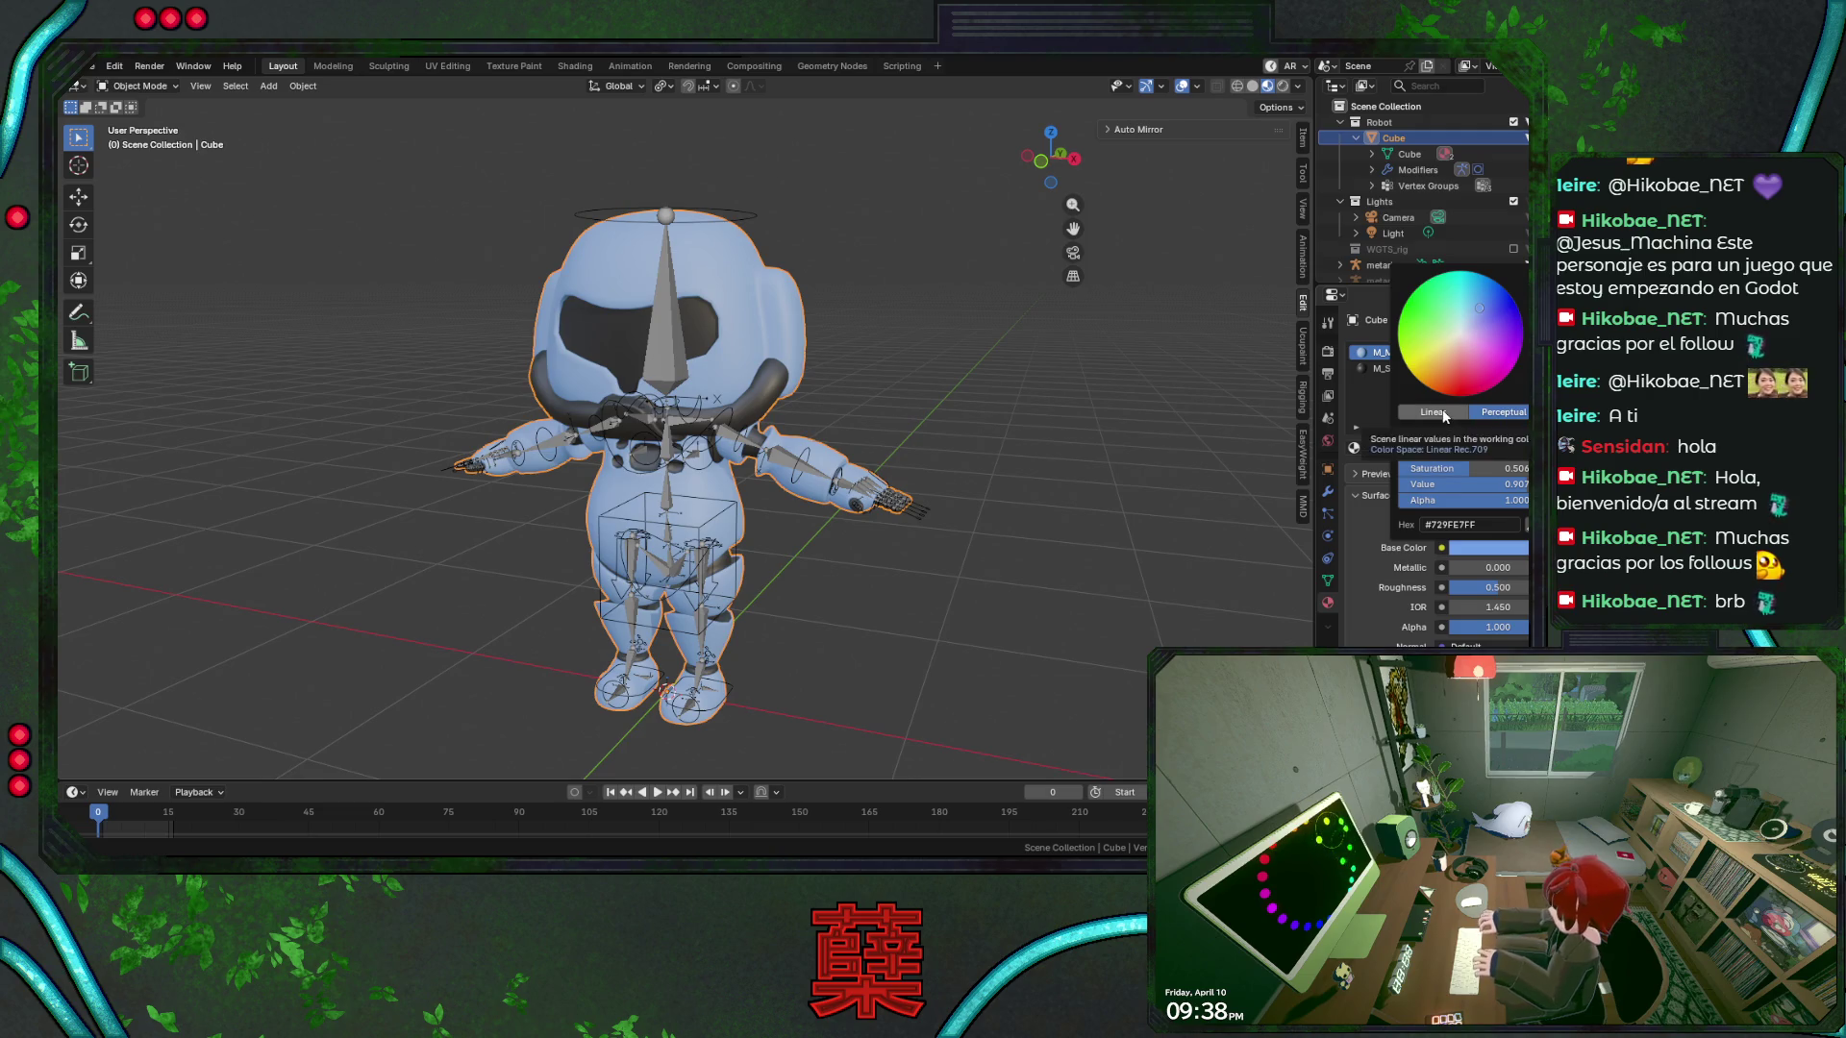
{"action": "left_click", "coordinate": [1453, 438]}
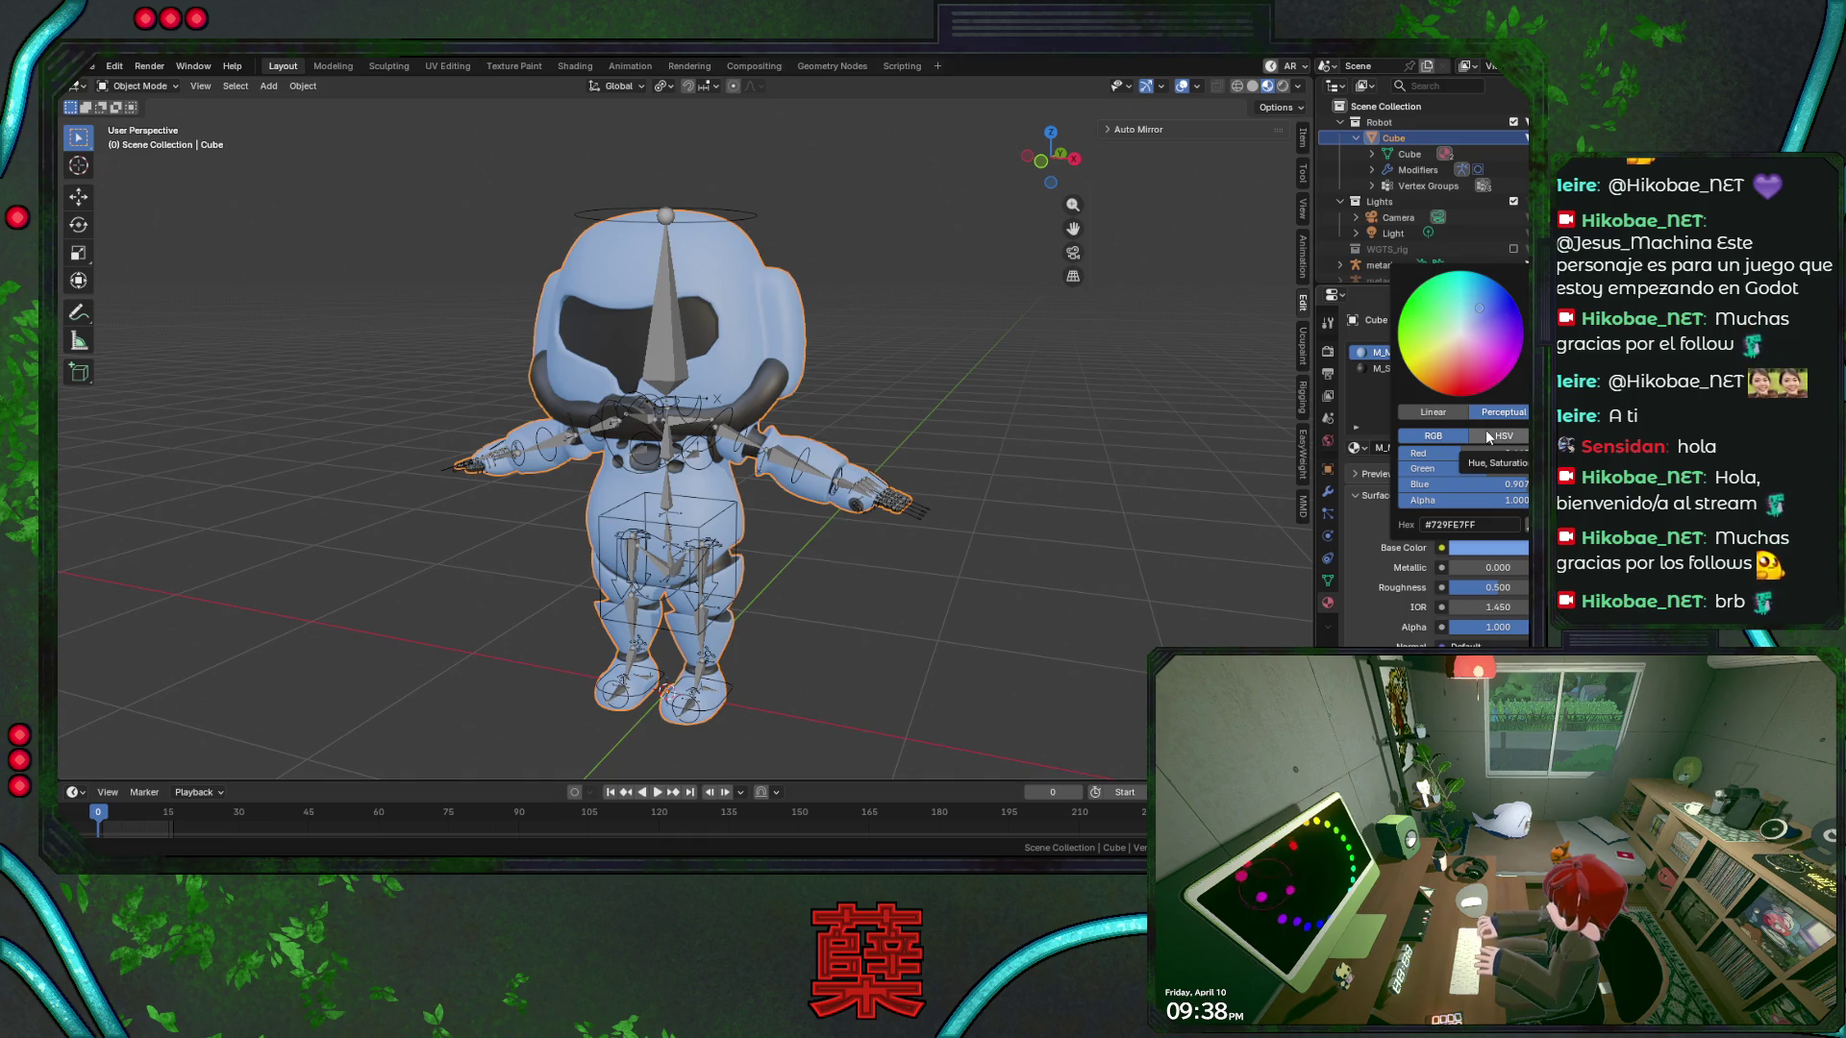
{"action": "left_click", "coordinate": [1488, 438]}
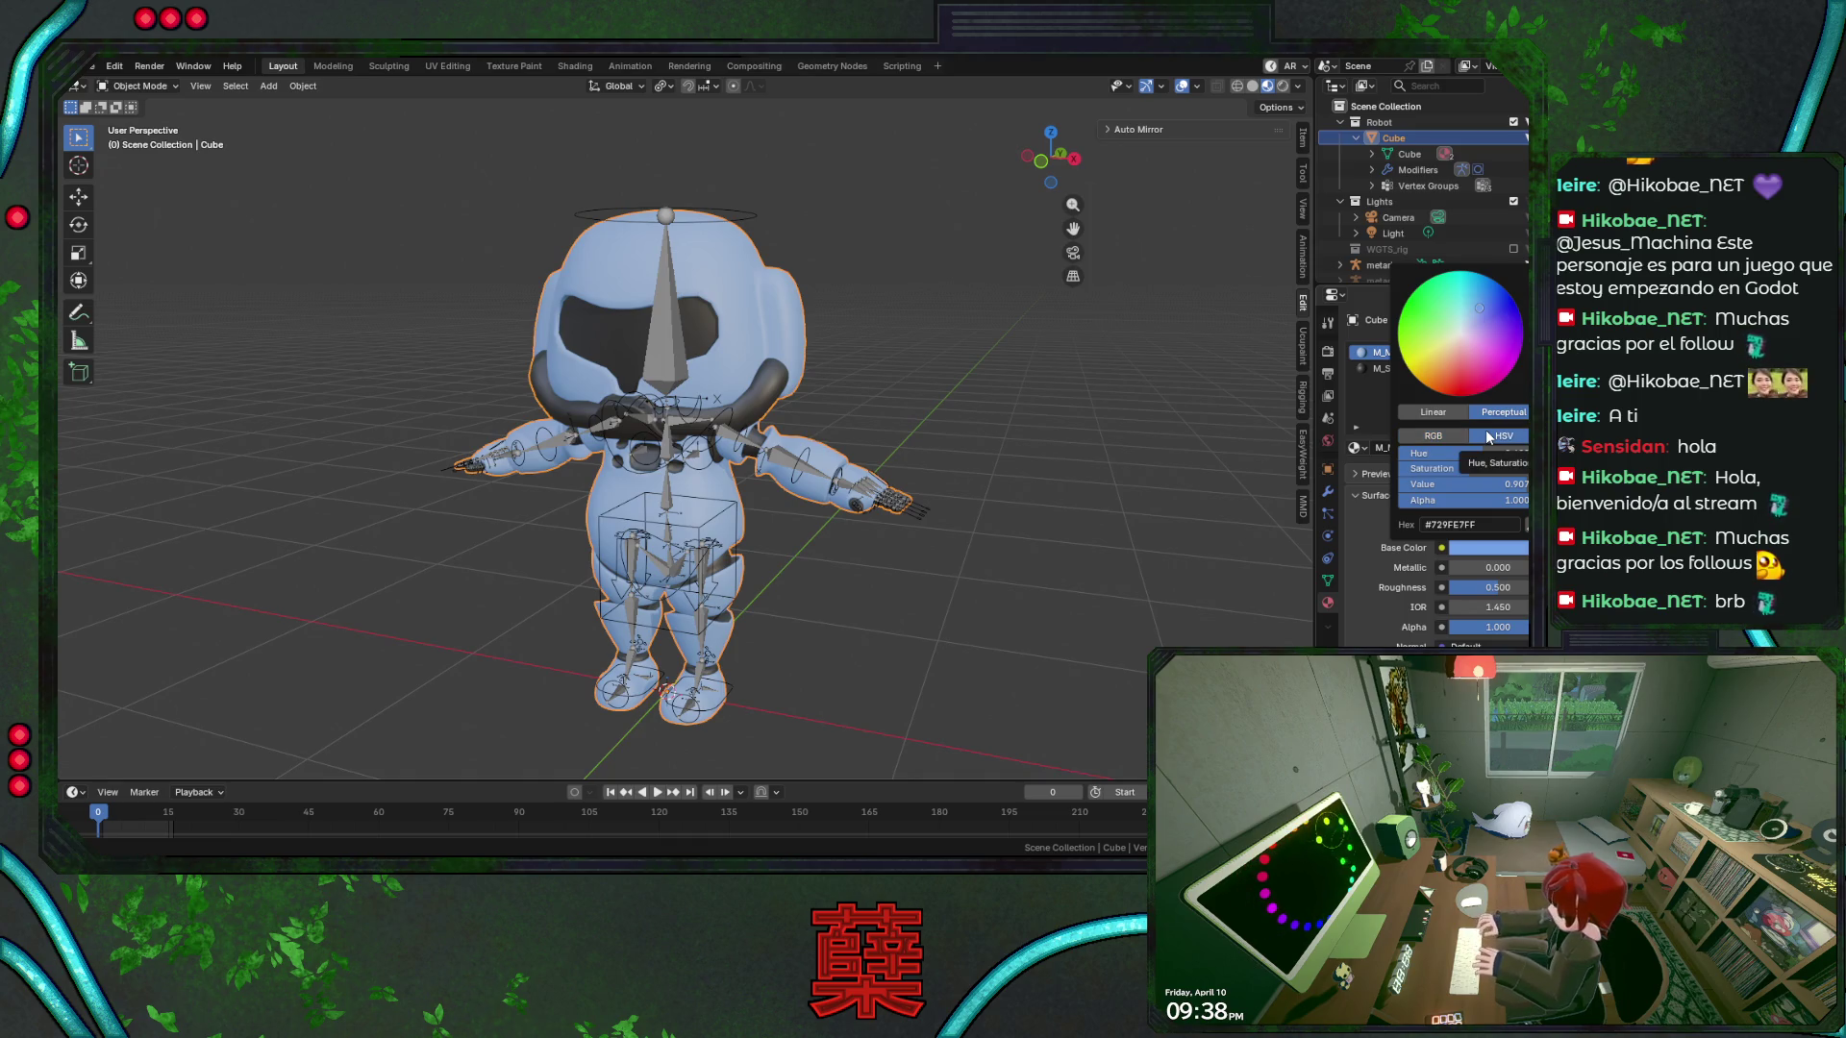
{"action": "left_click", "coordinate": [1475, 469]}
{"action": "mouse_move", "coordinate": [1475, 469]}
{"action": "left_mouse_down"}
{"action": "mouse_move", "coordinate": [1413, 469]}
{"action": "mouse_move", "coordinate": [1430, 469]}
{"action": "left_mouse_up"}
{"action": "middle_click_drag", "start_coordinate": [954, 398], "coordinate": [921, 408]}
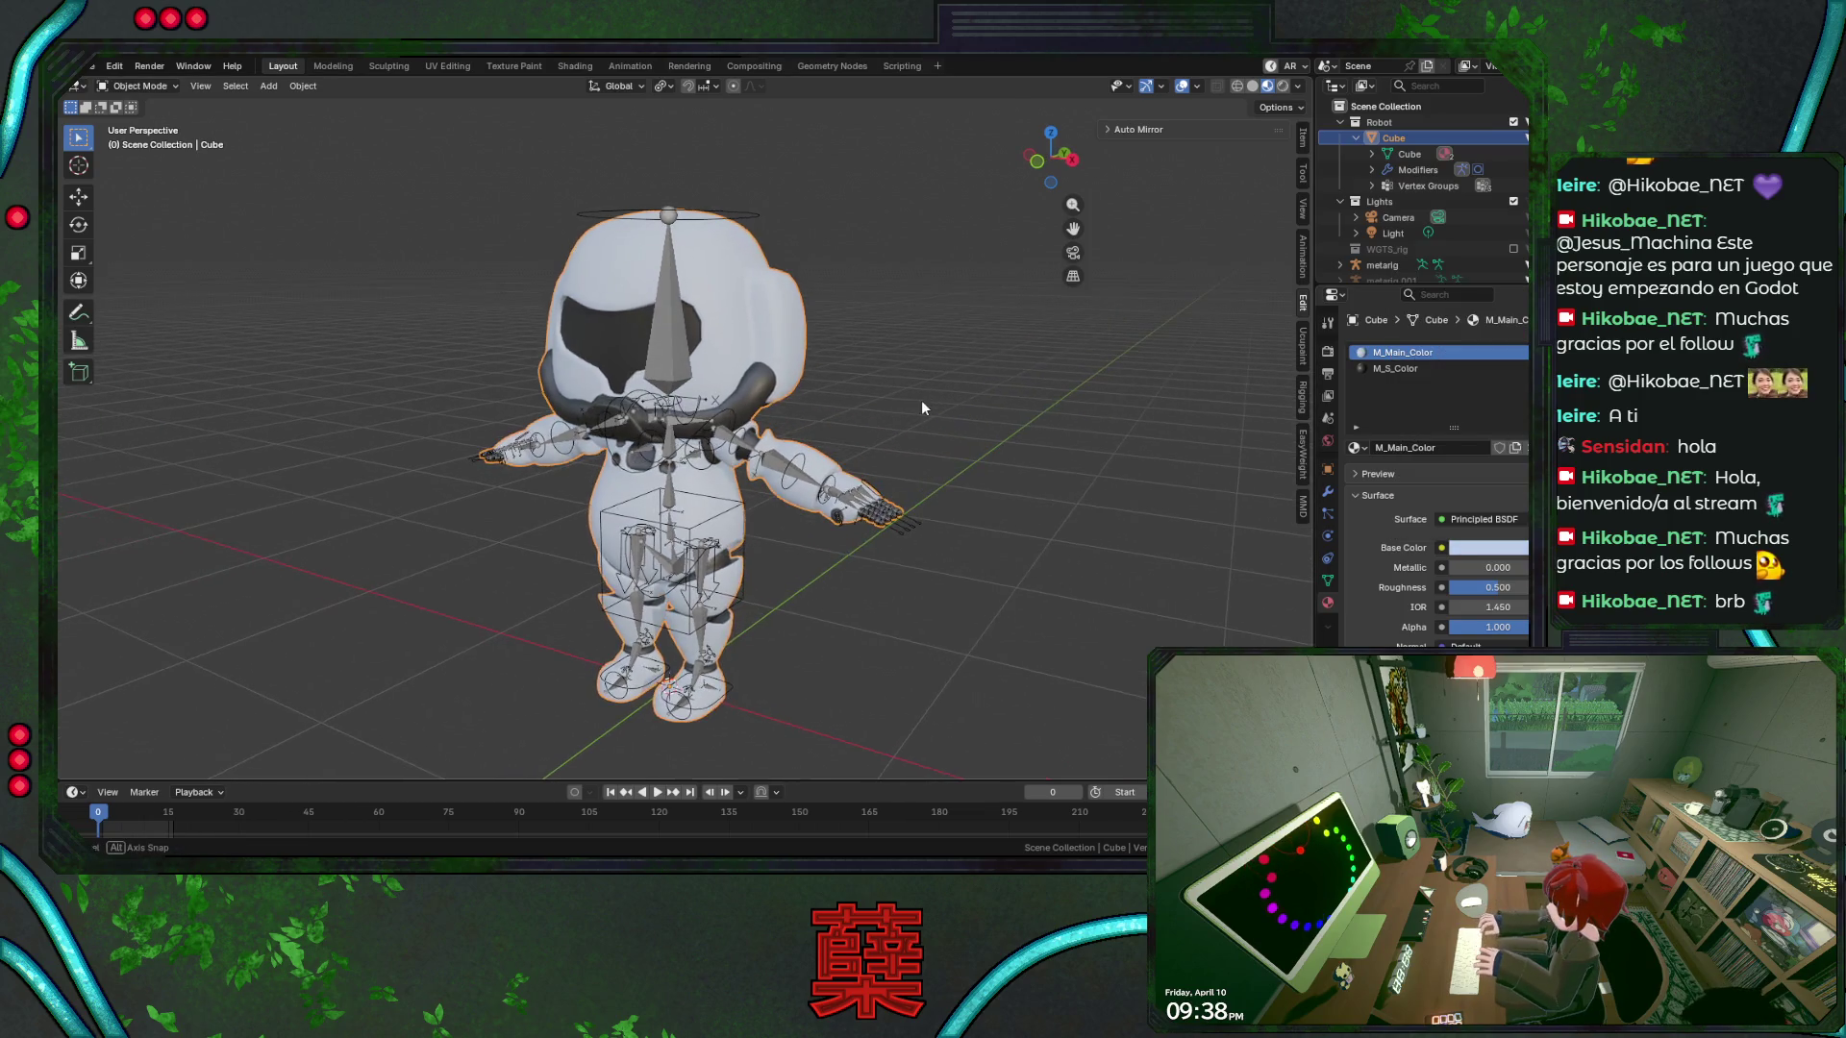
Hide the metarig, collapse the body's outliner children, save BaseRobot.blend, and reselect the body
{"action": "scroll", "coordinate": [1423, 221], "scroll_direction": "down", "scroll_amount": 1}
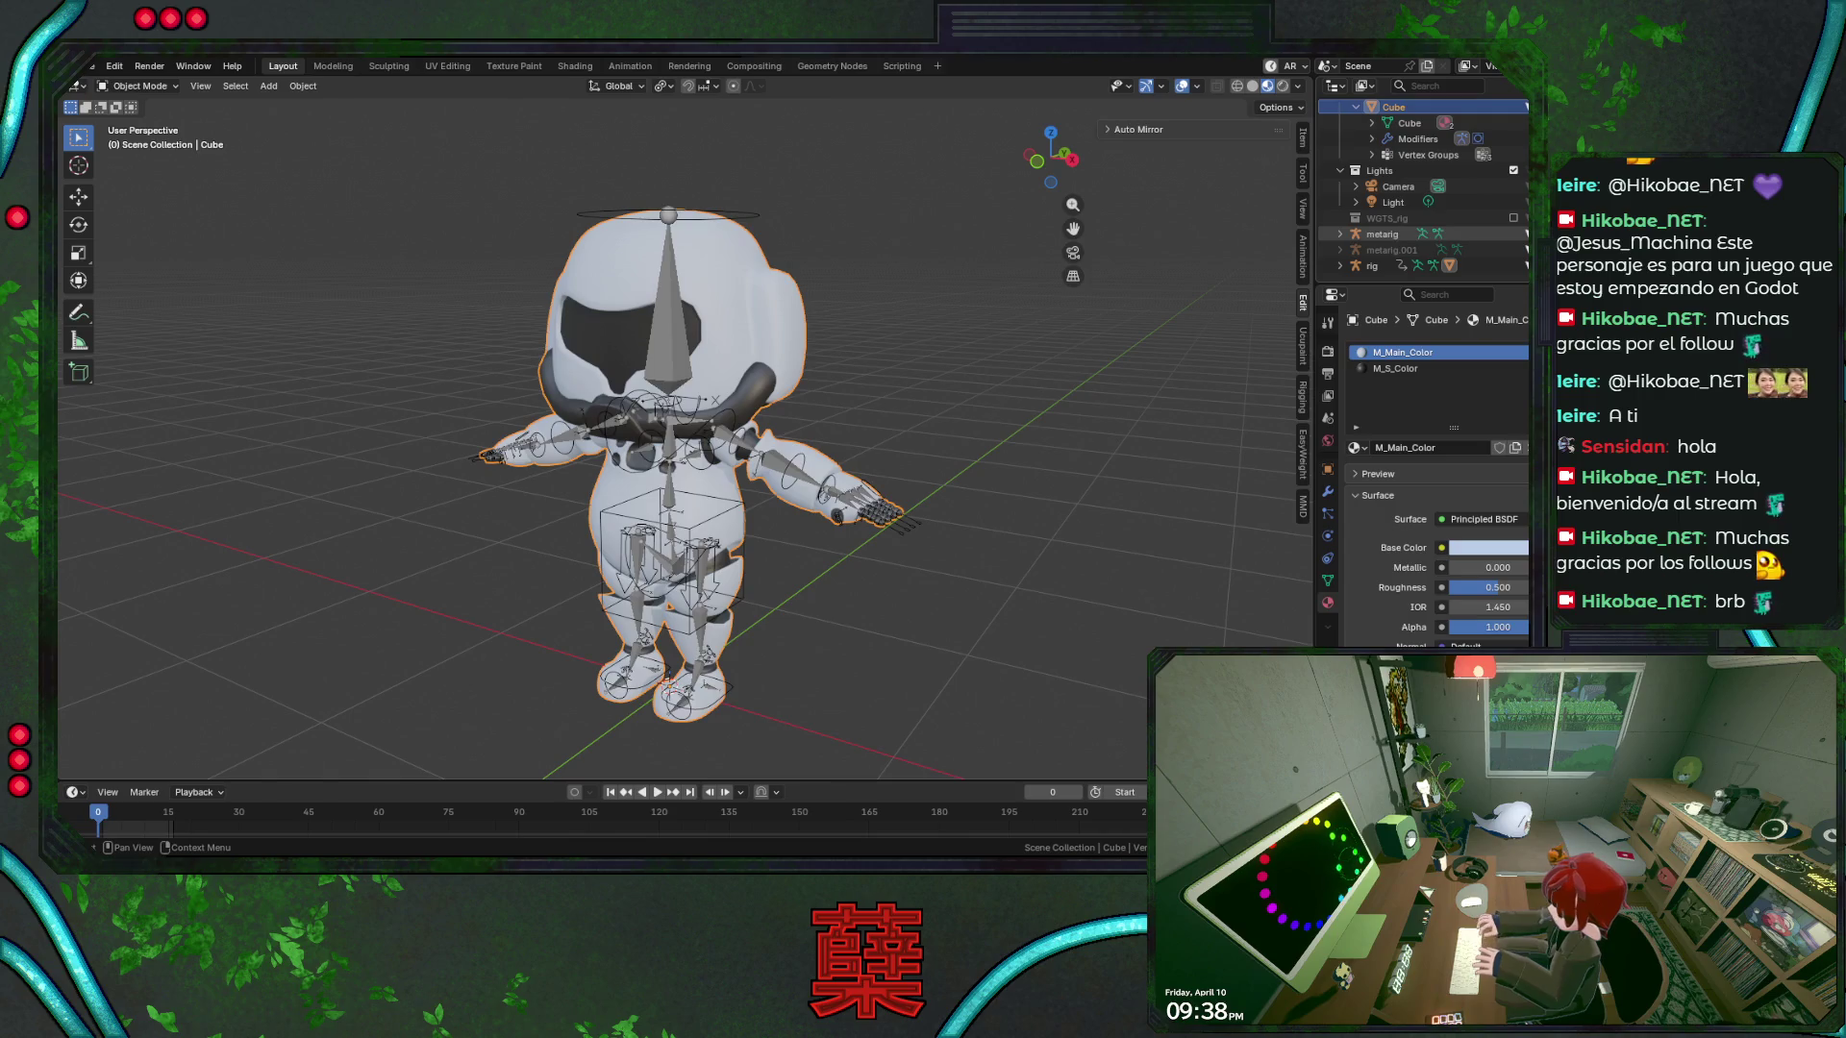
{"action": "key", "text": "h"}
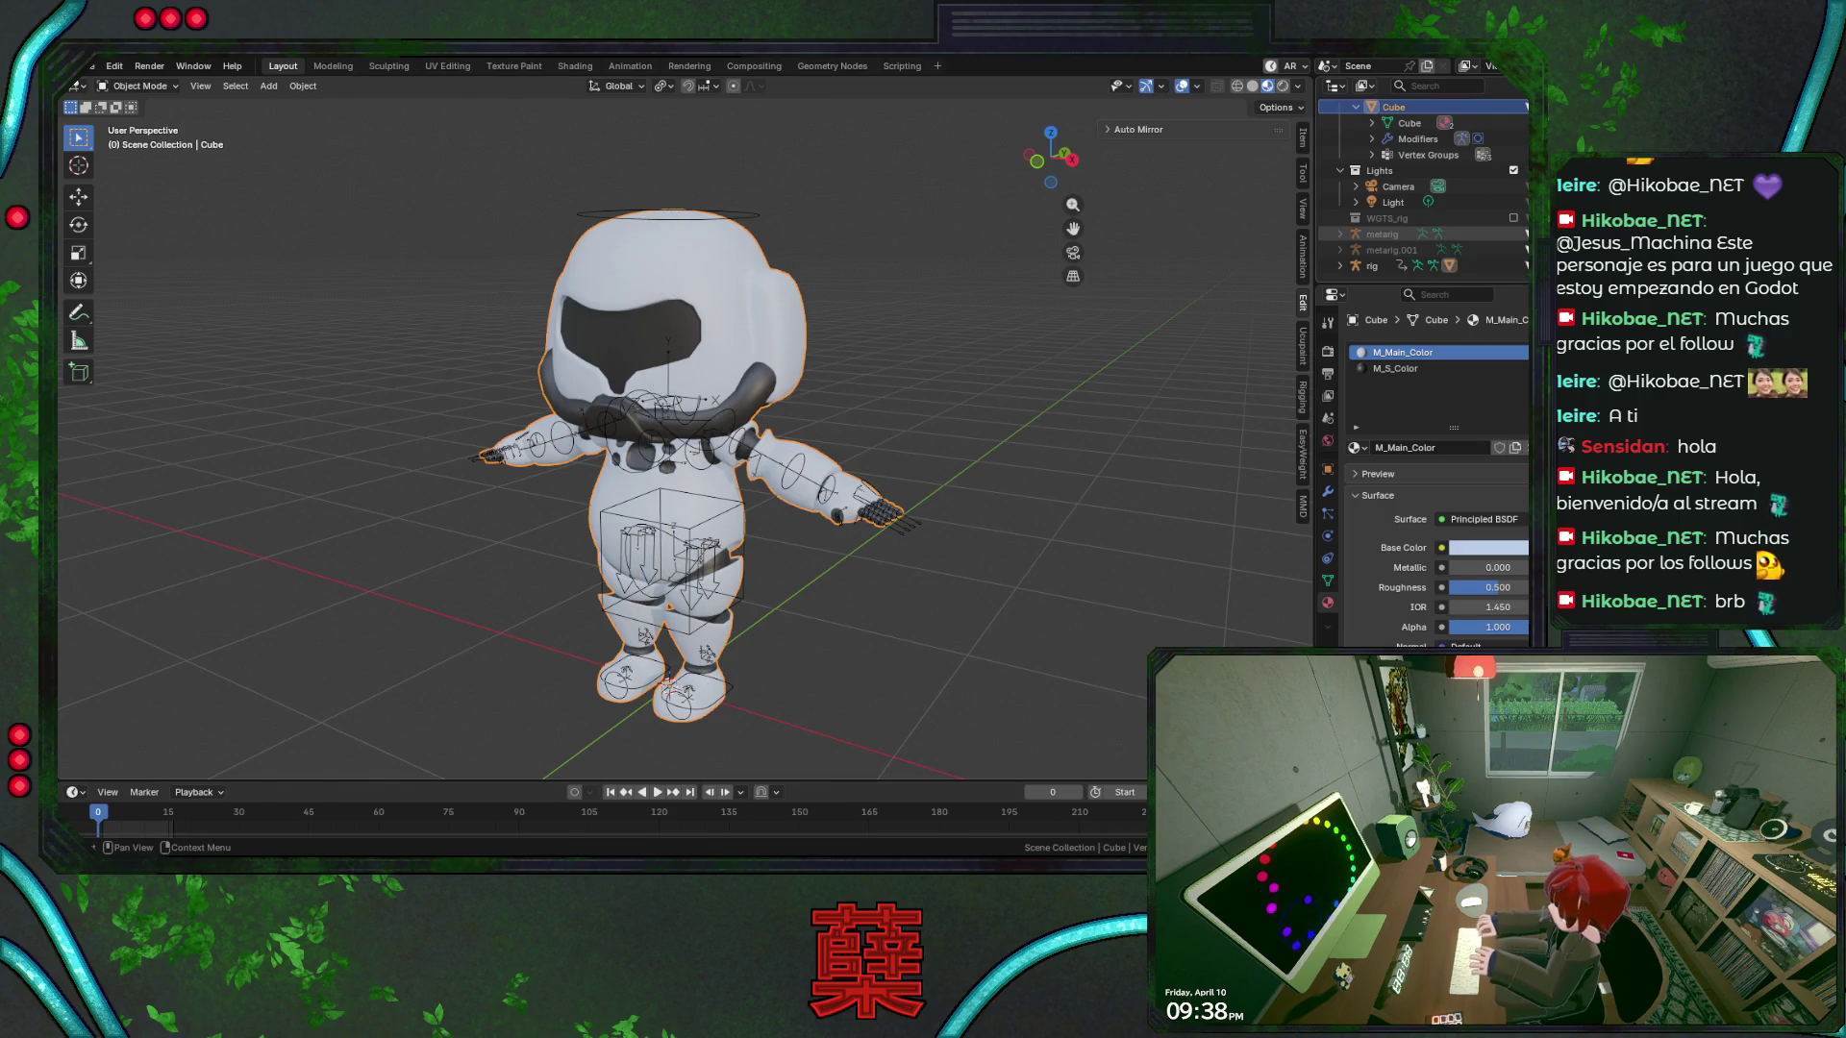
{"action": "left_click", "coordinate": [1257, 329]}
{"action": "middle_click_drag", "start_coordinate": [1047, 379], "coordinate": [1277, 303]}
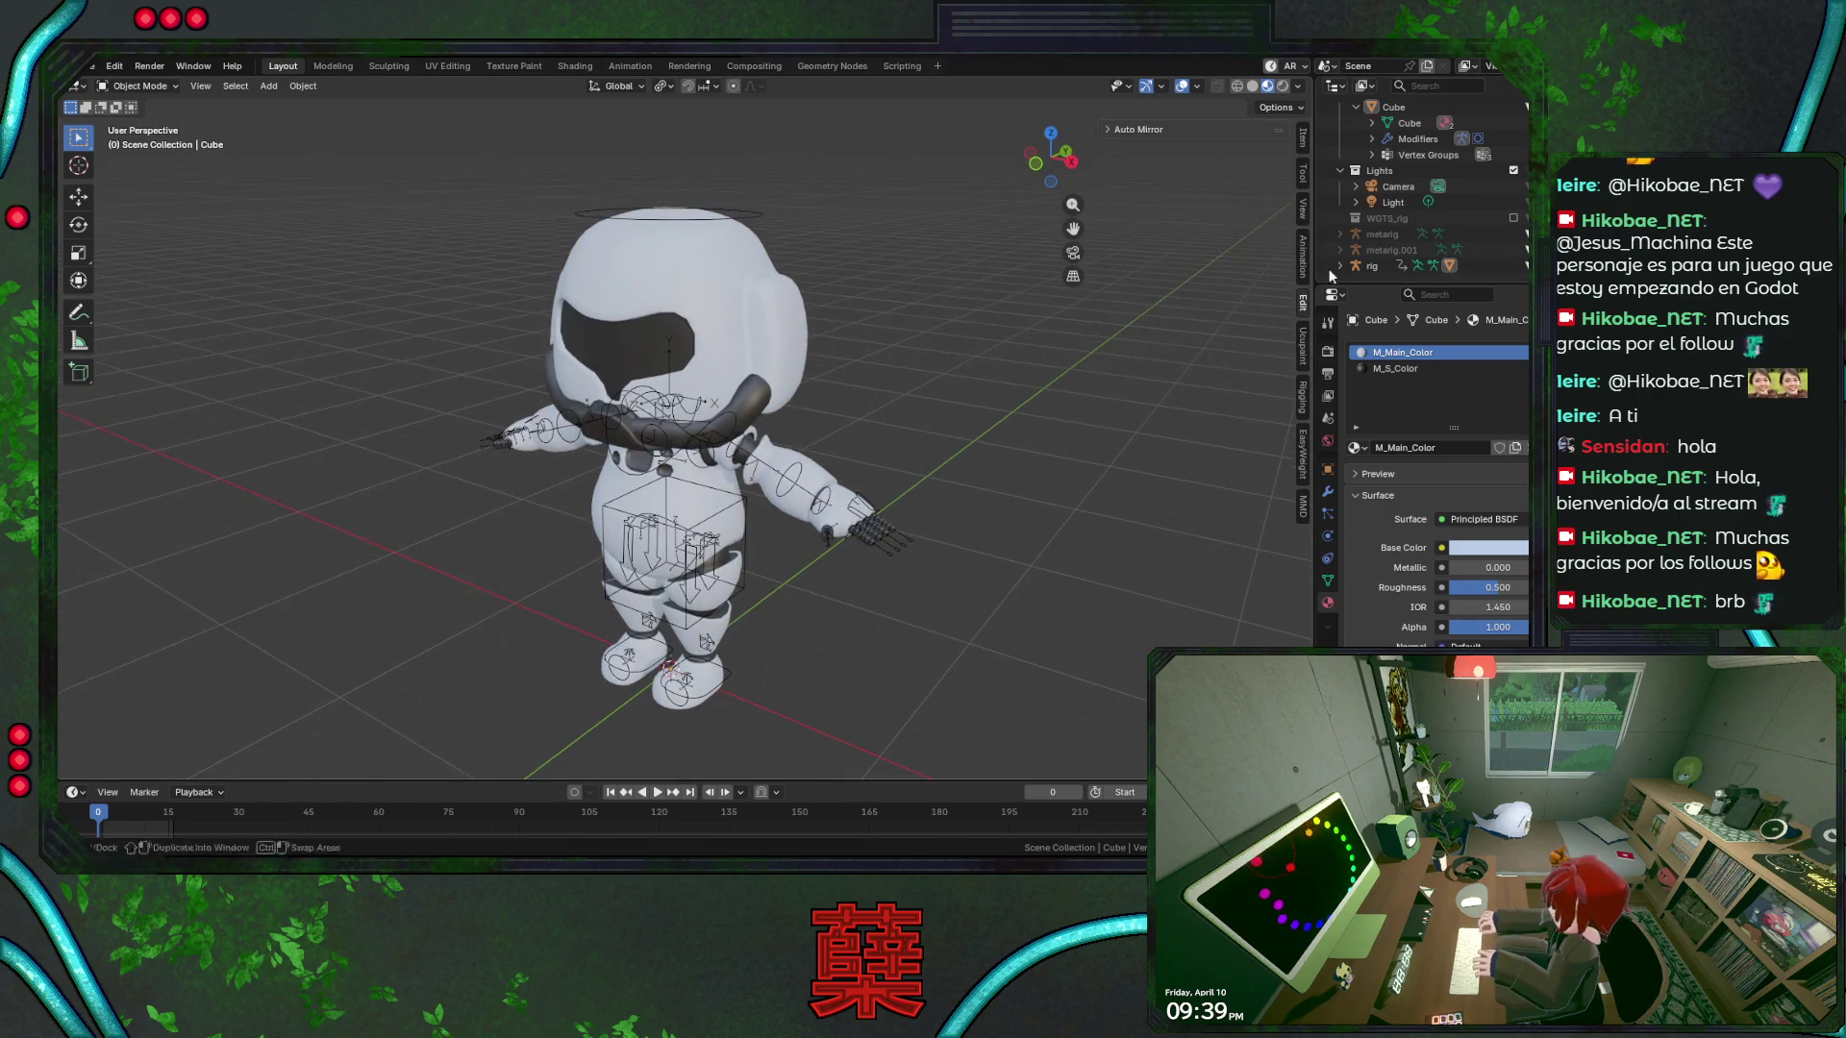
{"action": "scroll", "coordinate": [1346, 192], "scroll_direction": "up", "scroll_amount": 1}
{"action": "left_click", "coordinate": [1355, 139]}
{"action": "mouse_move", "coordinate": [971, 428]}
{"action": "middle_mouse_down"}
{"action": "mouse_move", "coordinate": [944, 444]}
{"action": "mouse_move", "coordinate": [946, 410]}
{"action": "middle_mouse_up"}
{"action": "key", "text": "ctrl+s"}
{"action": "mouse_move", "coordinate": [940, 577]}
{"action": "middle_mouse_down"}
{"action": "mouse_move", "coordinate": [850, 533]}
{"action": "mouse_move", "coordinate": [1070, 465]}
{"action": "mouse_move", "coordinate": [949, 482]}
{"action": "mouse_move", "coordinate": [903, 462]}
{"action": "mouse_move", "coordinate": [475, 441]}
{"action": "mouse_move", "coordinate": [591, 447]}
{"action": "mouse_move", "coordinate": [548, 461]}
{"action": "mouse_move", "coordinate": [632, 498]}
{"action": "mouse_move", "coordinate": [1092, 487]}
{"action": "mouse_move", "coordinate": [941, 509]}
{"action": "middle_mouse_up"}
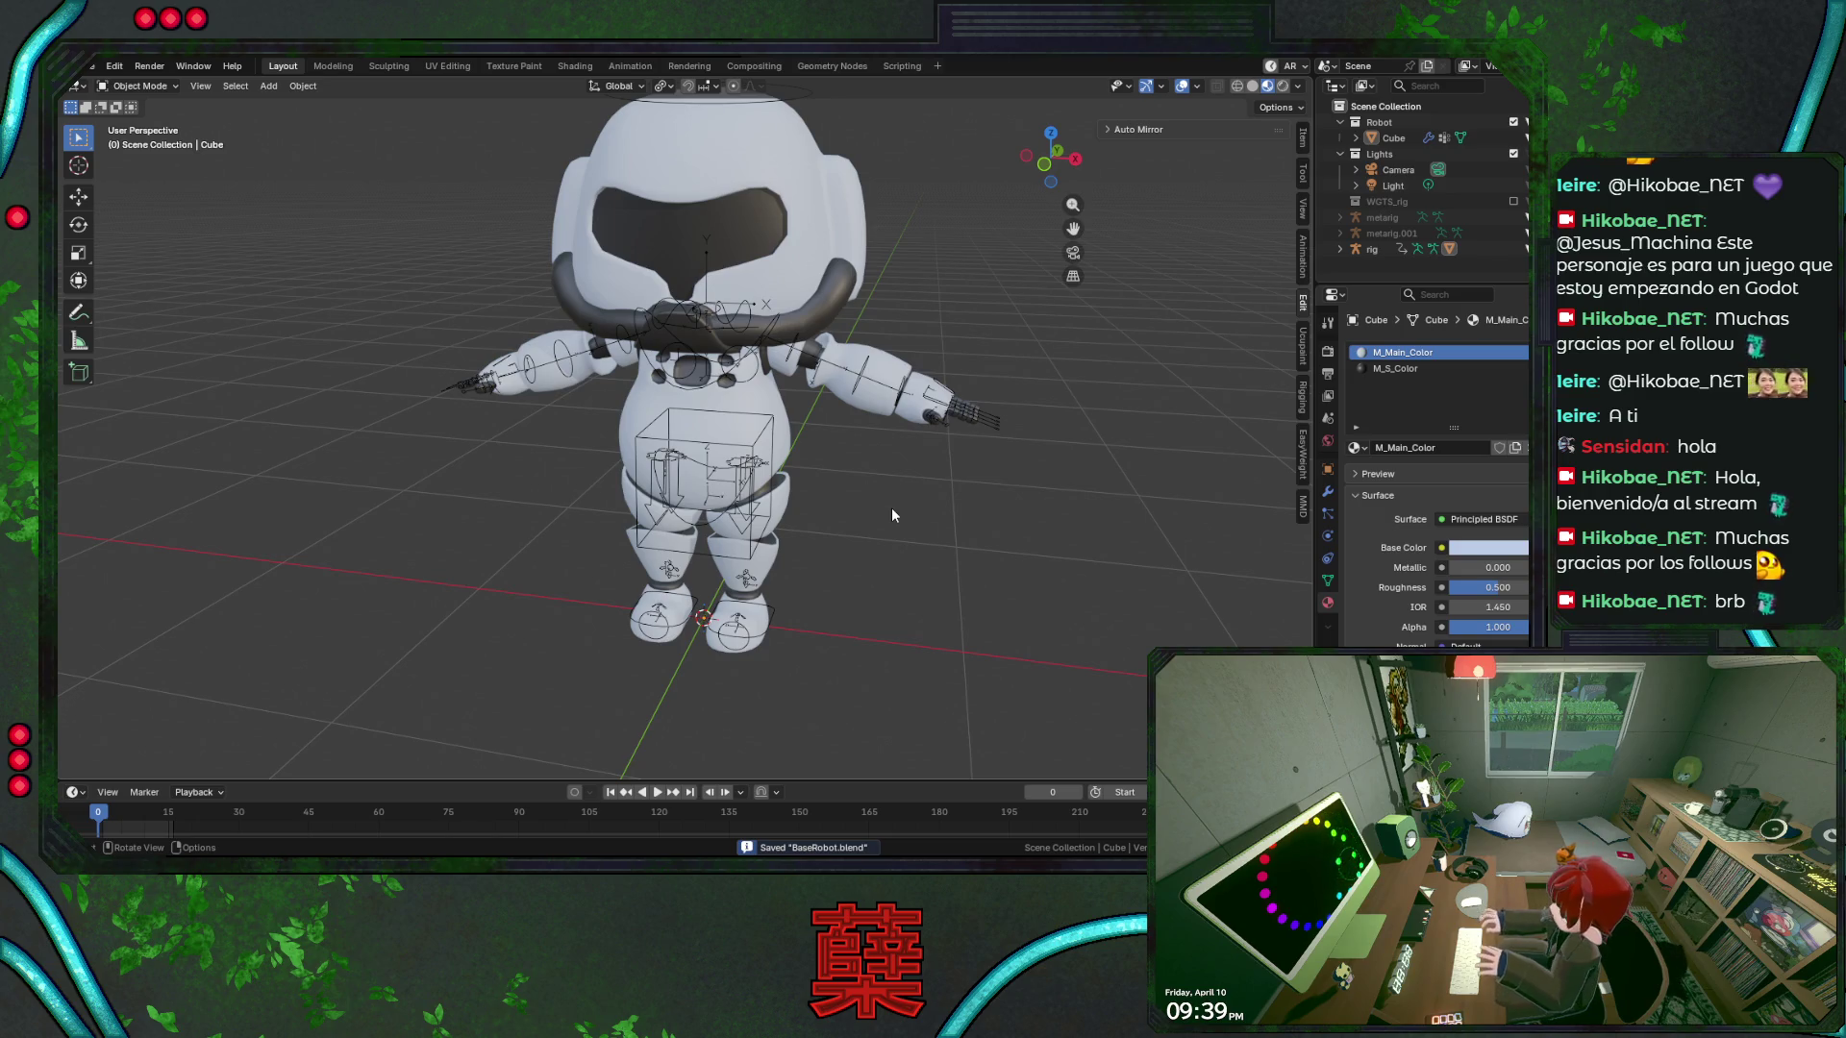
{"action": "left_click", "coordinate": [858, 221]}
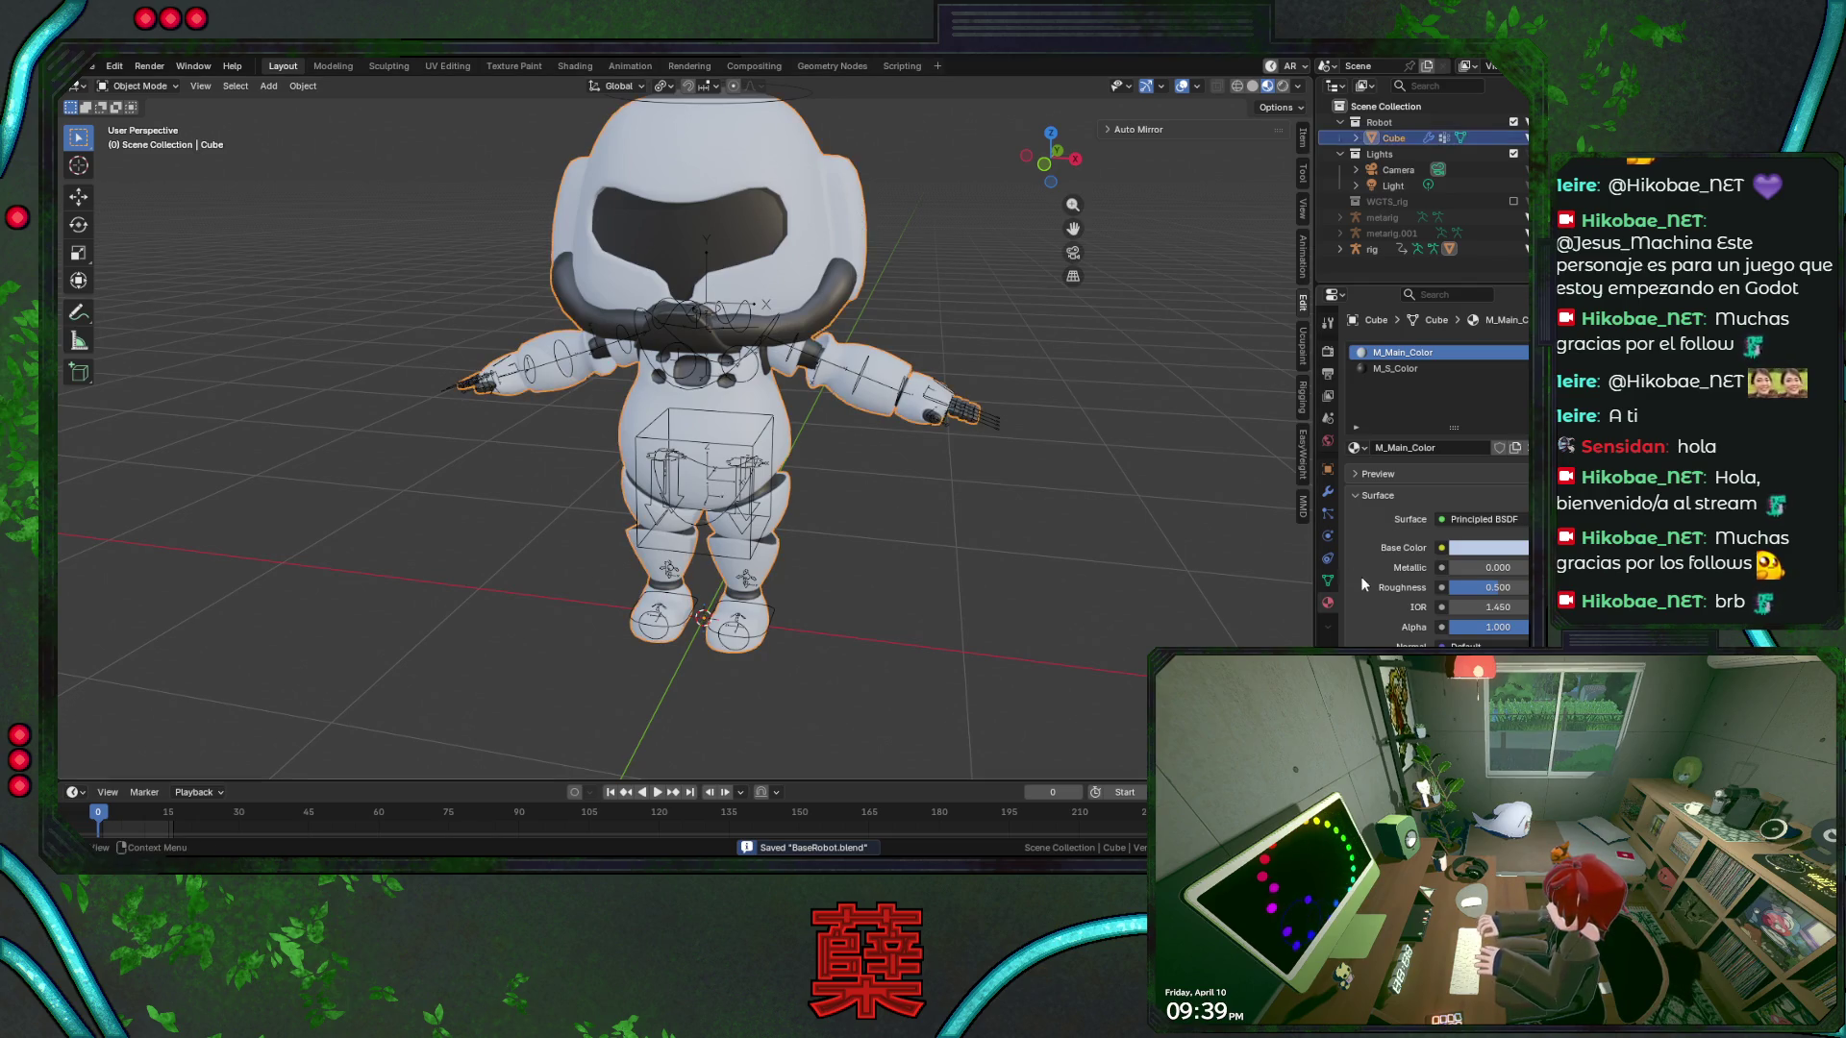
Raise the body's Subdivision modifier viewport level from 1 to 2
{"action": "left_click", "coordinate": [1328, 492]}
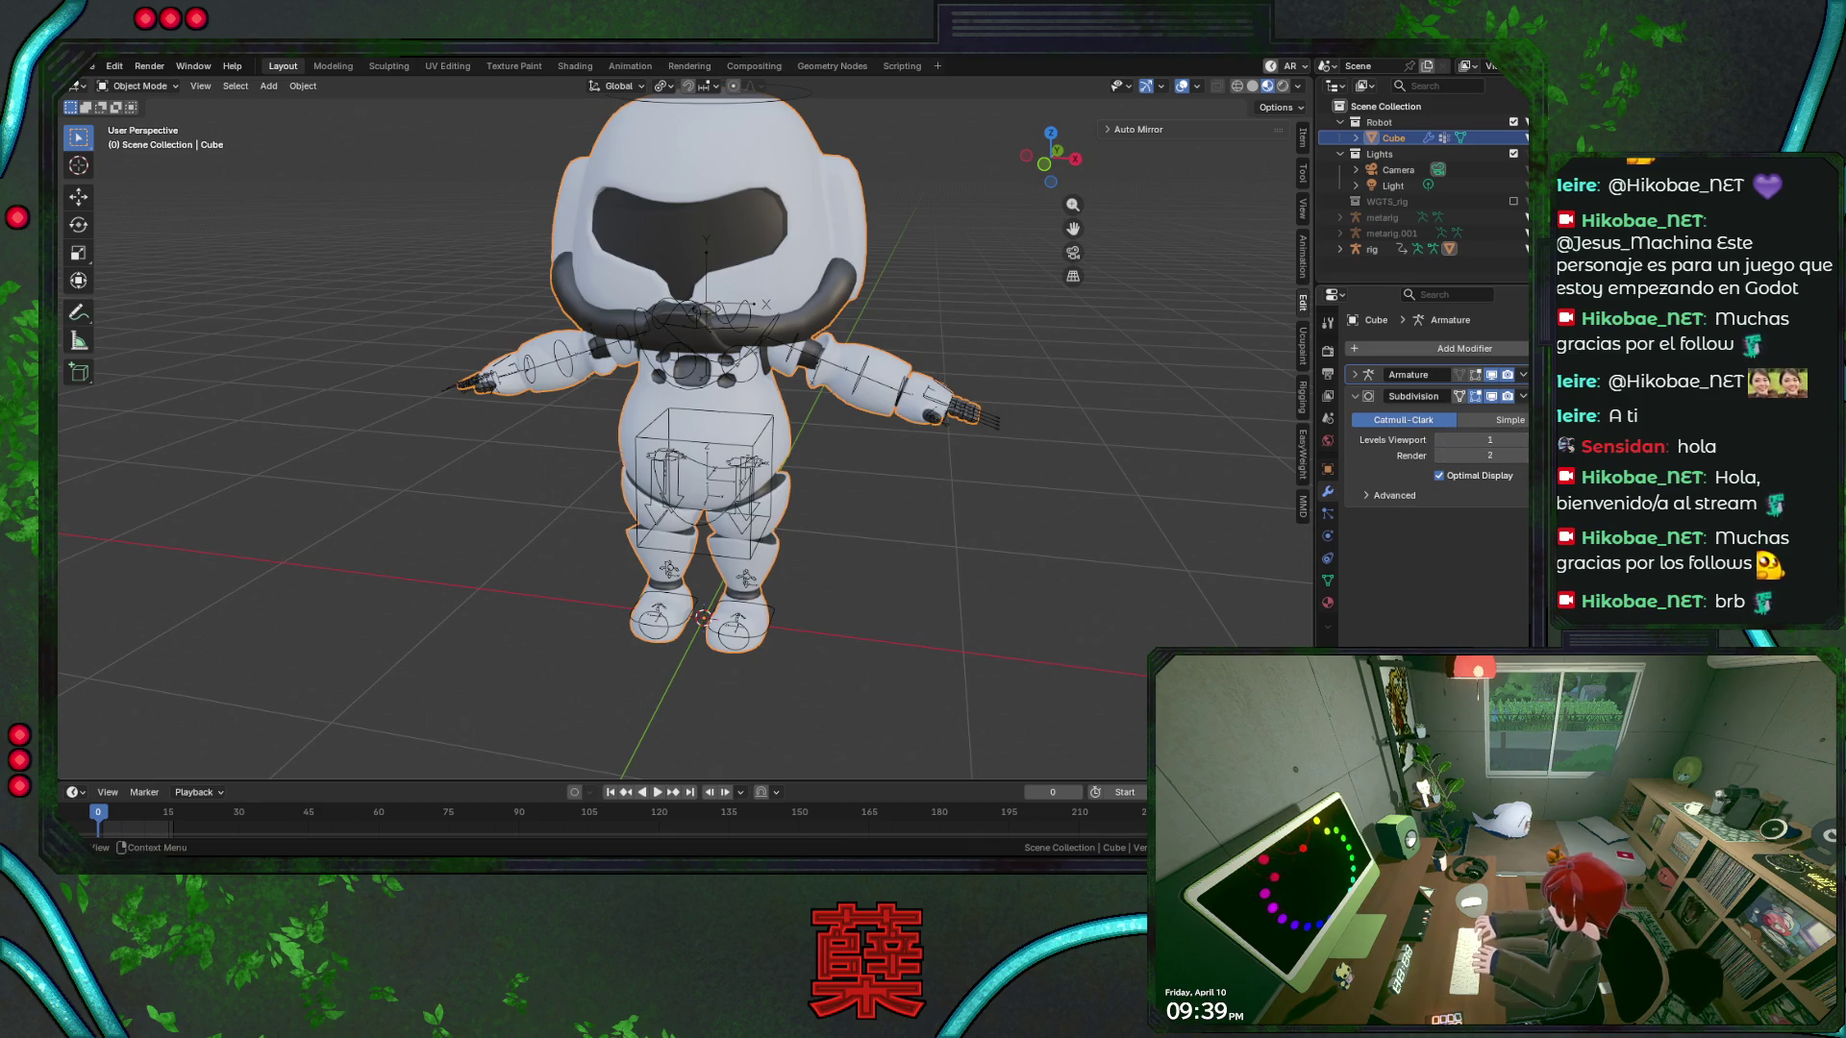
{"action": "left_click", "coordinate": [1404, 440]}
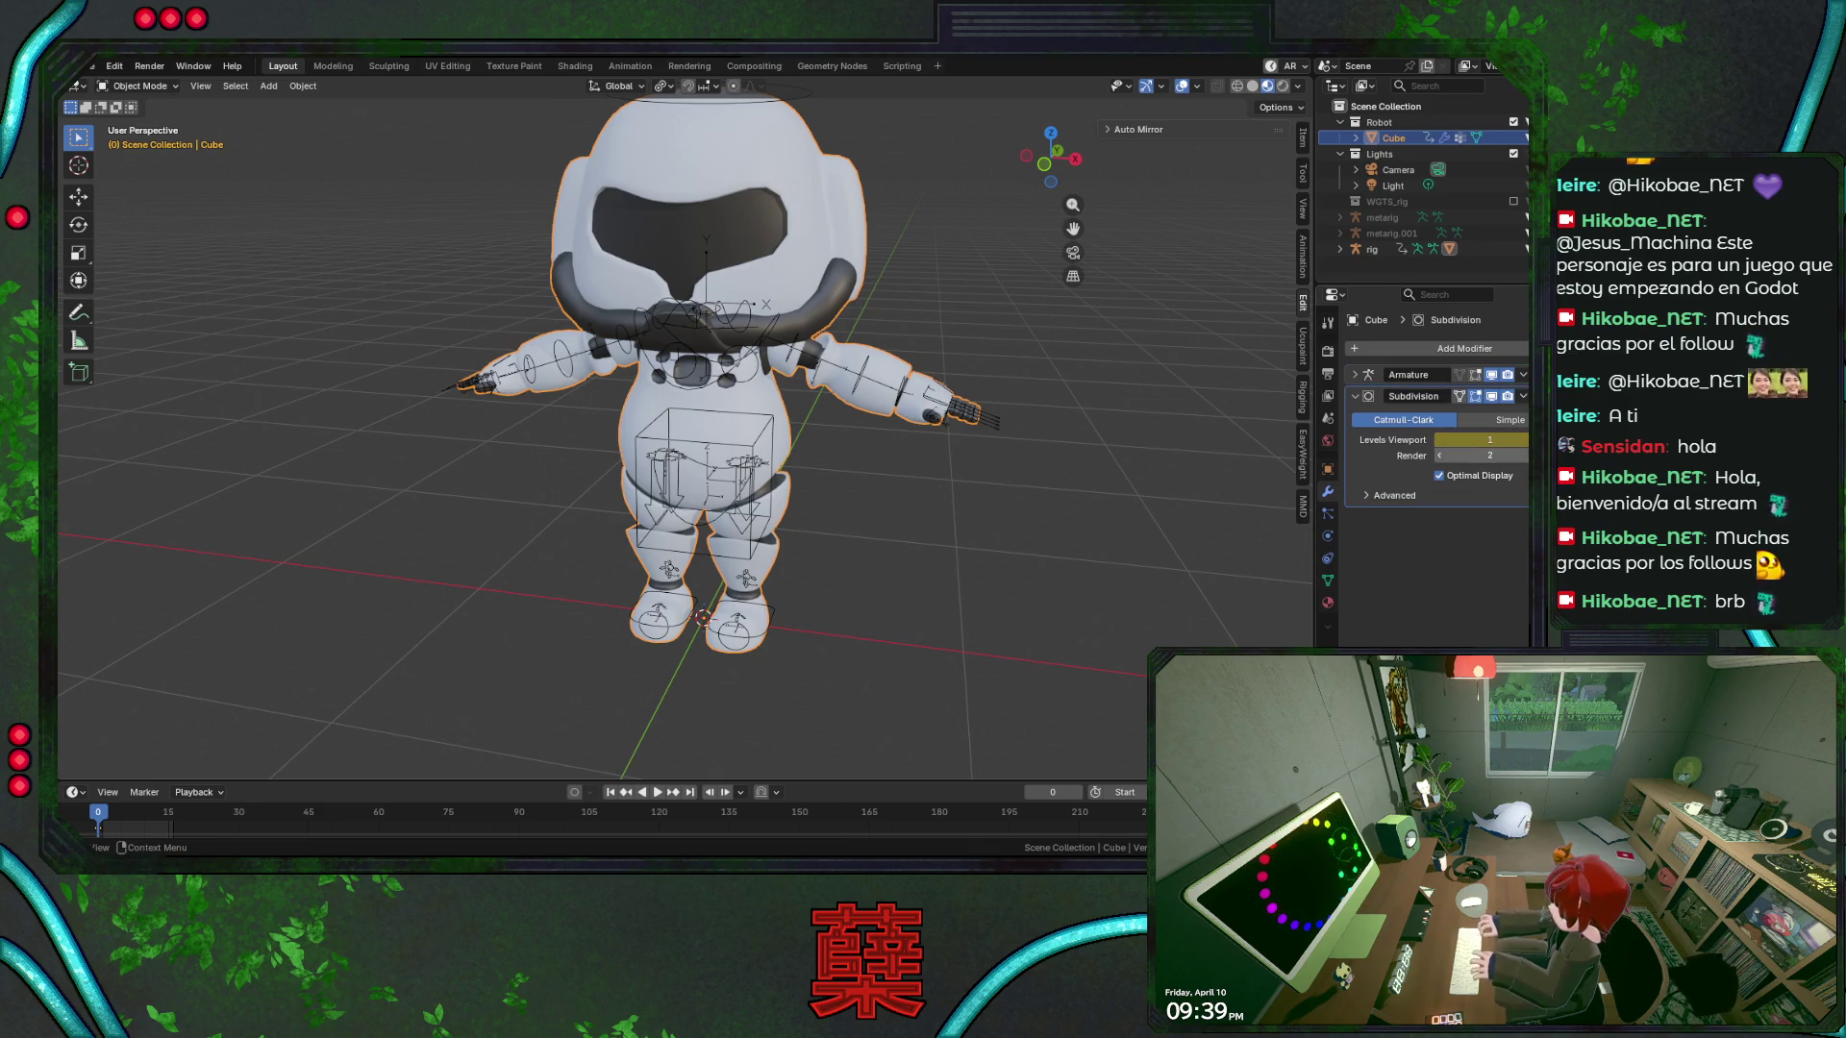
{"action": "left_click", "coordinate": [1522, 440]}
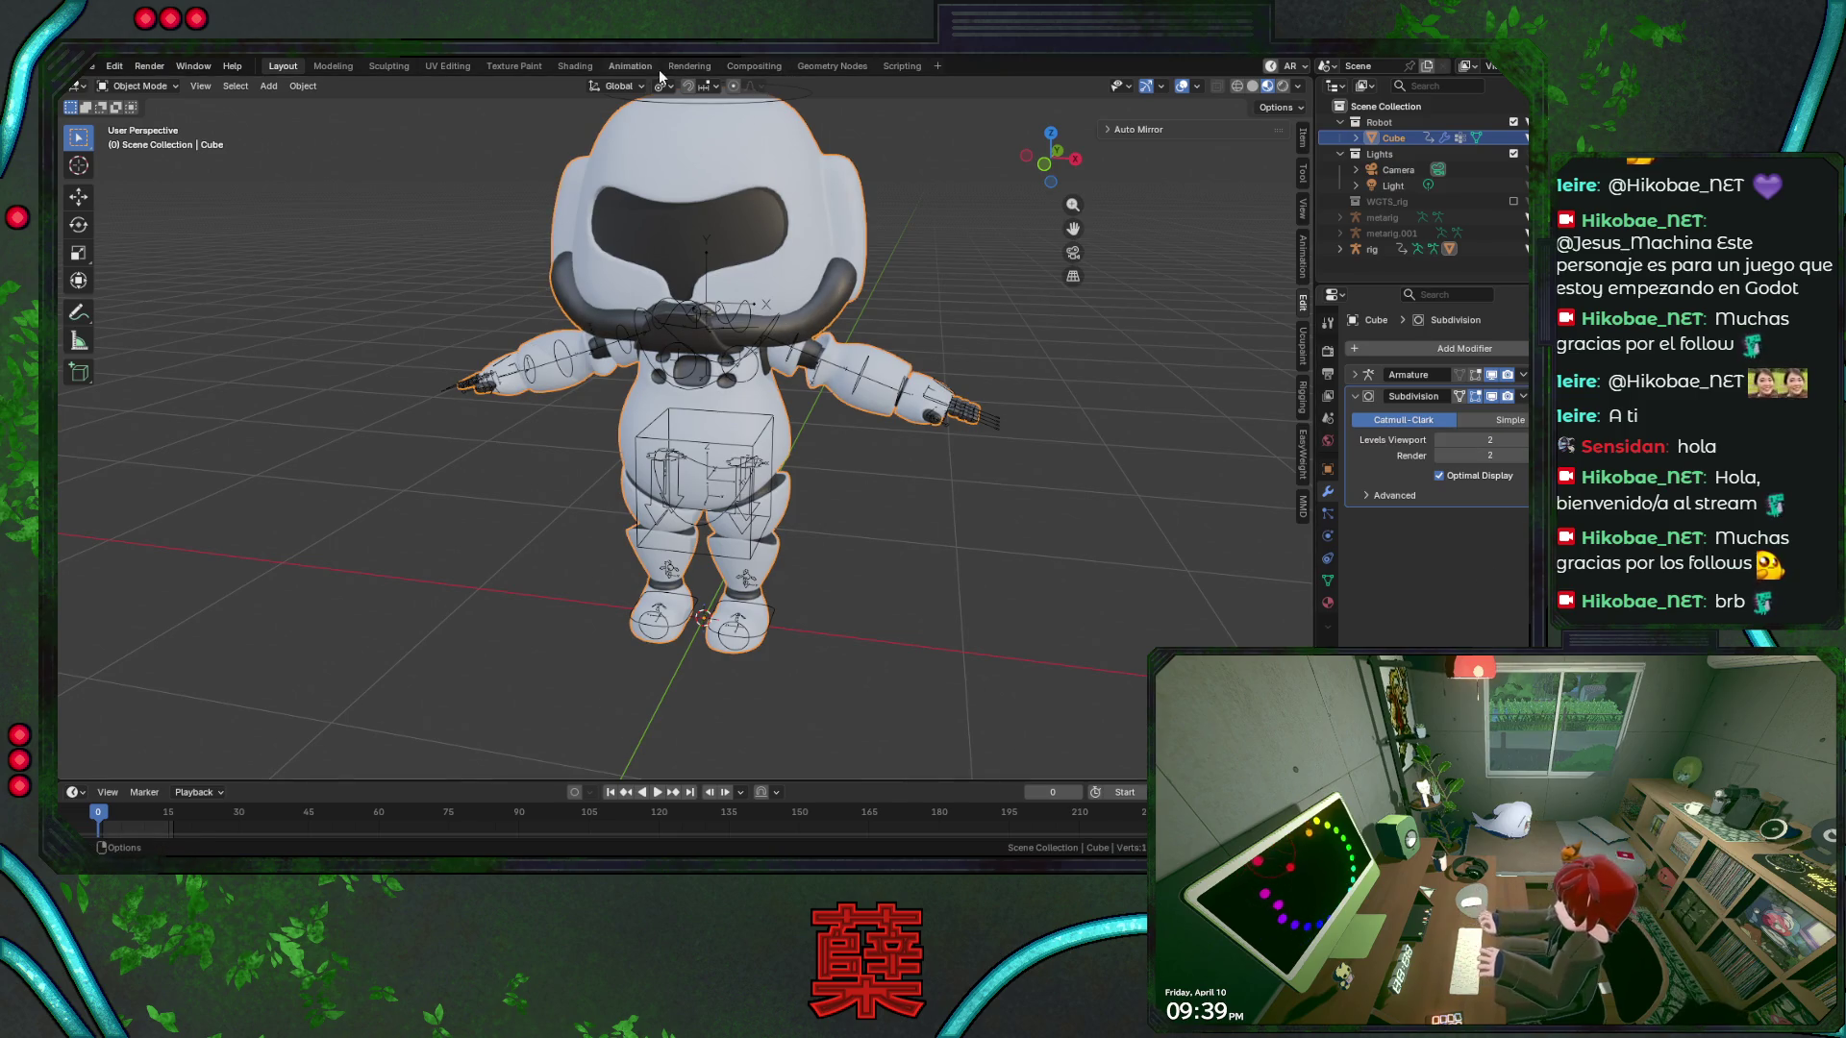
Unlink CubeAction from the body, save, and view the robot in Layout with overlays off
{"action": "left_click", "coordinate": [630, 66]}
{"action": "left_click", "coordinate": [664, 591]}
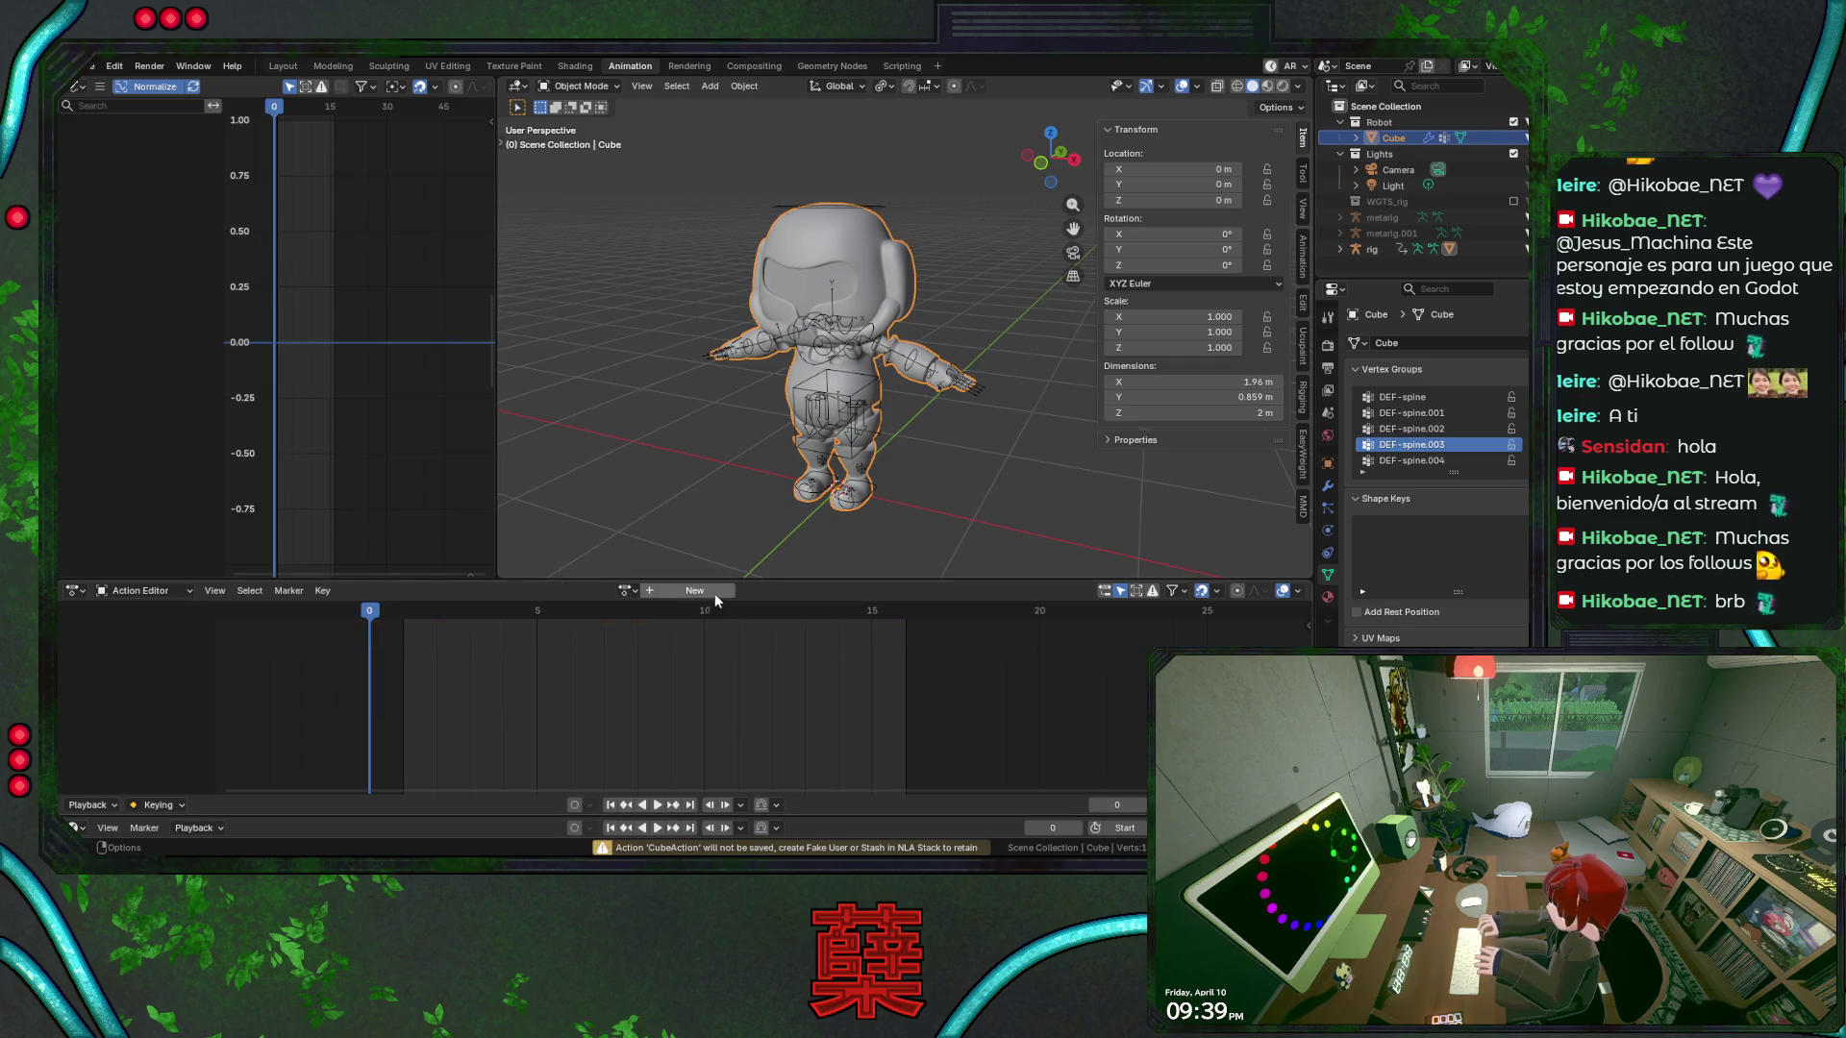
{"action": "left_click", "coordinate": [643, 307]}
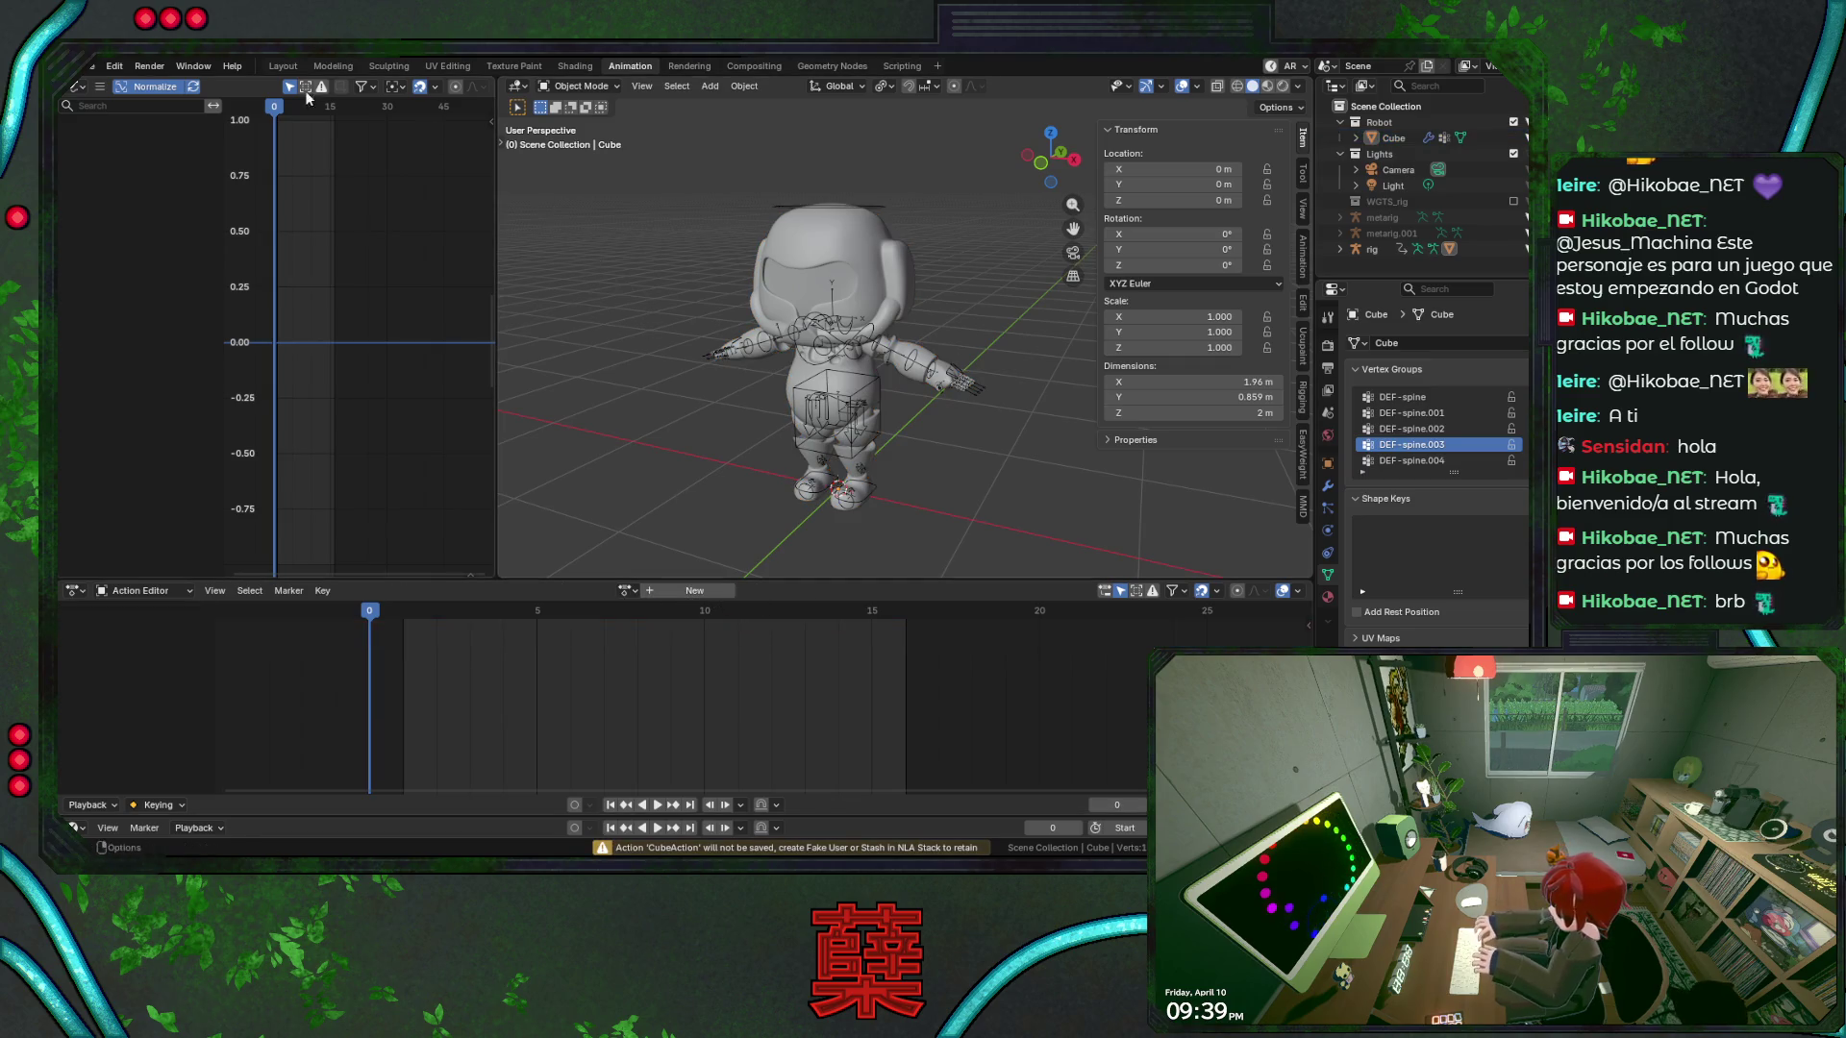
{"action": "key", "text": "ctrl+s"}
{"action": "left_click", "coordinate": [283, 66]}
{"action": "mouse_move", "coordinate": [923, 317]}
{"action": "middle_mouse_down"}
{"action": "mouse_move", "coordinate": [942, 350]}
{"action": "mouse_move", "coordinate": [967, 344]}
{"action": "mouse_move", "coordinate": [874, 362]}
{"action": "mouse_move", "coordinate": [968, 352]}
{"action": "middle_mouse_up"}
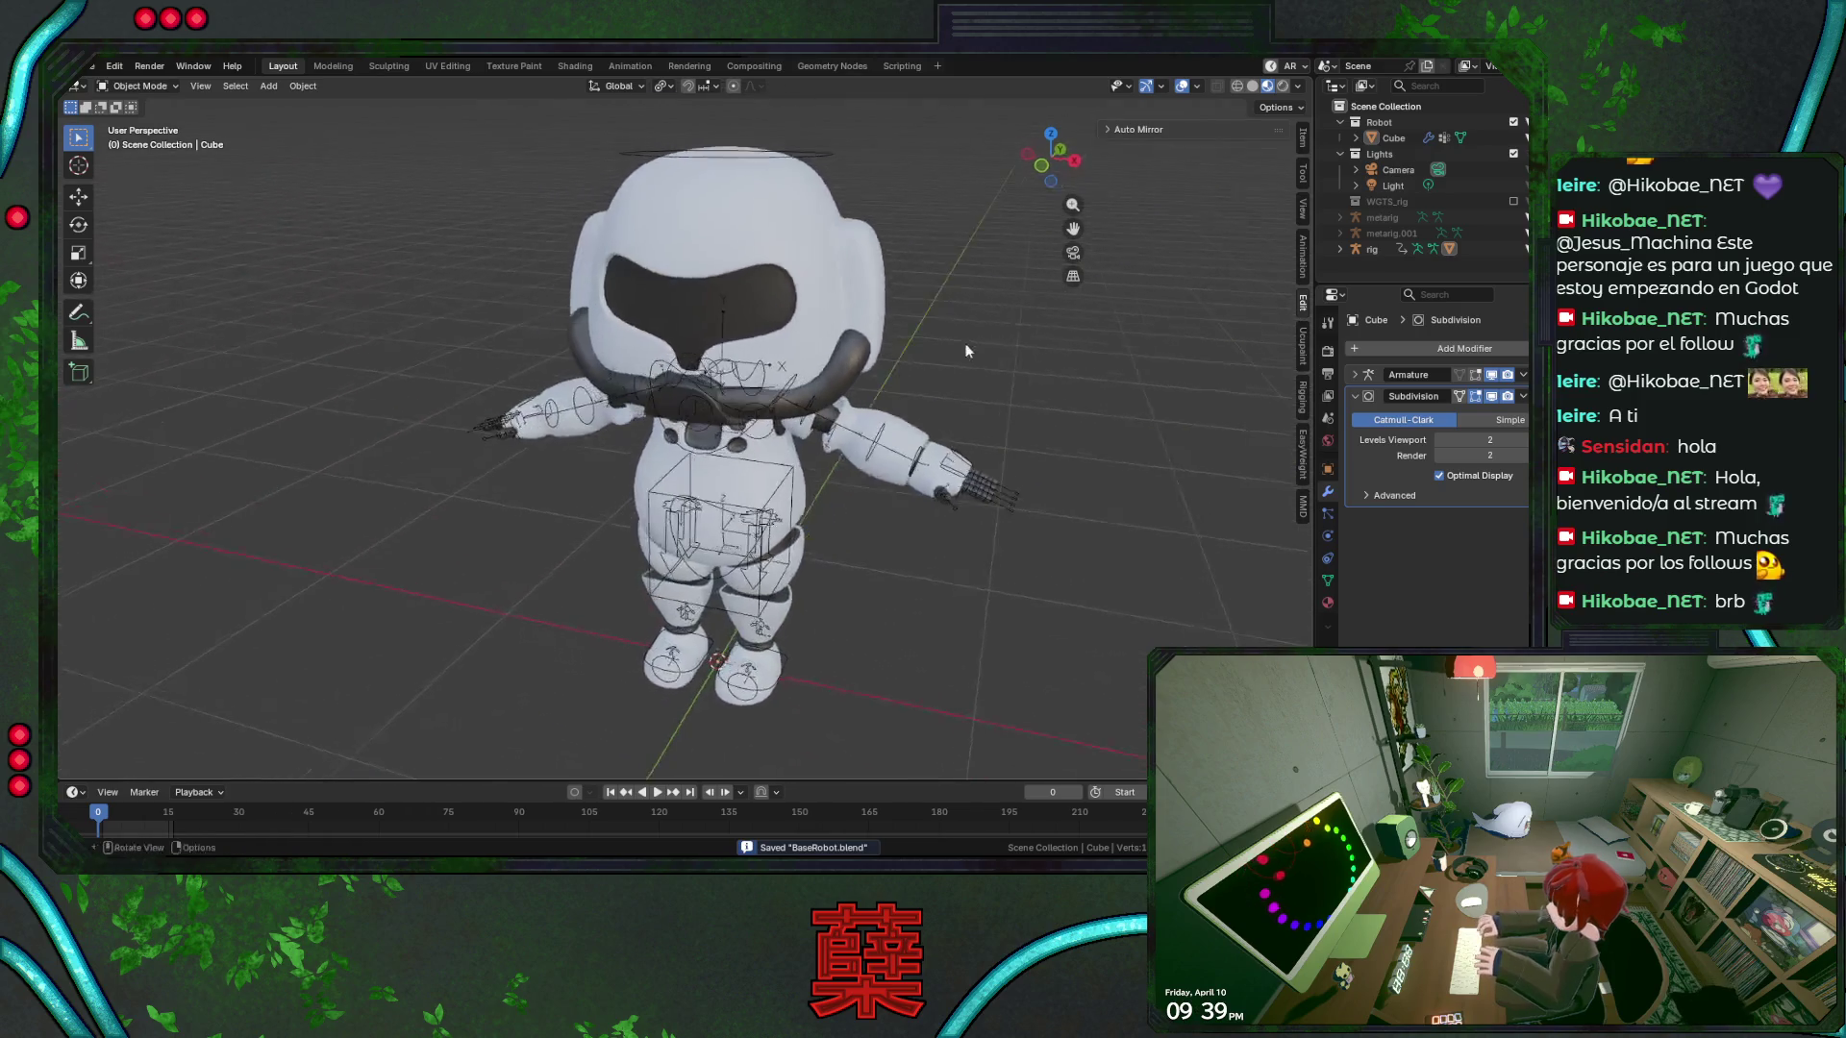
{"action": "left_click", "coordinate": [1182, 86]}
{"action": "mouse_move", "coordinate": [990, 443]}
{"action": "middle_mouse_down"}
{"action": "mouse_move", "coordinate": [1004, 356]}
{"action": "mouse_move", "coordinate": [928, 488]}
{"action": "mouse_move", "coordinate": [950, 423]}
{"action": "mouse_move", "coordinate": [932, 429]}
{"action": "mouse_move", "coordinate": [930, 555]}
{"action": "mouse_move", "coordinate": [908, 491]}
{"action": "mouse_move", "coordinate": [862, 526]}
{"action": "mouse_move", "coordinate": [803, 521]}
{"action": "mouse_move", "coordinate": [869, 489]}
{"action": "mouse_move", "coordinate": [834, 525]}
{"action": "mouse_move", "coordinate": [702, 539]}
{"action": "mouse_move", "coordinate": [382, 522]}
{"action": "mouse_move", "coordinate": [779, 484]}
{"action": "mouse_move", "coordinate": [824, 509]}
{"action": "mouse_move", "coordinate": [844, 563]}
{"action": "middle_mouse_up"}
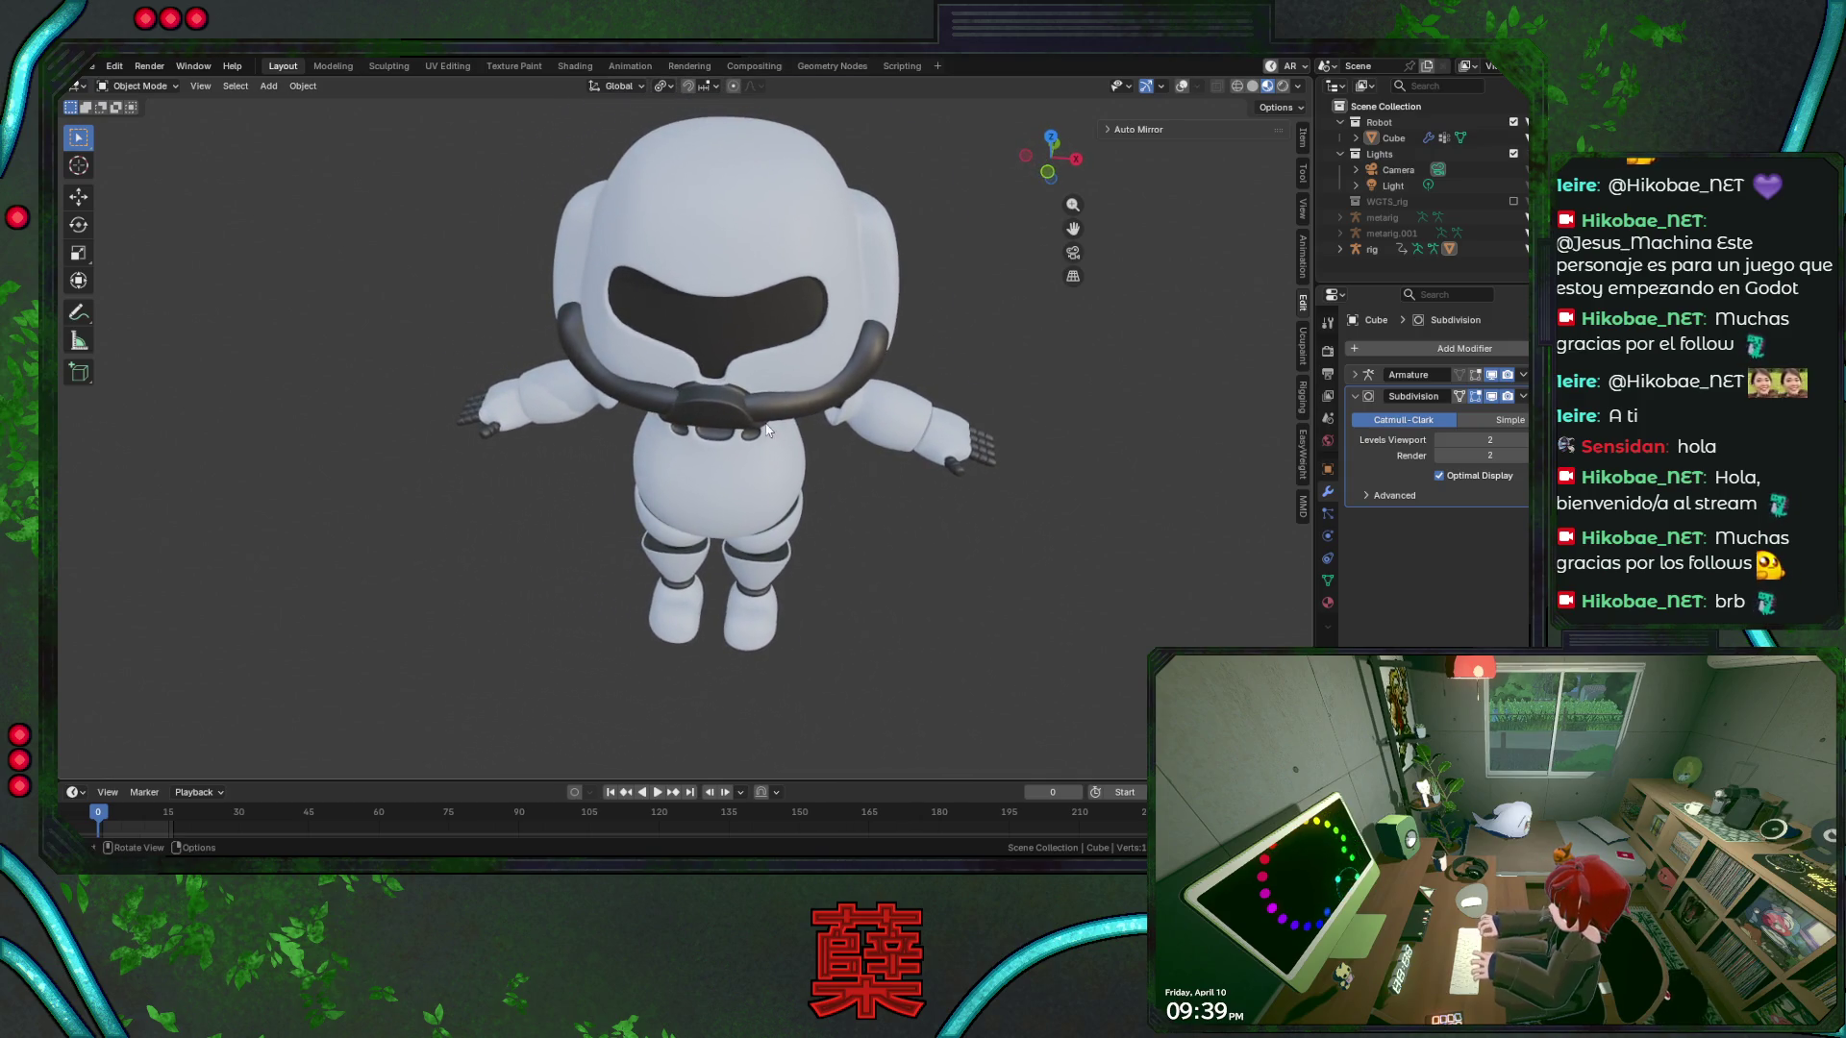
Edit the body mesh, selecting a collar edge loop and growing it into the surrounding faces
{"action": "scroll", "coordinate": [767, 430], "scroll_direction": "up", "scroll_amount": 3}
{"action": "middle_click_drag", "start_coordinate": [752, 419], "coordinate": [773, 403]}
{"action": "scroll", "coordinate": [806, 417], "scroll_direction": "up", "scroll_amount": 2}
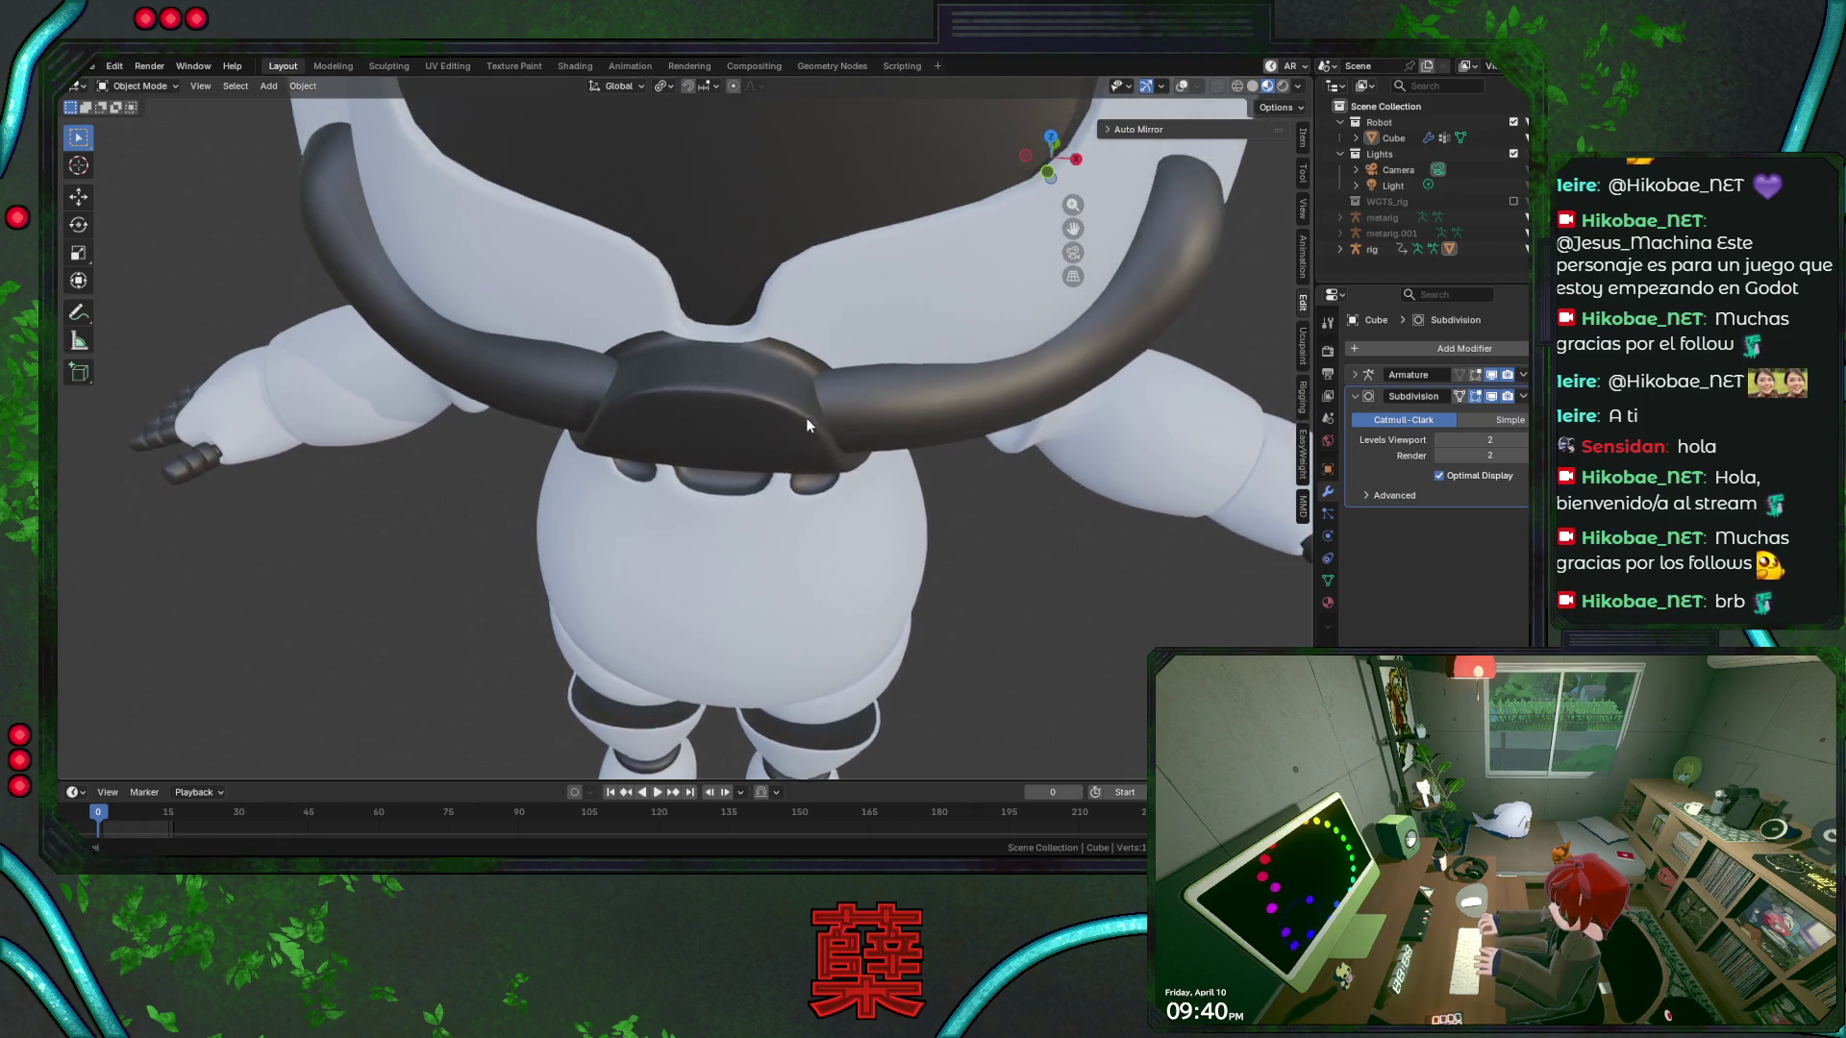
{"action": "scroll", "coordinate": [806, 417], "scroll_direction": "up", "scroll_amount": 2}
{"action": "left_click", "coordinate": [826, 394]}
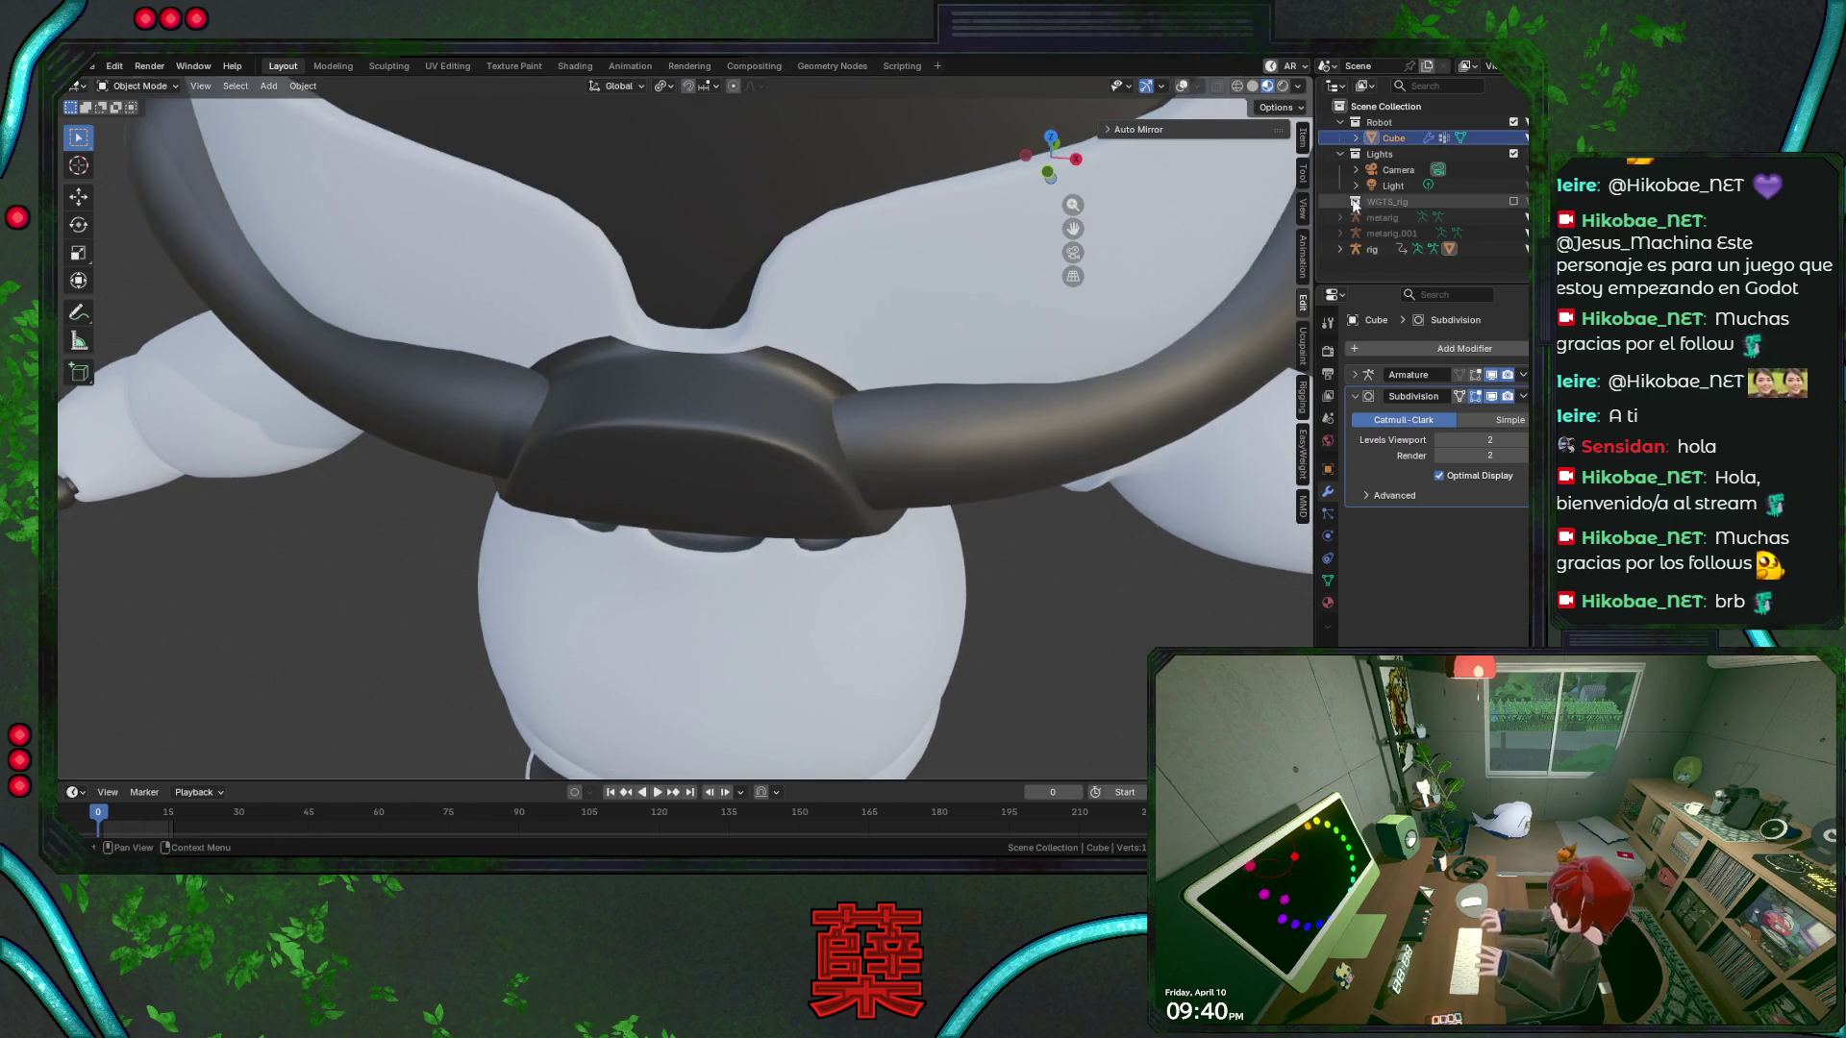
{"action": "left_click", "coordinate": [1181, 86]}
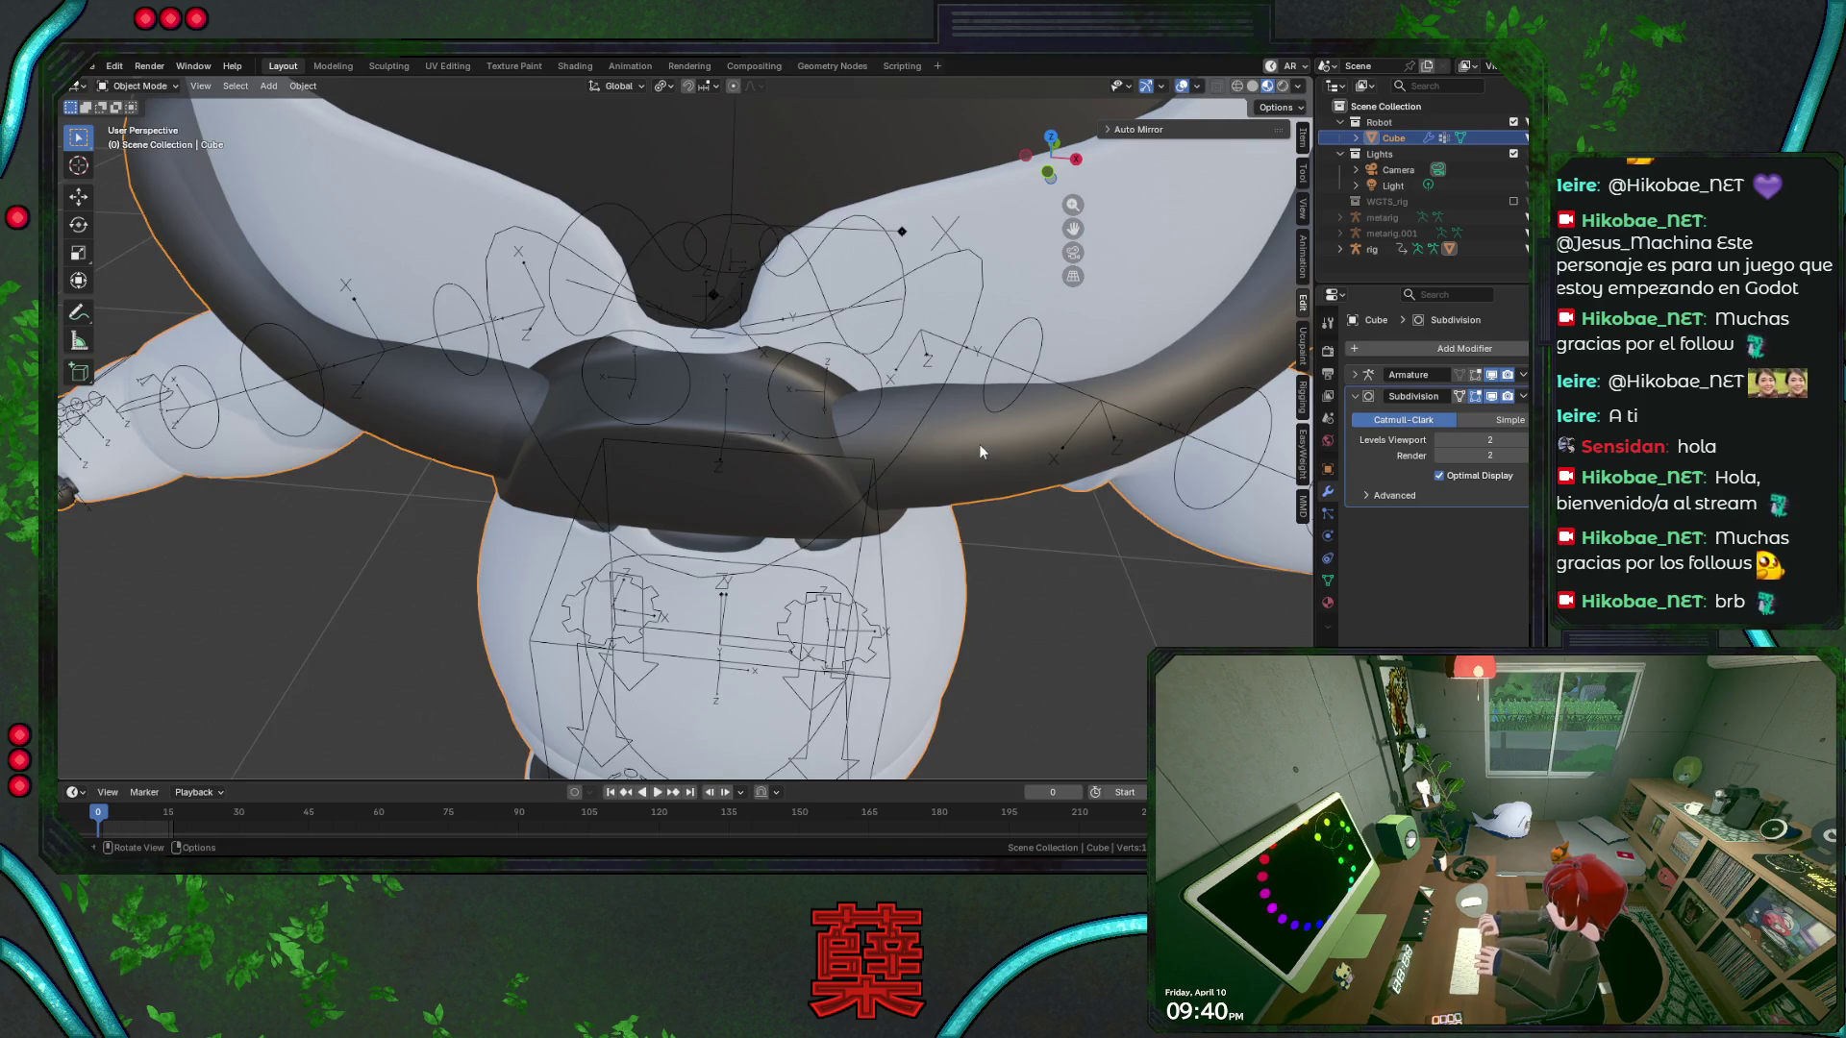
{"action": "key", "text": "Tab"}
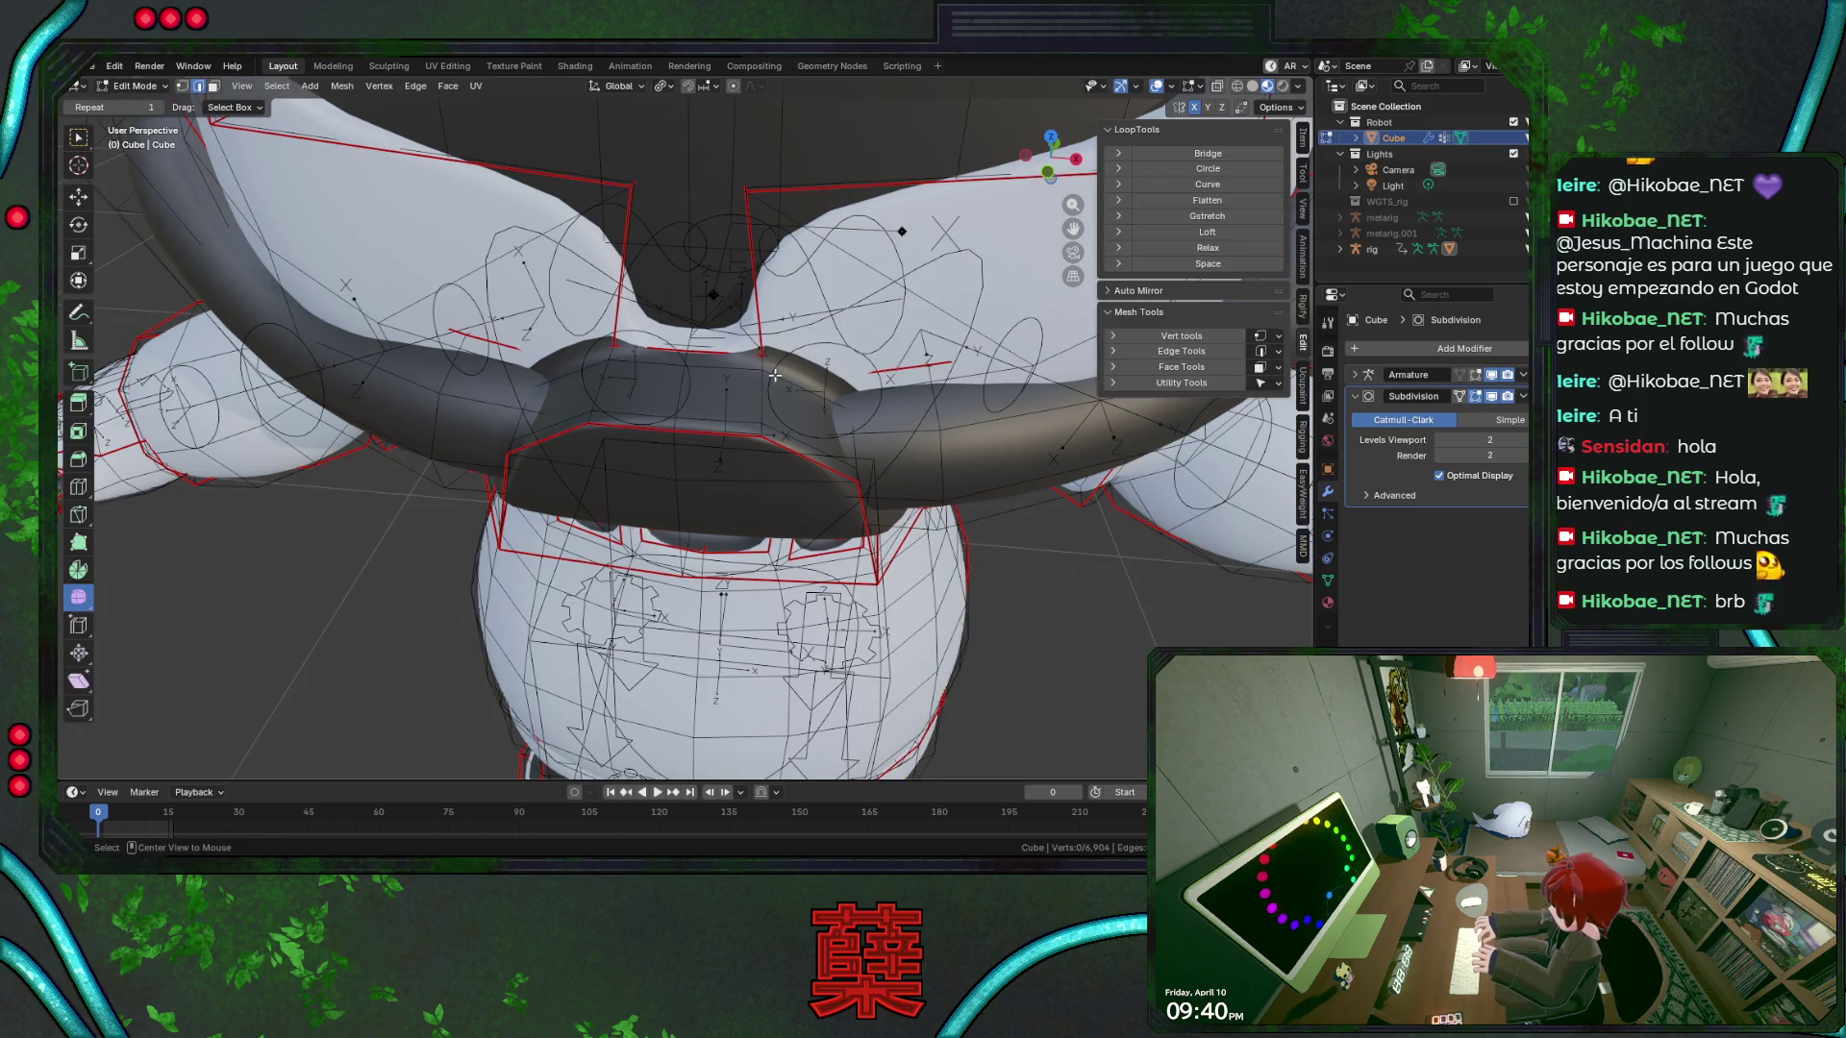
{"action": "left_click", "coordinate": [769, 374], "text": "alt"}
{"action": "key", "text": "shift+z"}
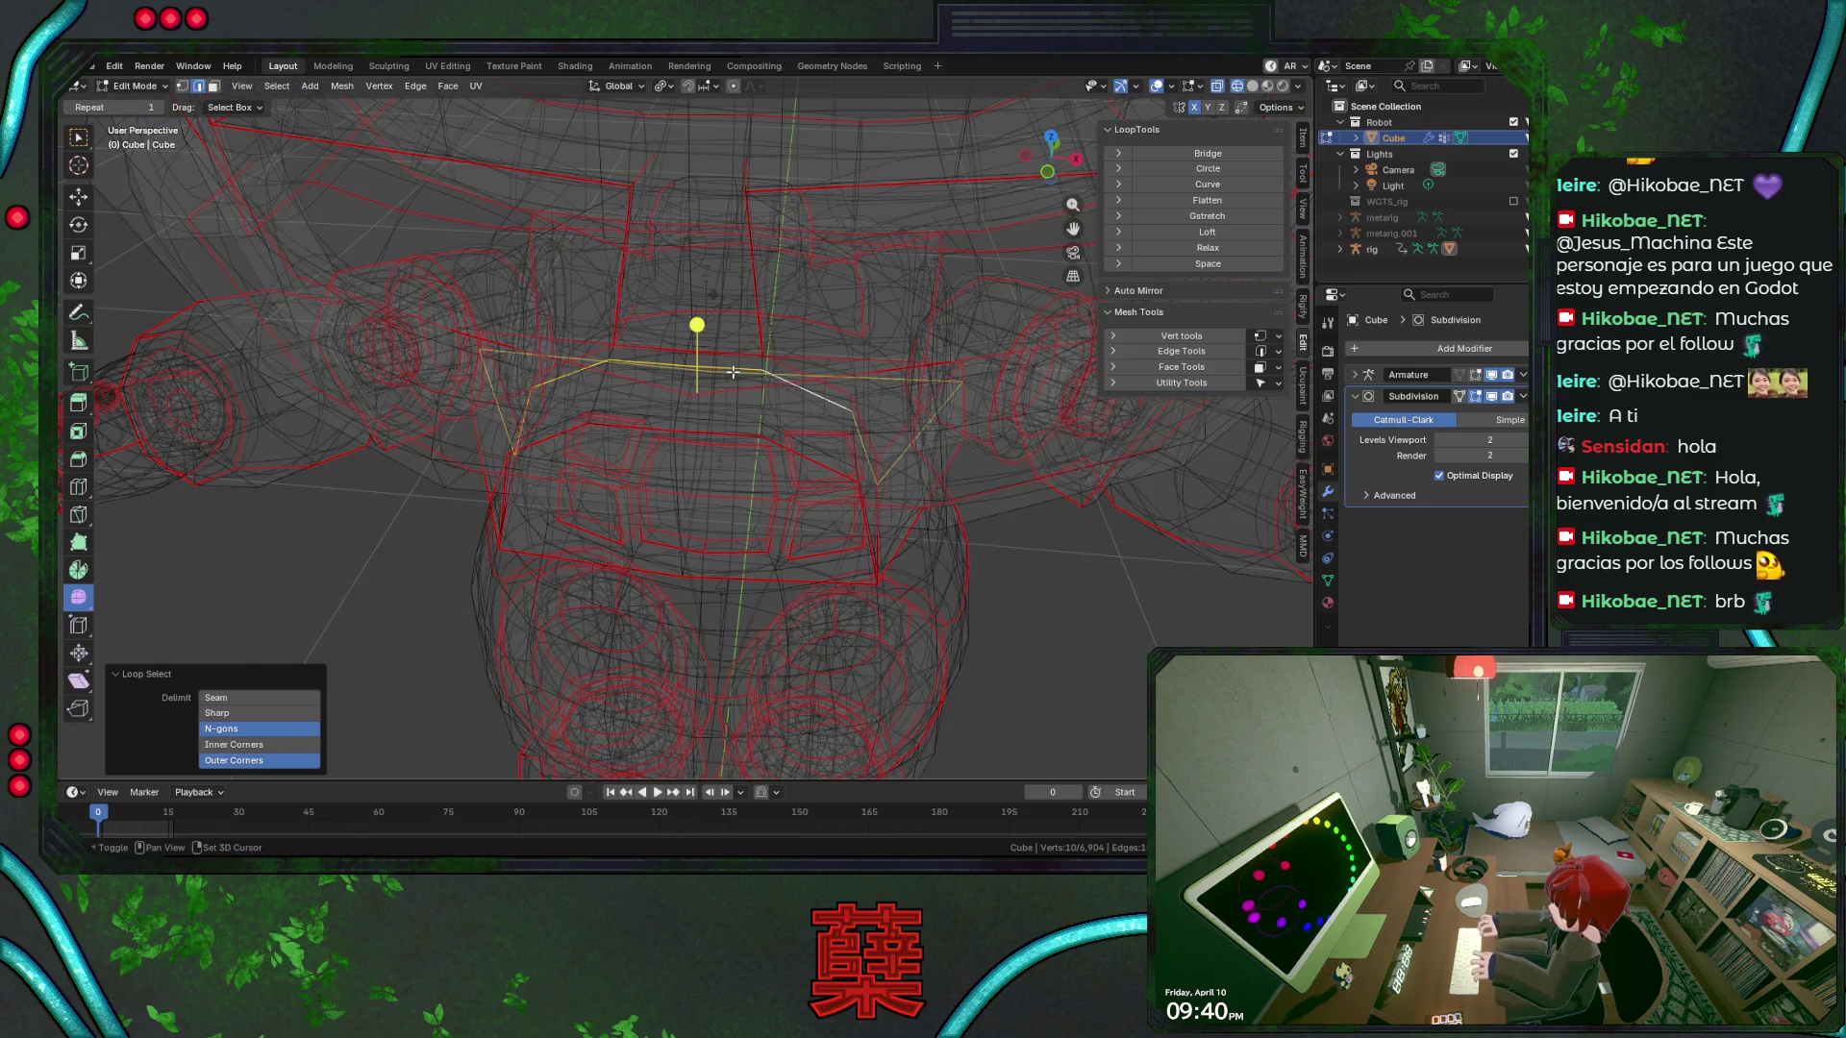
{"action": "key", "text": "shift+z"}
{"action": "key", "text": "shift+z"}
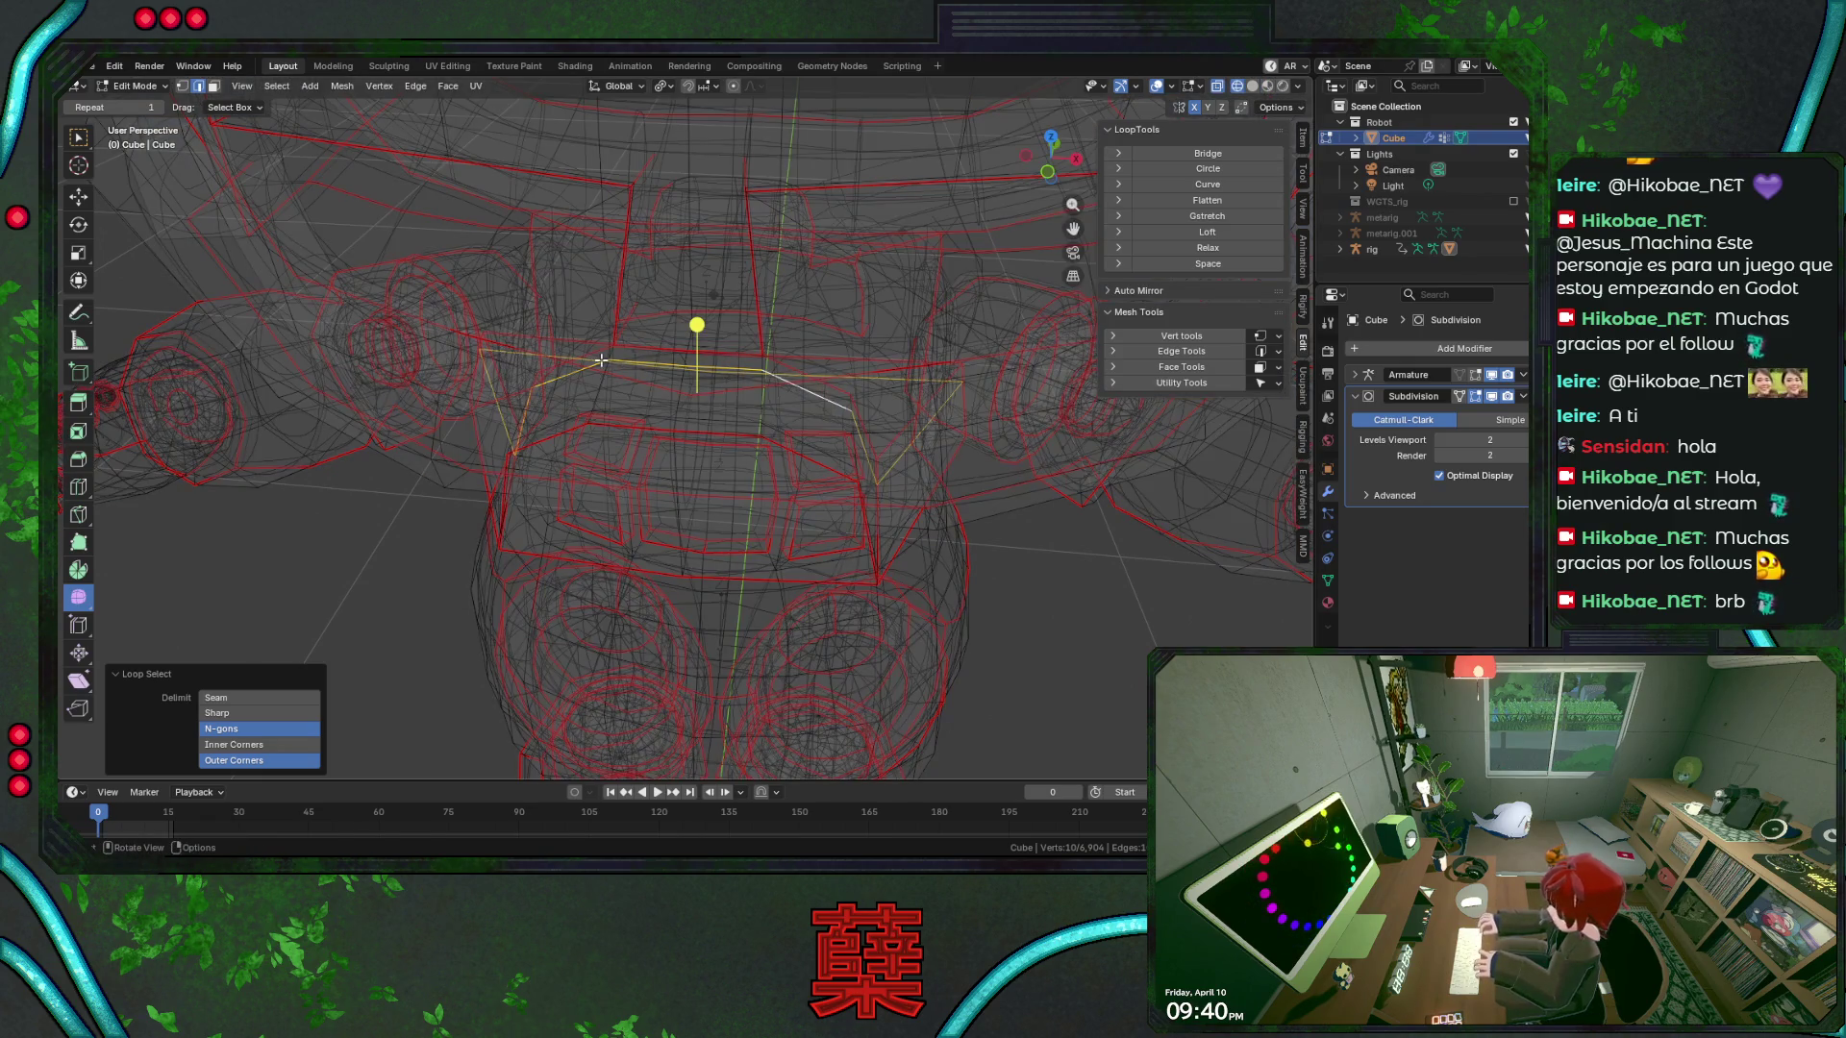
{"action": "key", "text": "ctrl+KP_Add"}
{"action": "key", "text": "shift+z"}
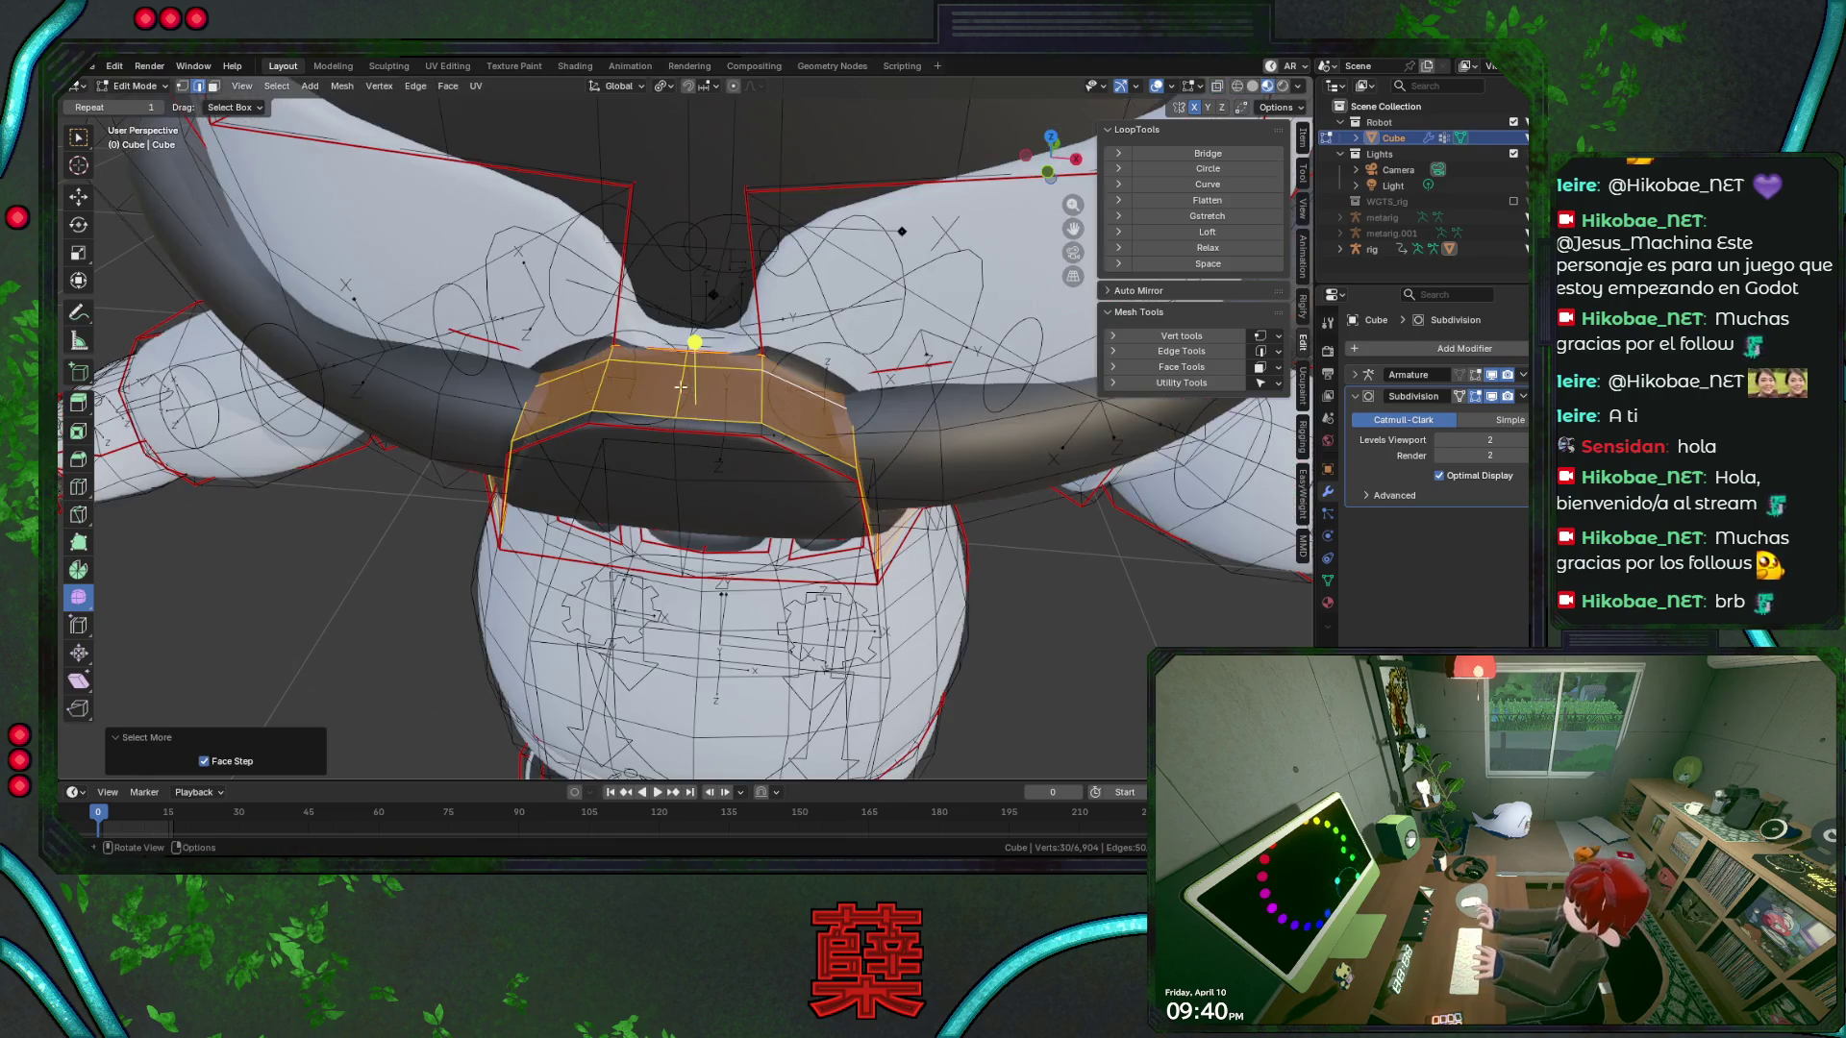
Assign M_Main_Color to the selected collar faces
{"action": "middle_click_drag", "start_coordinate": [719, 429], "coordinate": [605, 423]}
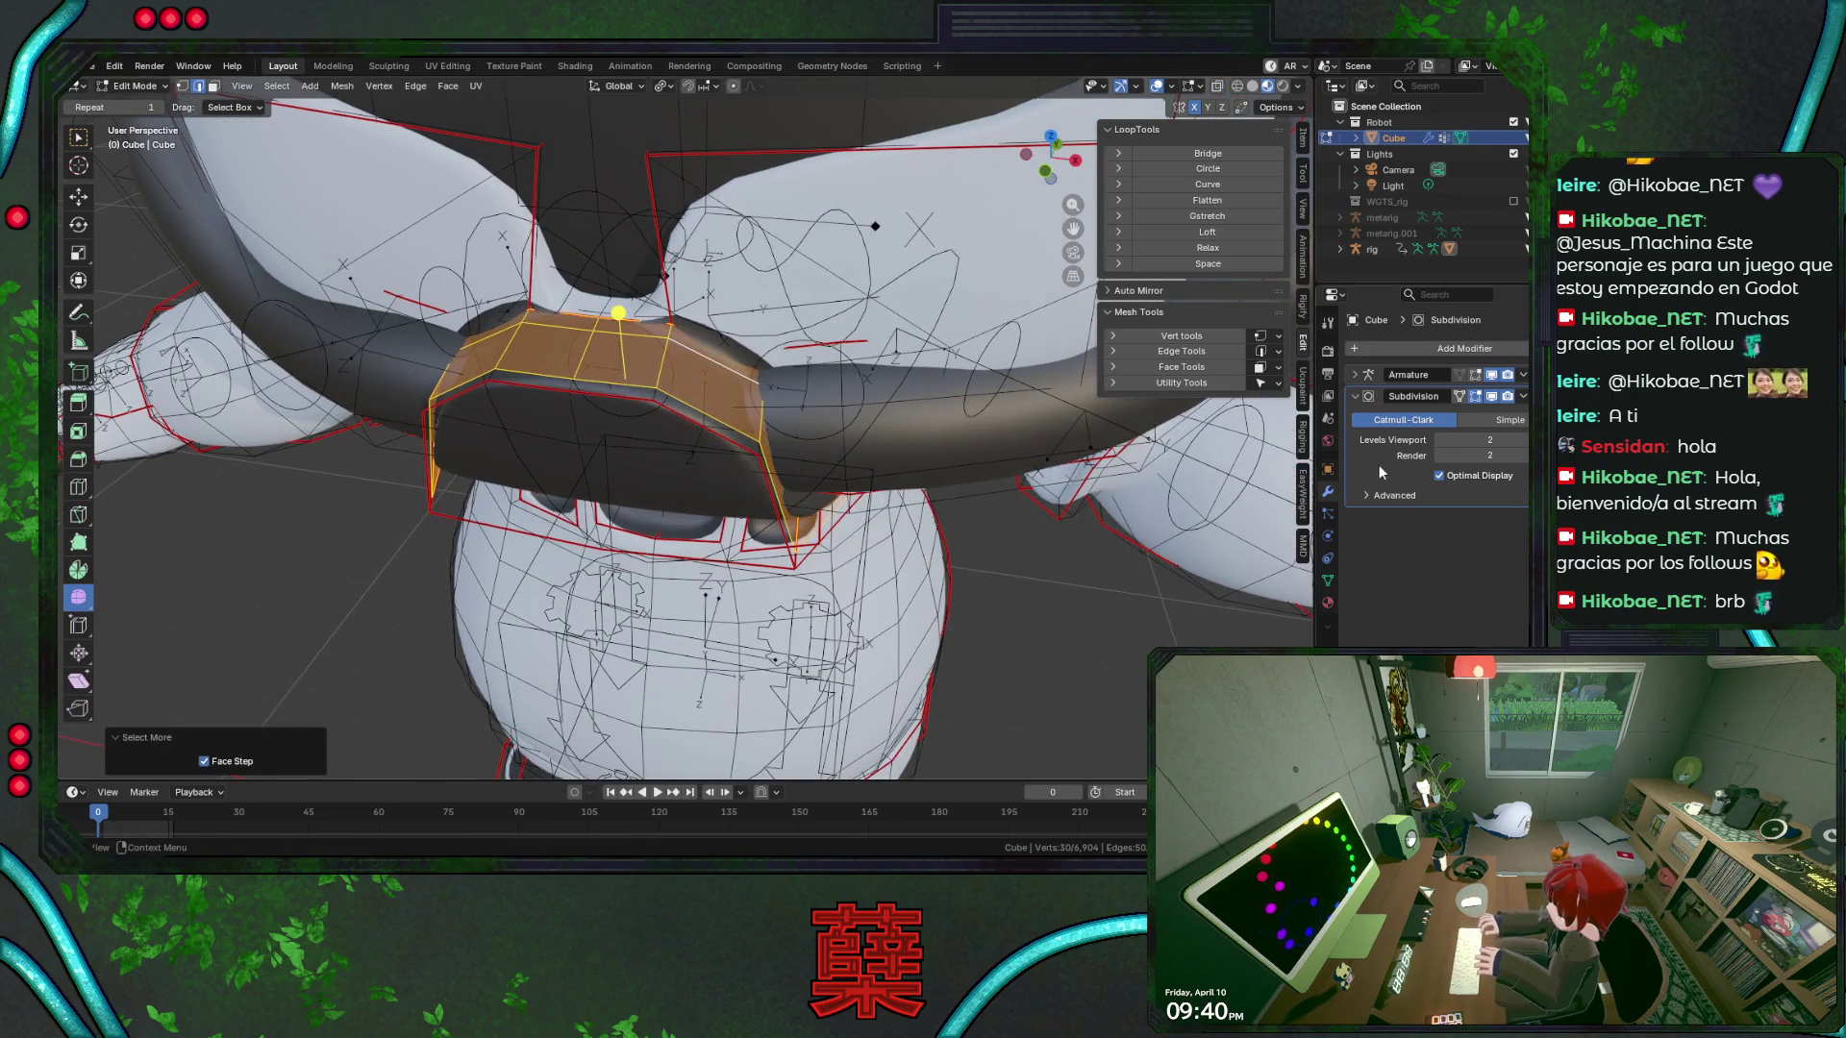
{"action": "left_click", "coordinate": [1327, 580]}
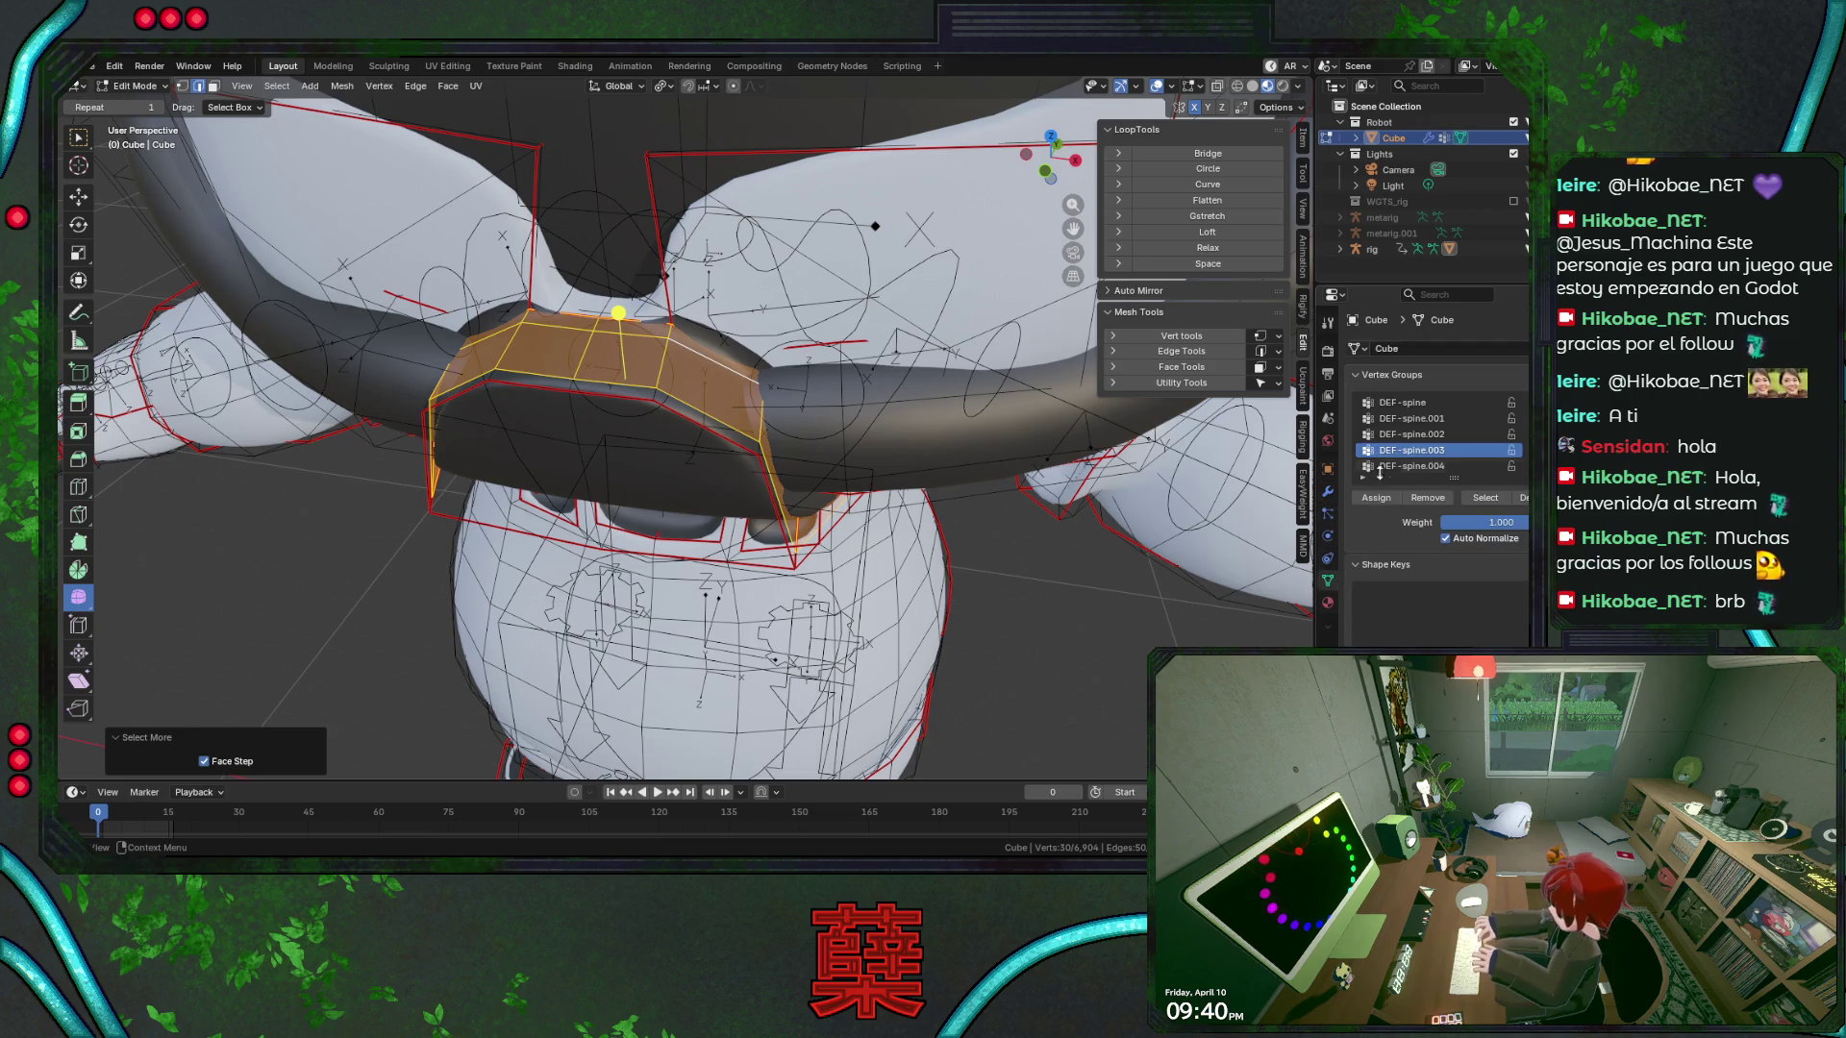
{"action": "left_click", "coordinate": [1327, 603]}
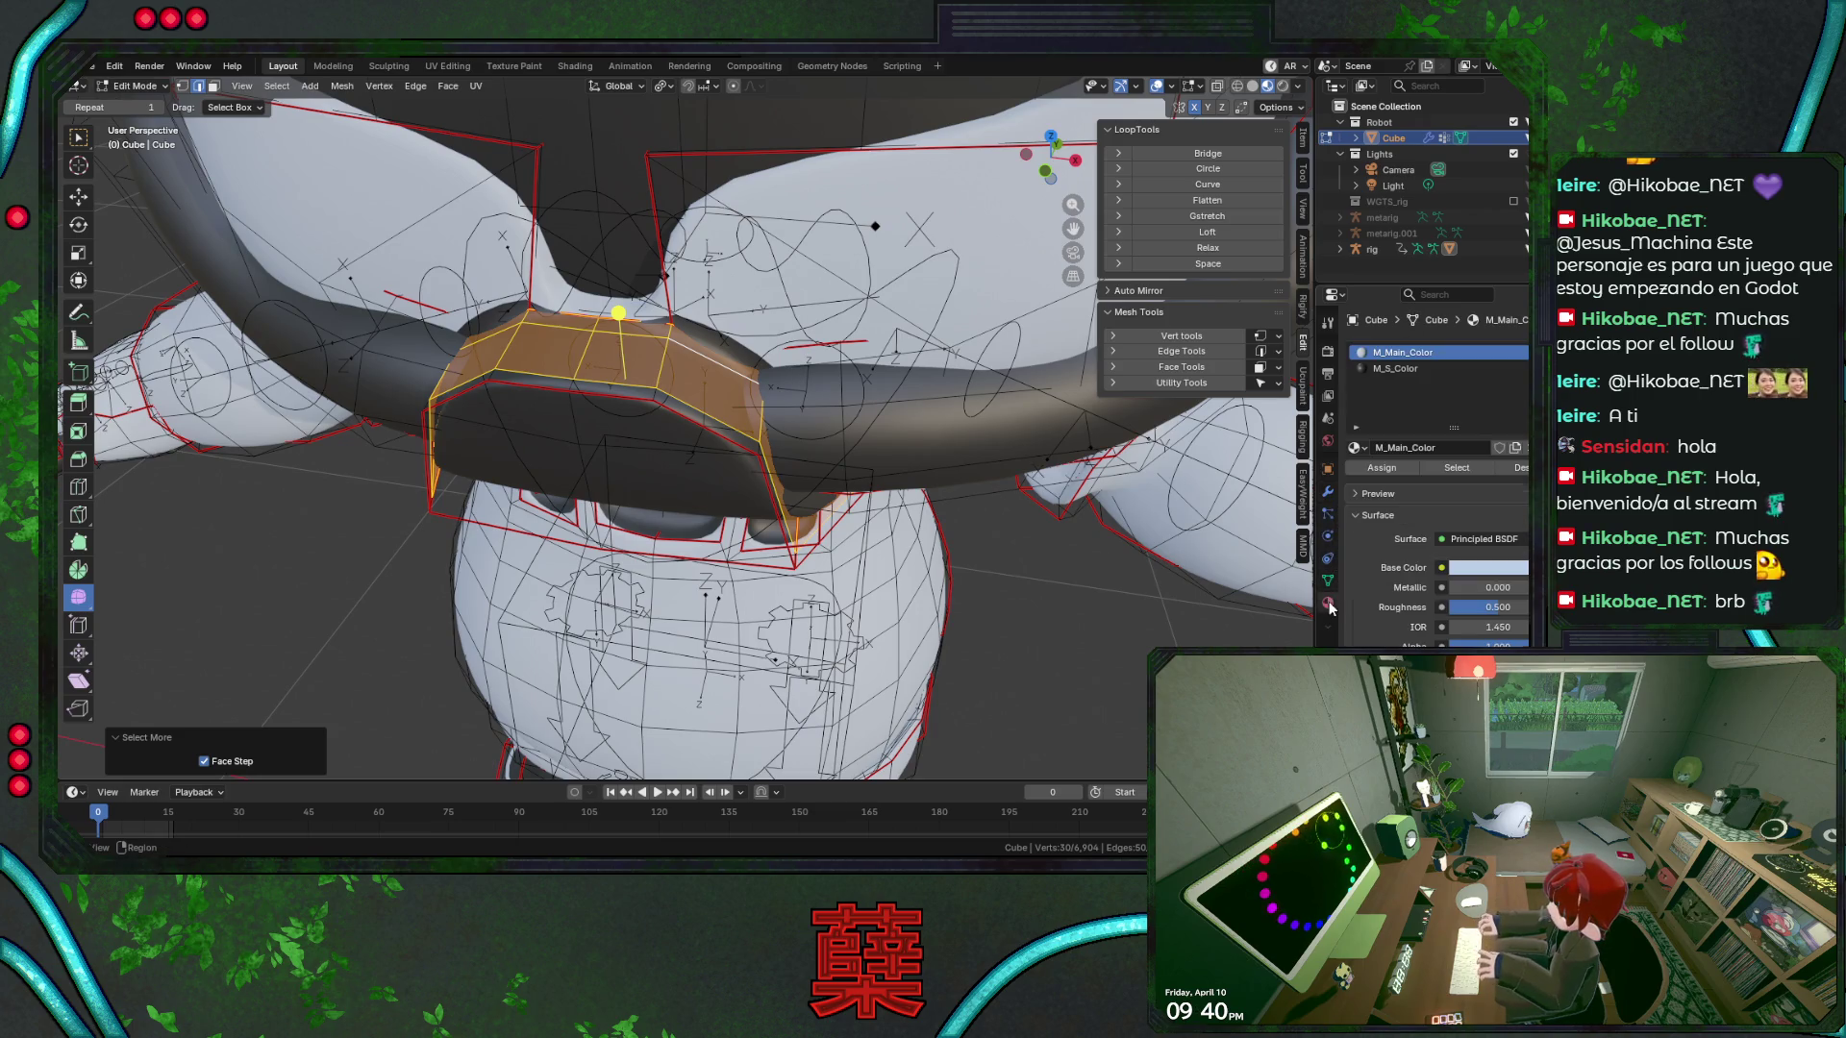
{"action": "left_click", "coordinate": [1401, 467]}
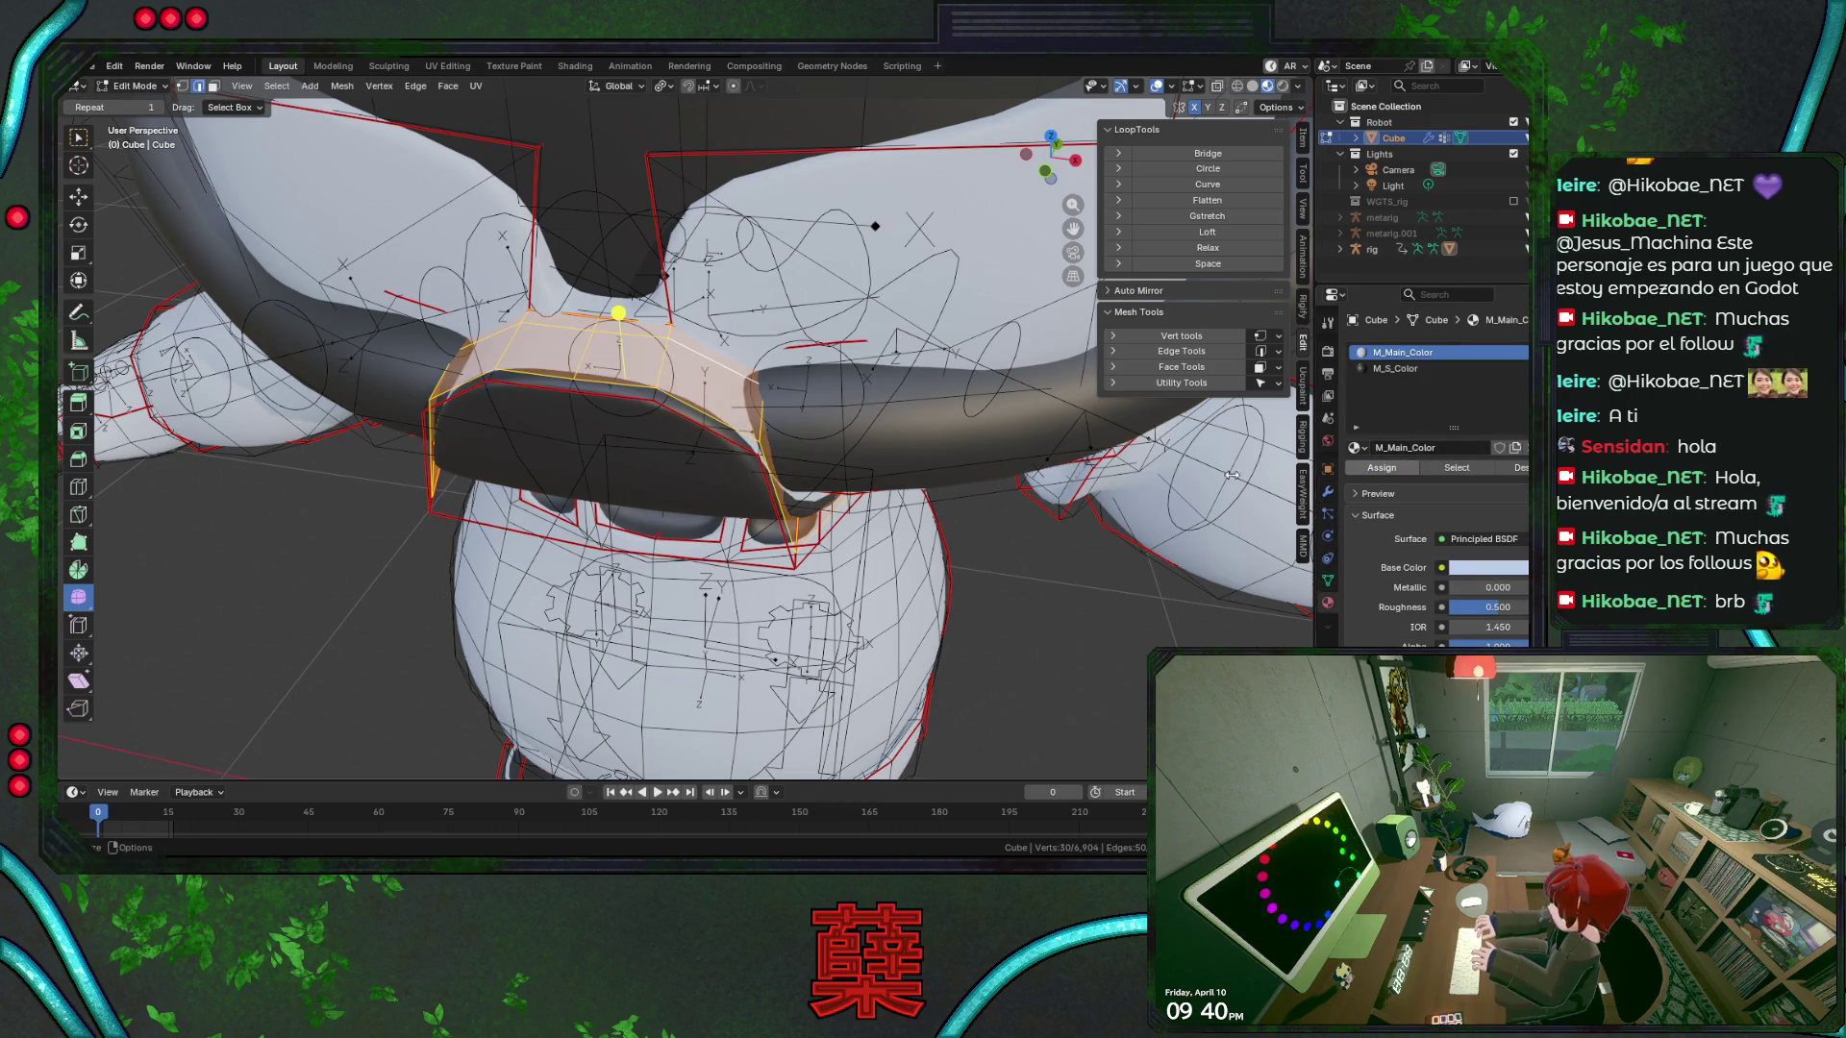
Select the band's upper loop, grow it two rings, assign M_S_Color, and leave Edit Mode
{"action": "left_click", "coordinate": [537, 373], "text": "alt"}
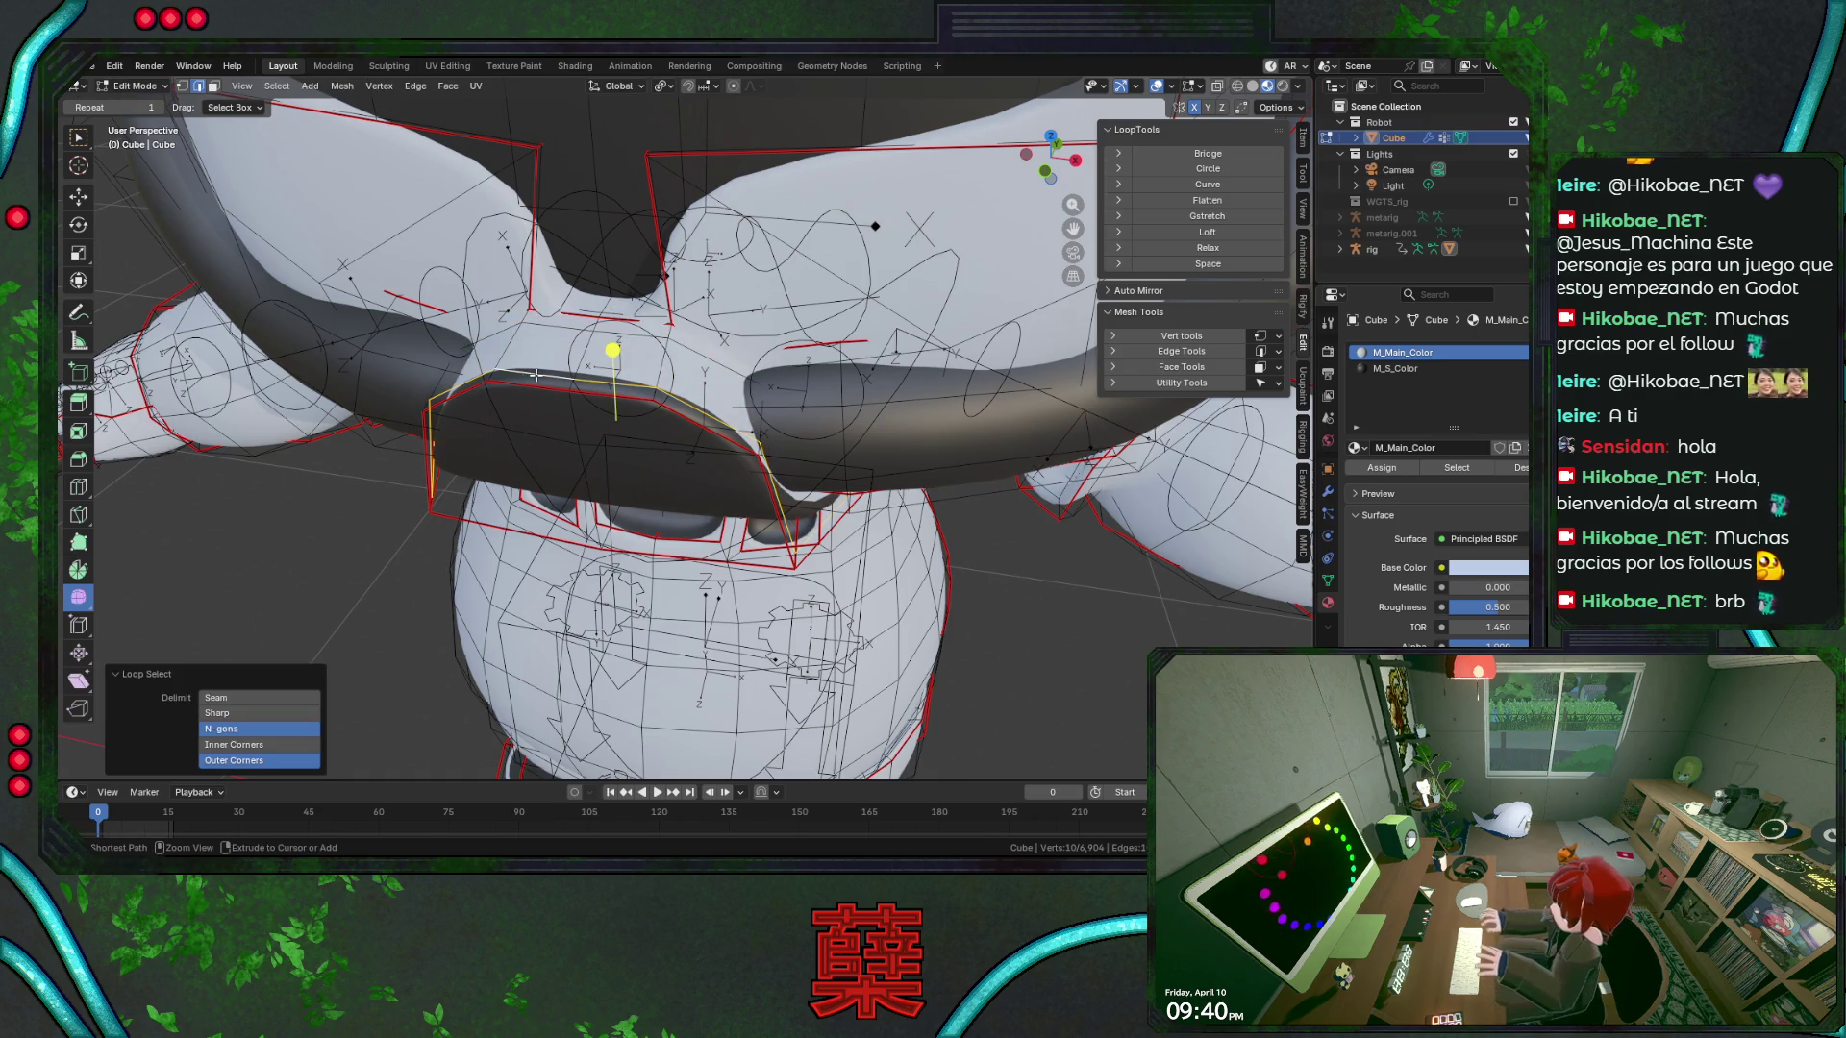
{"action": "key", "text": "ctrl+KP_Add"}
{"action": "left_click", "coordinate": [1396, 368]}
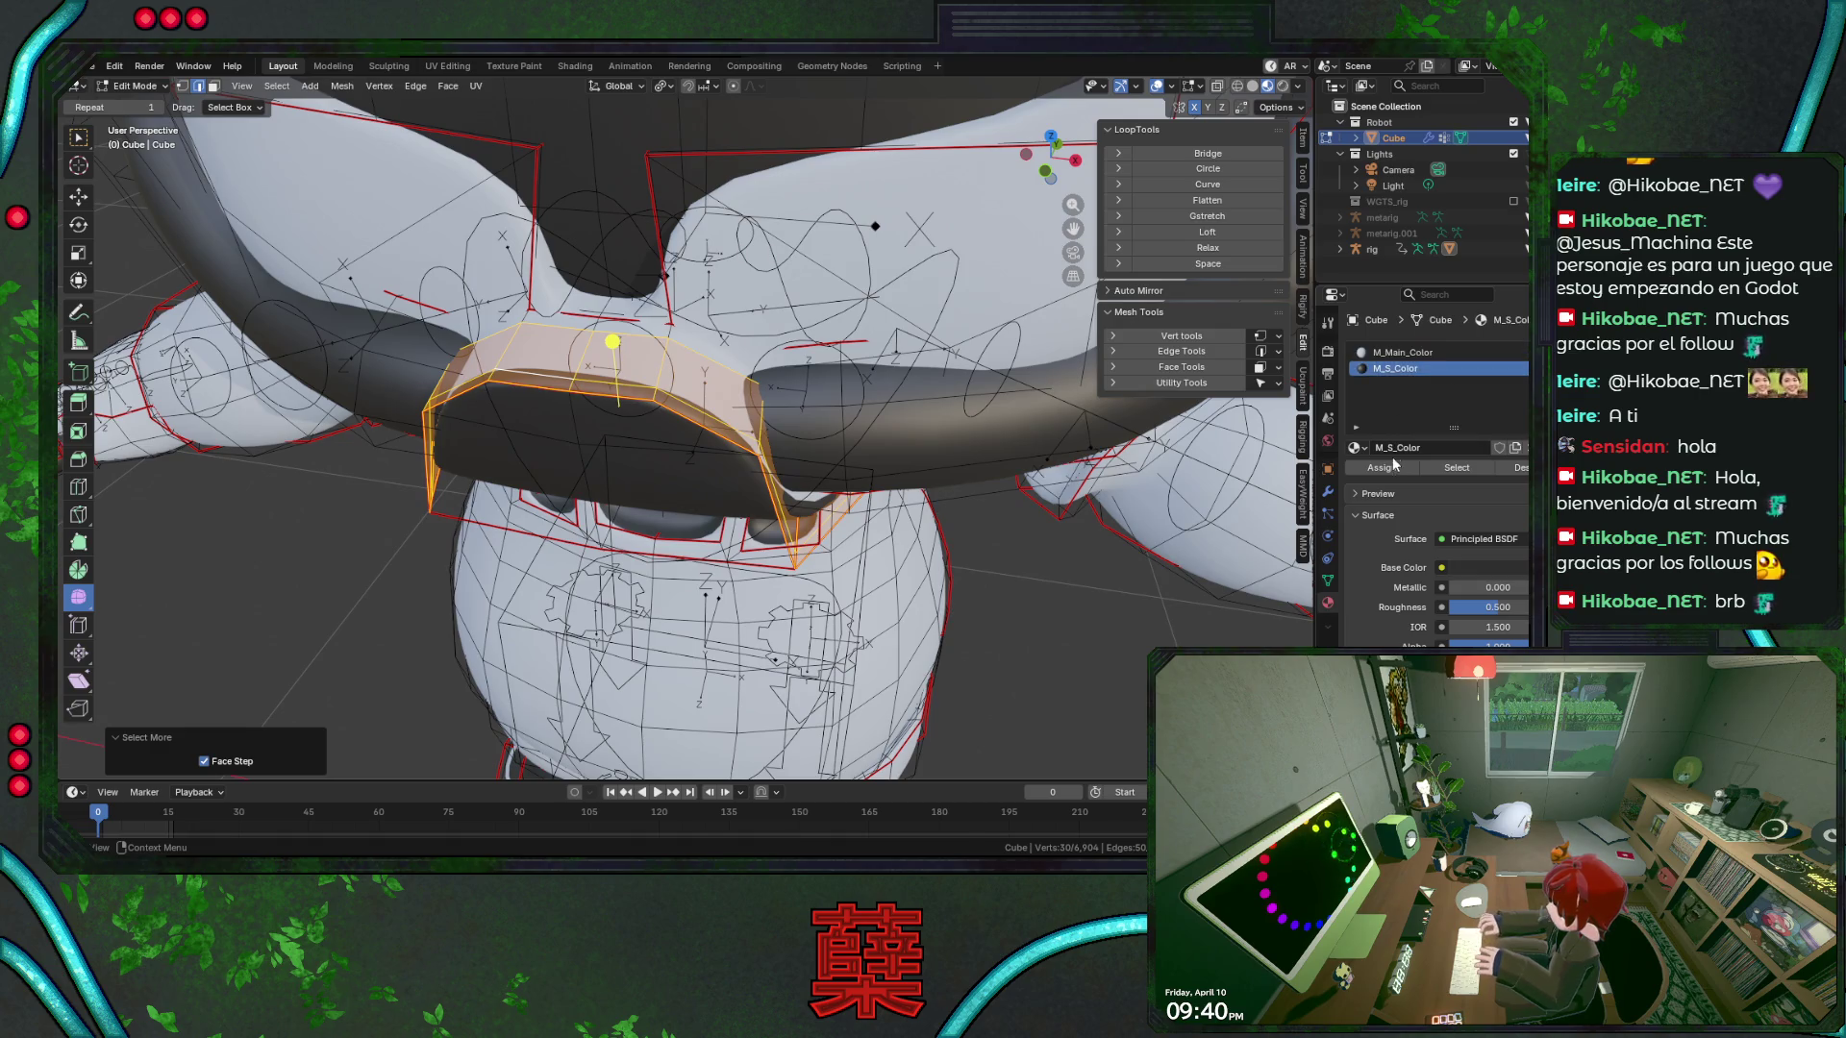
{"action": "left_click", "coordinate": [1393, 463]}
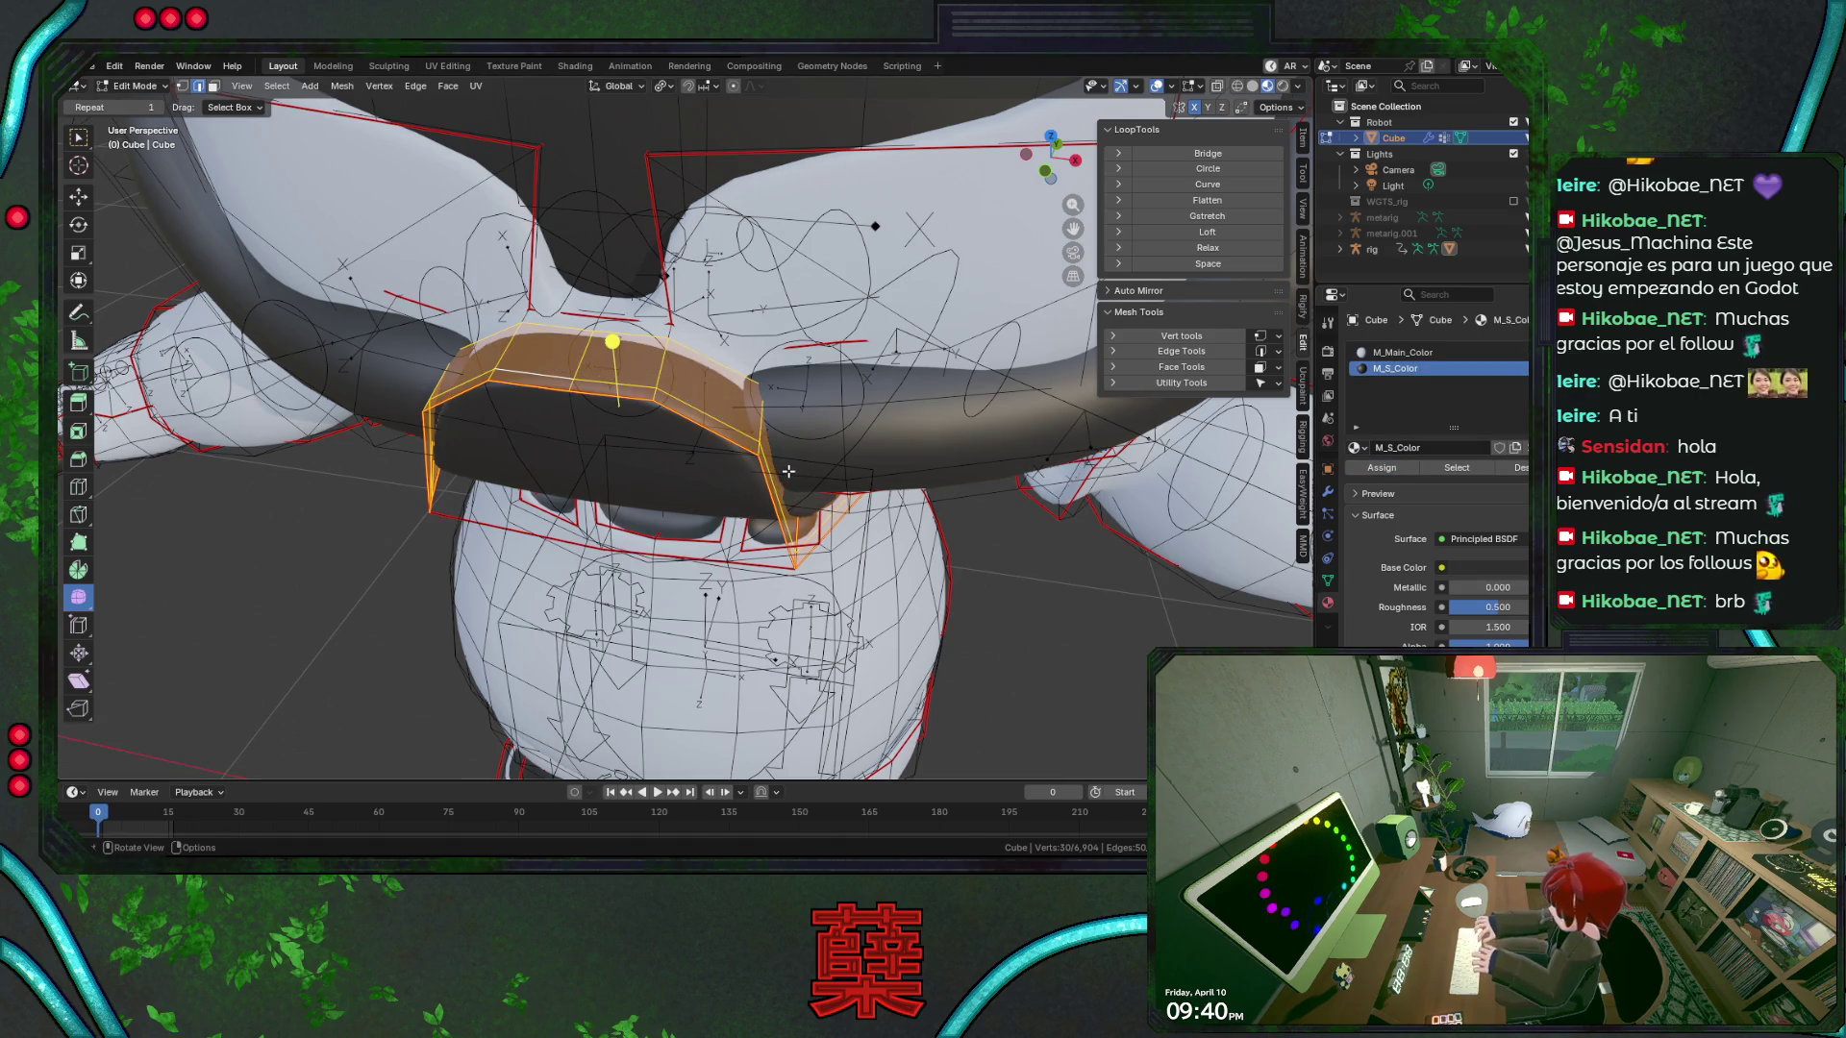
{"action": "key", "text": "ctrl+KP_Add"}
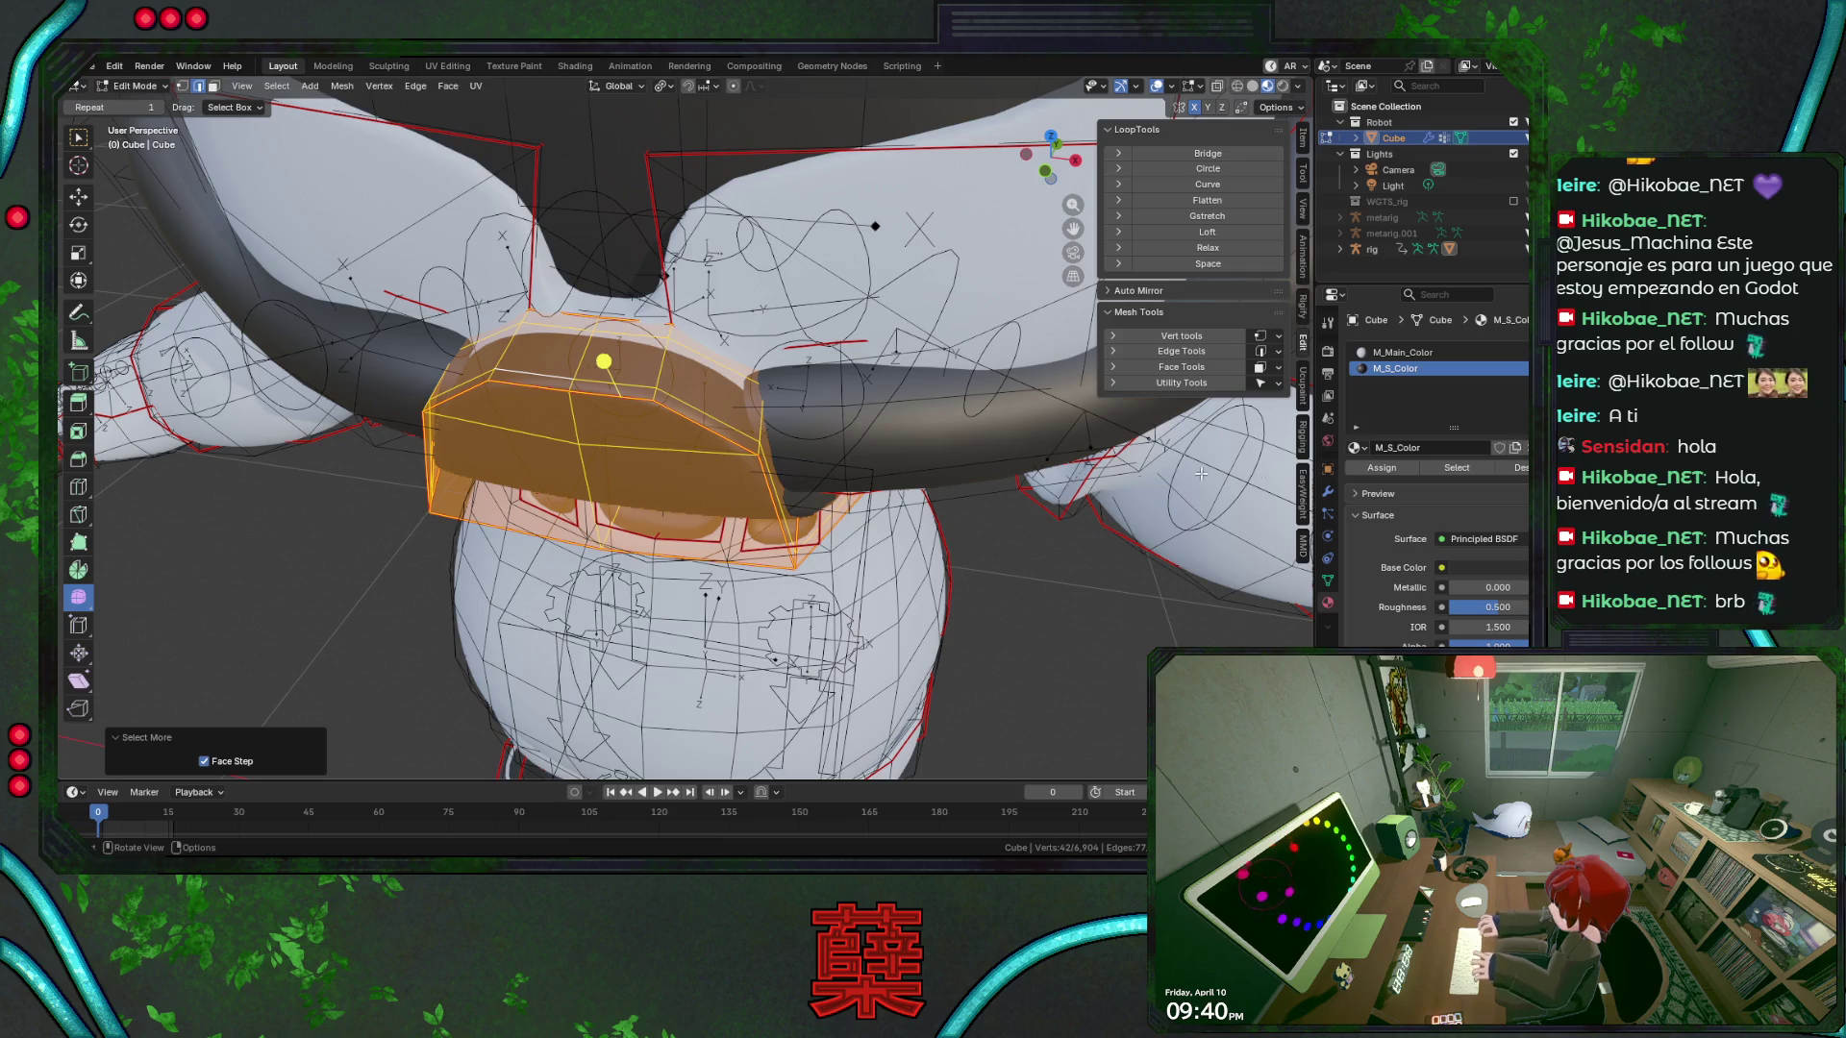
{"action": "left_click", "coordinate": [1409, 469]}
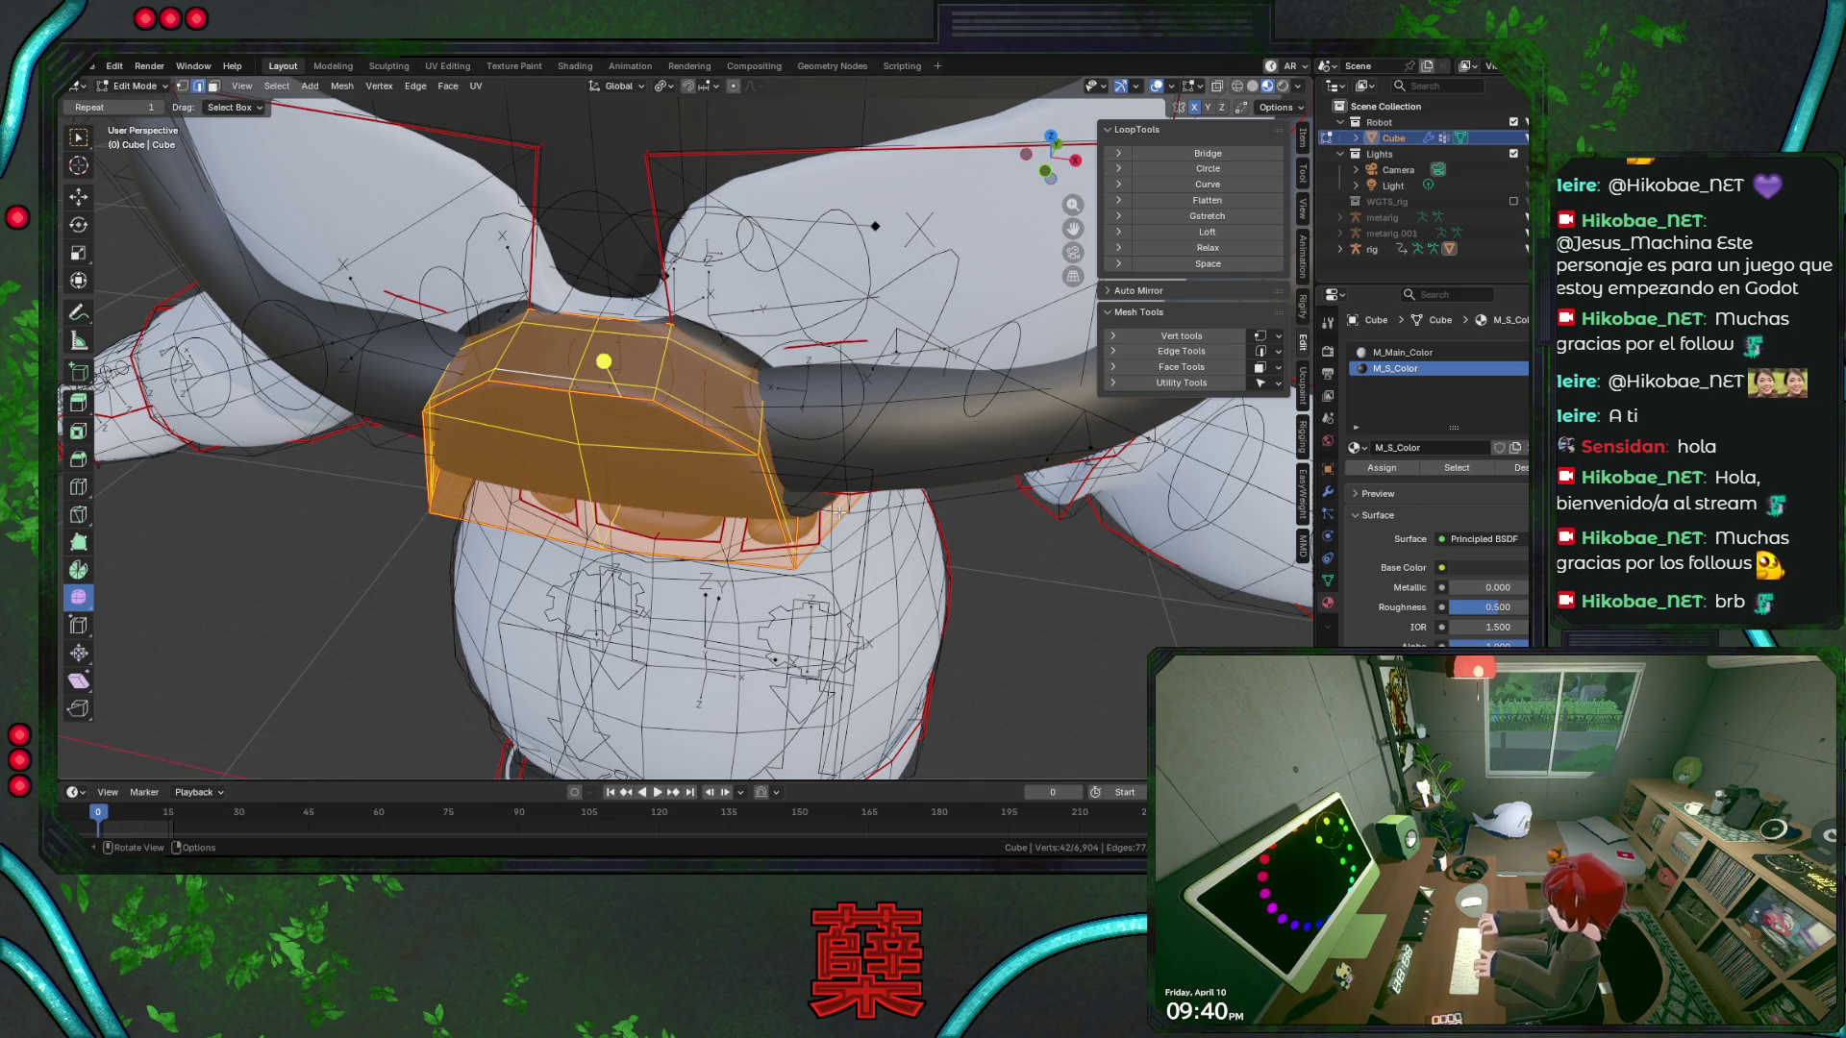
{"action": "key", "text": "alt+a"}
{"action": "key", "text": "Tab"}
{"action": "scroll", "coordinate": [1019, 563], "scroll_direction": "down", "scroll_amount": 5}
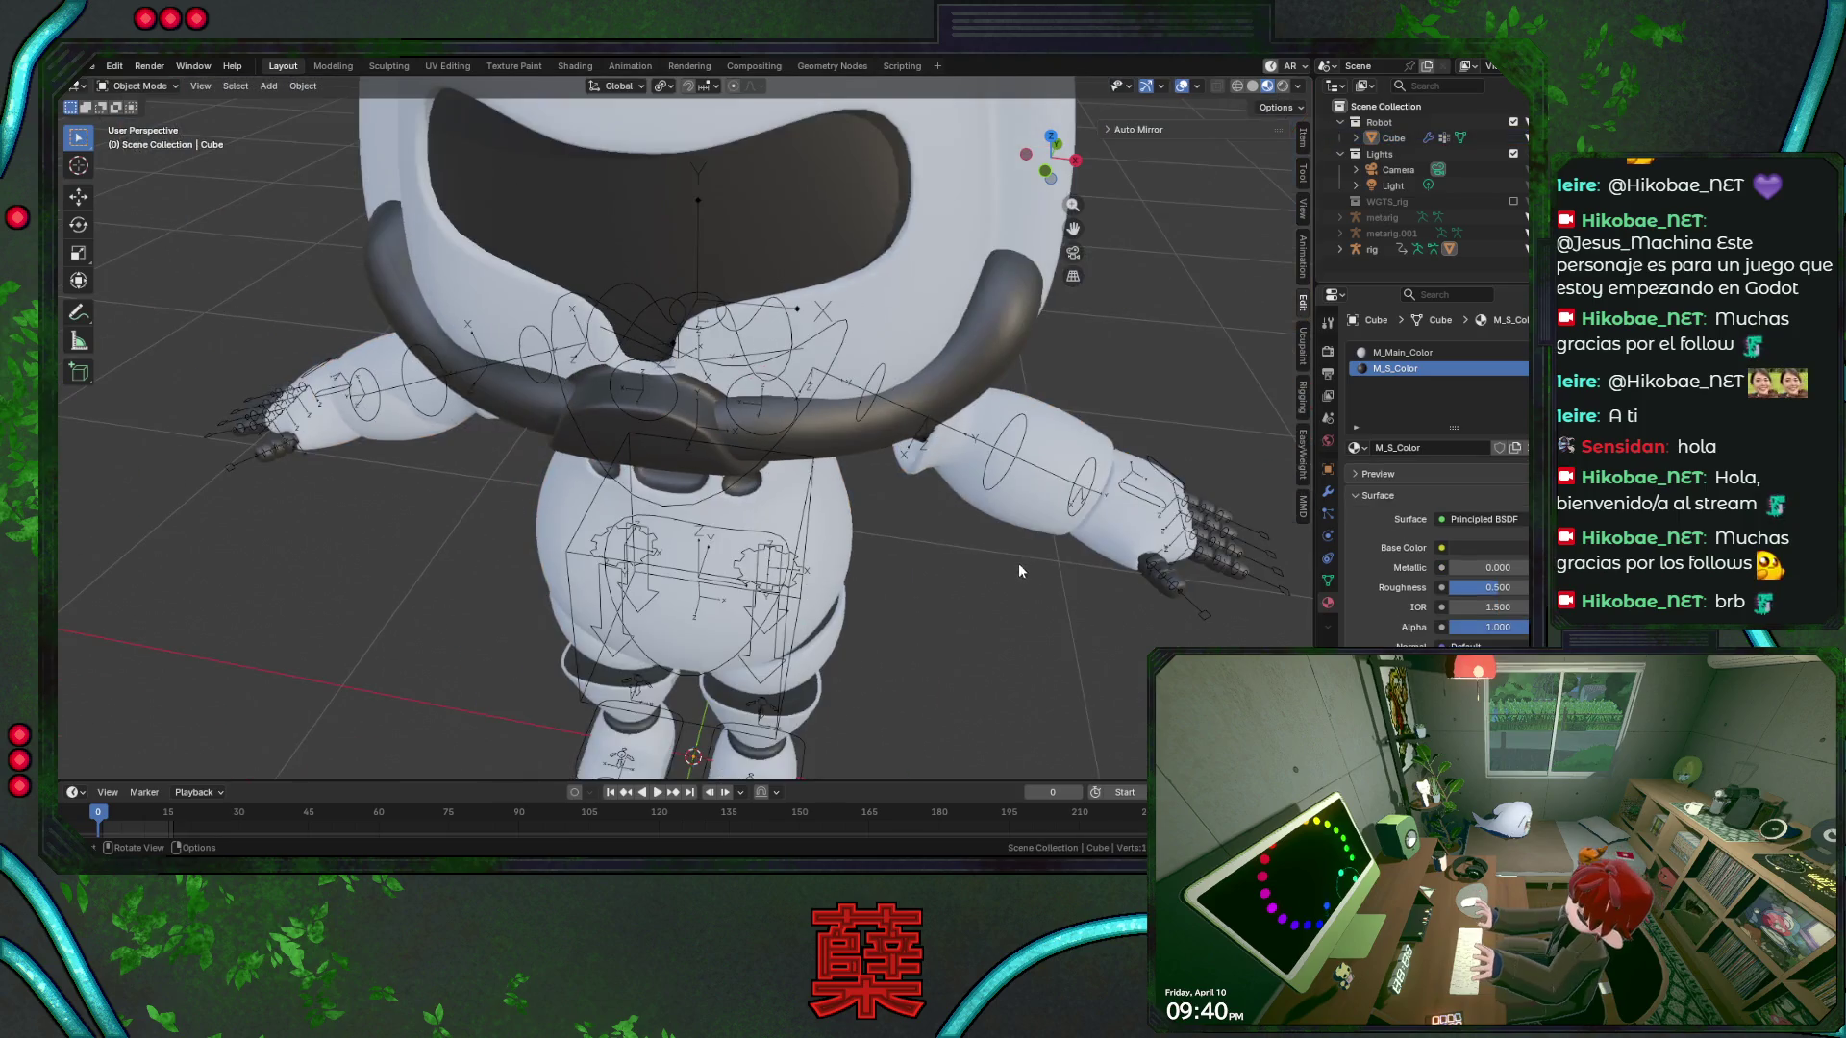
Orbit to a frontal view, save BaseRobot.blend, and turn off overlays to hide grid and bones
{"action": "mouse_move", "coordinate": [919, 532]}
{"action": "middle_mouse_down"}
{"action": "mouse_move", "coordinate": [864, 442]}
{"action": "mouse_move", "coordinate": [786, 430]}
{"action": "mouse_move", "coordinate": [774, 444]}
{"action": "mouse_move", "coordinate": [804, 469]}
{"action": "mouse_move", "coordinate": [625, 450]}
{"action": "mouse_move", "coordinate": [767, 465]}
{"action": "mouse_move", "coordinate": [815, 493]}
{"action": "mouse_move", "coordinate": [835, 535]}
{"action": "mouse_move", "coordinate": [839, 504]}
{"action": "middle_mouse_up"}
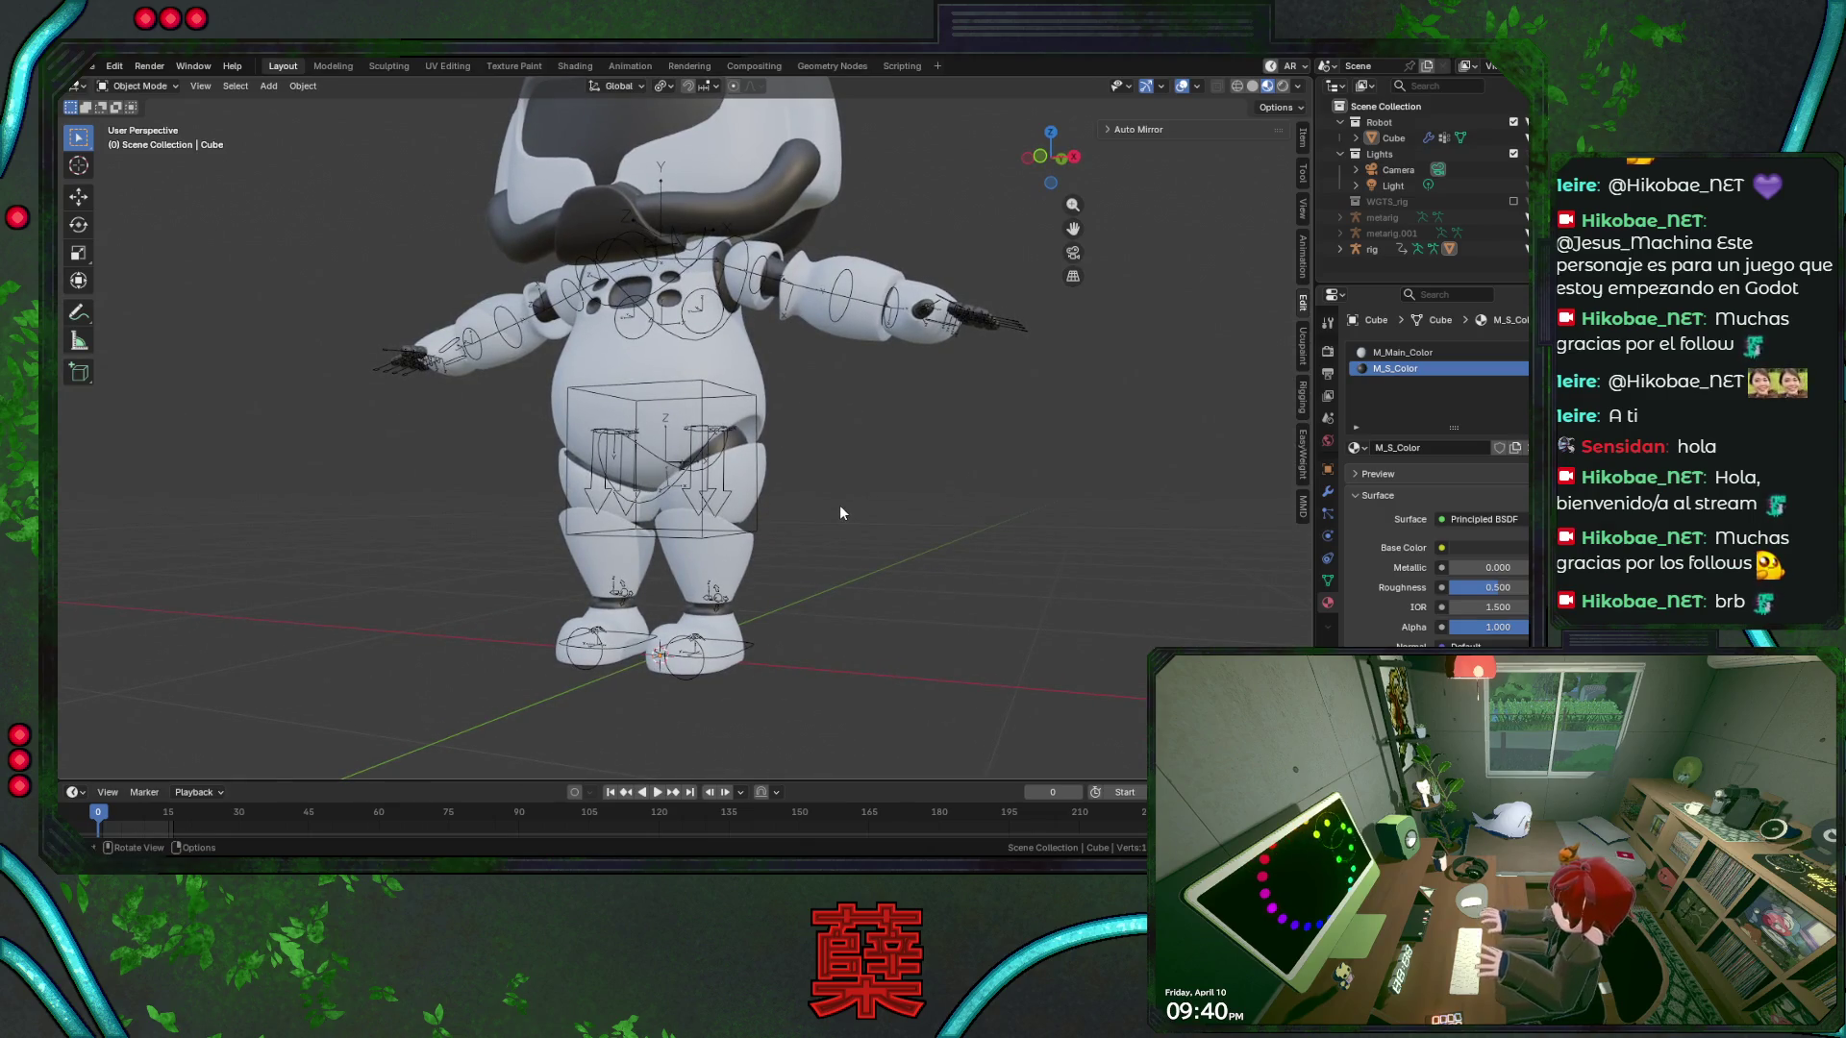
{"action": "left_click_drag", "start_coordinate": [875, 446], "coordinate": [894, 479]}
{"action": "middle_click_drag", "start_coordinate": [875, 466], "coordinate": [881, 532]}
{"action": "key", "text": "ctrl+s"}
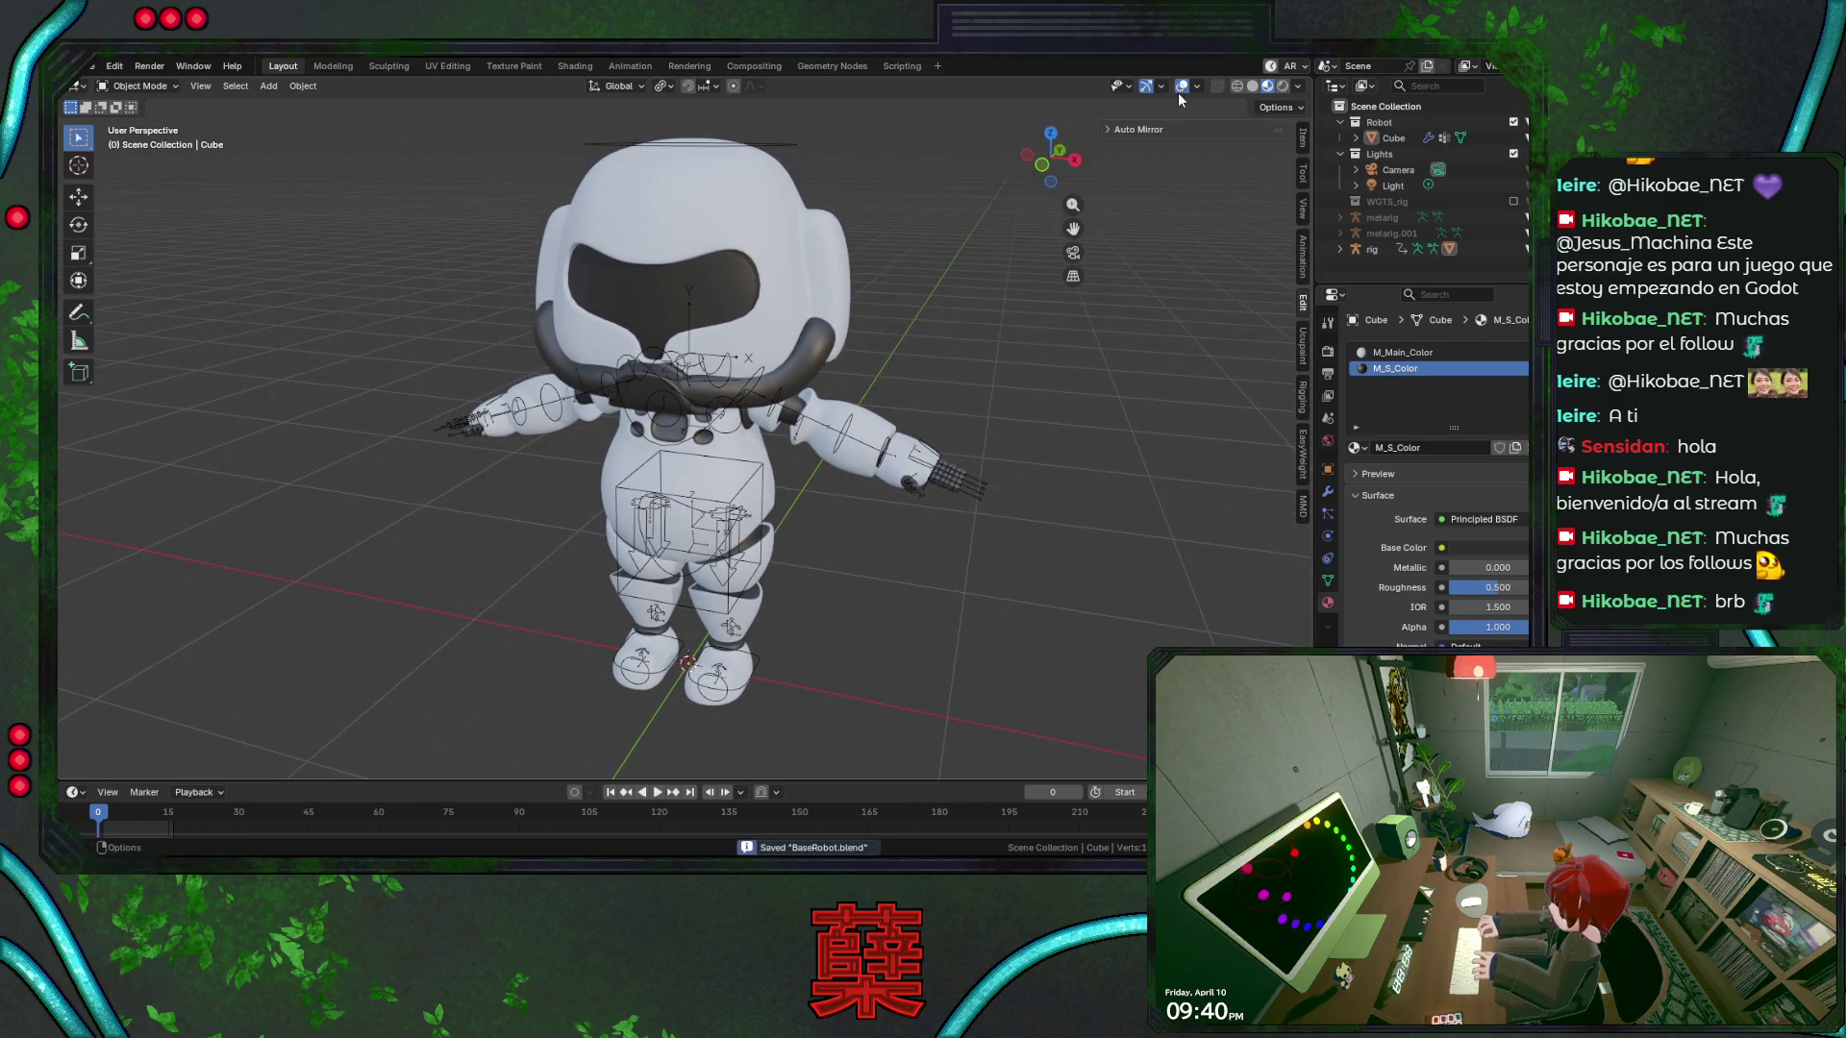
{"action": "key", "text": "shift+alt+z"}
{"action": "middle_click_drag", "start_coordinate": [926, 555], "coordinate": [931, 554]}
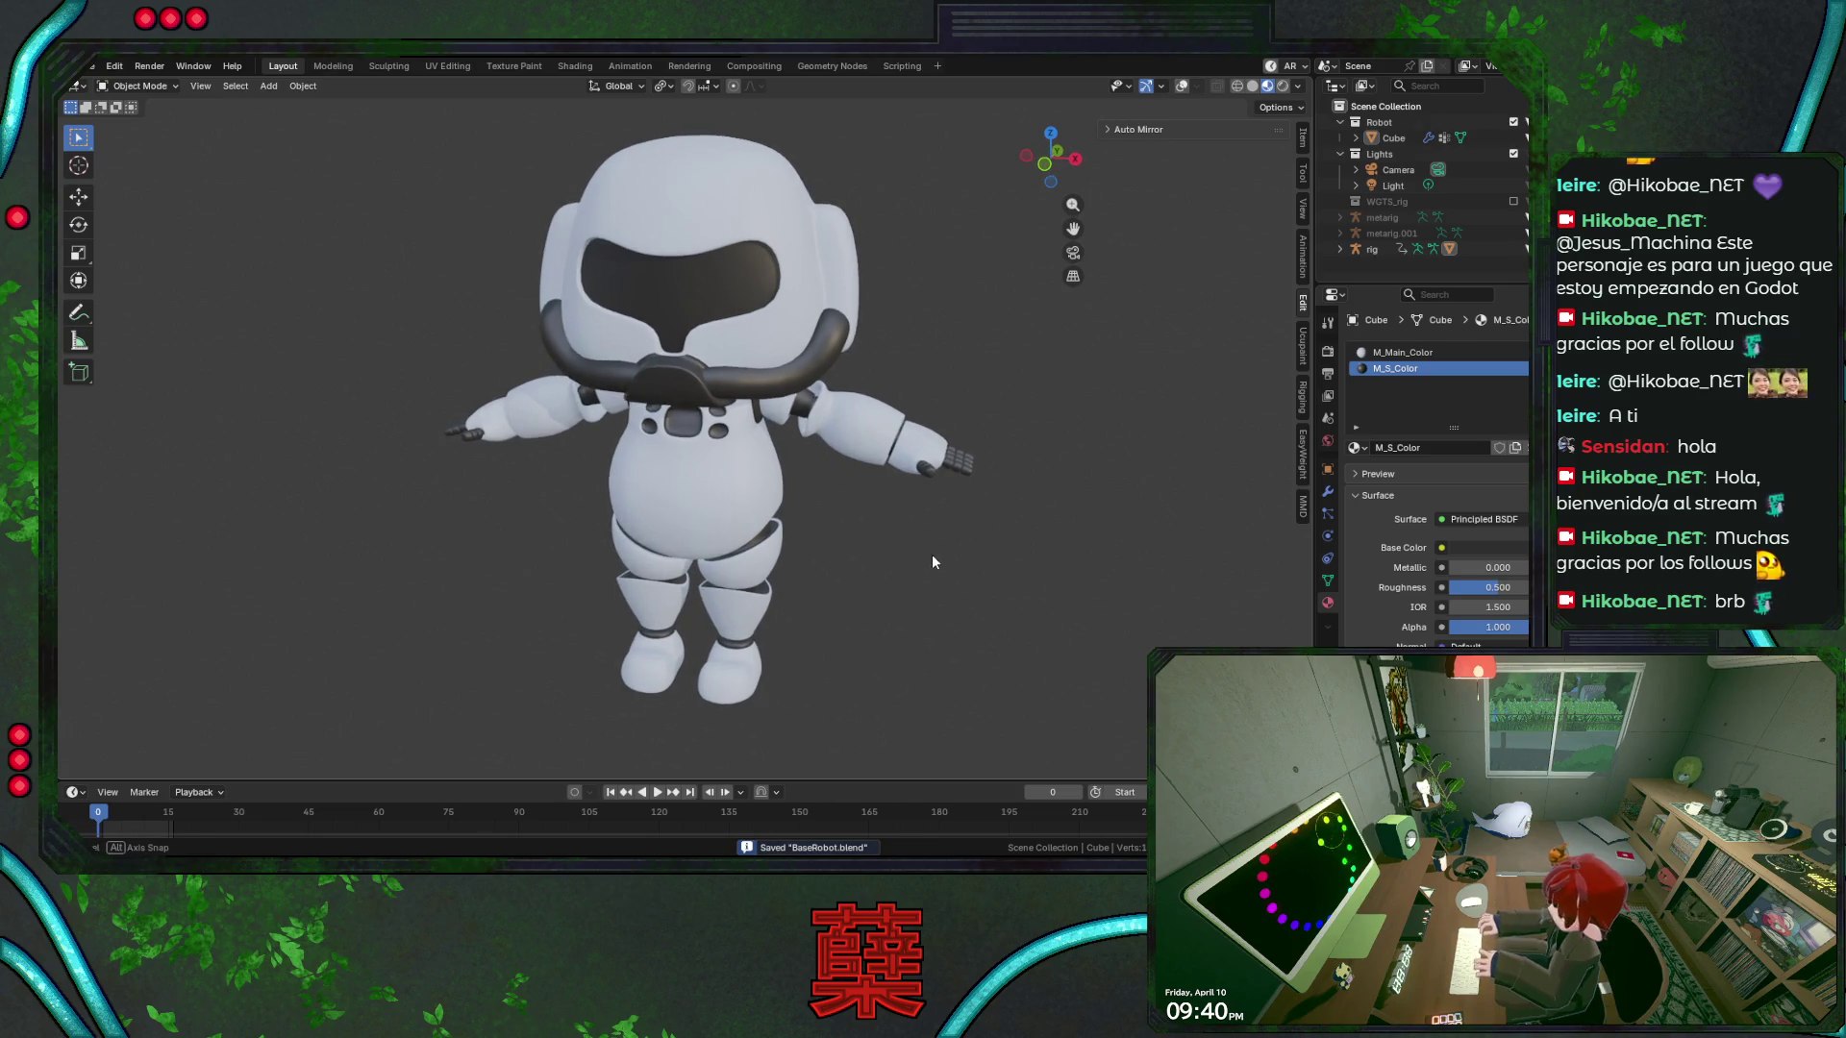